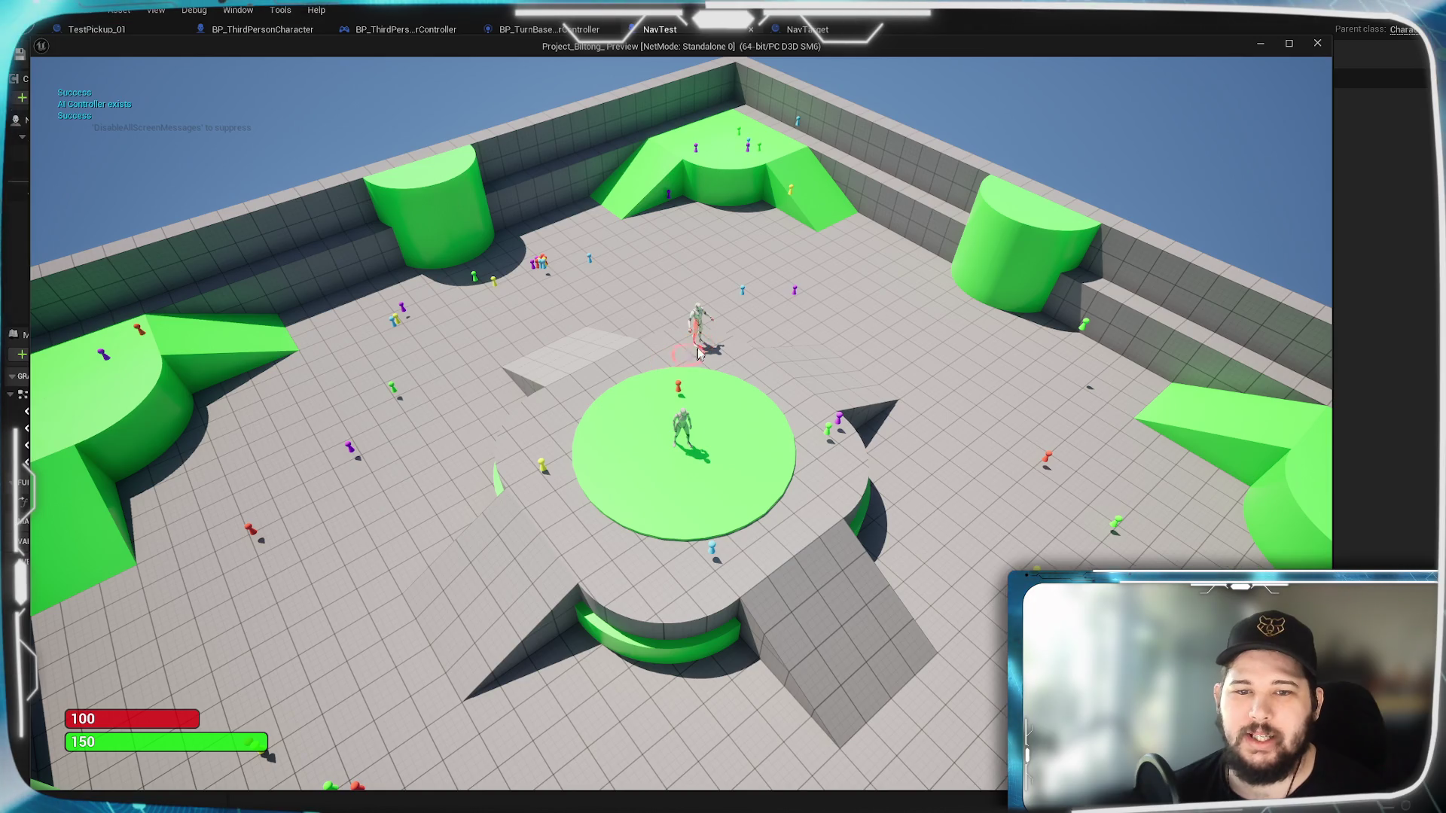
Step: Zoom and tilt the game camera around the level, then stop the Play-in-Editor session
{"action": "scroll", "coordinate": [698, 348], "scroll_direction": "up", "scroll_amount": 2}
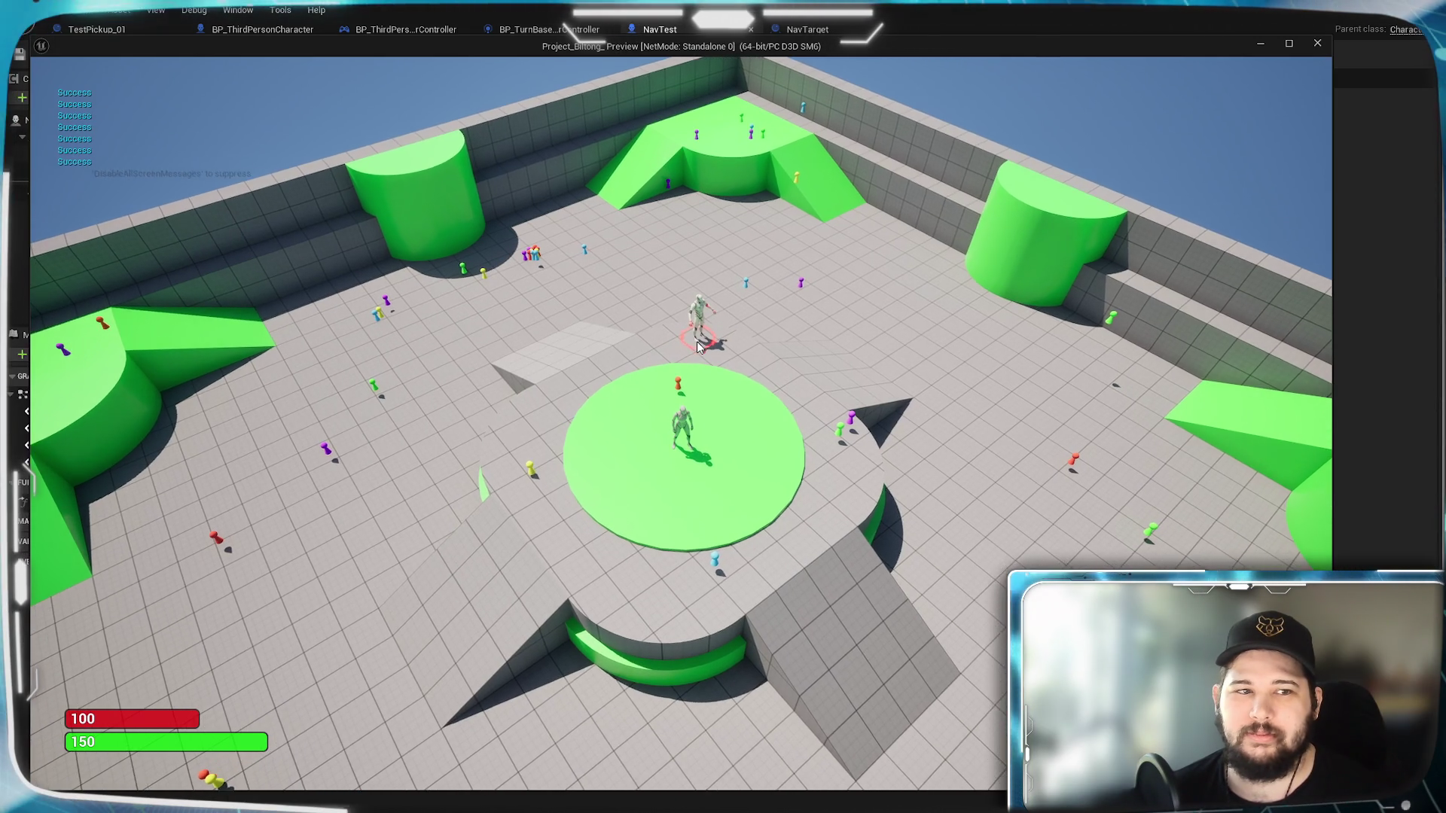
{"action": "scroll", "coordinate": [698, 348], "scroll_direction": "up", "scroll_amount": 2}
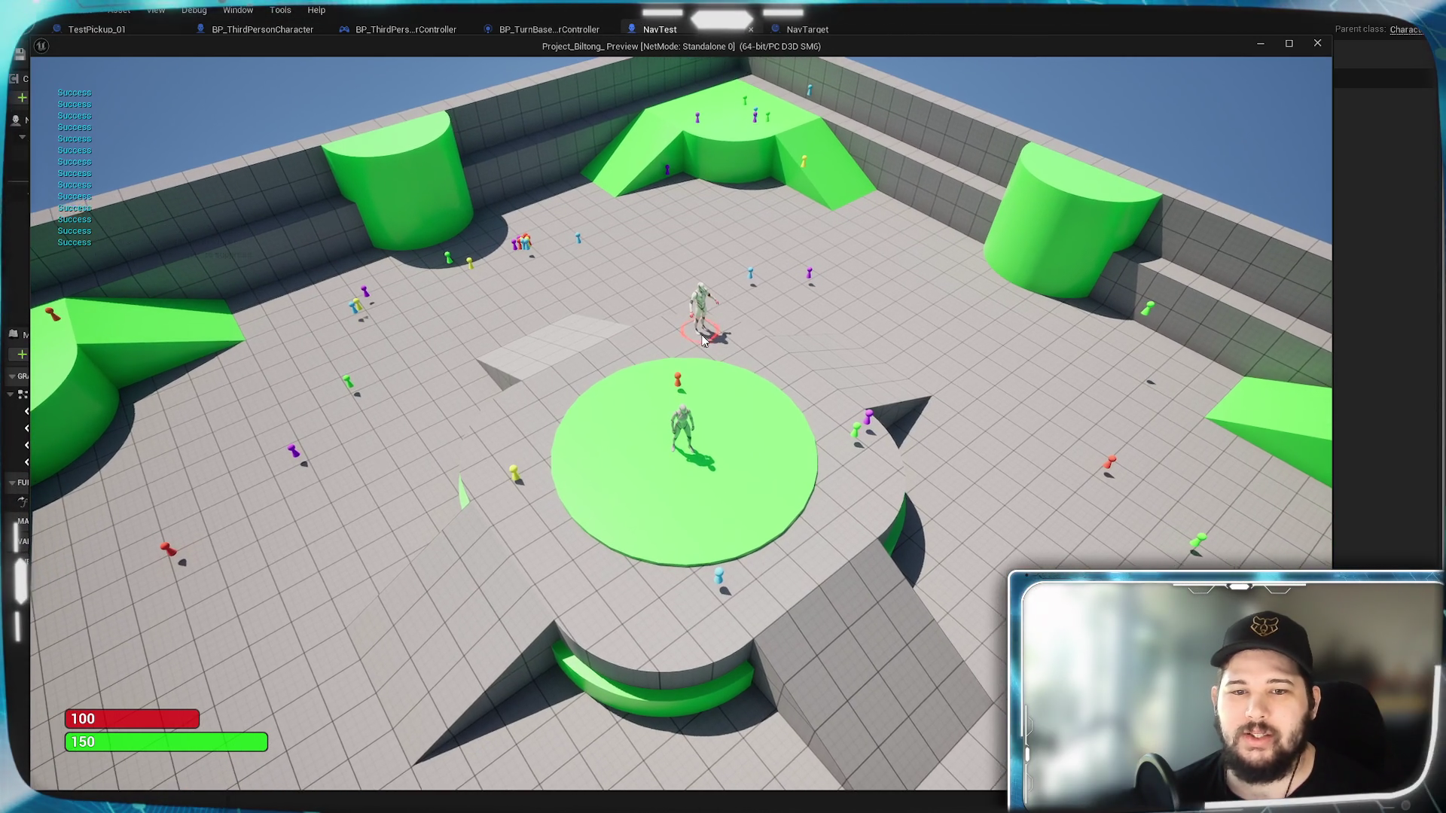
{"action": "scroll", "coordinate": [702, 341], "scroll_direction": "up", "scroll_amount": 1}
{"action": "scroll", "coordinate": [701, 341], "scroll_direction": "up", "scroll_amount": 3}
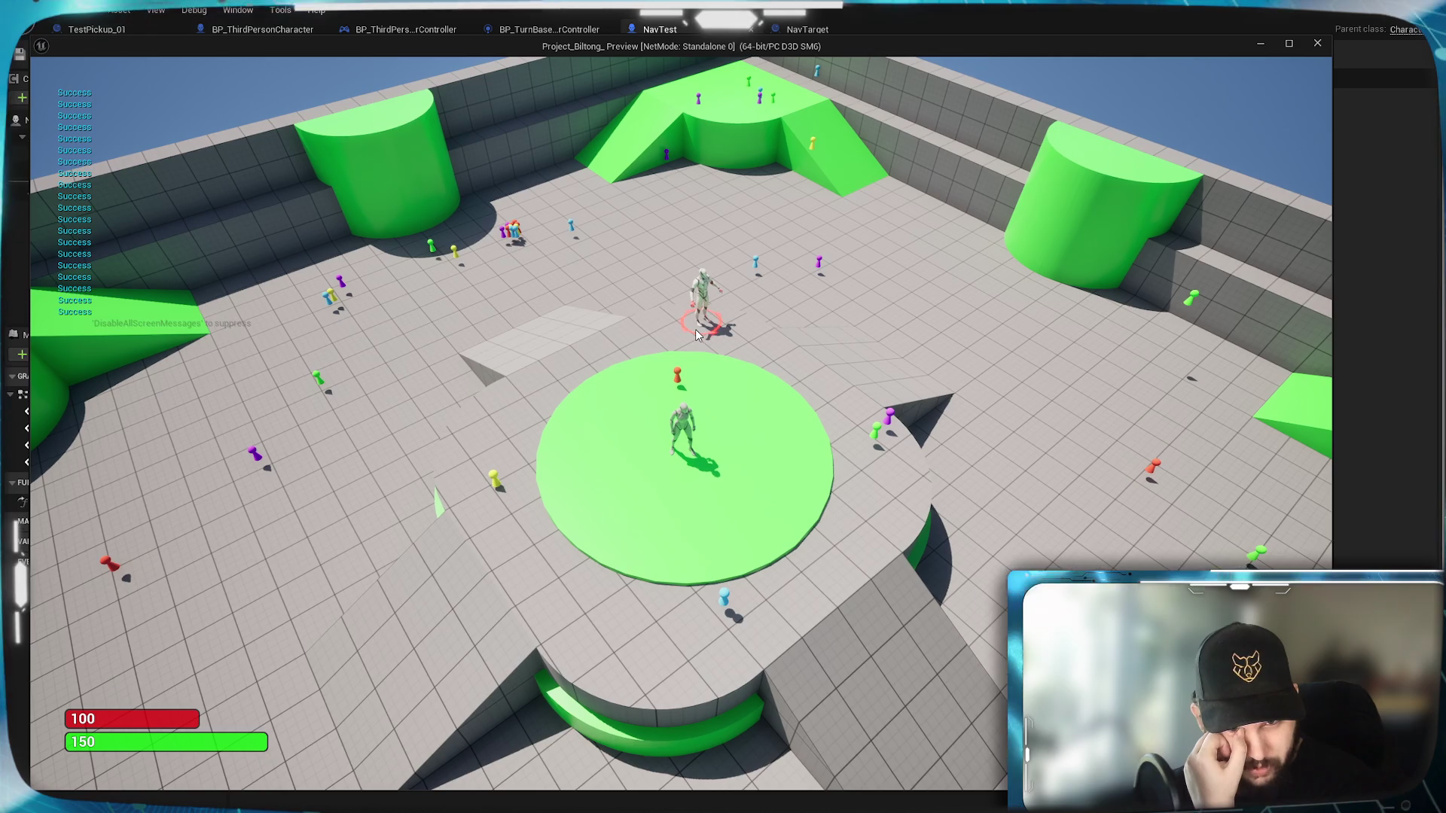
{"action": "scroll", "coordinate": [694, 329], "scroll_direction": "up", "scroll_amount": 3}
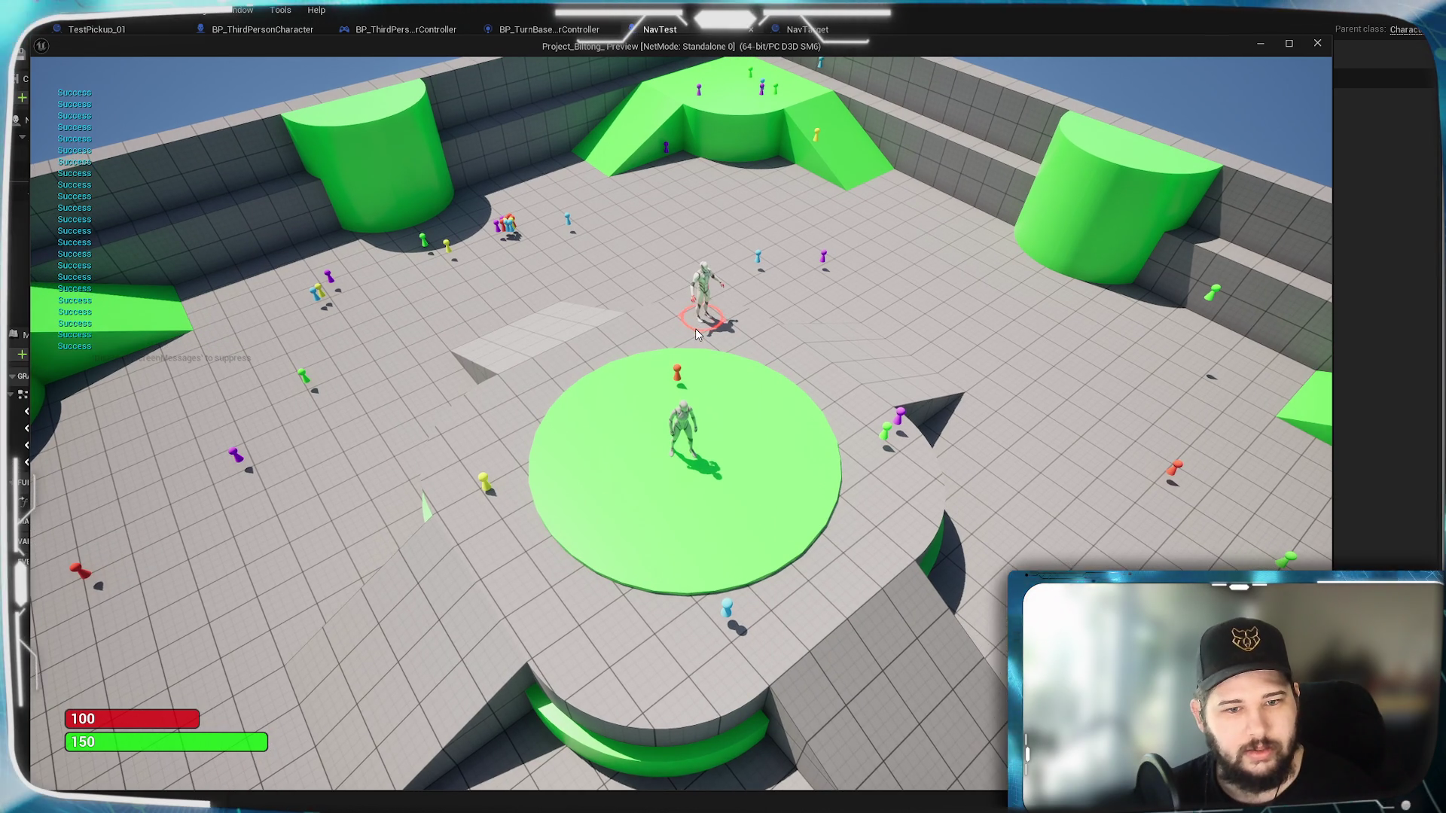
{"action": "scroll", "coordinate": [695, 334], "scroll_direction": "up", "scroll_amount": 2}
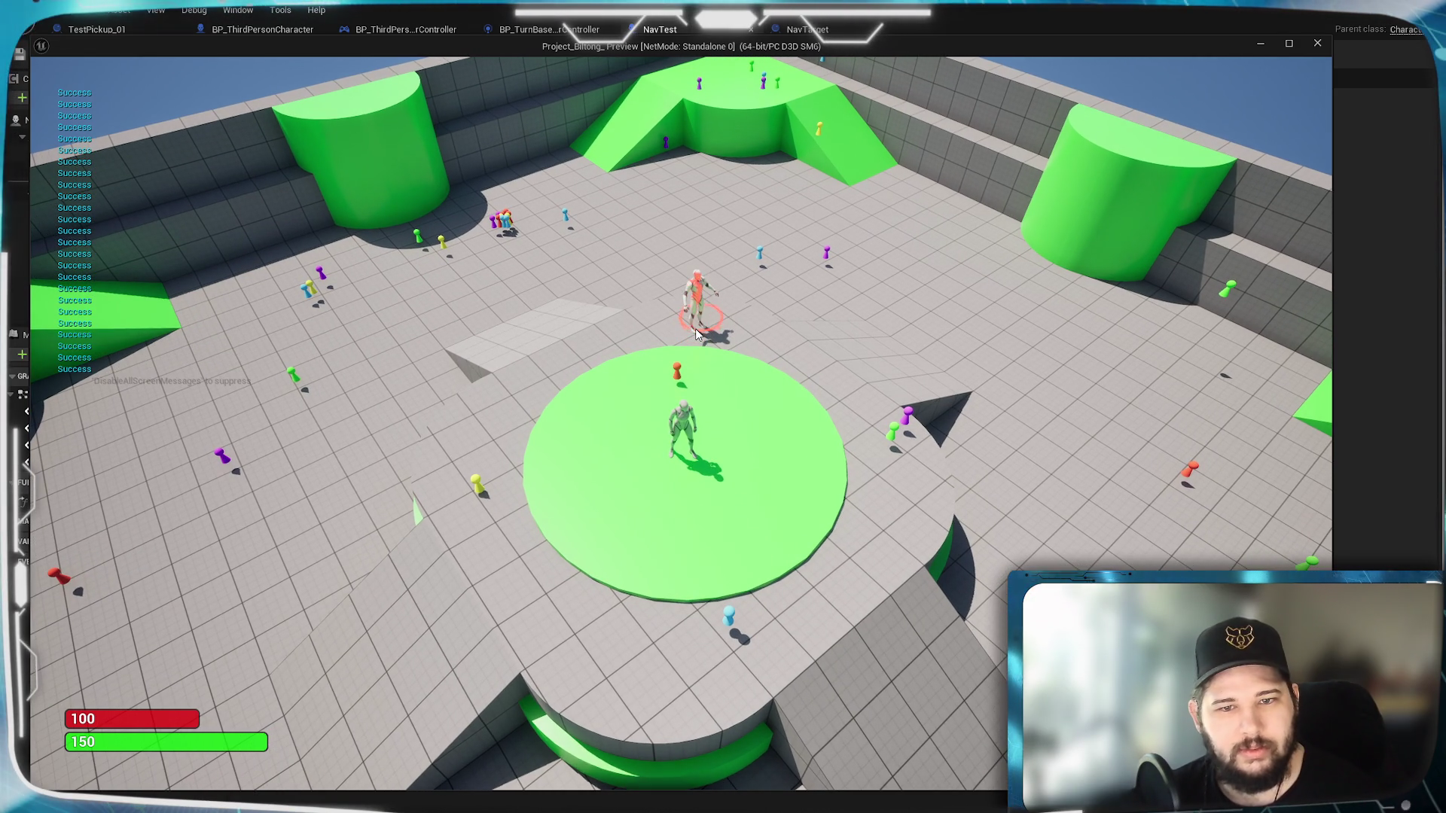
{"action": "scroll", "coordinate": [694, 328], "scroll_direction": "up", "scroll_amount": 1}
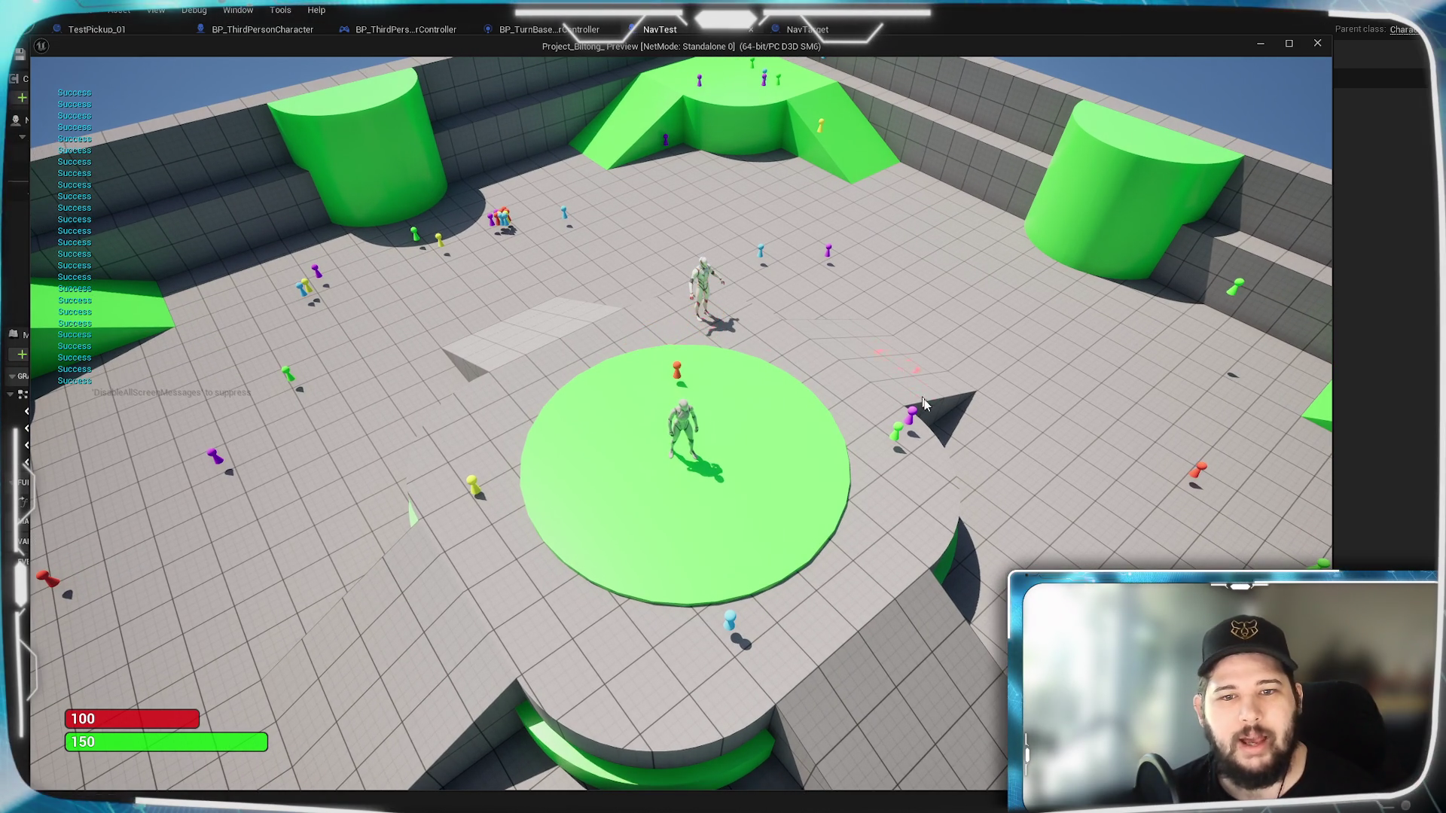
{"action": "left_click_drag", "start_coordinate": [924, 405], "coordinate": [286, 190]}
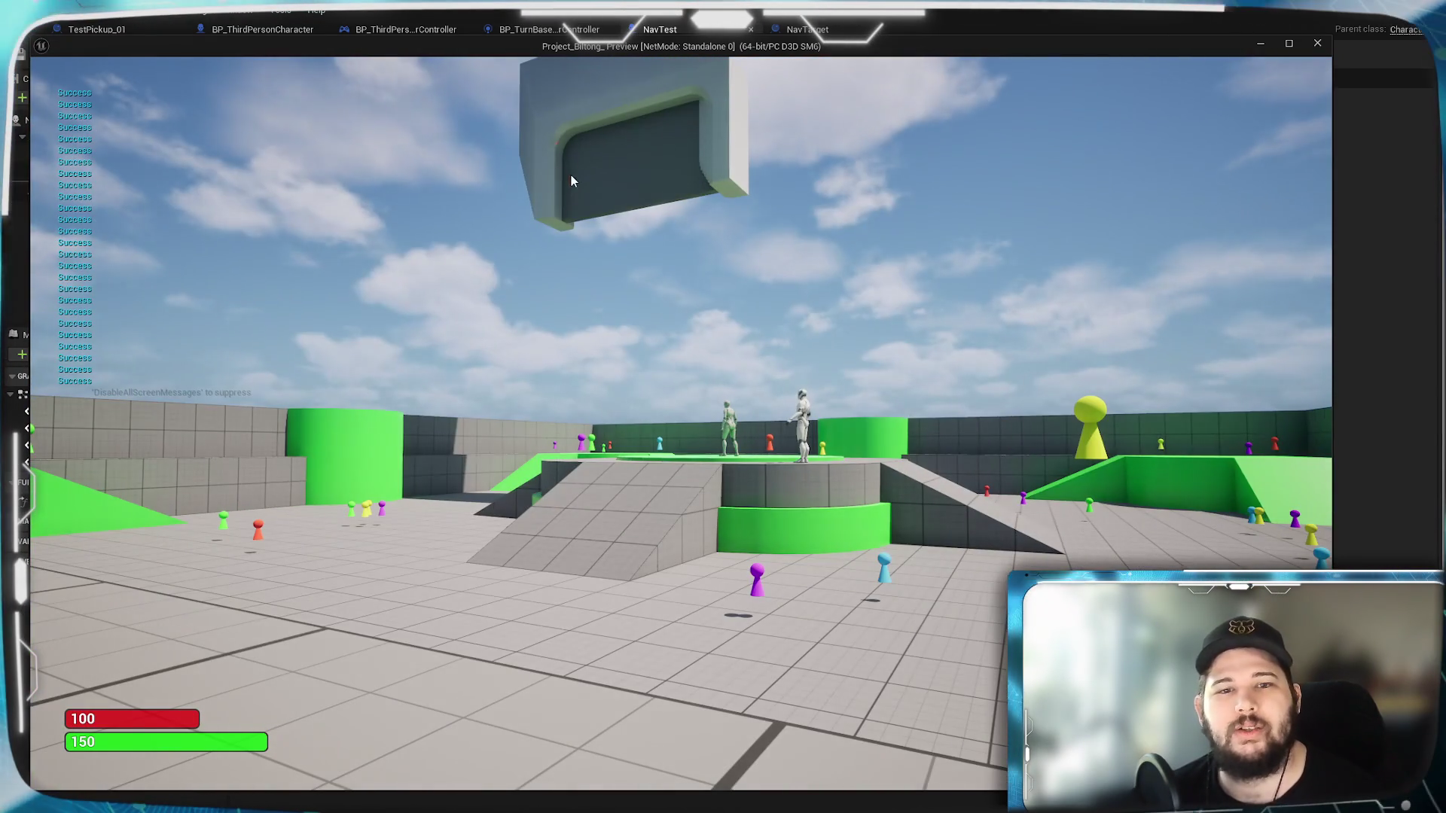
{"action": "left_click_drag", "start_coordinate": [570, 181], "coordinate": [562, 64]}
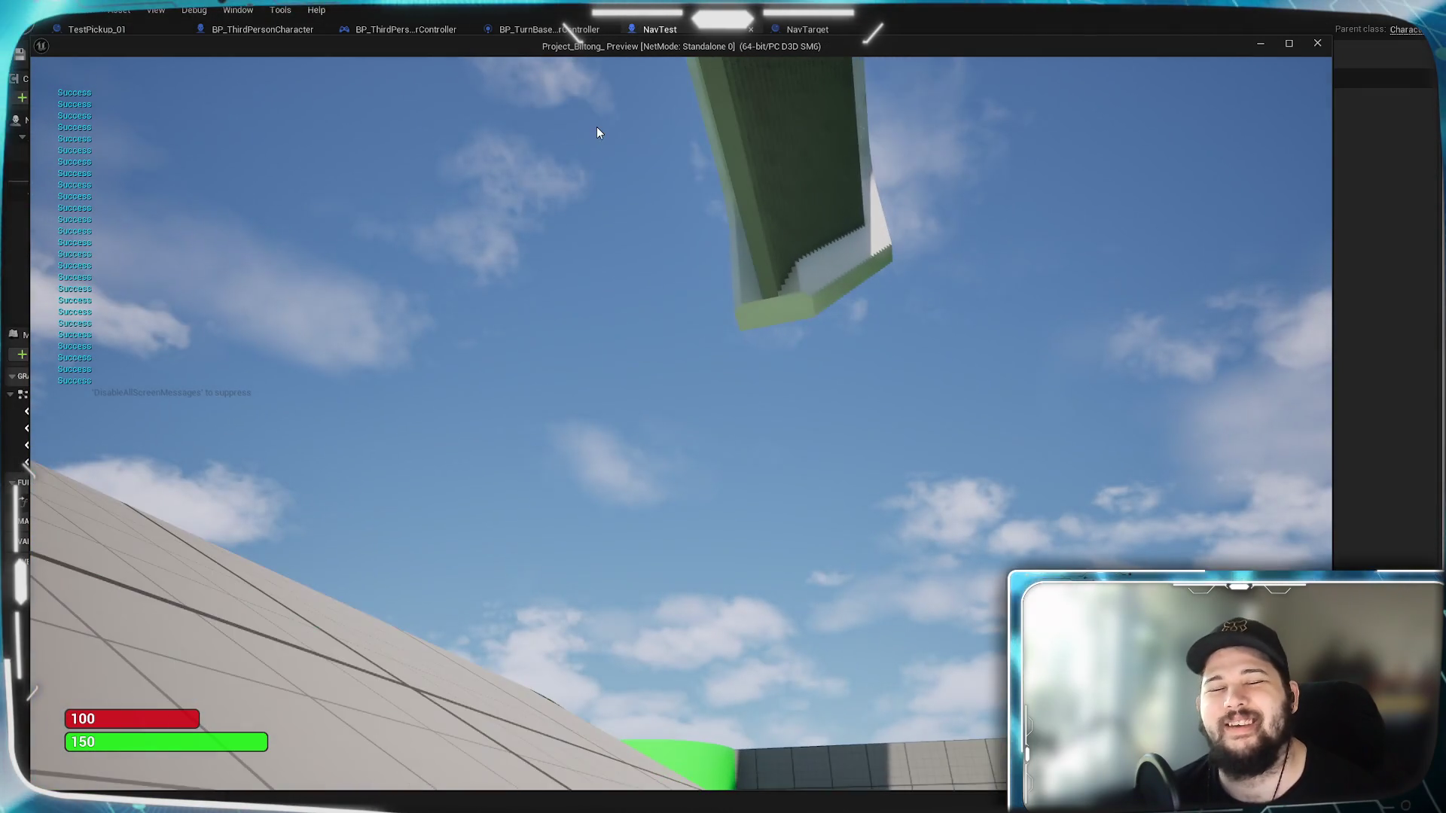
{"action": "left_click_drag", "start_coordinate": [819, 364], "coordinate": [822, 512]}
{"action": "key", "text": "Escape"}
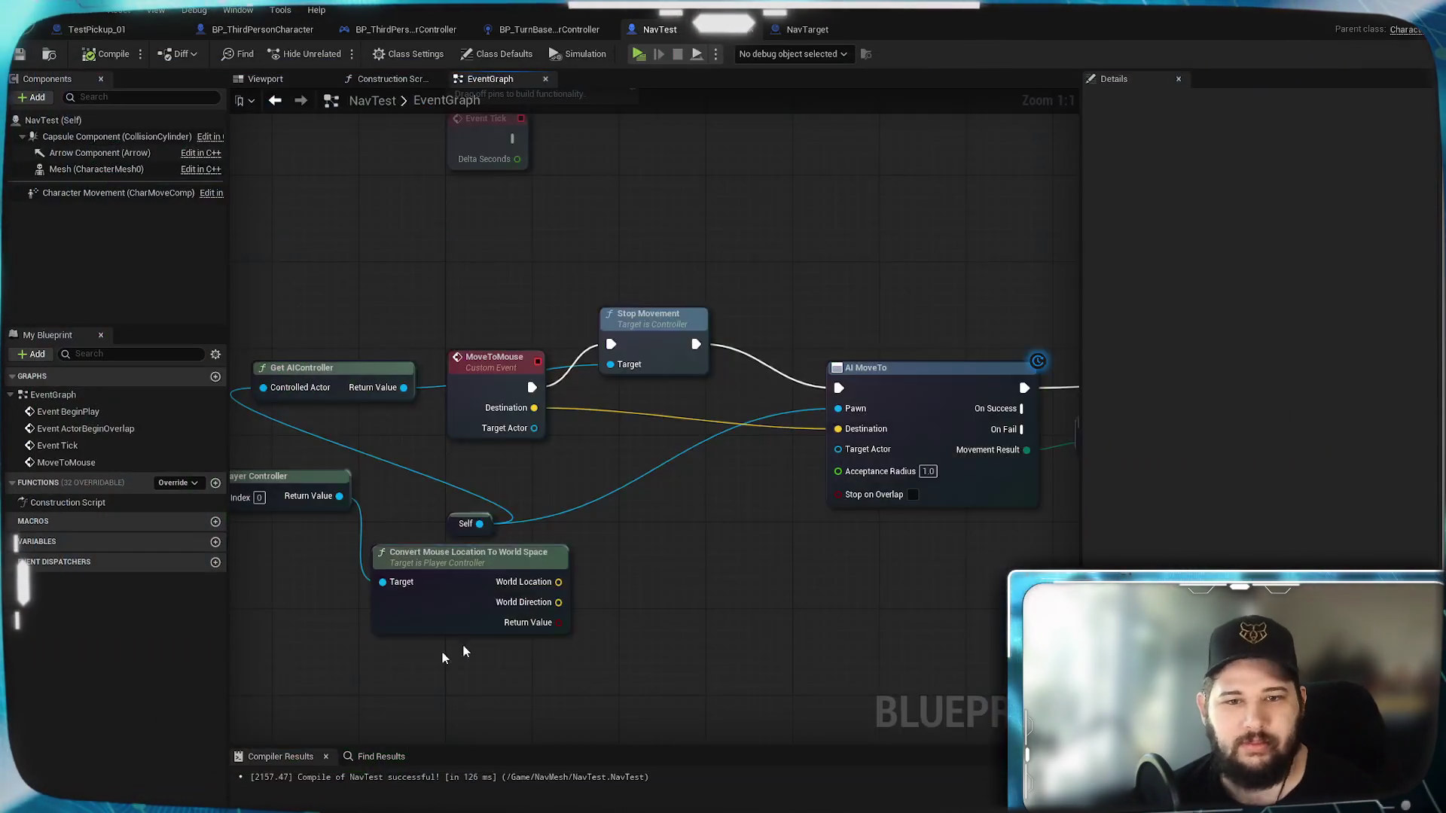
Step: In BP_ThirdPersonCharacter, wire the Branch's True output into Move to Mouse's execution input
{"action": "left_click", "coordinate": [245, 30]}
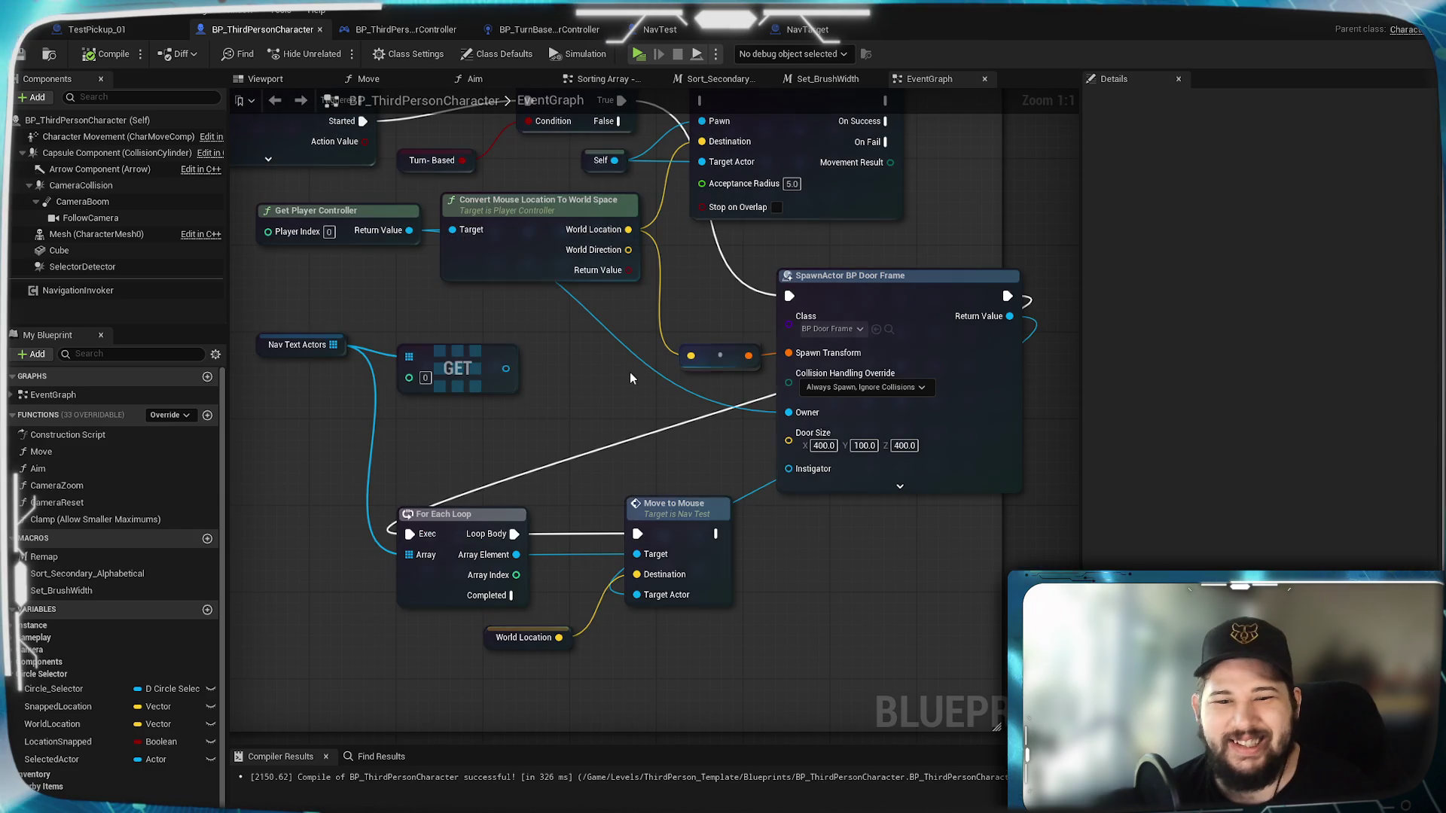
{"action": "mouse_move", "coordinate": [706, 222]}
{"action": "left_mouse_down"}
{"action": "mouse_move", "coordinate": [587, 542]}
{"action": "mouse_move", "coordinate": [572, 659]}
{"action": "mouse_move", "coordinate": [685, 640]}
{"action": "mouse_move", "coordinate": [723, 658]}
{"action": "left_mouse_up"}
{"action": "mouse_move", "coordinate": [605, 514]}
{"action": "left_mouse_down"}
{"action": "mouse_move", "coordinate": [582, 385]}
{"action": "mouse_move", "coordinate": [617, 393]}
{"action": "mouse_move", "coordinate": [698, 547]}
{"action": "left_mouse_up"}
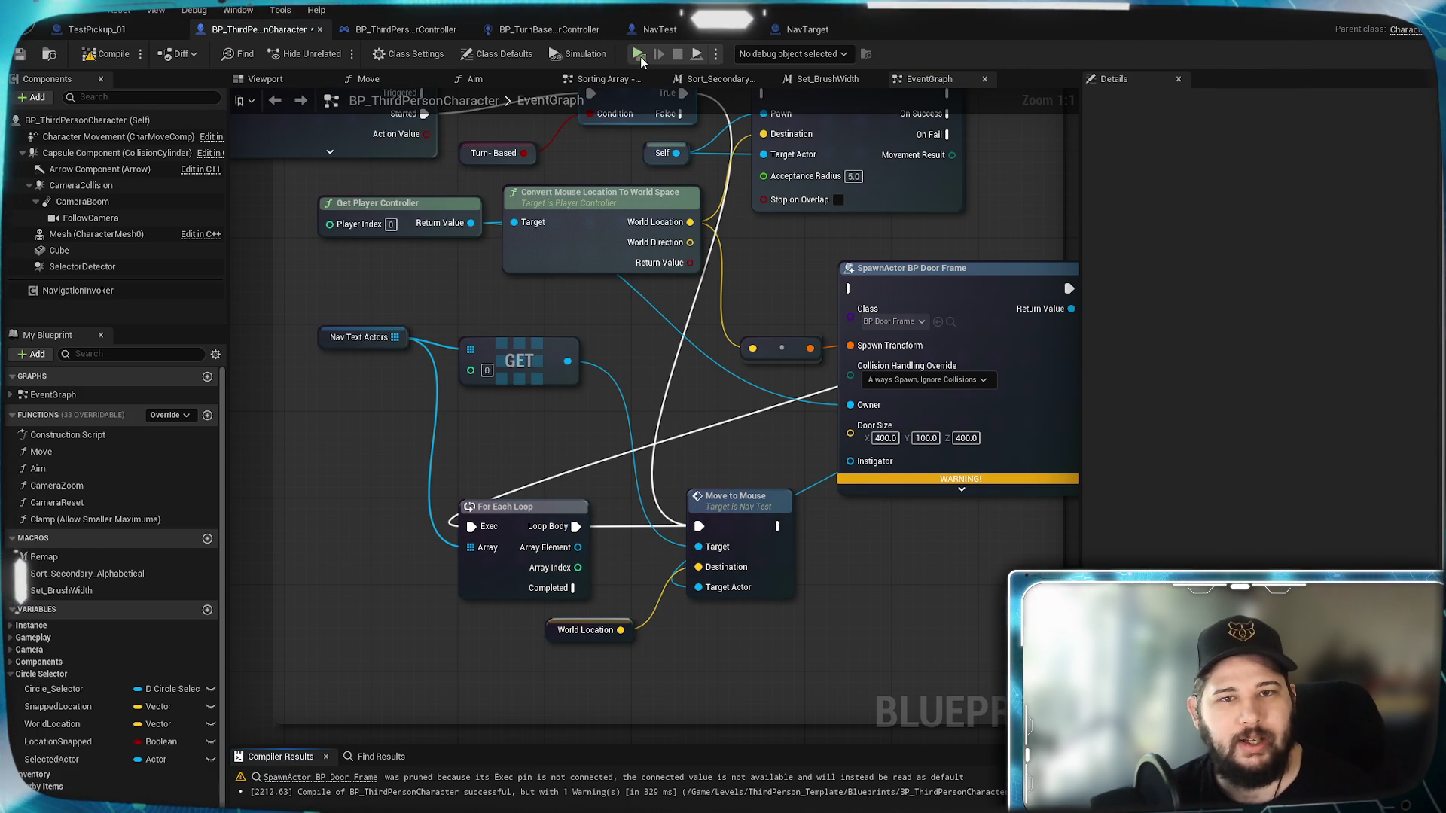
{"action": "left_click", "coordinate": [639, 57]}
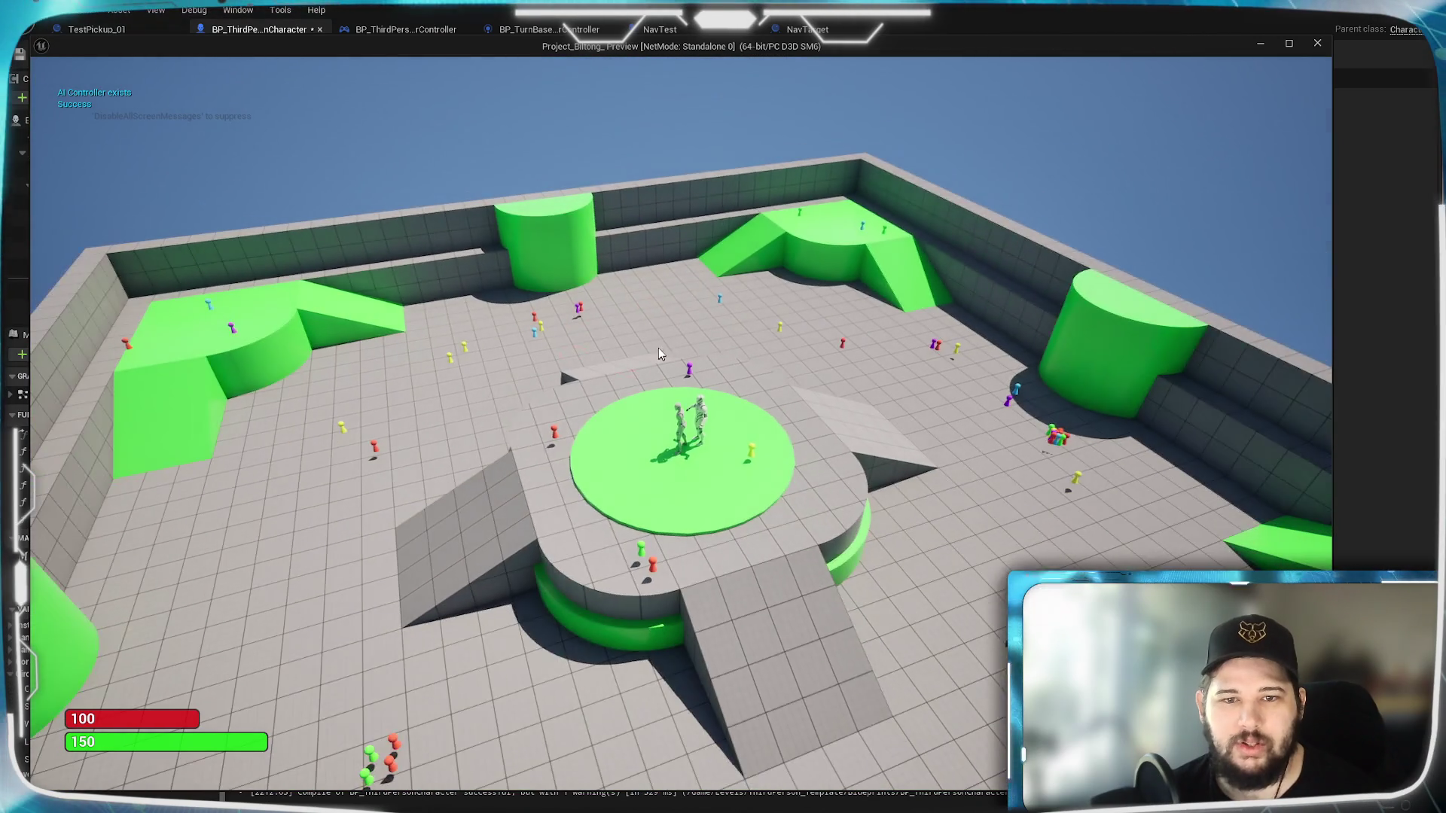
{"action": "left_click", "coordinate": [706, 345]}
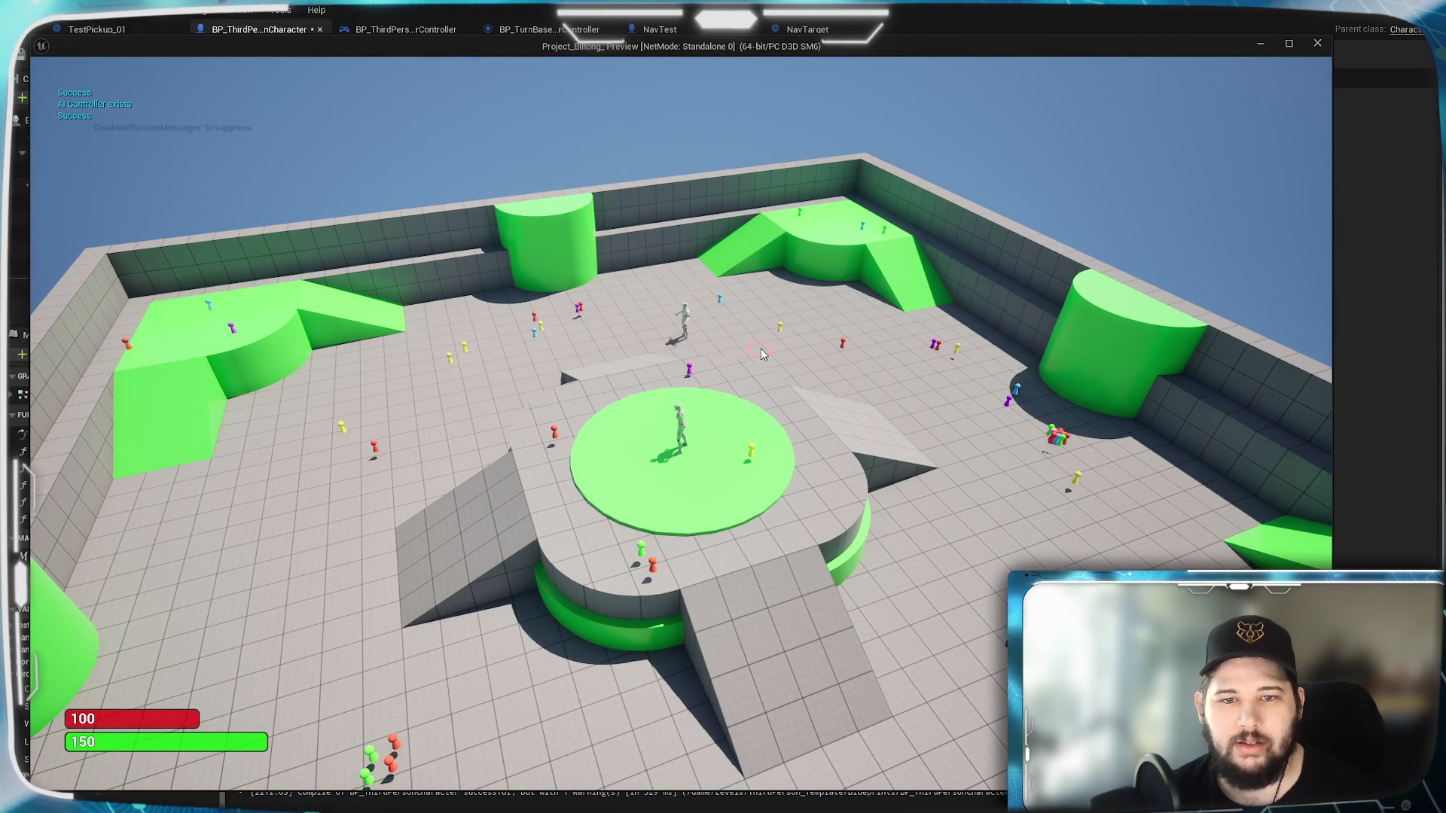
{"action": "left_click", "coordinate": [869, 370]}
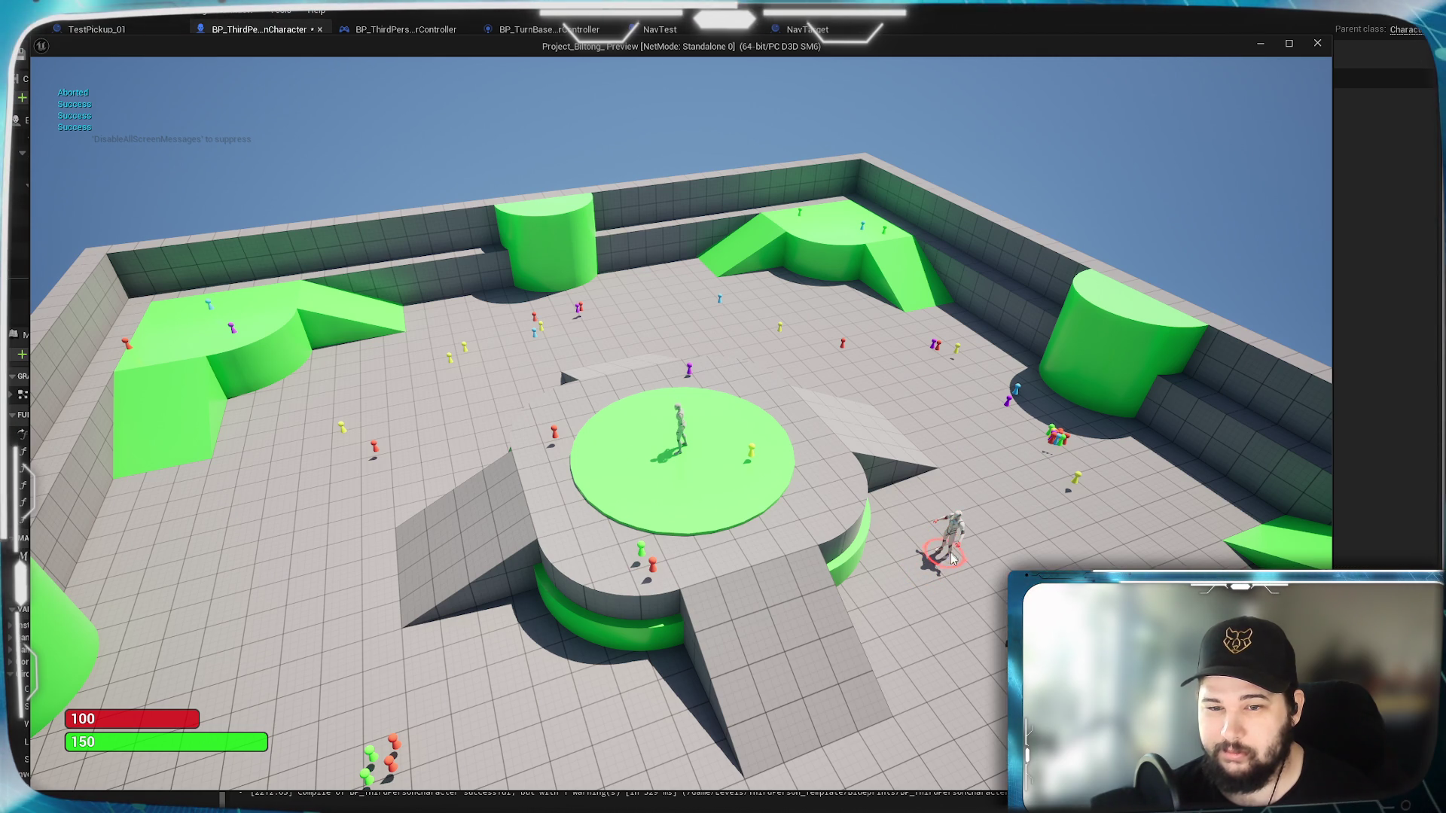
{"action": "key", "text": "e"}
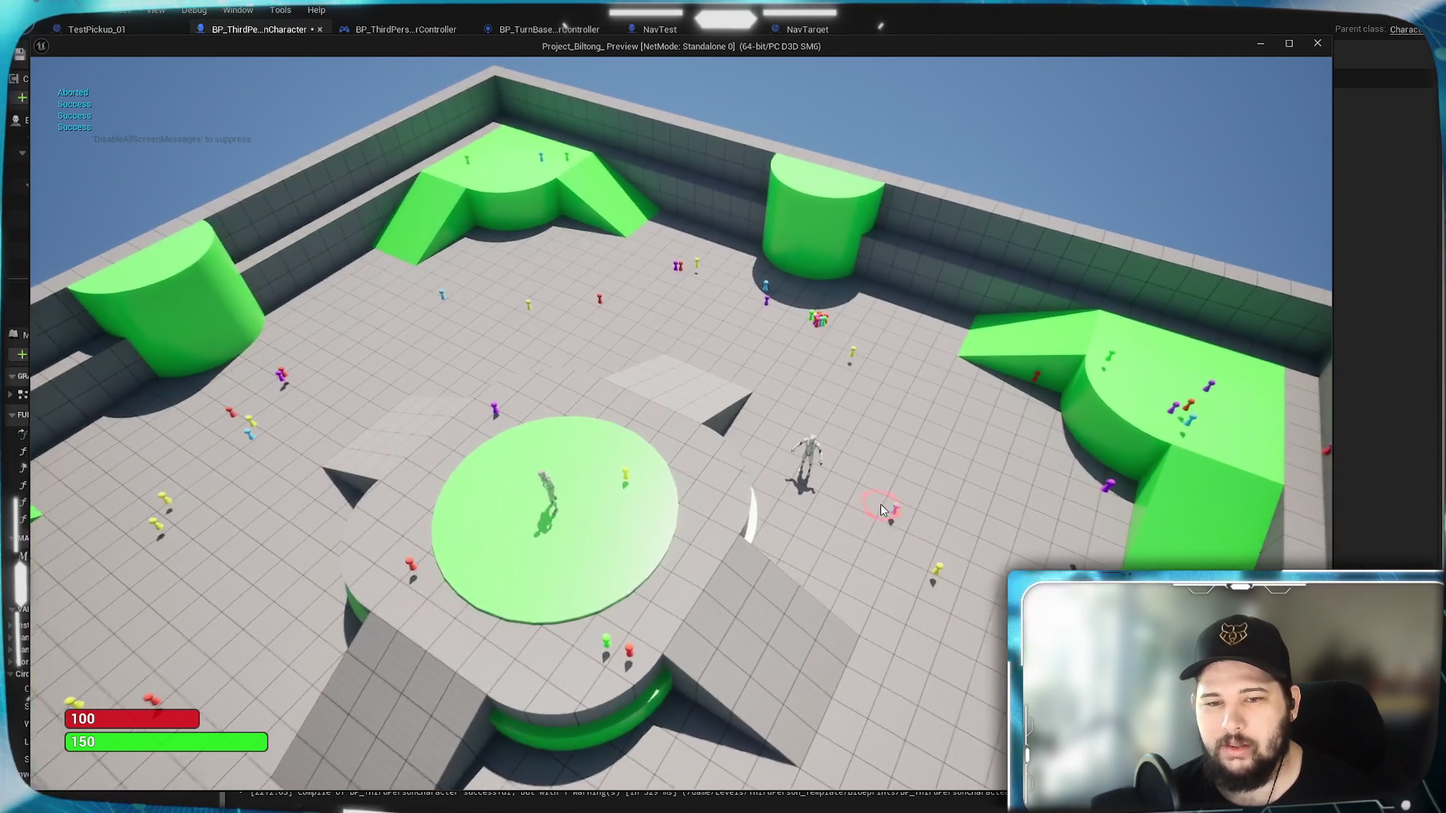
{"action": "scroll", "coordinate": [893, 543], "scroll_direction": "up", "scroll_amount": 3}
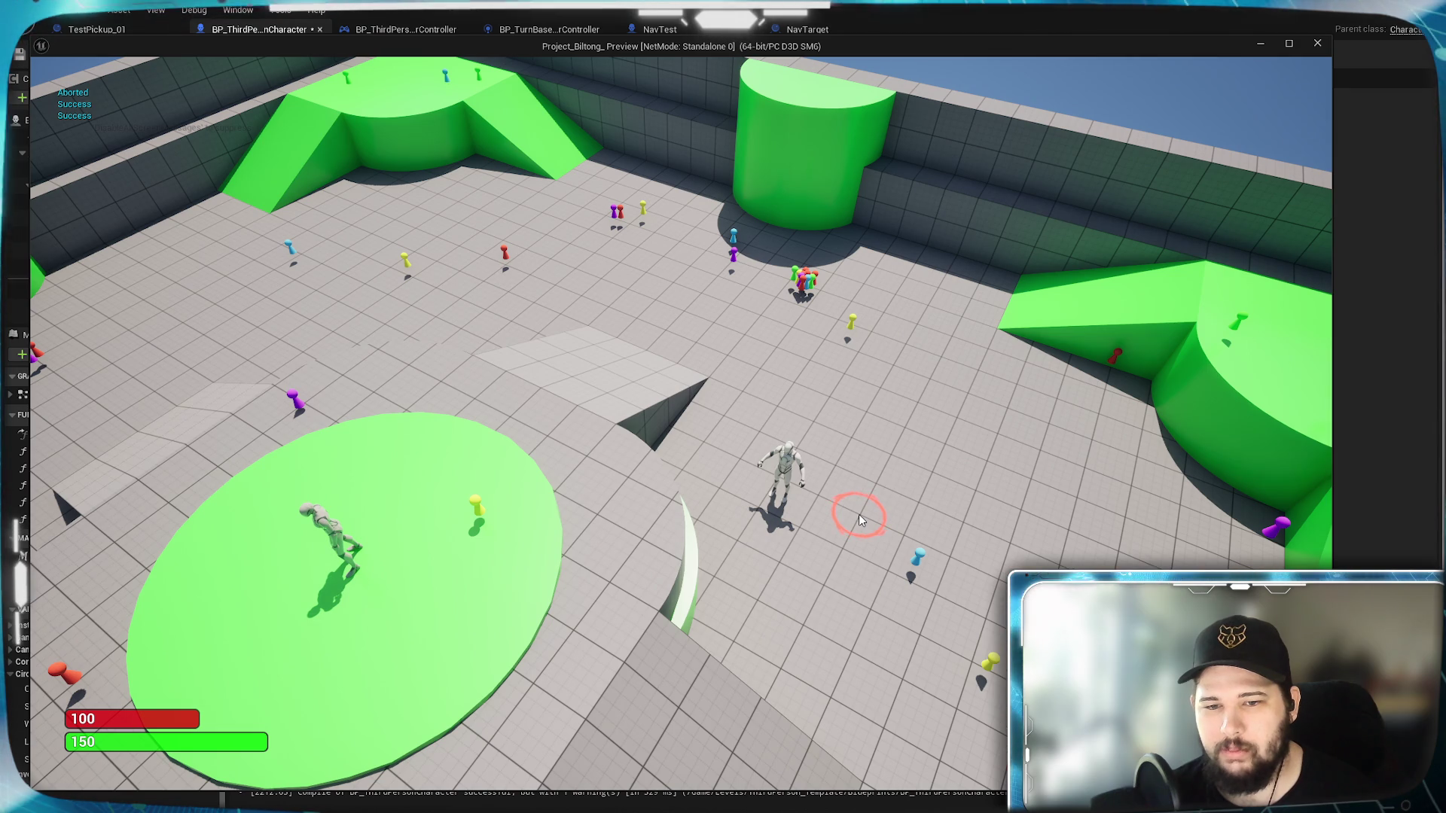
{"action": "left_click", "coordinate": [859, 513]}
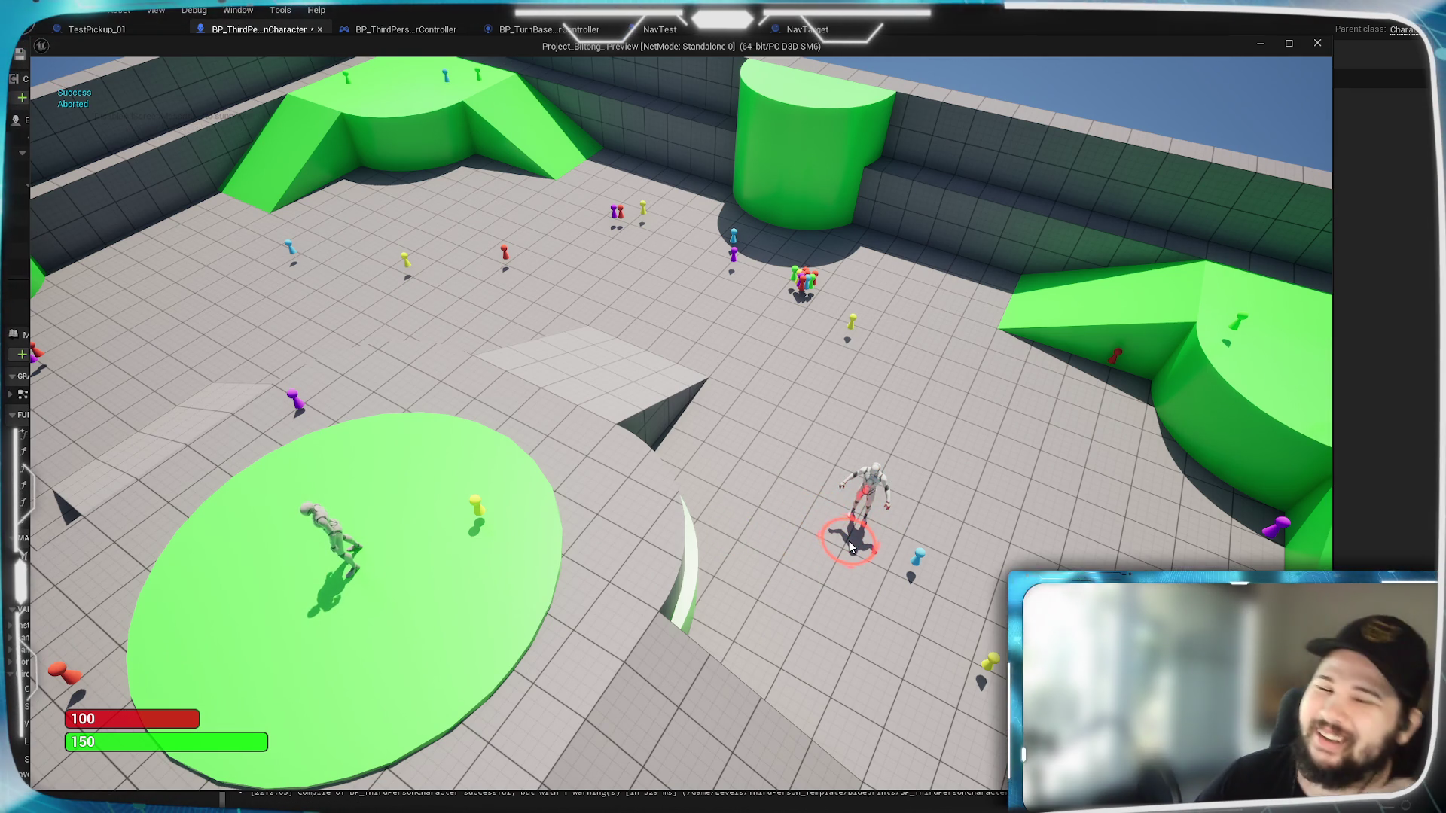
{"action": "left_click", "coordinate": [840, 505]}
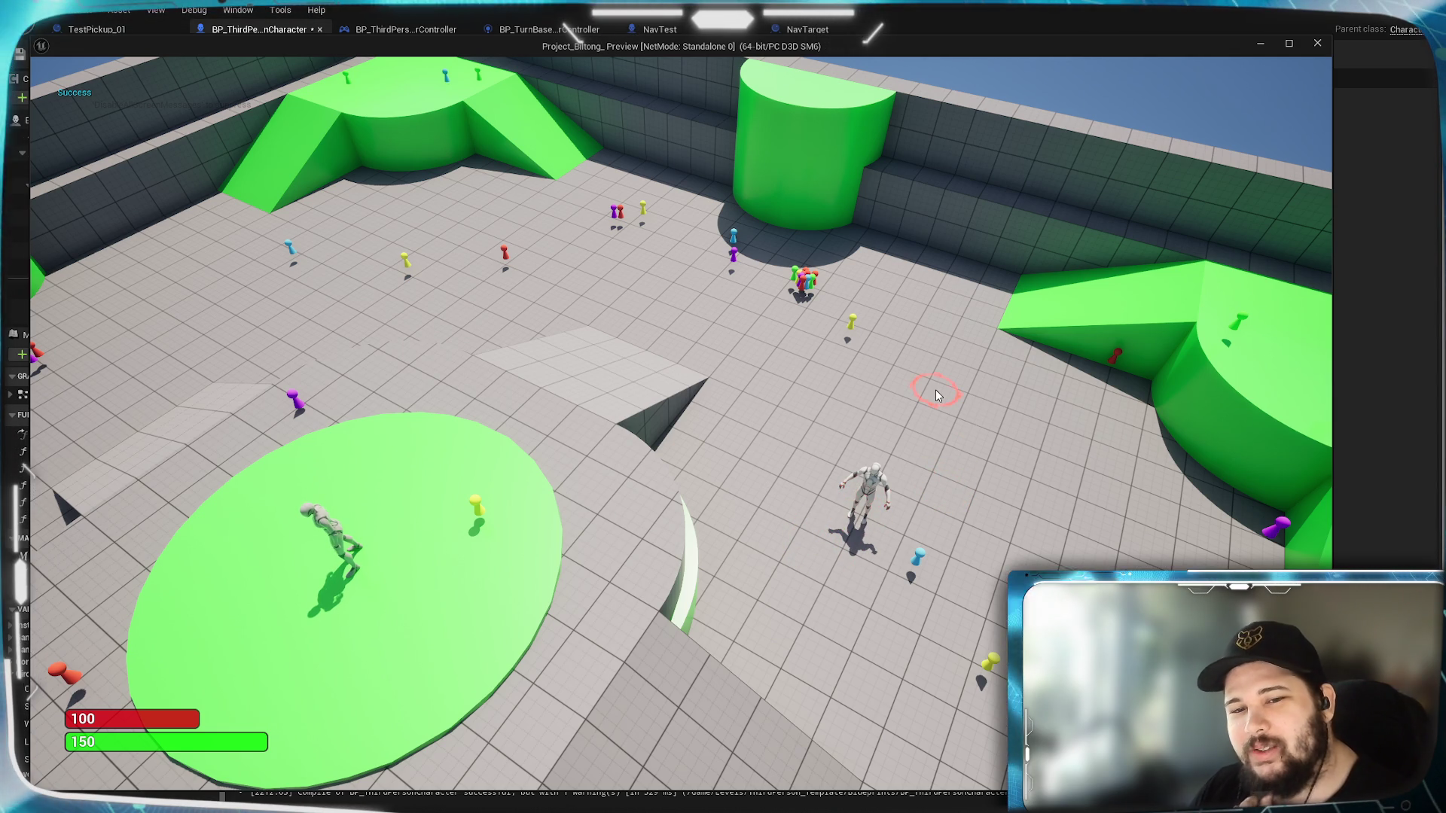
{"action": "left_click", "coordinate": [971, 417]}
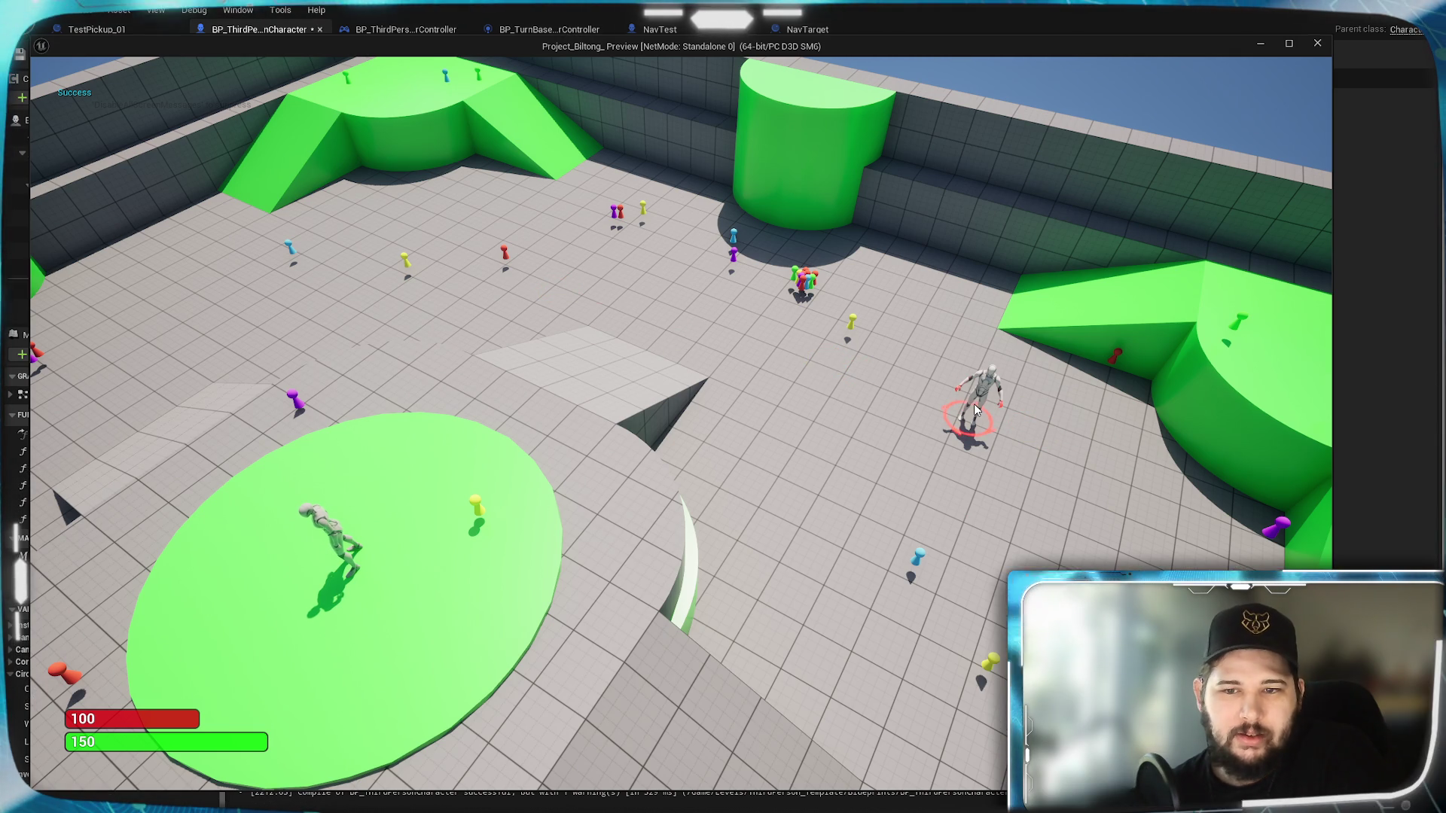
{"action": "left_click", "coordinate": [776, 390]}
{"action": "left_click", "coordinate": [434, 500]}
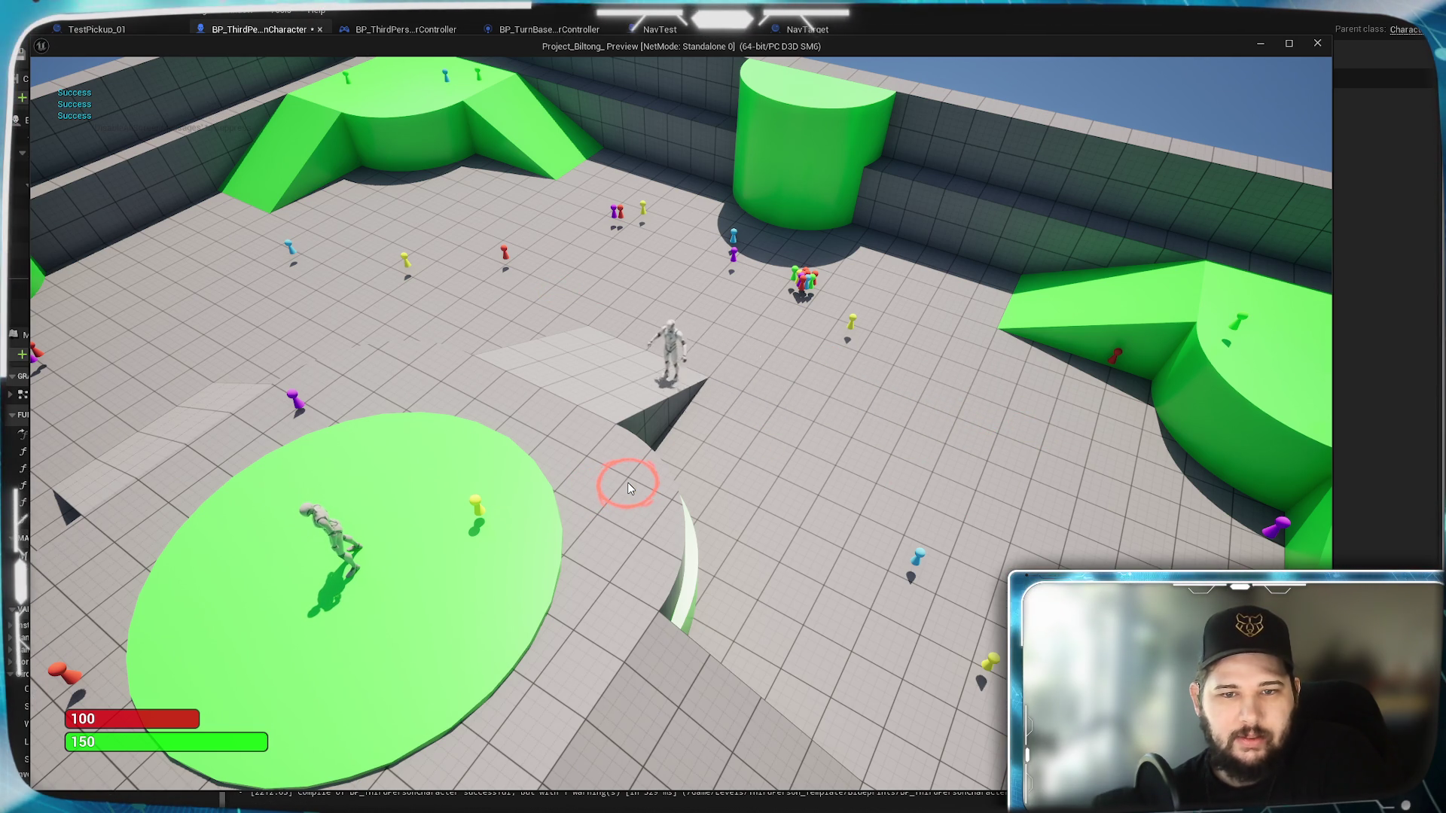
{"action": "left_click", "coordinate": [714, 619]}
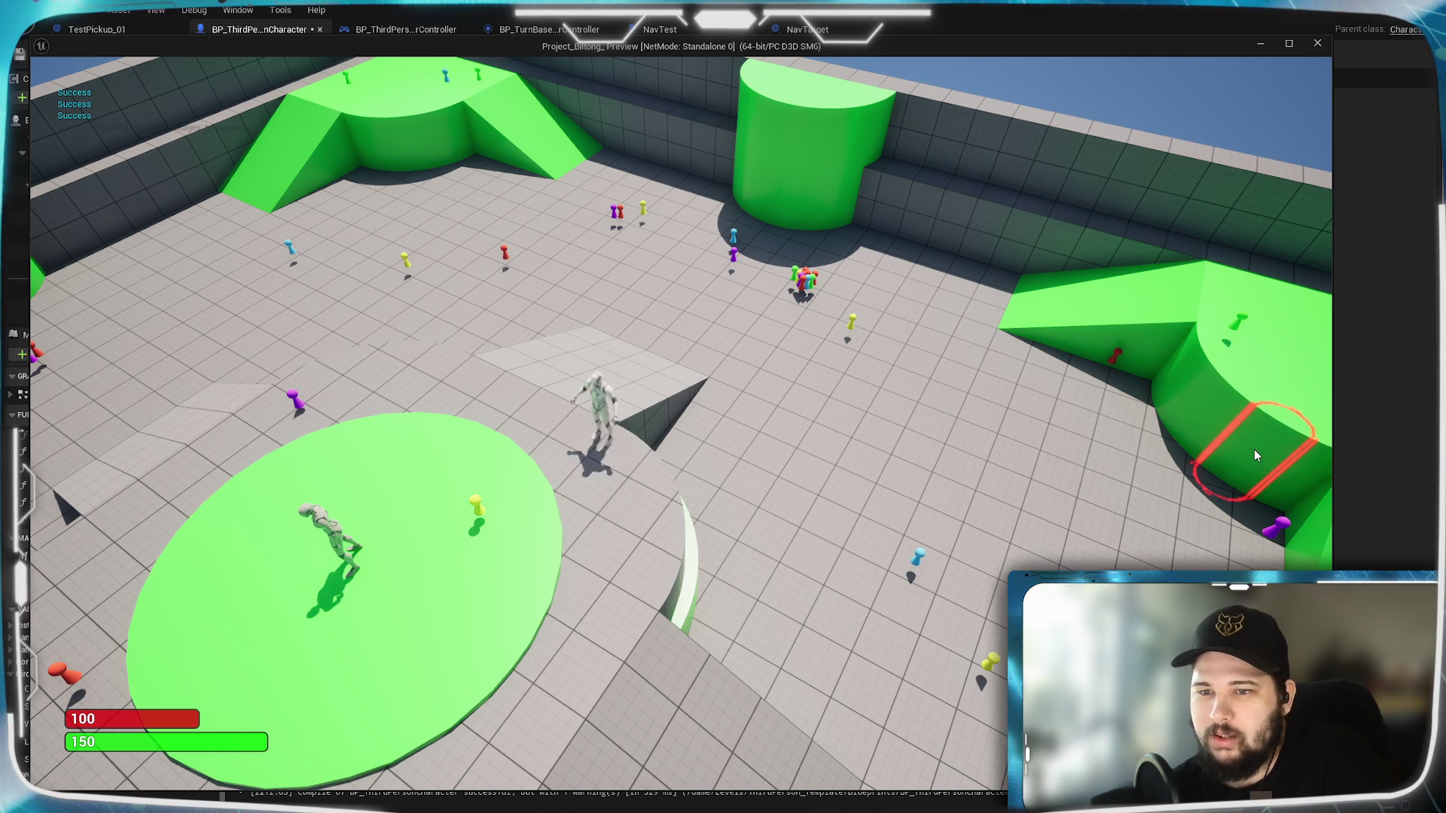
{"action": "left_click", "coordinate": [1033, 450]}
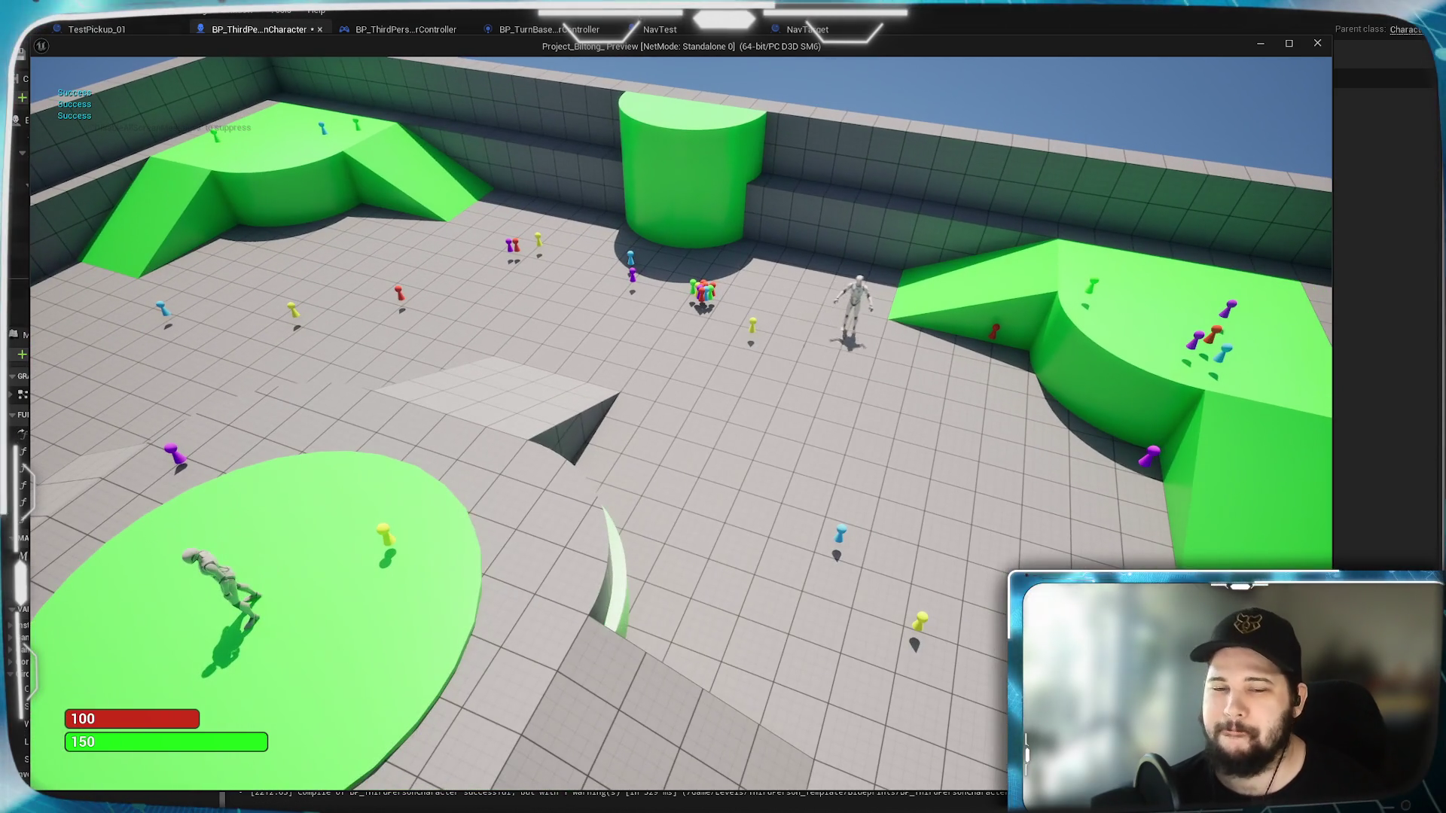
{"action": "left_click", "coordinate": [902, 443]}
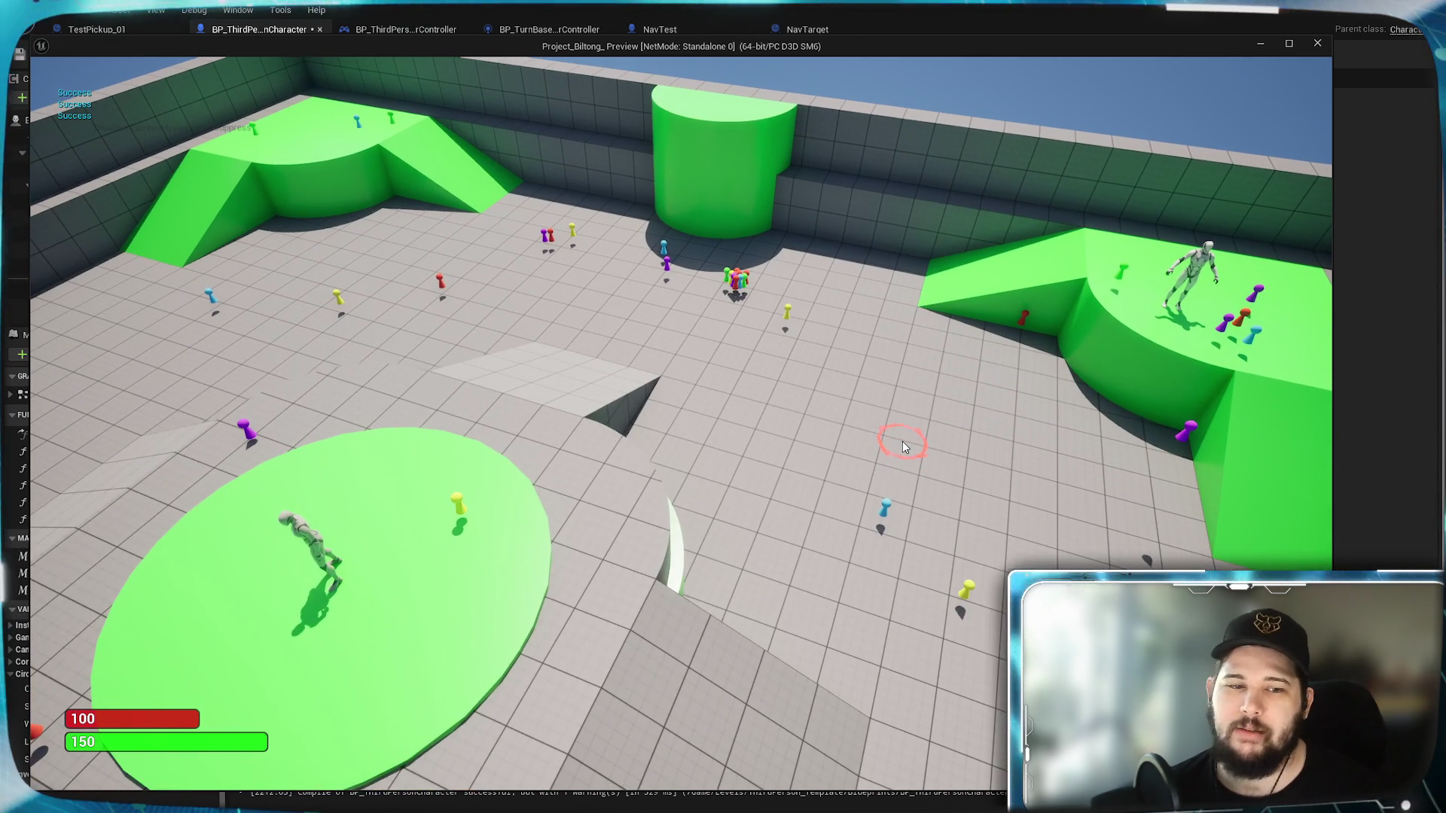
{"action": "key", "text": "Escape"}
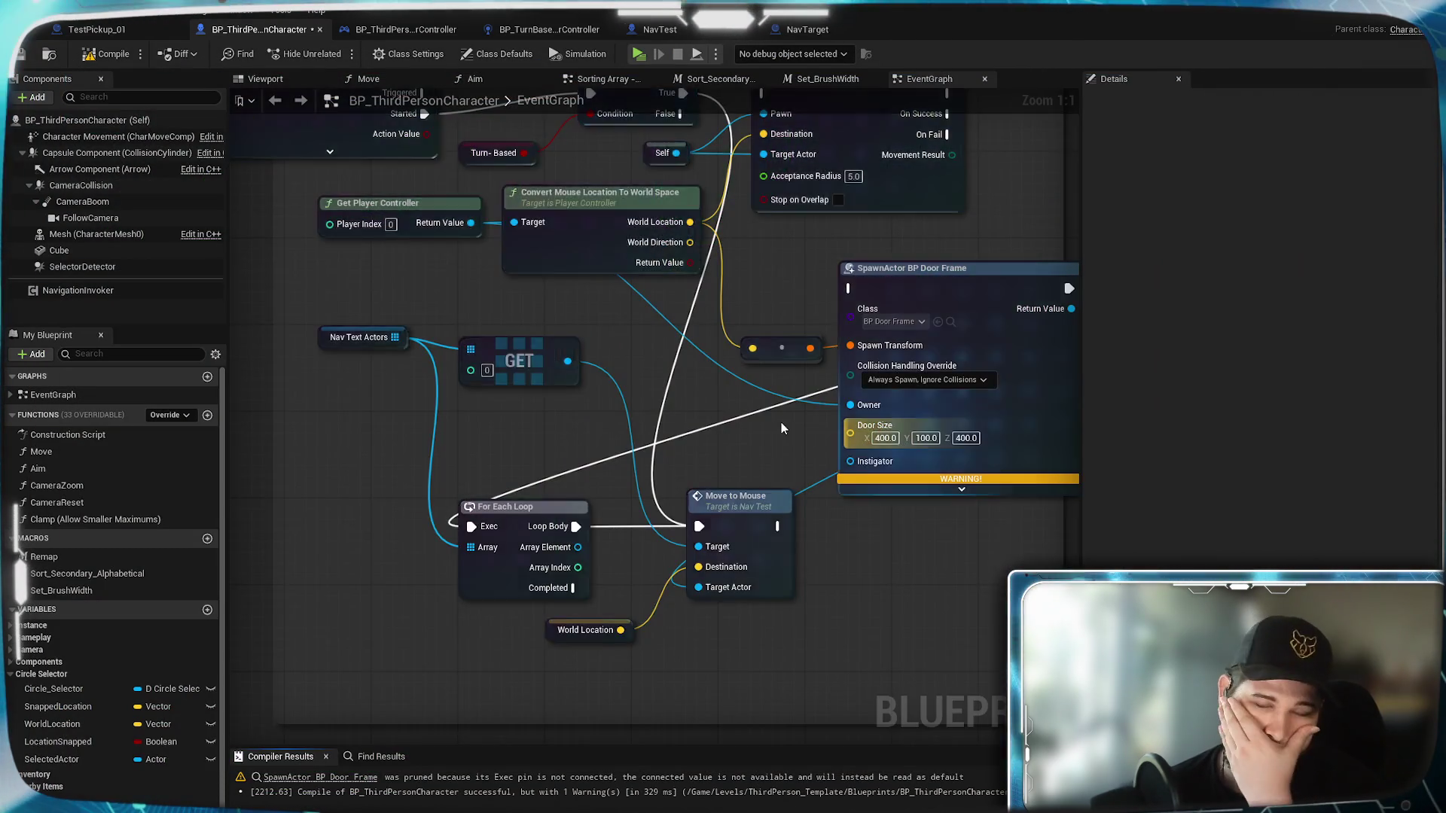
Step: Feed World Location into AI MoveTo's Destination instead of Self, compile, and start a play test
{"action": "scroll", "coordinate": [784, 415], "scroll_direction": "up", "scroll_amount": 3}
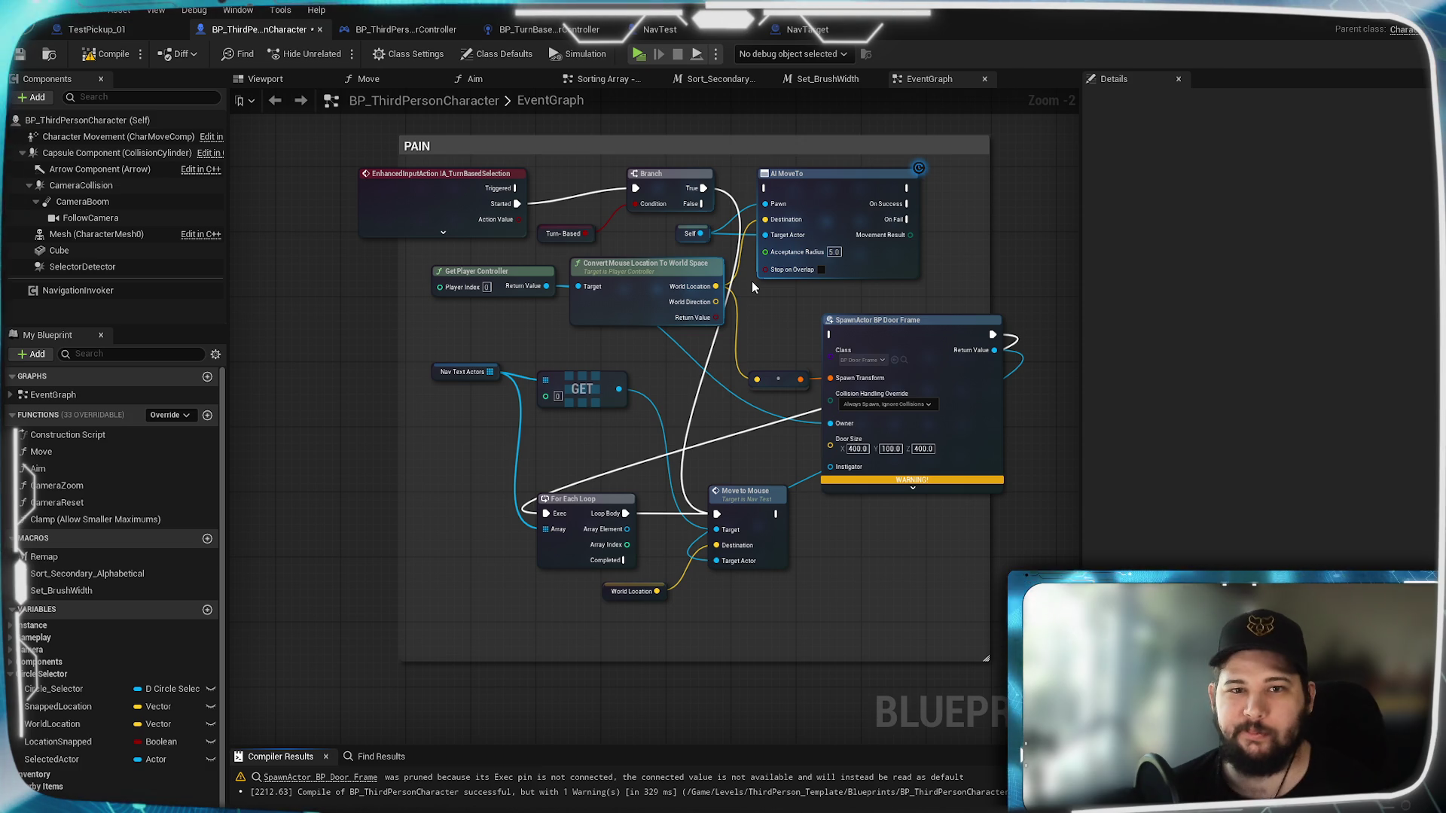
{"action": "scroll", "coordinate": [752, 287], "scroll_direction": "up", "scroll_amount": 2}
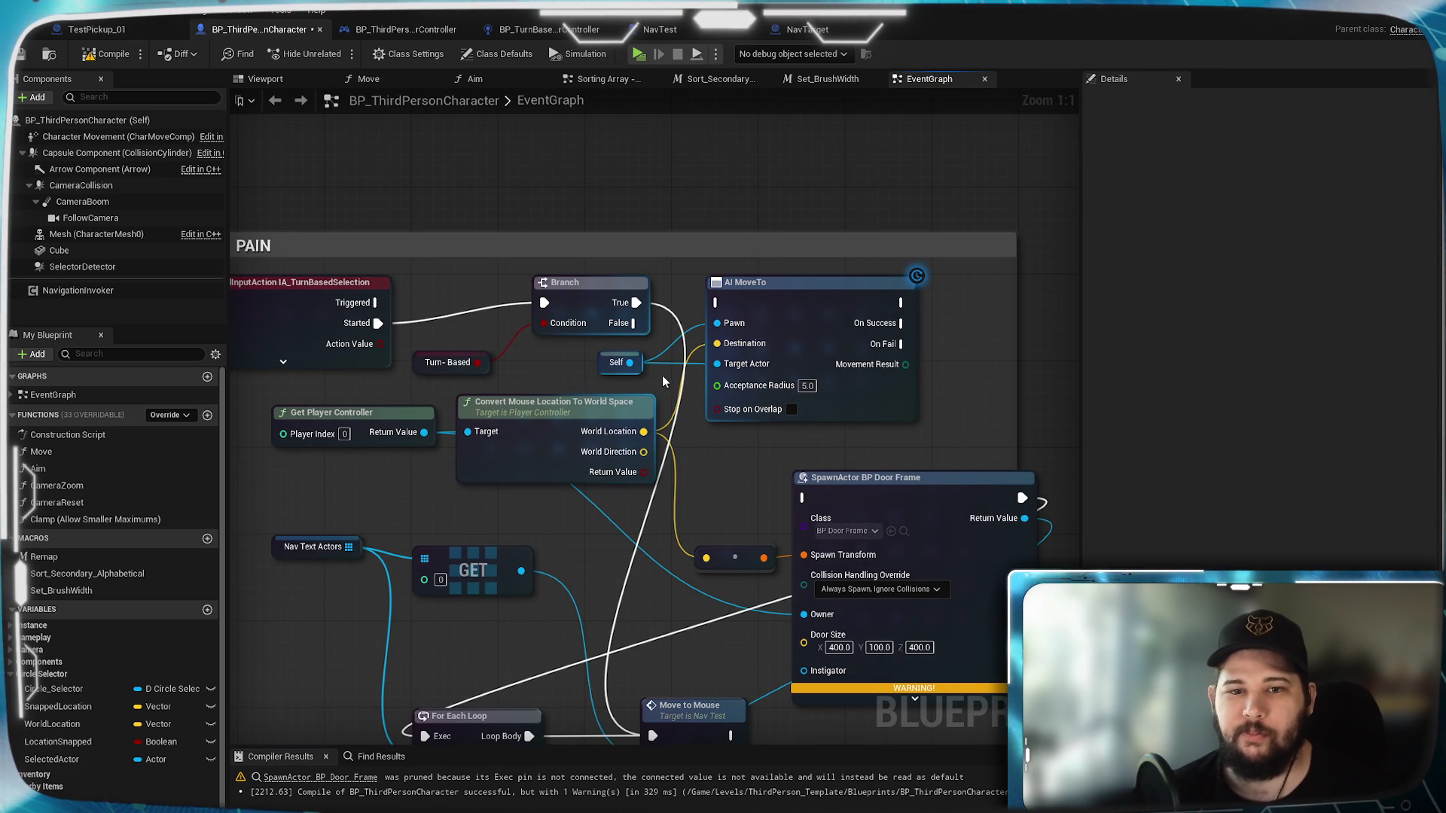
{"action": "left_click", "coordinate": [698, 359], "text": "alt"}
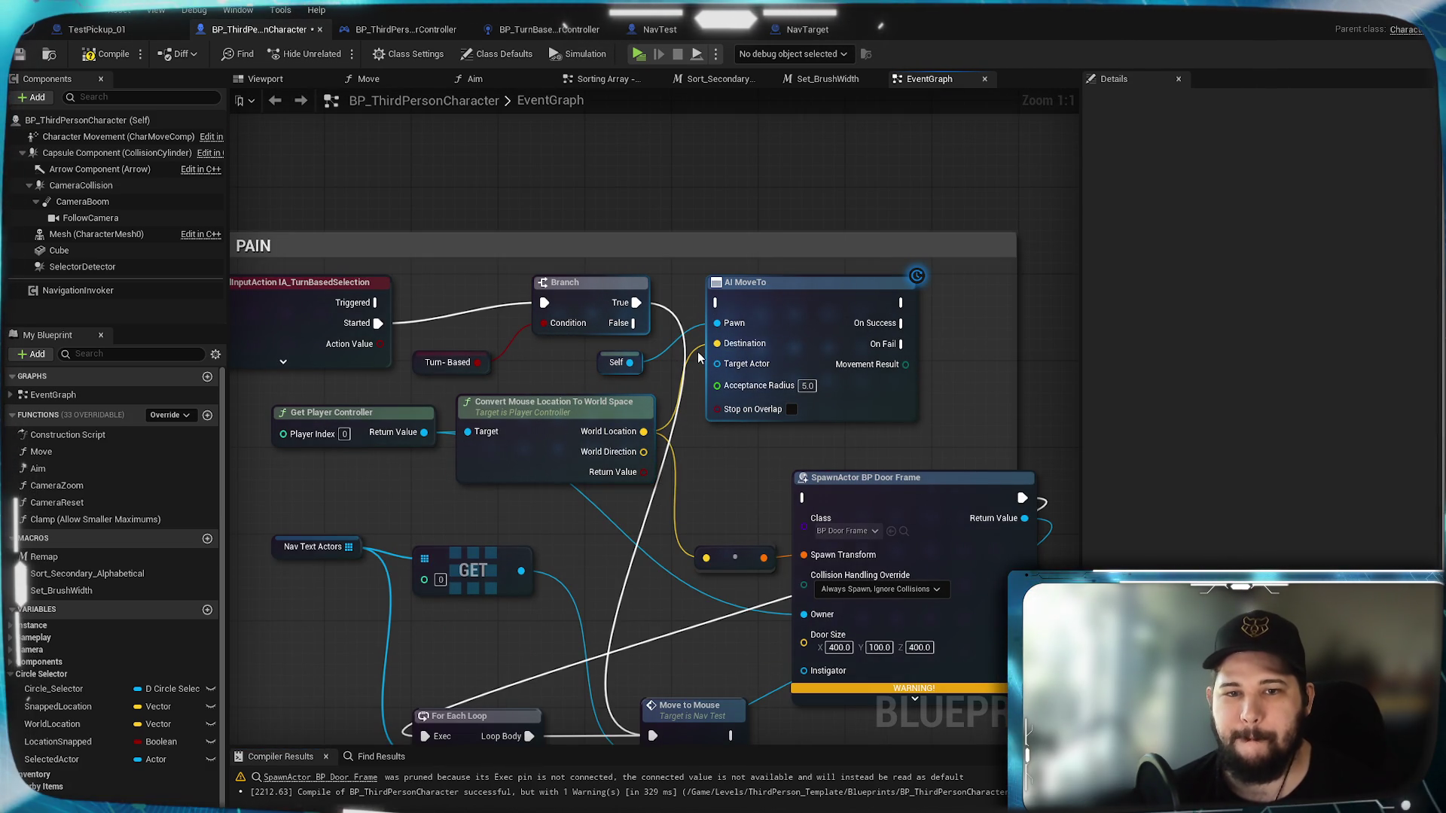
{"action": "left_click_drag", "start_coordinate": [692, 521], "coordinate": [751, 337]}
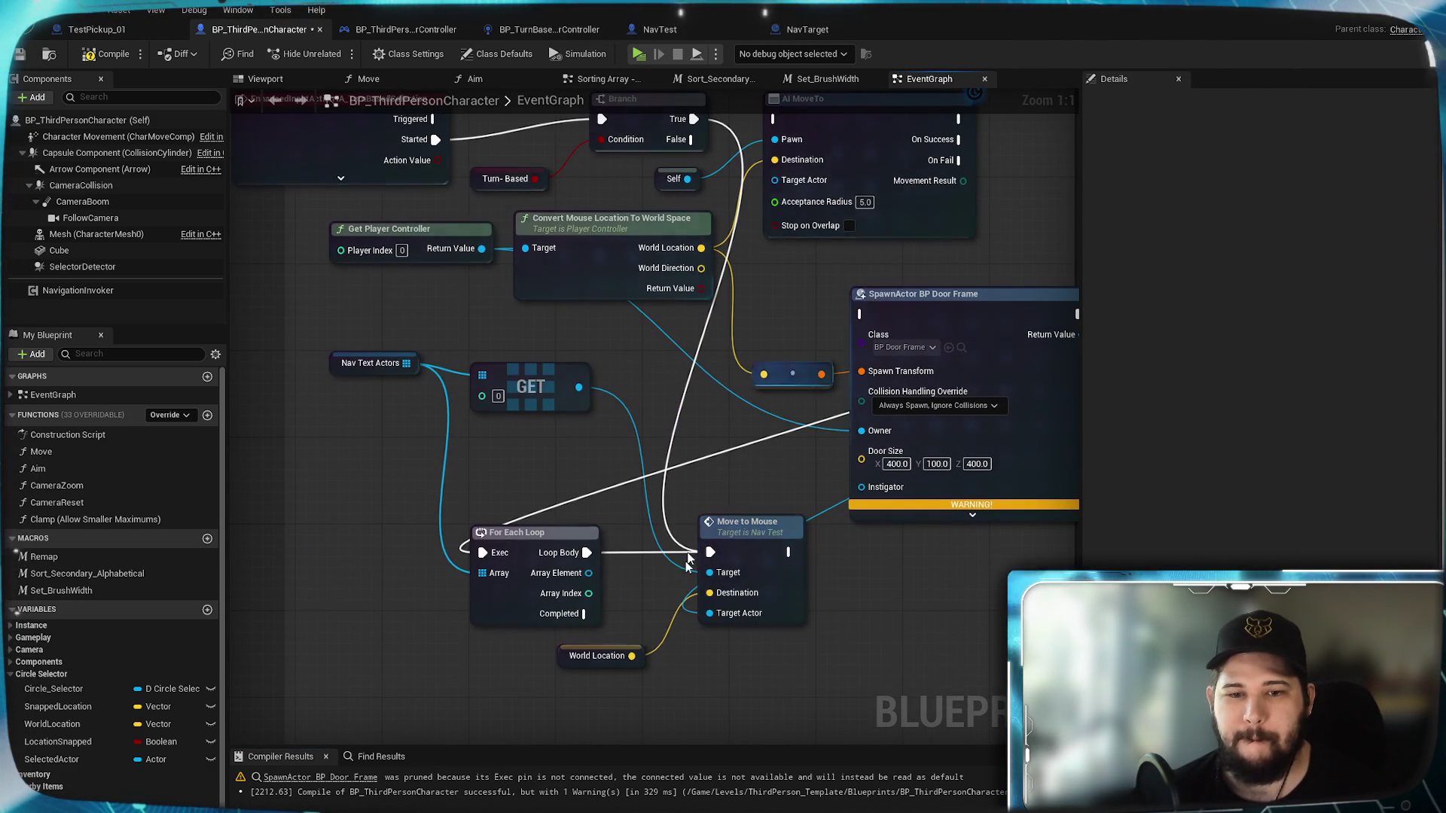
{"action": "mouse_move", "coordinate": [634, 656]}
{"action": "left_mouse_down"}
{"action": "mouse_move", "coordinate": [646, 661]}
{"action": "mouse_move", "coordinate": [777, 163]}
{"action": "left_mouse_up"}
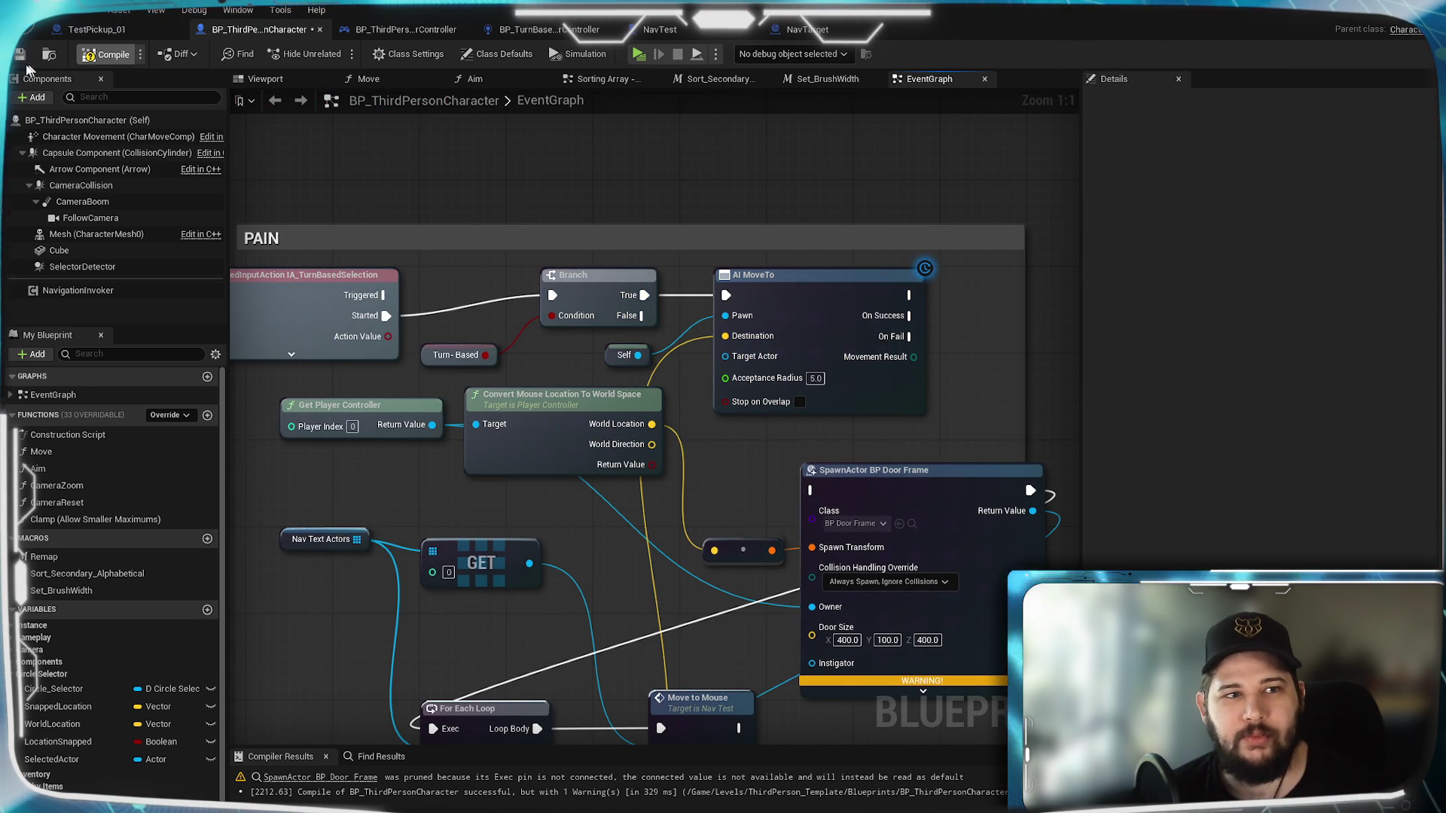
{"action": "left_click", "coordinate": [105, 54]}
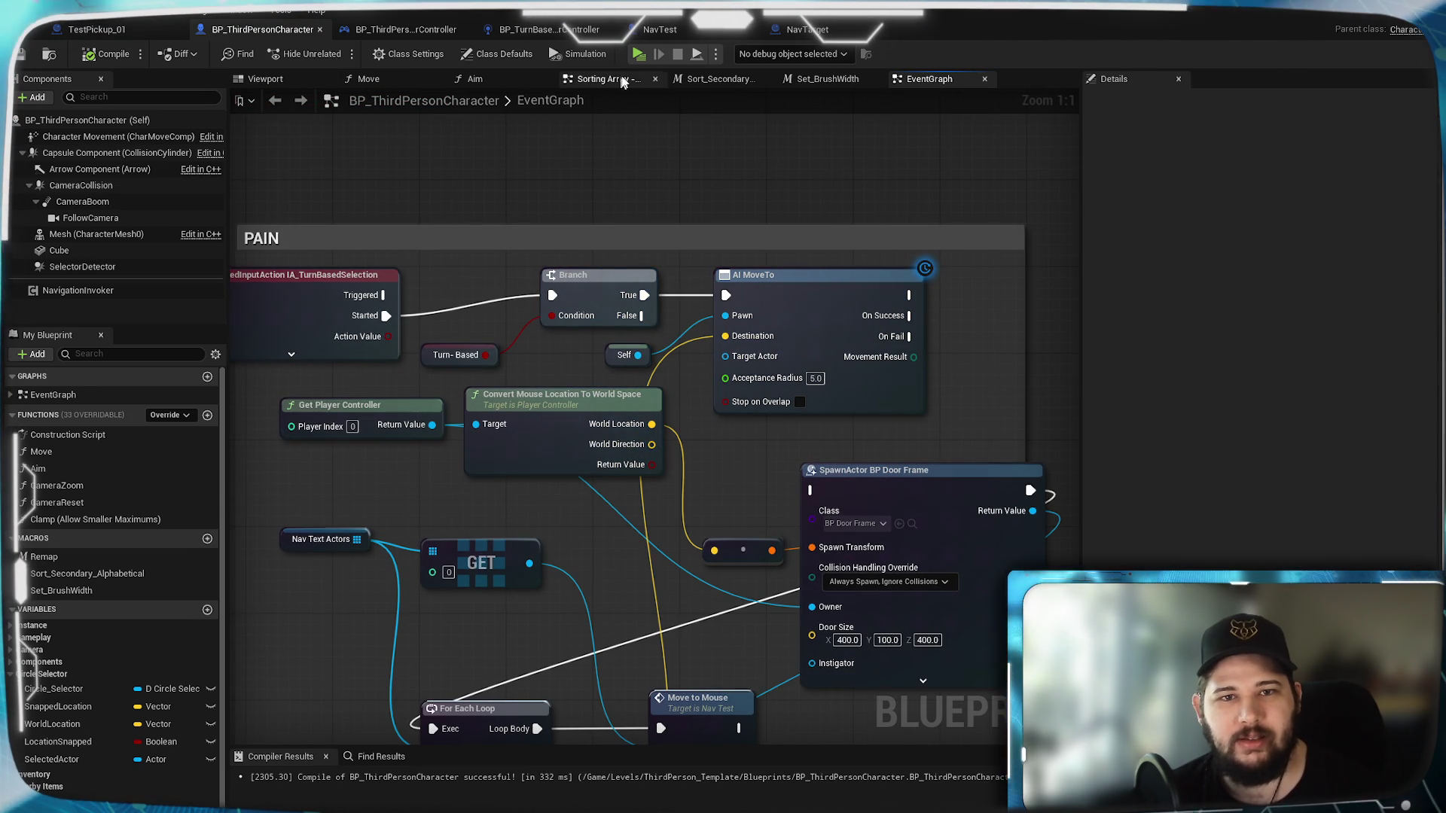
{"action": "left_click", "coordinate": [638, 54]}
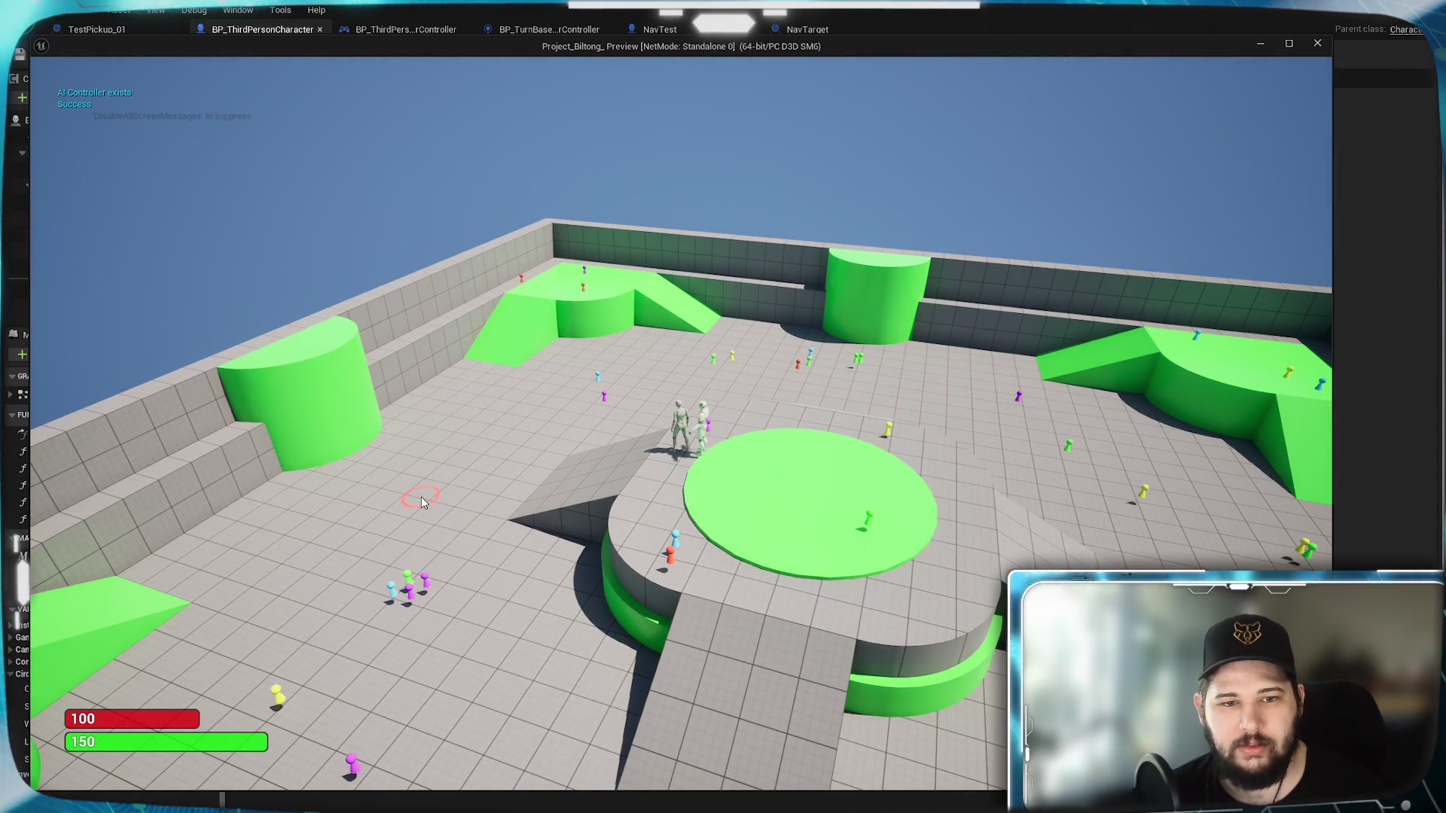
{"action": "key", "text": "Escape"}
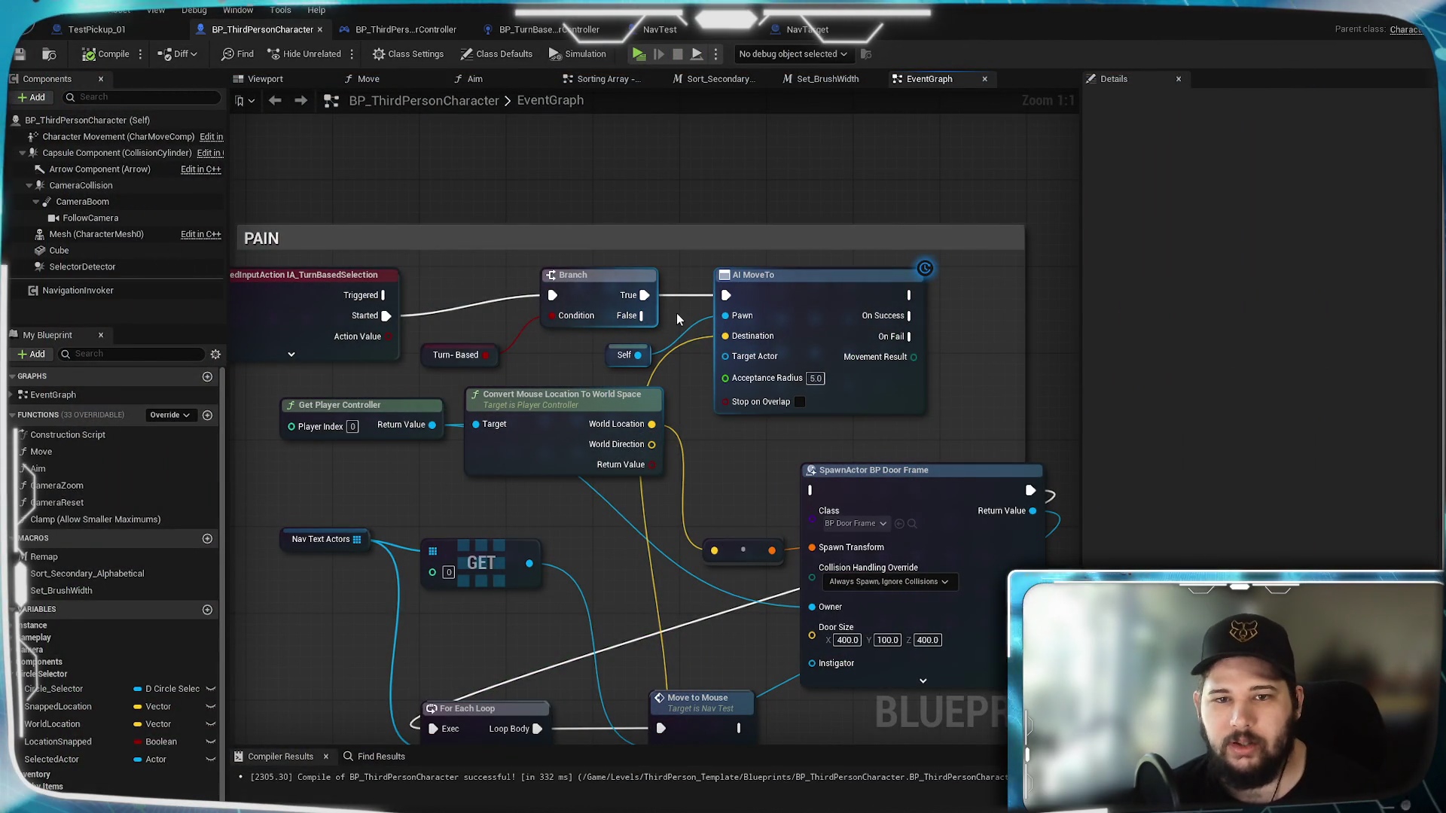
Step: Connect Branch True to Move to Mouse and delete the loop, door-frame spawn and mouse-location nodes
{"action": "left_click_drag", "start_coordinate": [670, 210], "coordinate": [687, 642]}
{"action": "left_click", "coordinate": [541, 625]}
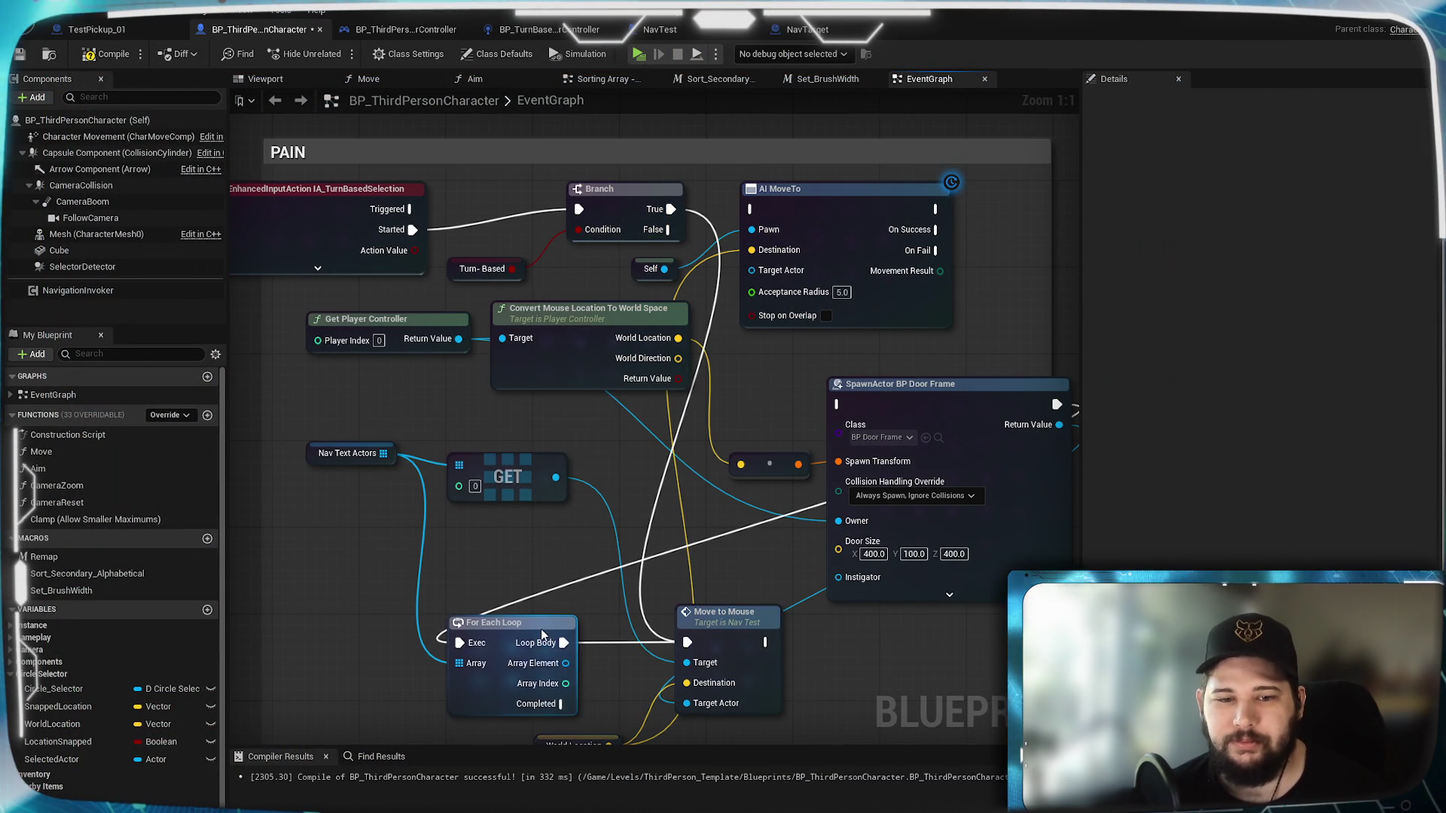
{"action": "key", "text": "Delete"}
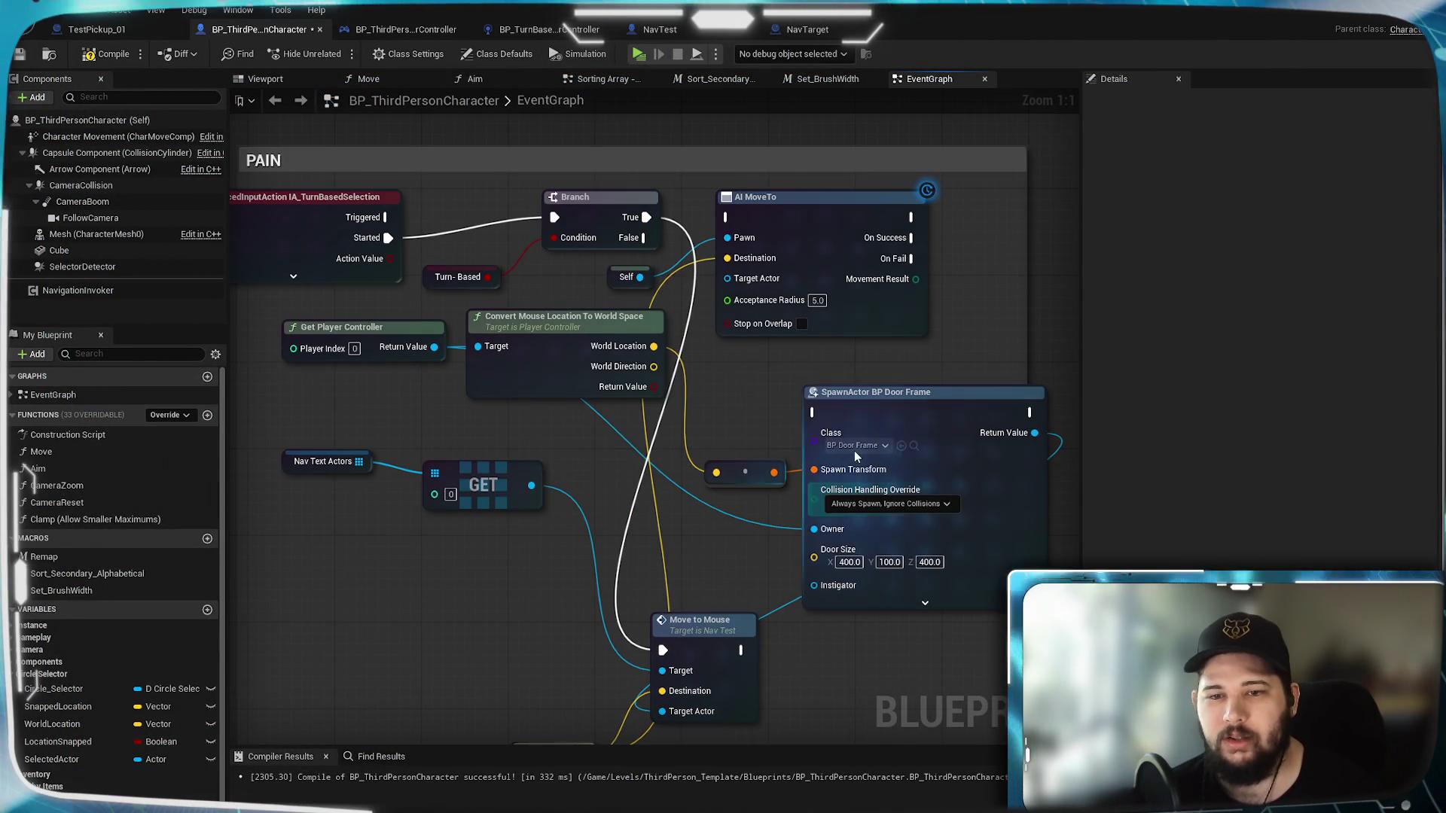
{"action": "left_click", "coordinate": [875, 393]}
{"action": "key", "text": "Delete"}
{"action": "left_click_drag", "start_coordinate": [538, 399], "coordinate": [329, 339]}
{"action": "key", "text": "Delete"}
Step: Tidy the Nav Text Actors, GET, Move to Mouse and World Location nodes, then save
{"action": "mouse_move", "coordinate": [595, 364]}
{"action": "left_mouse_down"}
{"action": "mouse_move", "coordinate": [671, 361]}
{"action": "mouse_move", "coordinate": [735, 481]}
{"action": "mouse_move", "coordinate": [677, 231]}
{"action": "left_mouse_up"}
{"action": "left_click_drag", "start_coordinate": [661, 387], "coordinate": [460, 269]}
{"action": "left_click_drag", "start_coordinate": [644, 311], "coordinate": [589, 182]}
{"action": "left_click_drag", "start_coordinate": [870, 462], "coordinate": [936, 202]}
{"action": "left_click", "coordinate": [757, 602]}
{"action": "left_click_drag", "start_coordinate": [755, 604], "coordinate": [765, 181]}
{"action": "left_click_drag", "start_coordinate": [752, 358], "coordinate": [578, 570]}
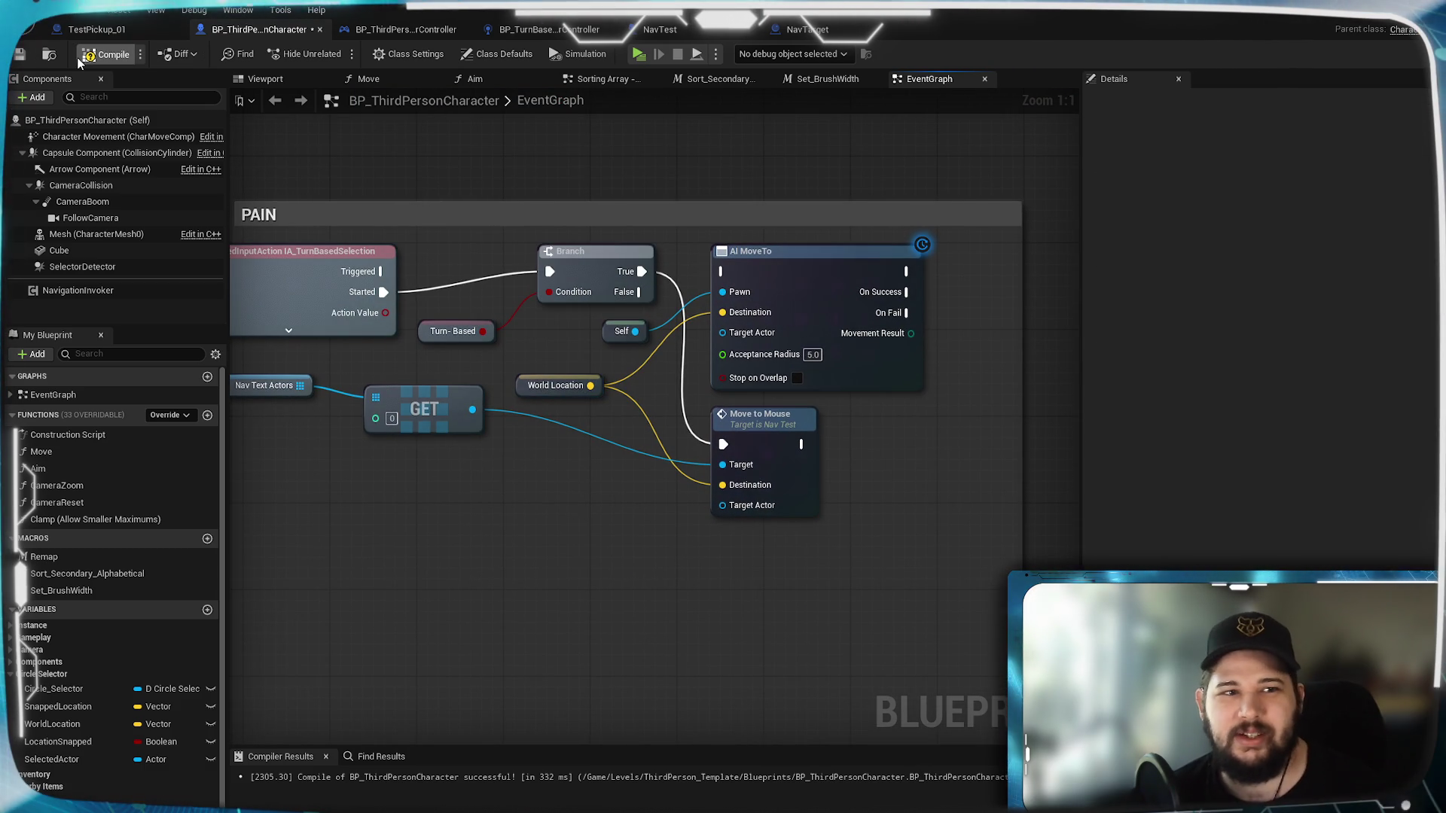
{"action": "left_click", "coordinate": [20, 56]}
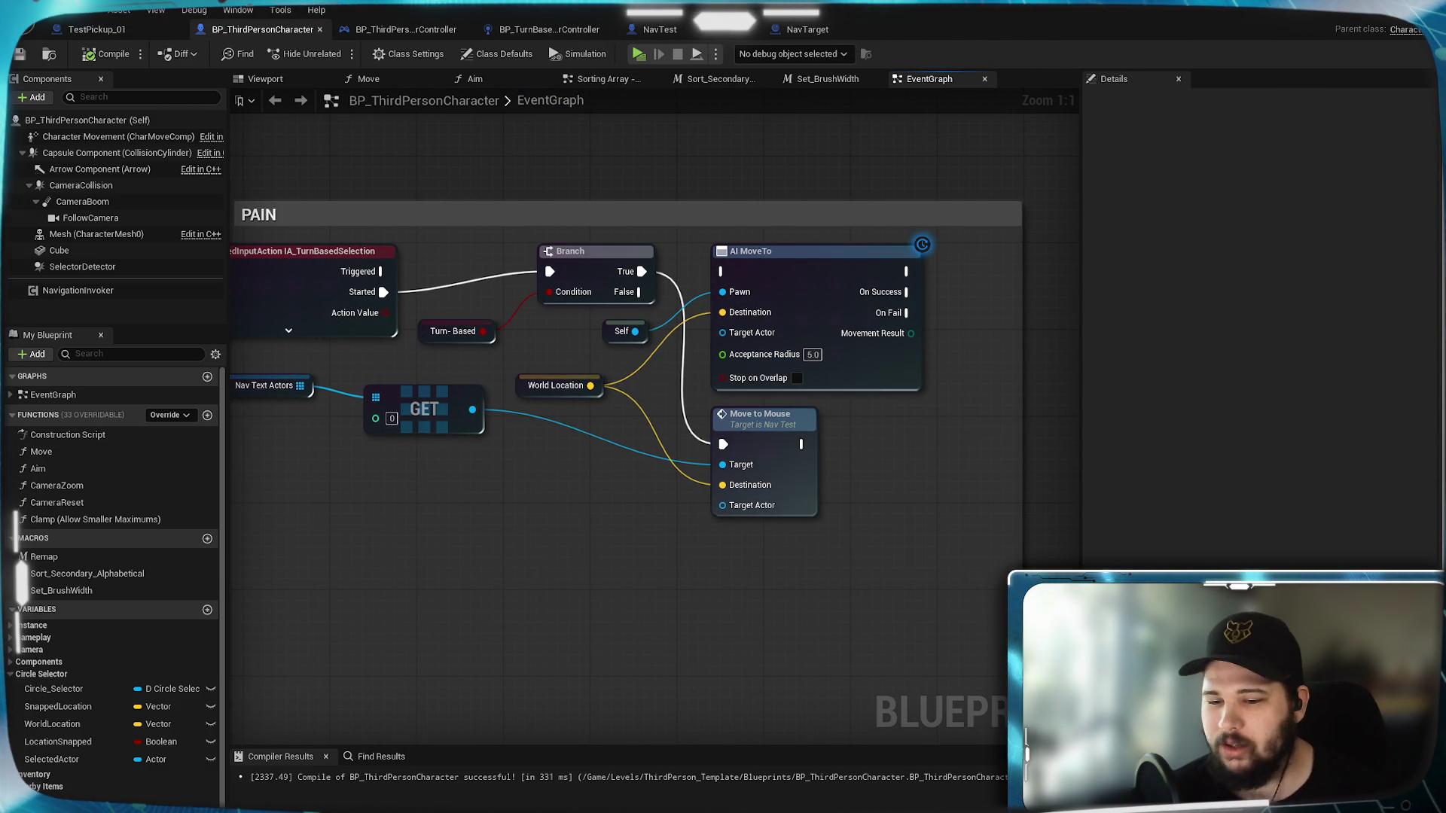
{"action": "key", "text": "ctrl+space"}
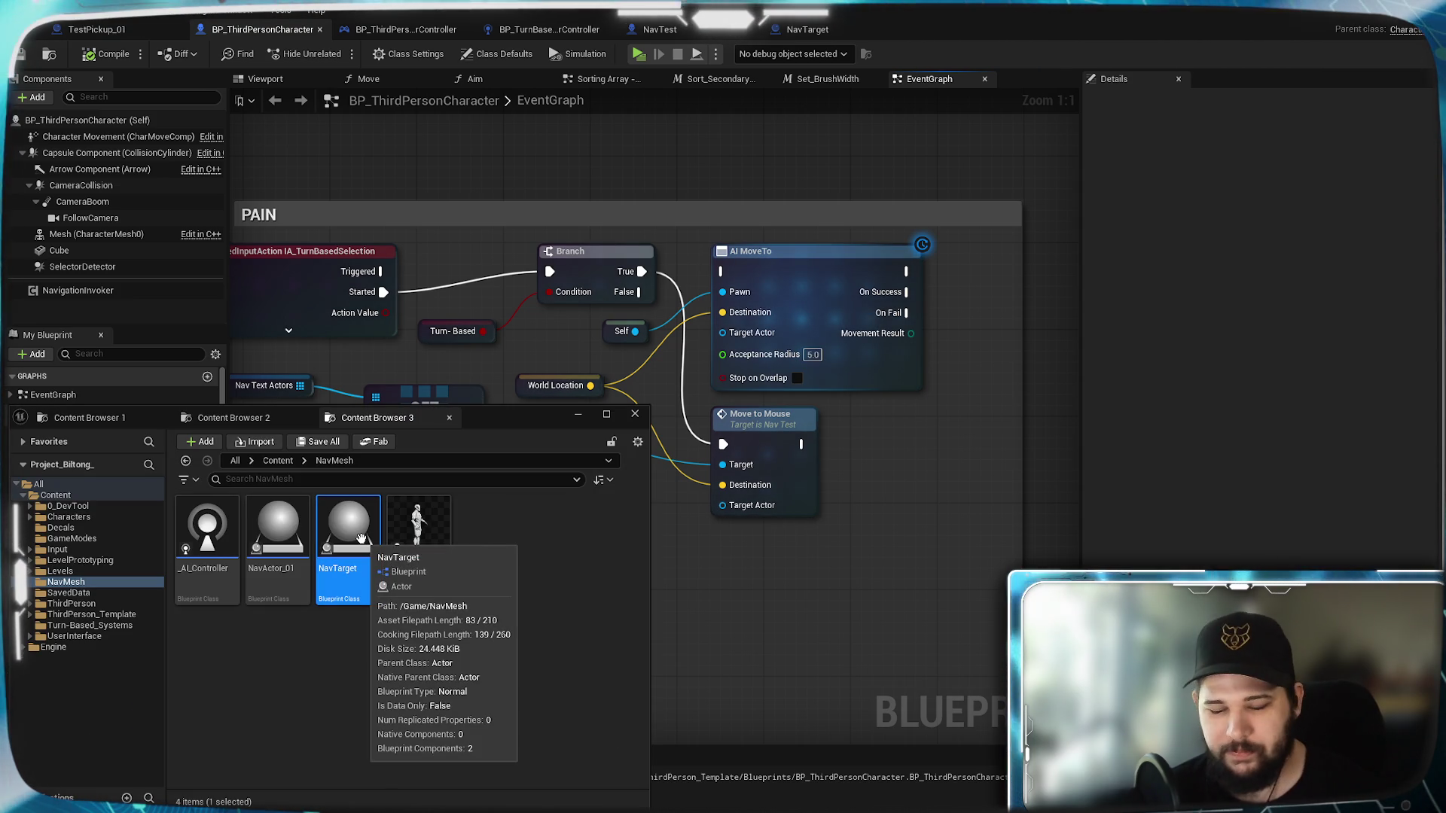
Step: Delete the NavTarget blueprint from the NavMesh folder and switch to NavTest's event graph
{"action": "key", "text": "Delete"}
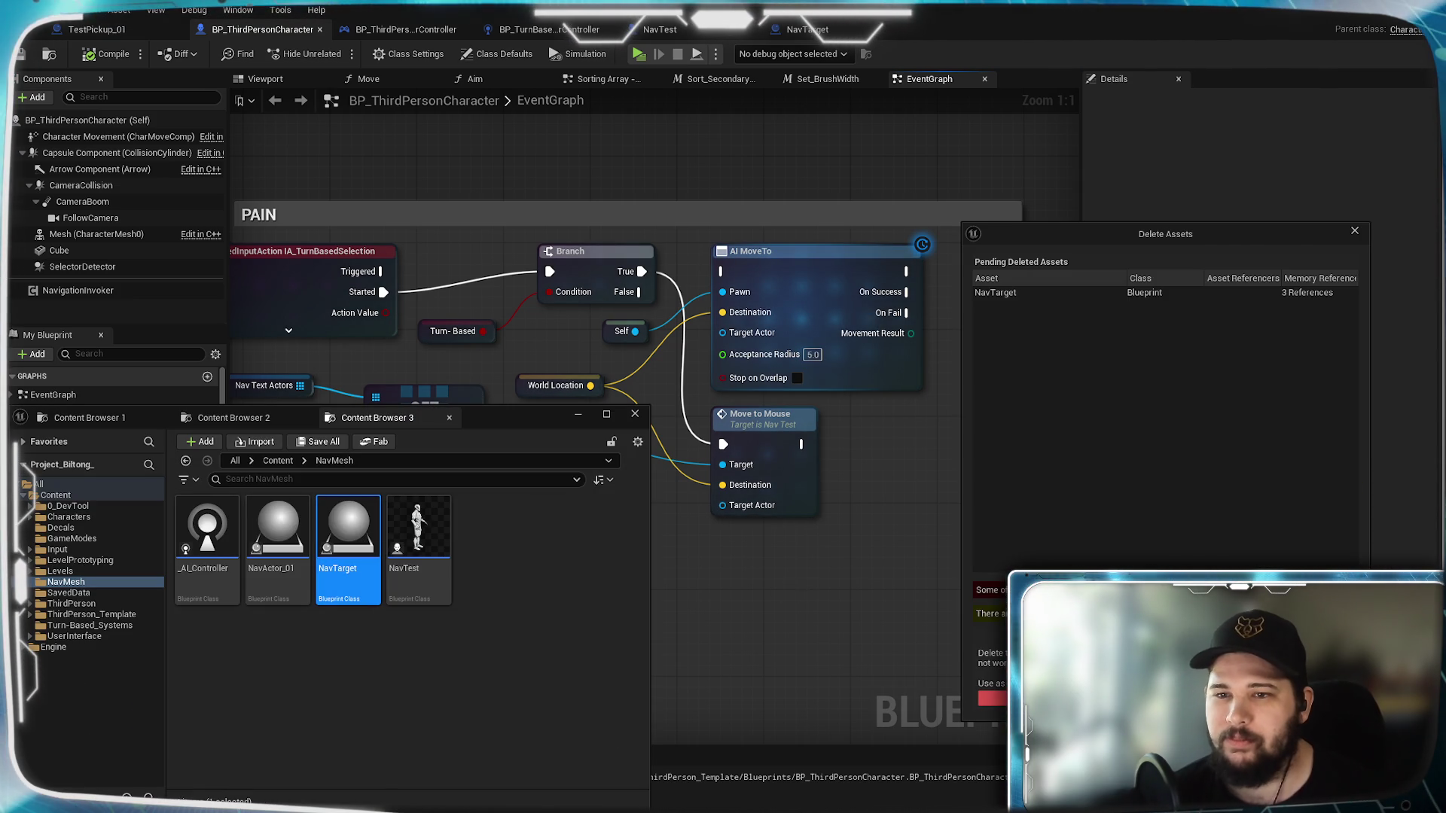
{"action": "left_click", "coordinate": [992, 697]}
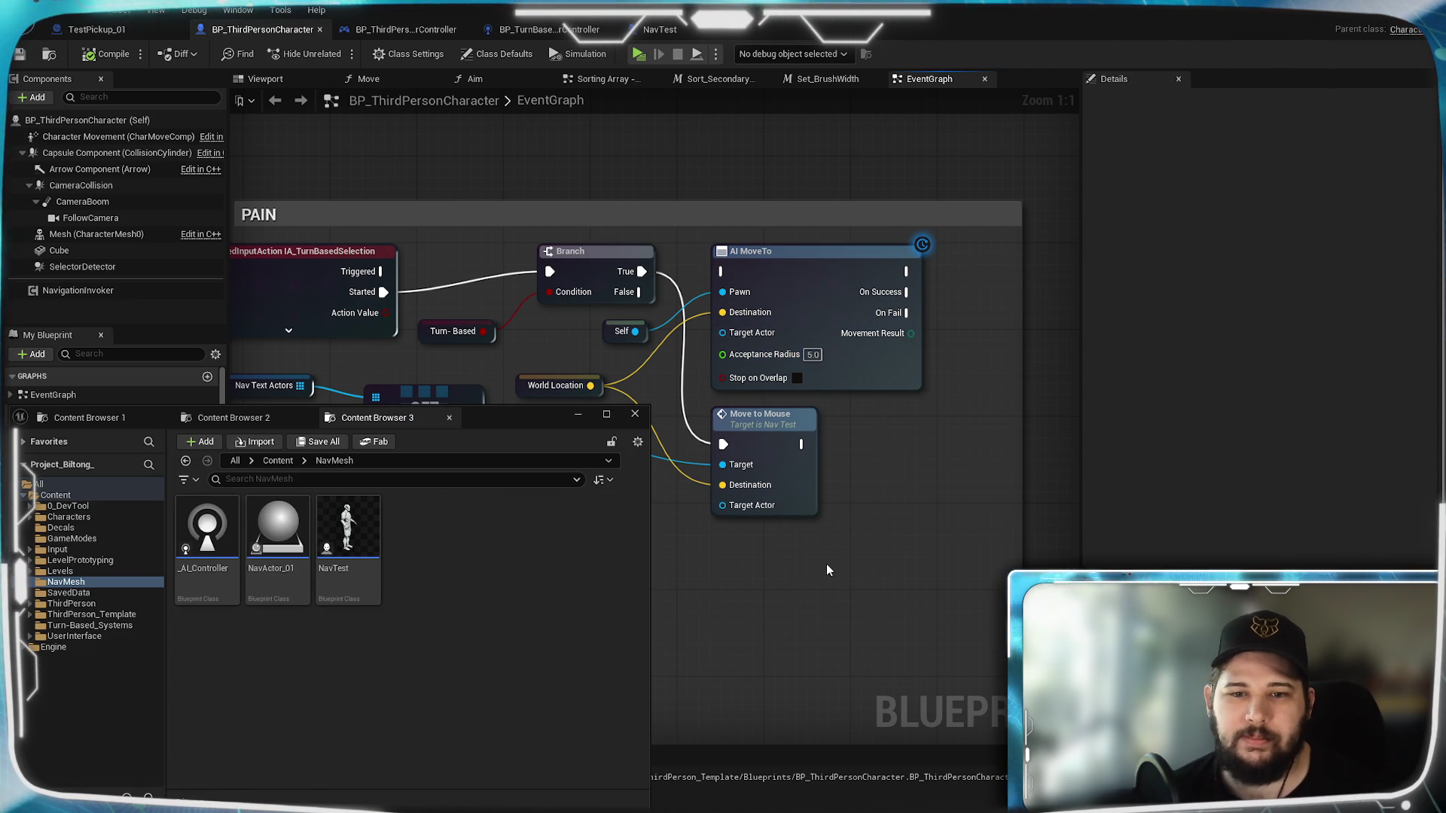
{"action": "left_click", "coordinate": [578, 419]}
{"action": "left_click", "coordinate": [659, 28]}
{"action": "mouse_move", "coordinate": [616, 529]}
{"action": "left_mouse_down"}
{"action": "mouse_move", "coordinate": [892, 529]}
{"action": "mouse_move", "coordinate": [674, 496]}
{"action": "left_mouse_up"}
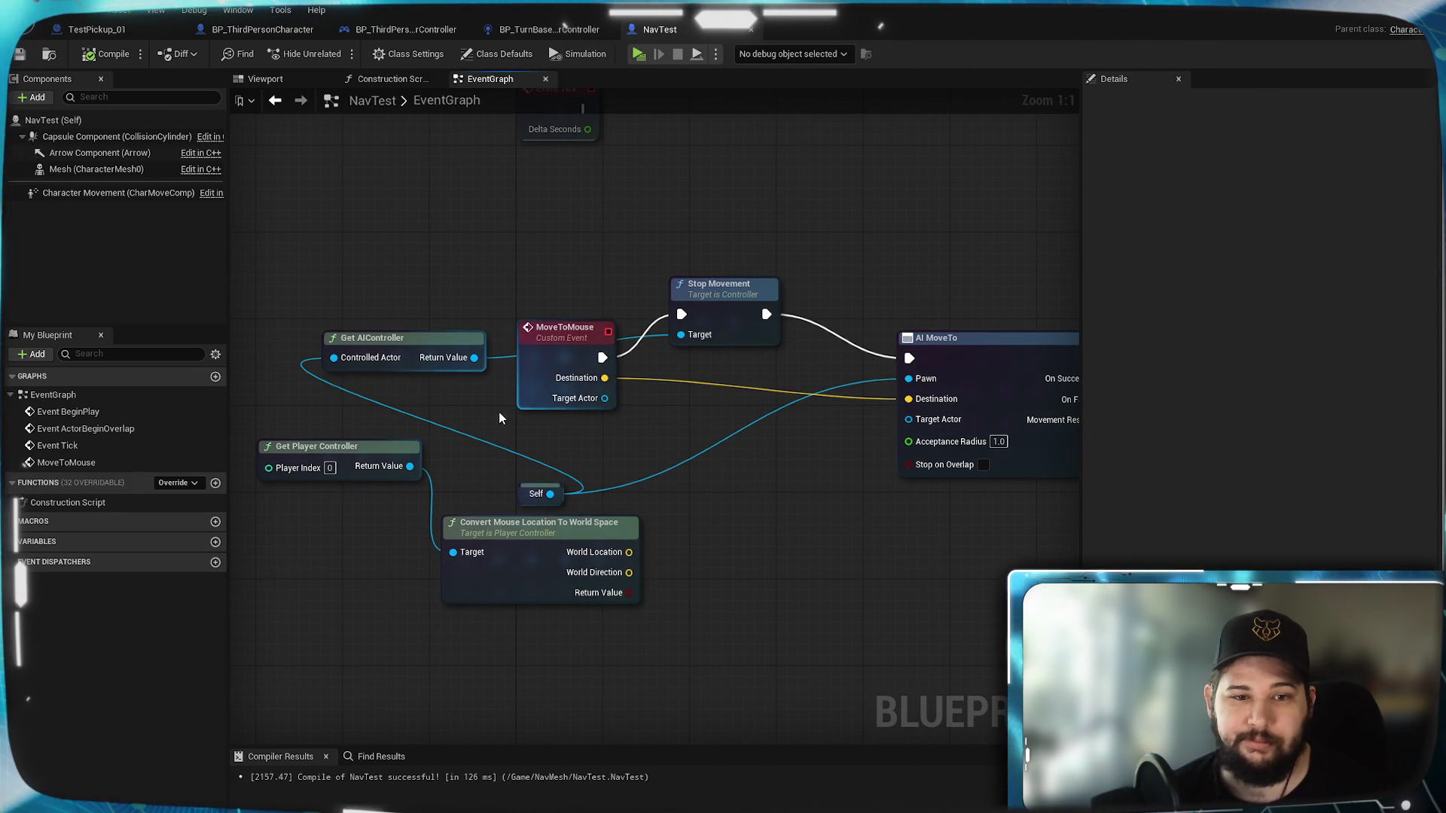
Step: Delete Get AIController and Stop Movement, wire MoveToMouse straight into AI MoveTo, and reposition Self
{"action": "left_click", "coordinate": [422, 350]}
{"action": "key", "text": "Delete"}
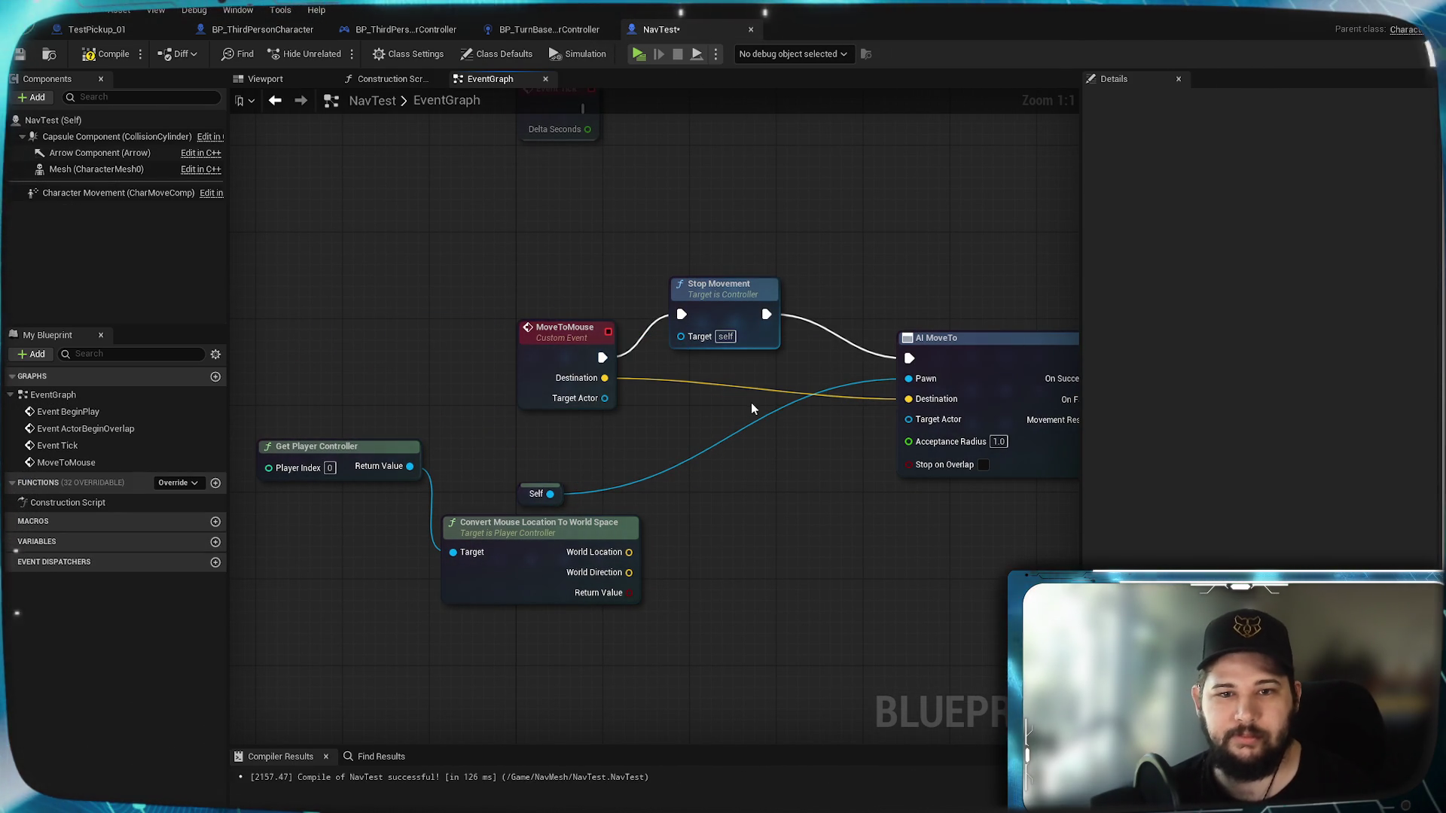
{"action": "left_click", "coordinate": [723, 286]}
{"action": "key", "text": "Delete"}
{"action": "left_click_drag", "start_coordinate": [600, 356], "coordinate": [908, 358]}
{"action": "left_click_drag", "start_coordinate": [561, 506], "coordinate": [561, 441]}
{"action": "left_click", "coordinate": [404, 409]}
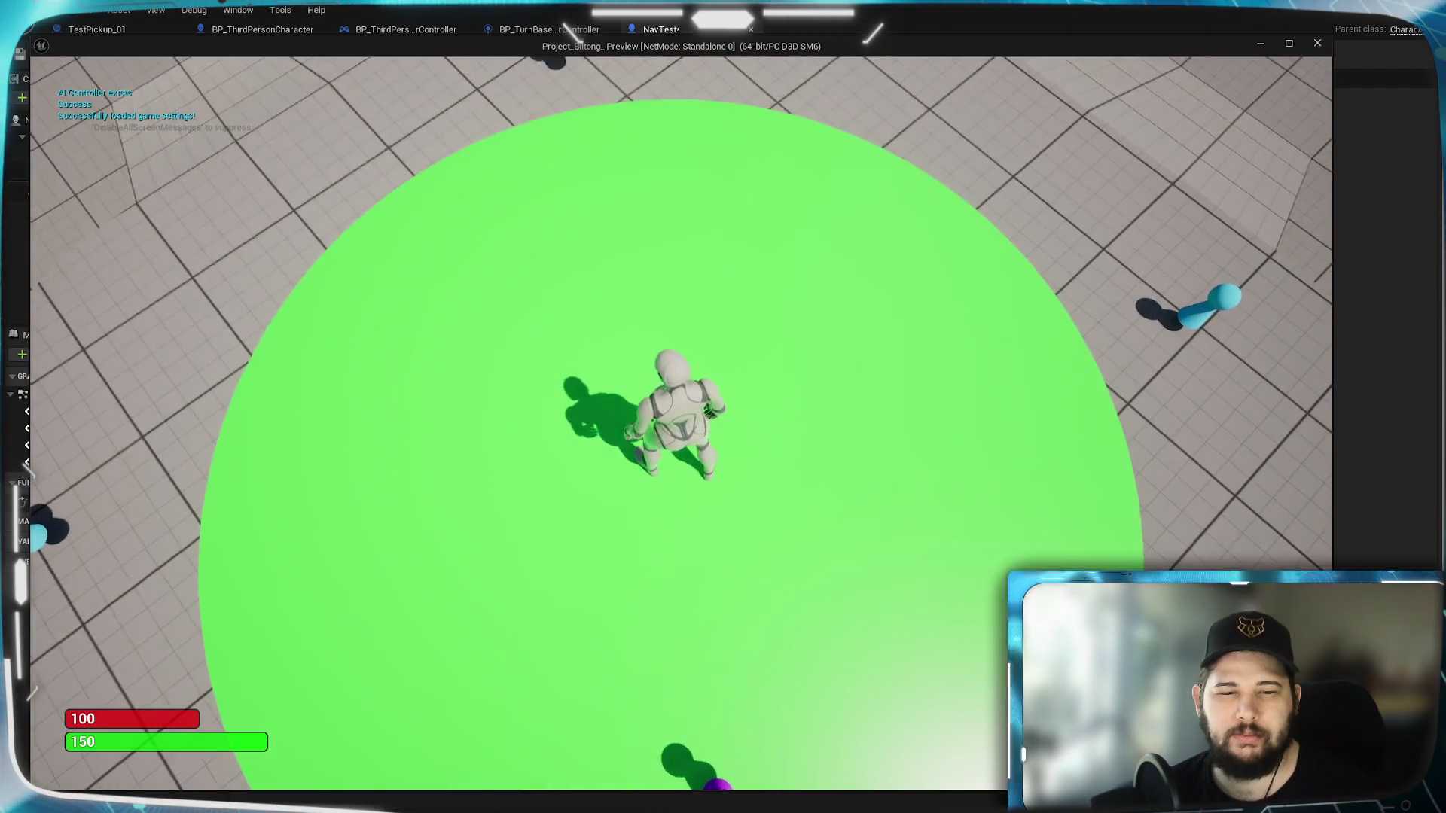
Step: Move the character to two floor spots in the play test, then exit back to NavTest
{"action": "left_click", "coordinate": [1063, 419]}
{"action": "scroll", "coordinate": [1027, 434], "scroll_direction": "down", "scroll_amount": 5}
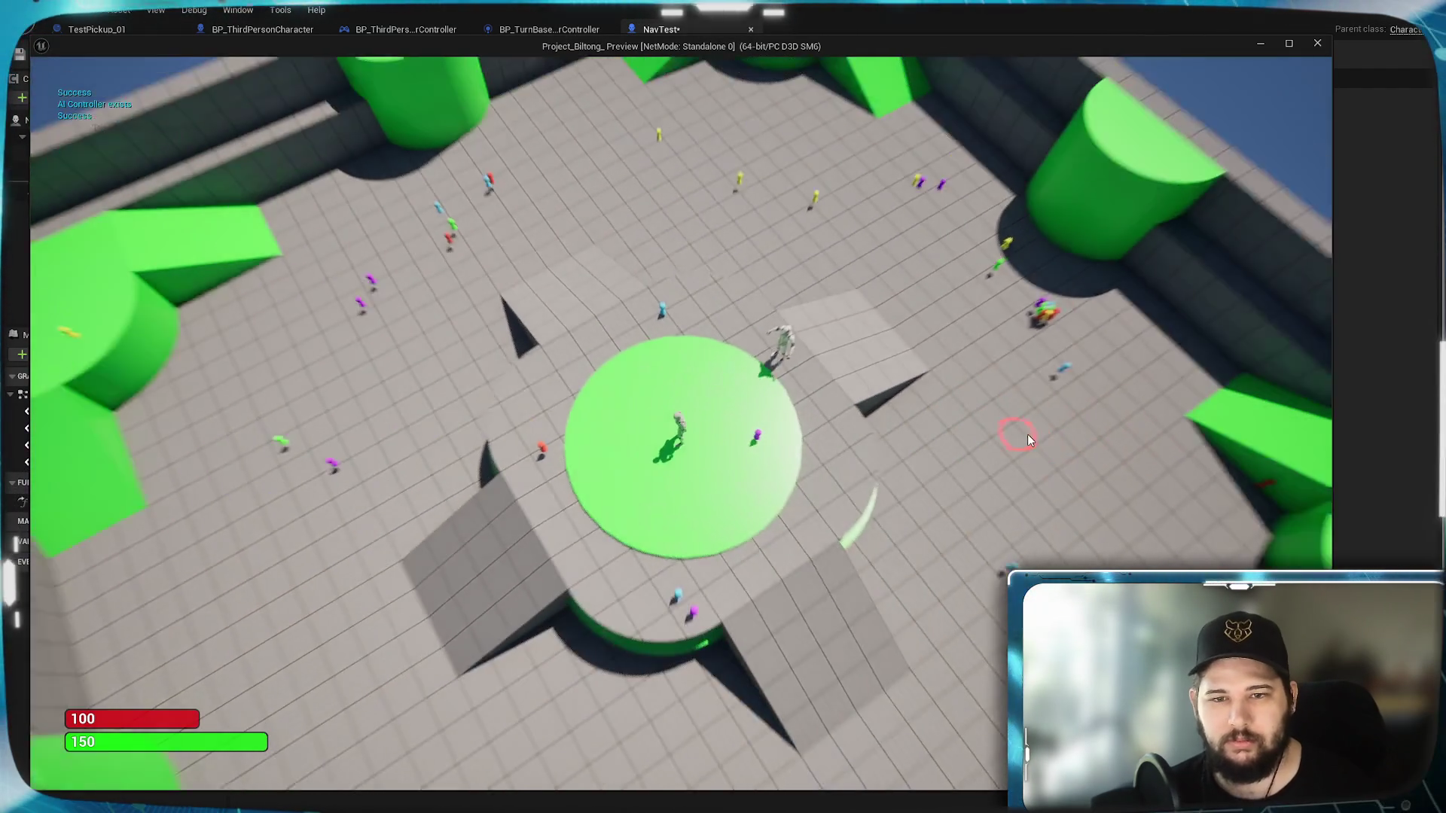
{"action": "left_click", "coordinate": [954, 504]}
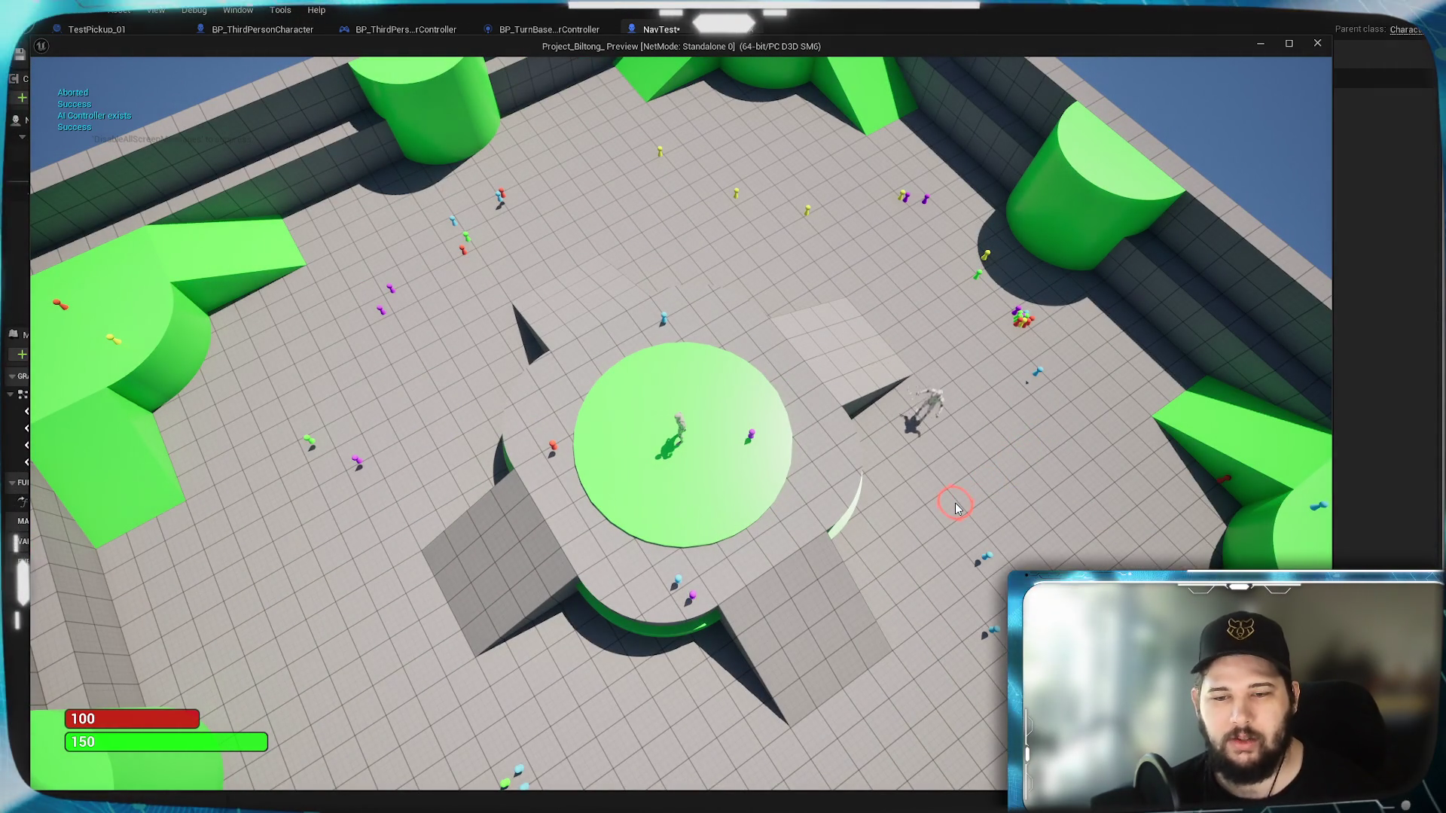
{"action": "key", "text": "Escape"}
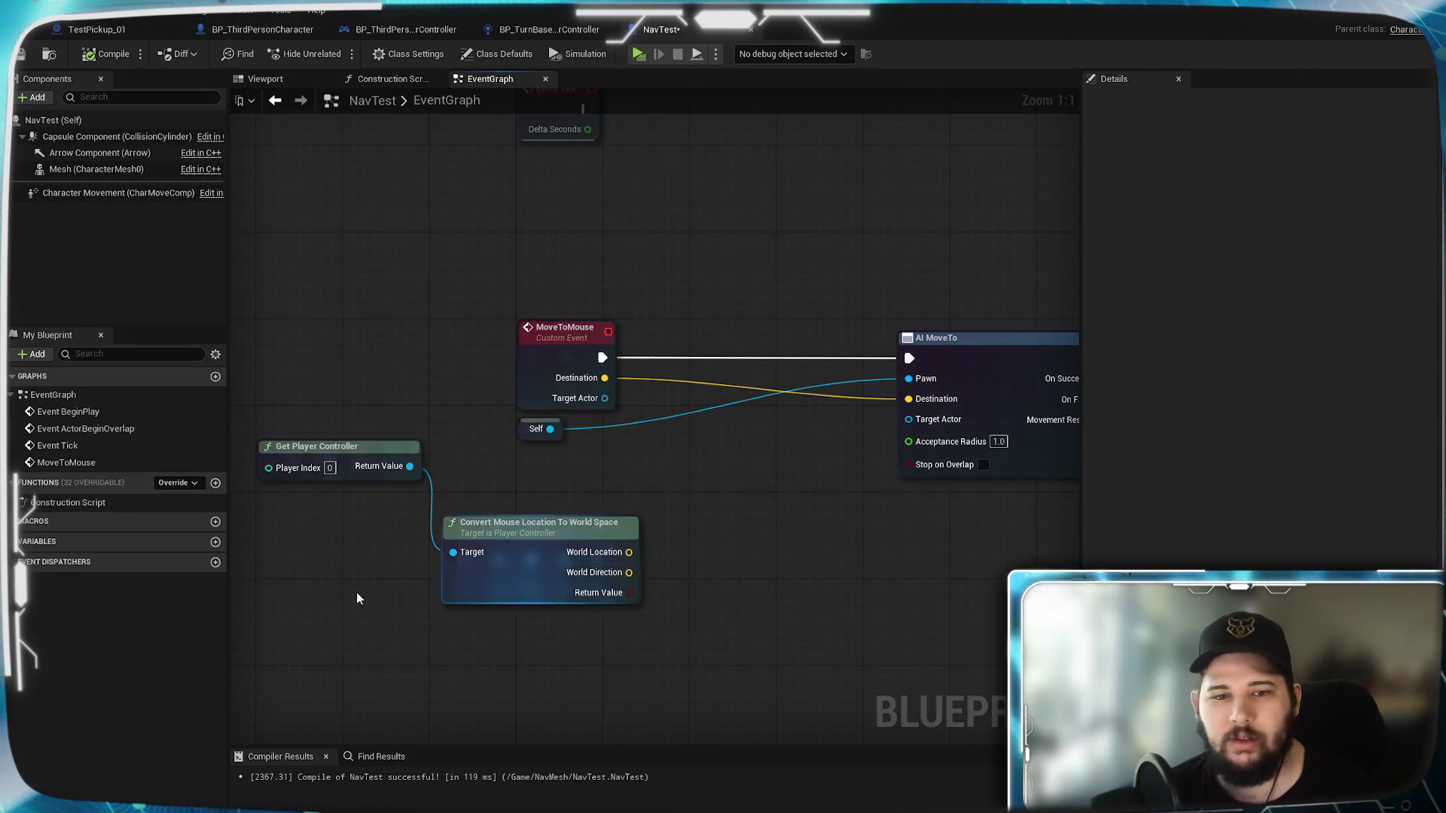
Step: Delete the leftover Get Player Controller and Convert Mouse Location nodes, then compile and save
{"action": "left_click_drag", "start_coordinate": [366, 585], "coordinate": [455, 461]}
{"action": "key", "text": "Delete"}
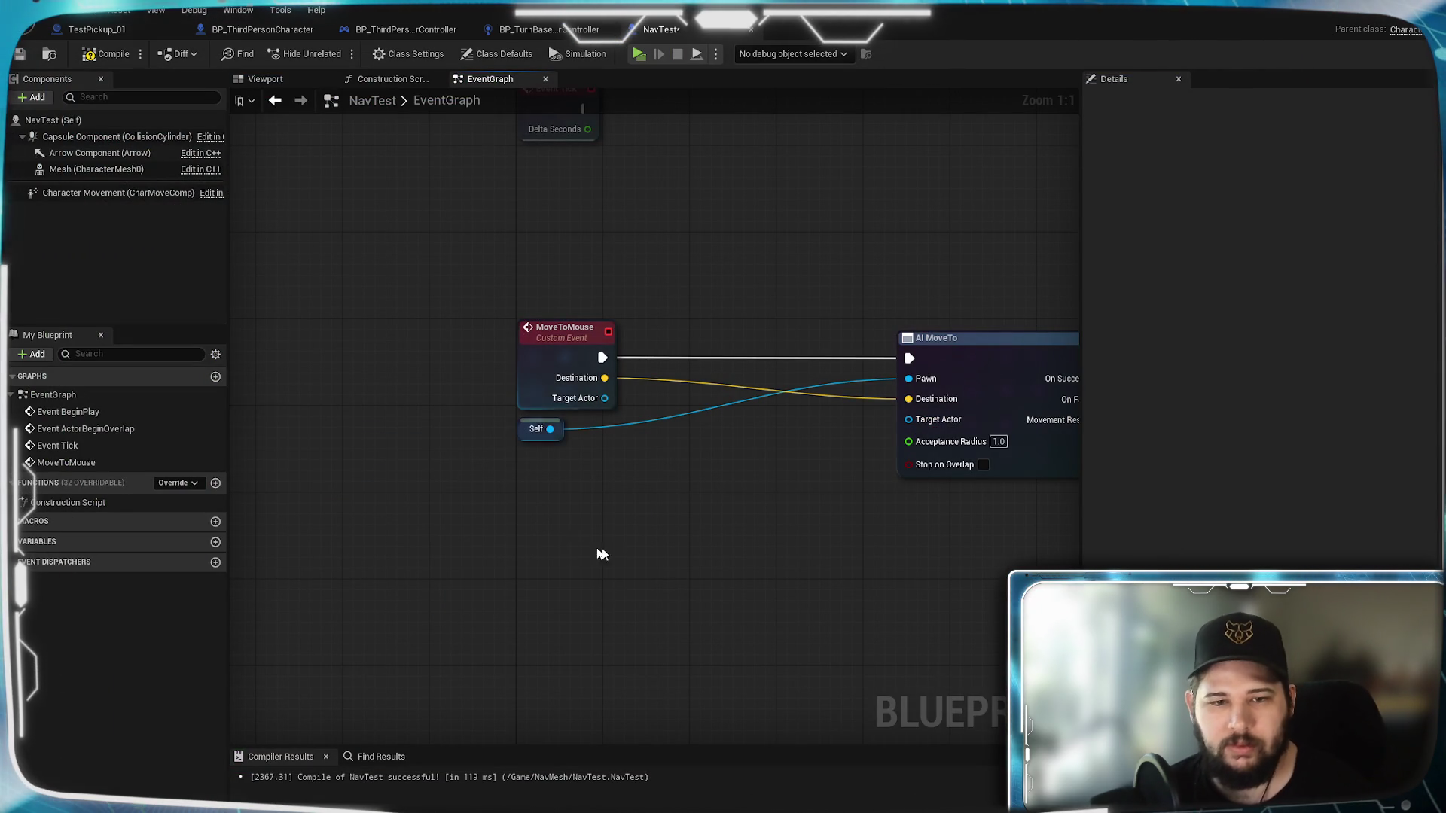
{"action": "left_click", "coordinate": [113, 54]}
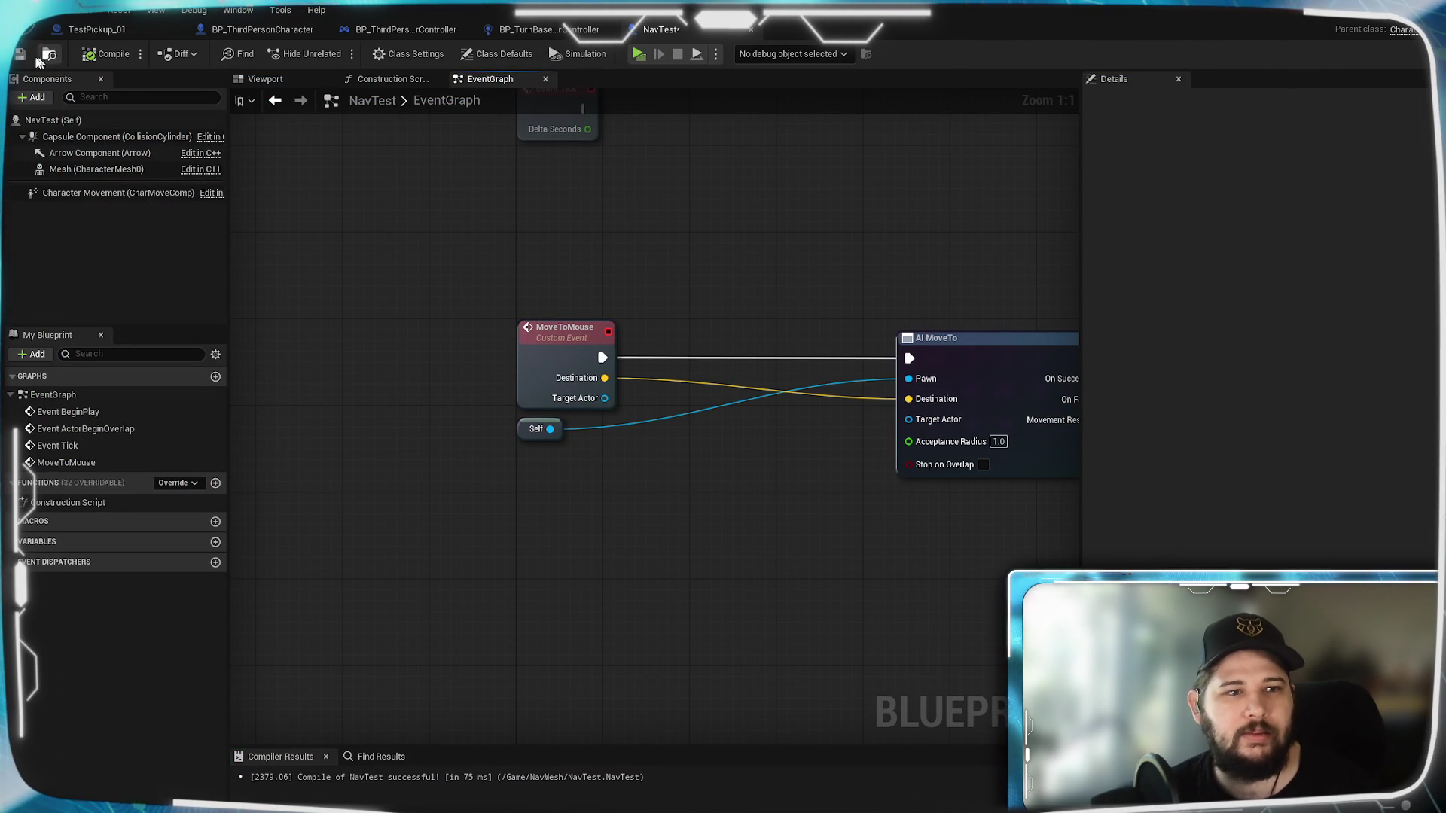
{"action": "left_click", "coordinate": [19, 53]}
Step: Move AI MoveTo toward MoveToMouse and delete the Print String and Enum to String debug nodes
{"action": "left_click_drag", "start_coordinate": [973, 365], "coordinate": [762, 350]}
{"action": "scroll", "coordinate": [888, 425], "scroll_direction": "down", "scroll_amount": 3}
{"action": "left_click_drag", "start_coordinate": [904, 484], "coordinate": [685, 303]}
{"action": "key", "text": "Delete"}
{"action": "left_click_drag", "start_coordinate": [975, 536], "coordinate": [777, 305]}
{"action": "key", "text": "Delete"}
Step: Recompile and save NavTest with the MoveToMouse and AI MoveTo chain framed
{"action": "scroll", "coordinate": [725, 494], "scroll_direction": "up", "scroll_amount": 4}
{"action": "left_click_drag", "start_coordinate": [680, 542], "coordinate": [880, 571]}
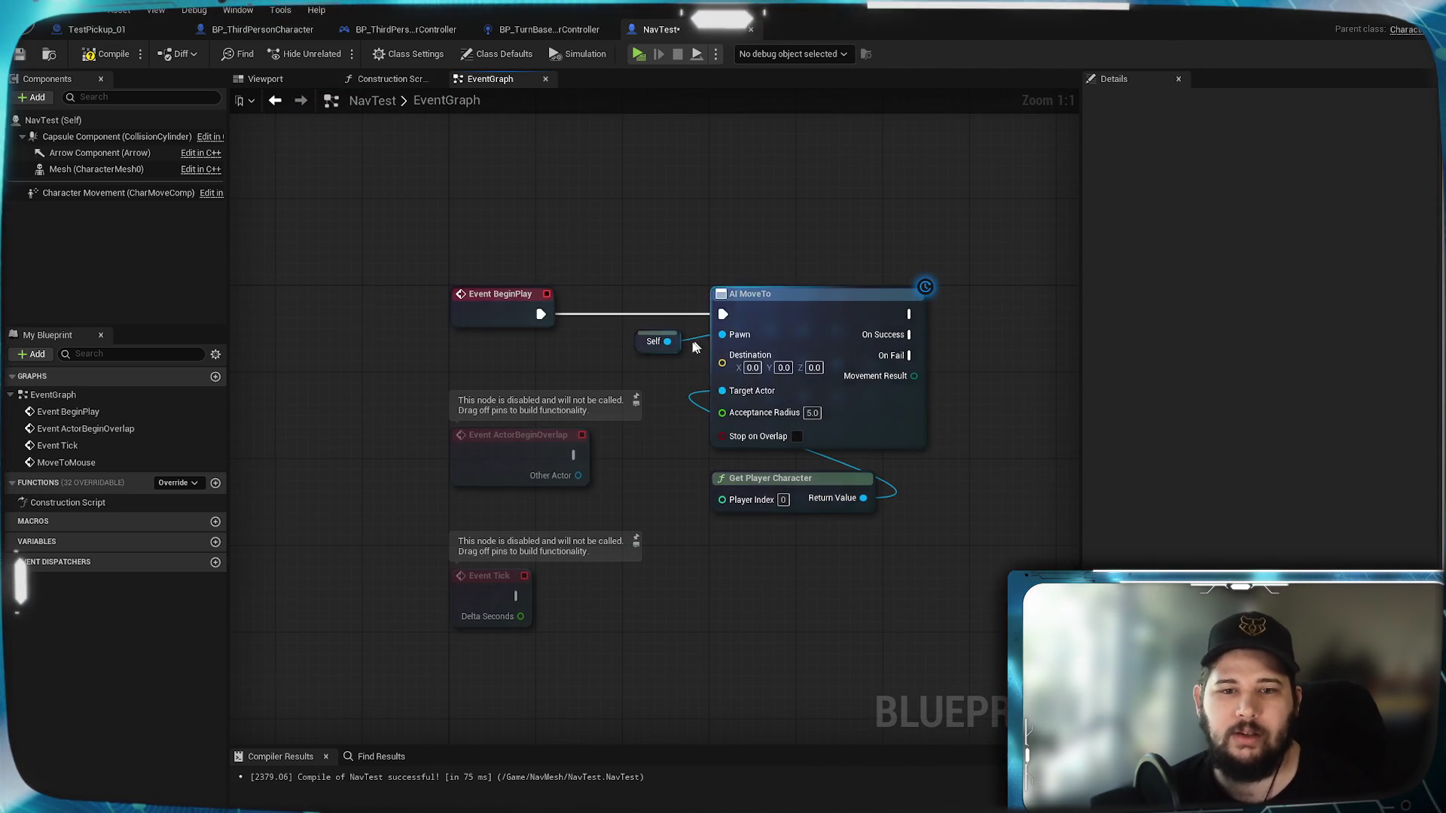
{"action": "scroll", "coordinate": [720, 604], "scroll_direction": "down", "scroll_amount": 2}
{"action": "left_click_drag", "start_coordinate": [720, 604], "coordinate": [707, 440]}
{"action": "scroll", "coordinate": [723, 447], "scroll_direction": "up", "scroll_amount": 2}
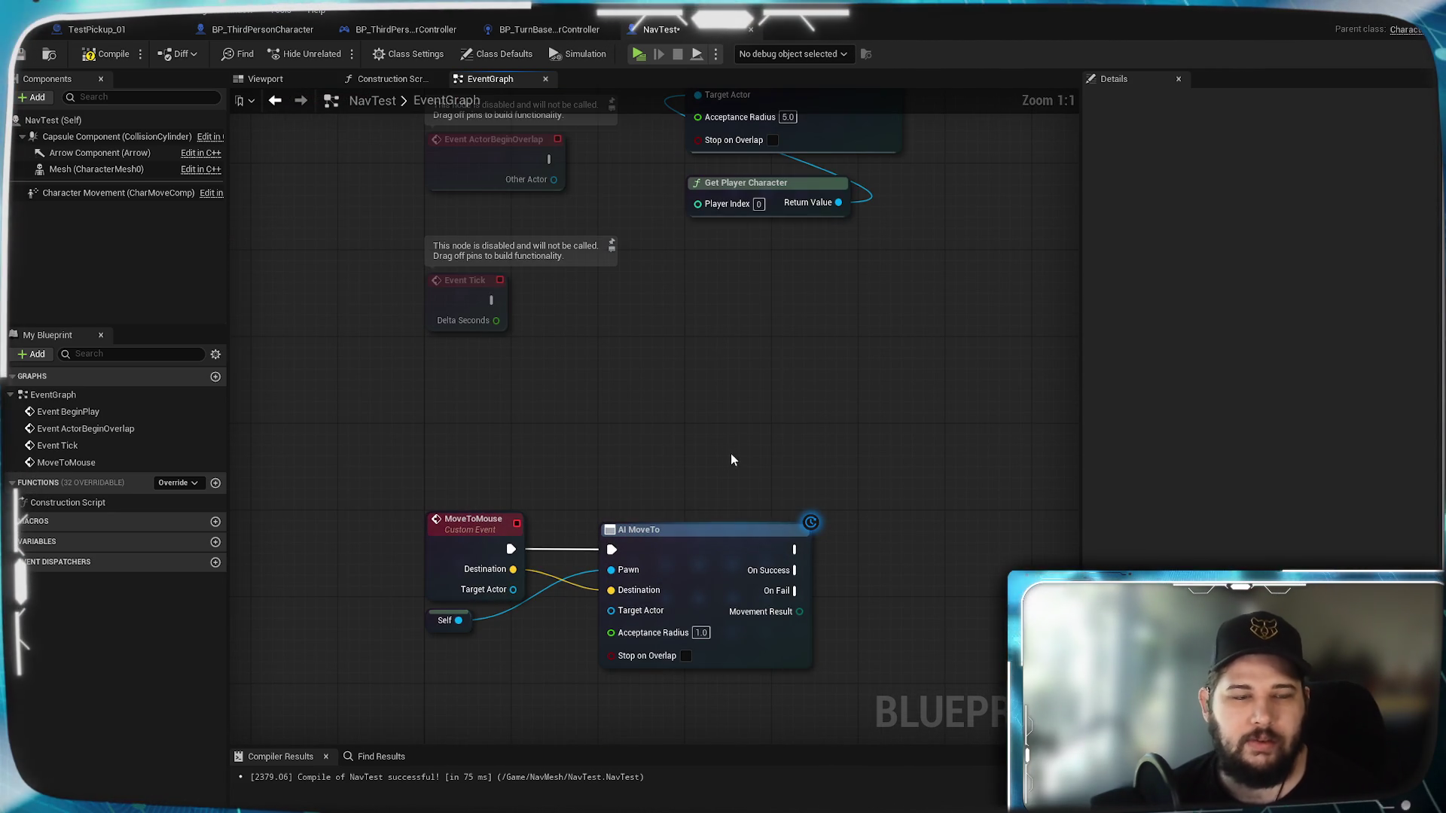
{"action": "left_click", "coordinate": [104, 54]}
{"action": "key", "text": "ctrl+s"}
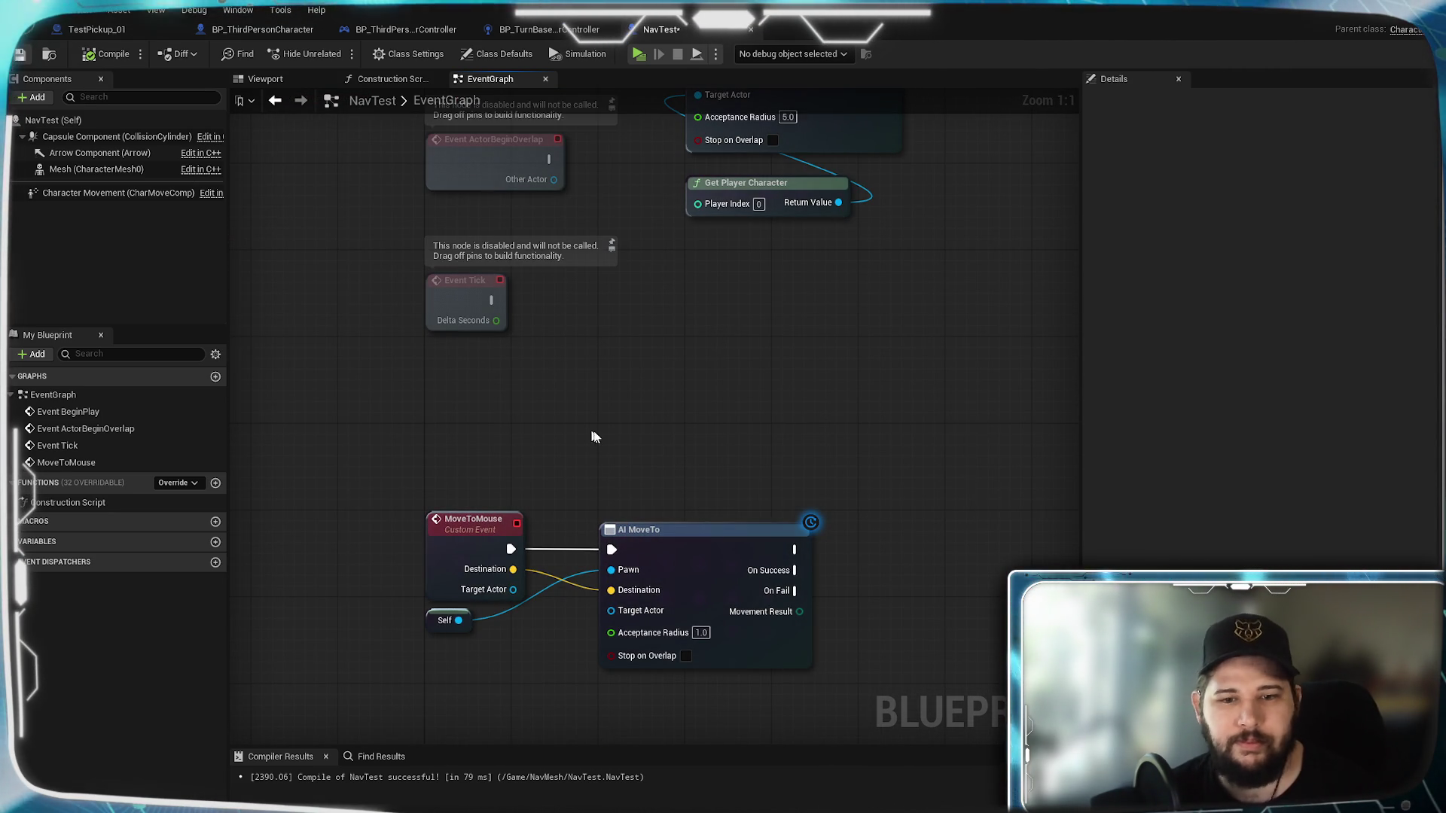
{"action": "left_click_drag", "start_coordinate": [586, 427], "coordinate": [745, 263]}
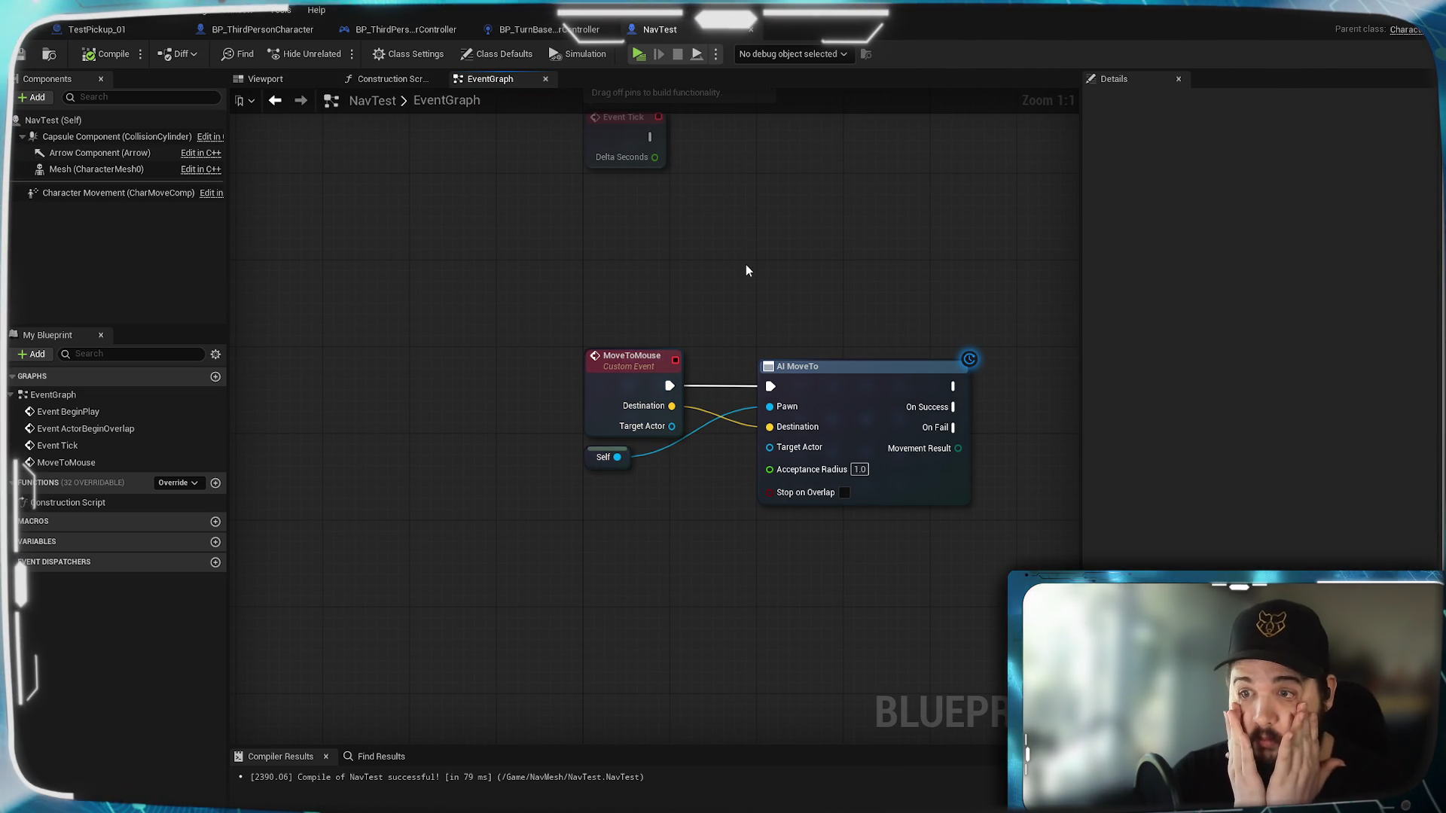
Step: Go via the TestPickup_01 tab to BP_ThirdPersonCharacter and frame its turn-based selection nodes
{"action": "left_click", "coordinate": [96, 29]}
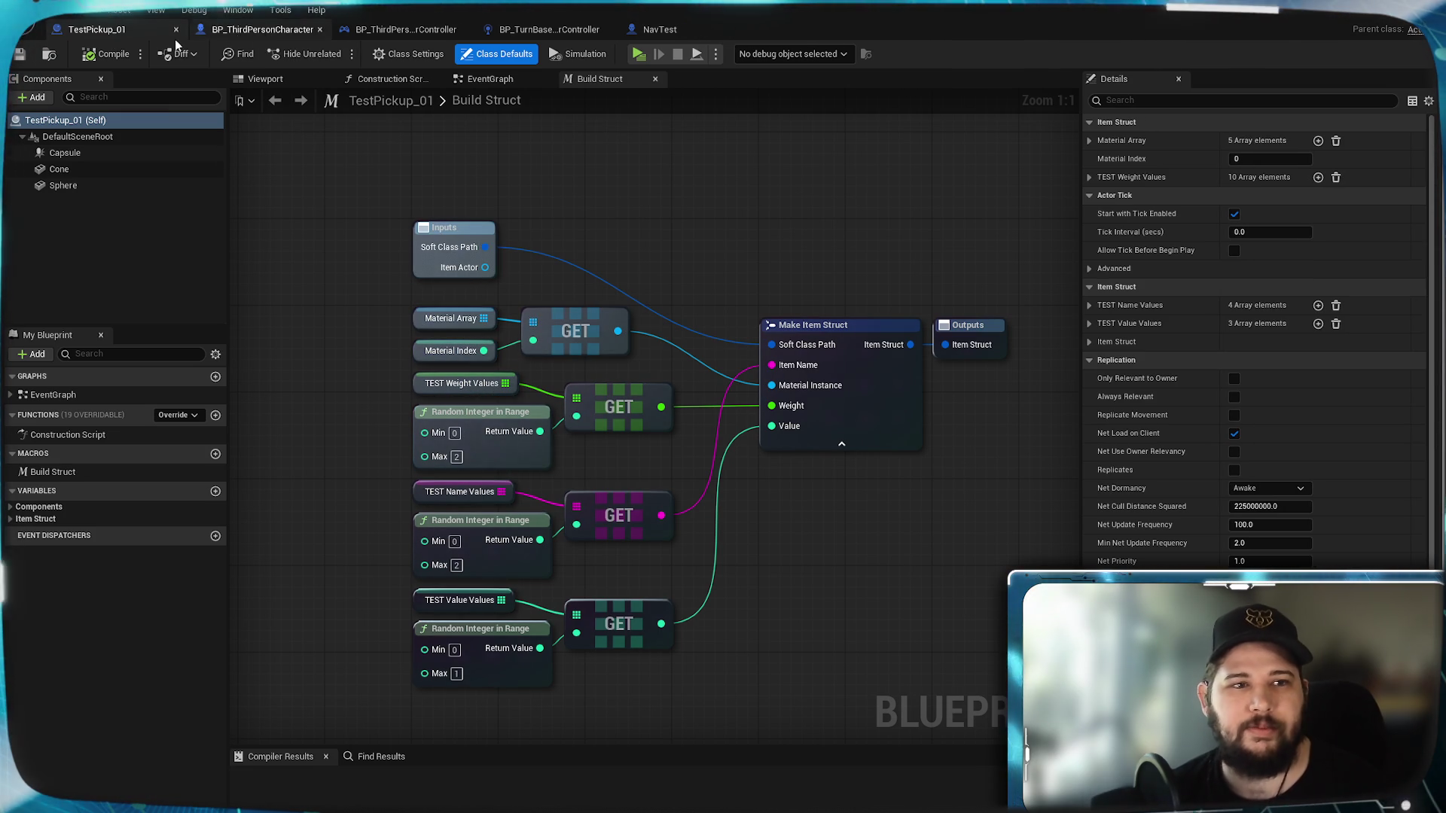
{"action": "left_click", "coordinate": [277, 28]}
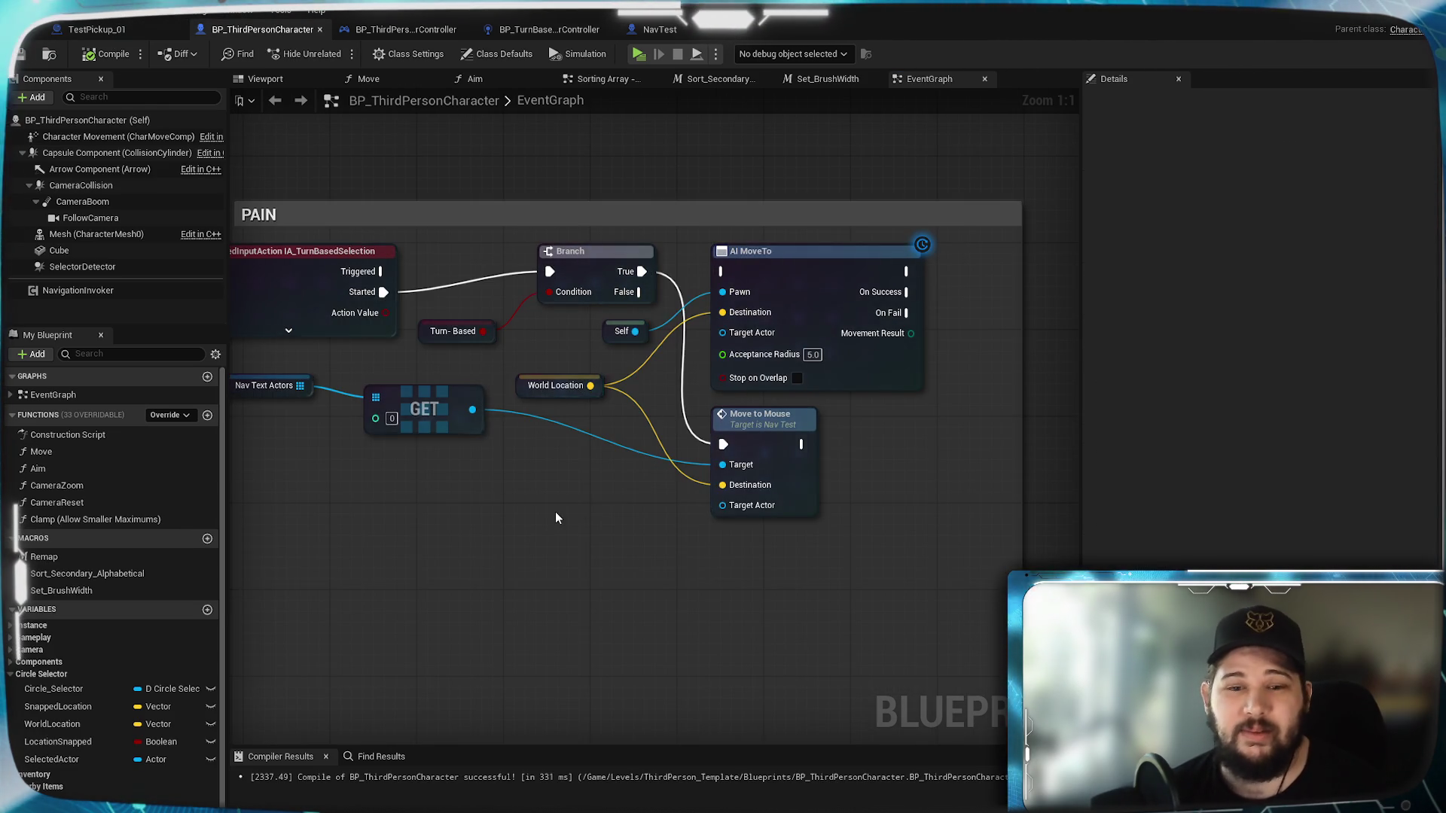
{"action": "scroll", "coordinate": [691, 512], "scroll_direction": "down", "scroll_amount": 1}
{"action": "scroll", "coordinate": [860, 396], "scroll_direction": "down", "scroll_amount": 2}
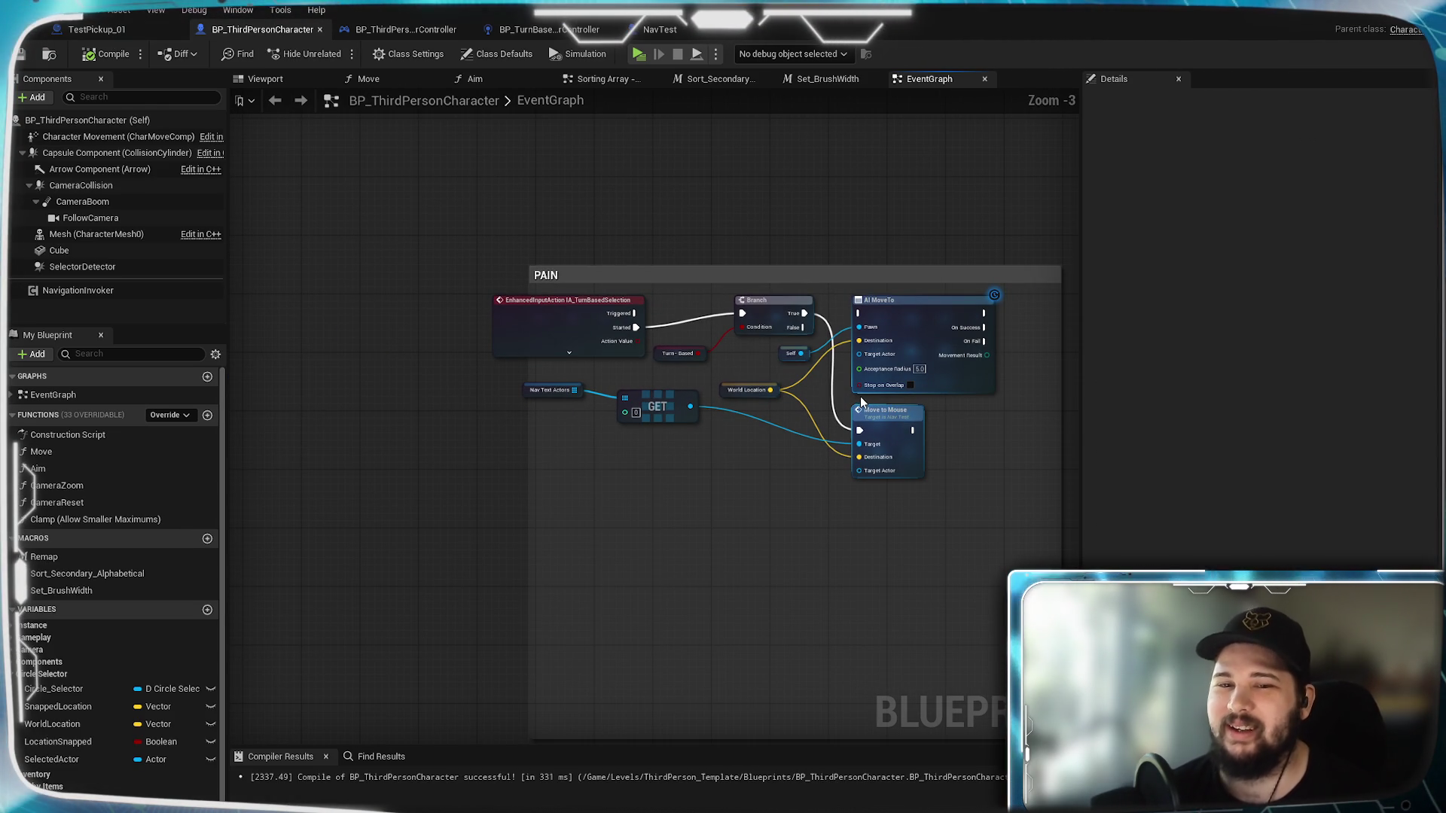
{"action": "scroll", "coordinate": [635, 377], "scroll_direction": "up", "scroll_amount": 3}
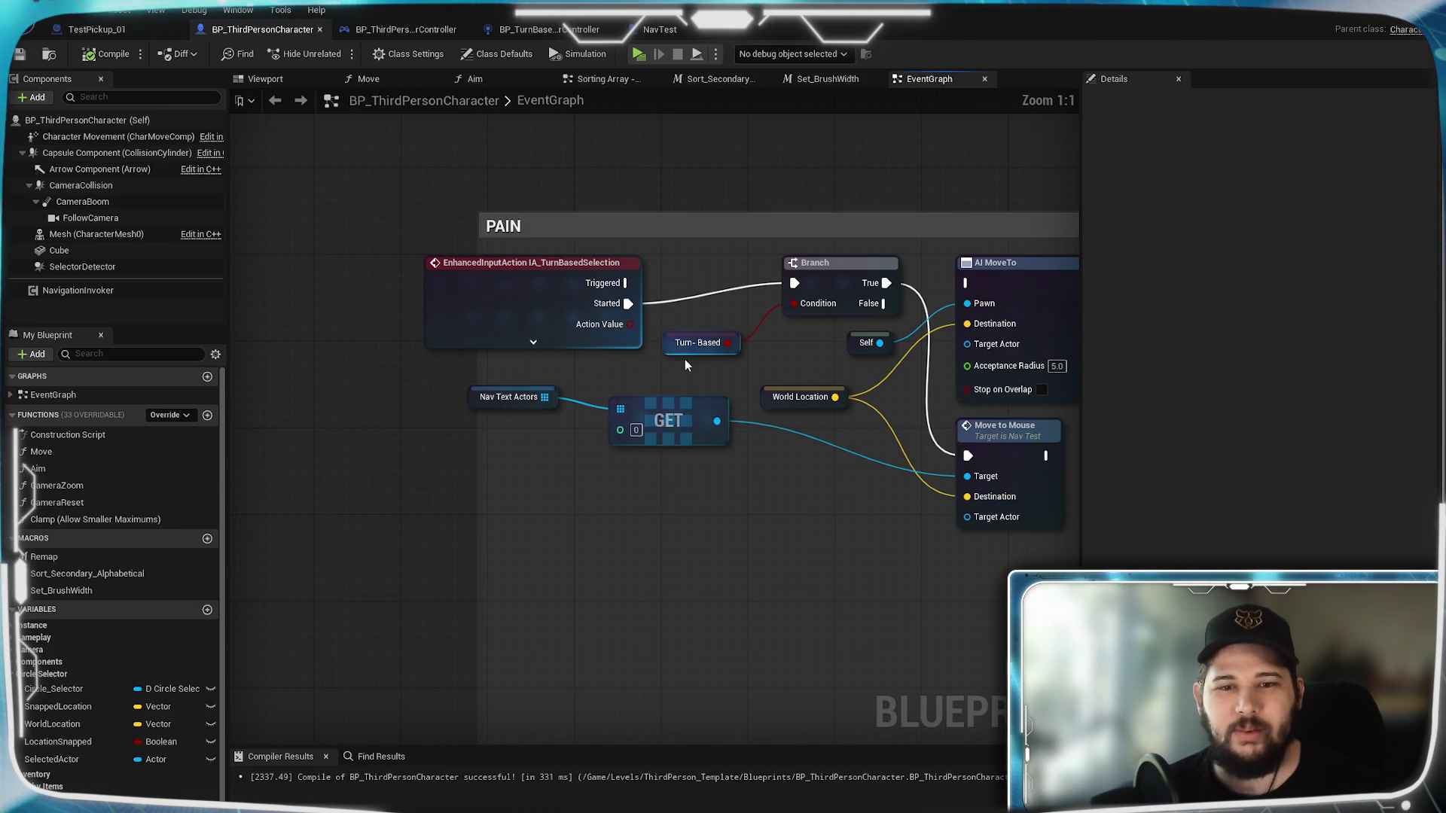
{"action": "mouse_move", "coordinate": [762, 396]}
{"action": "left_mouse_down"}
{"action": "mouse_move", "coordinate": [570, 315]}
{"action": "mouse_move", "coordinate": [649, 386]}
{"action": "mouse_move", "coordinate": [554, 250]}
{"action": "mouse_move", "coordinate": [711, 573]}
{"action": "mouse_move", "coordinate": [755, 596]}
{"action": "left_mouse_up"}
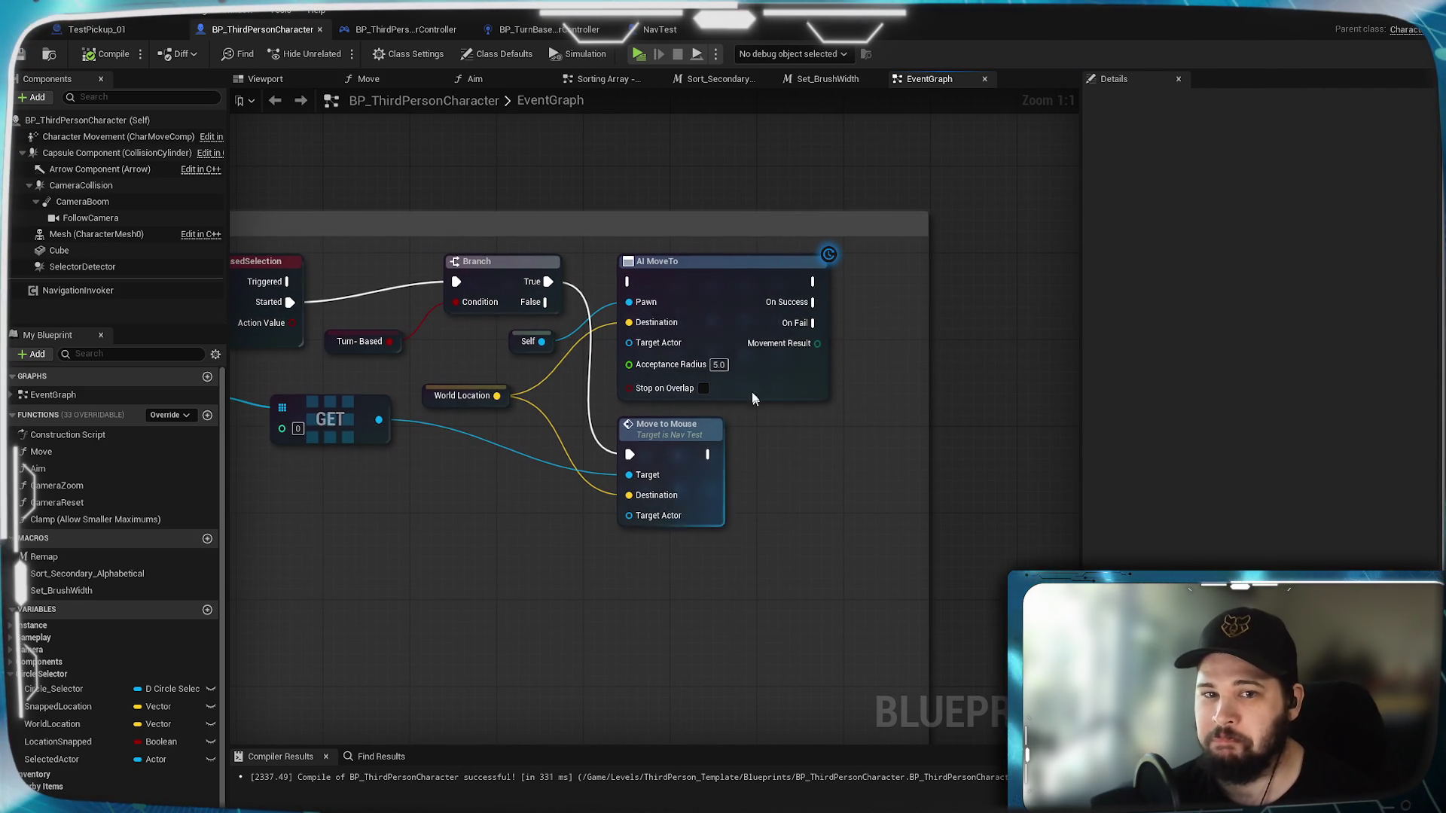
Step: Delete the AI MoveTo and unused Self nodes
{"action": "left_click", "coordinate": [720, 301]}
{"action": "key", "text": "Delete"}
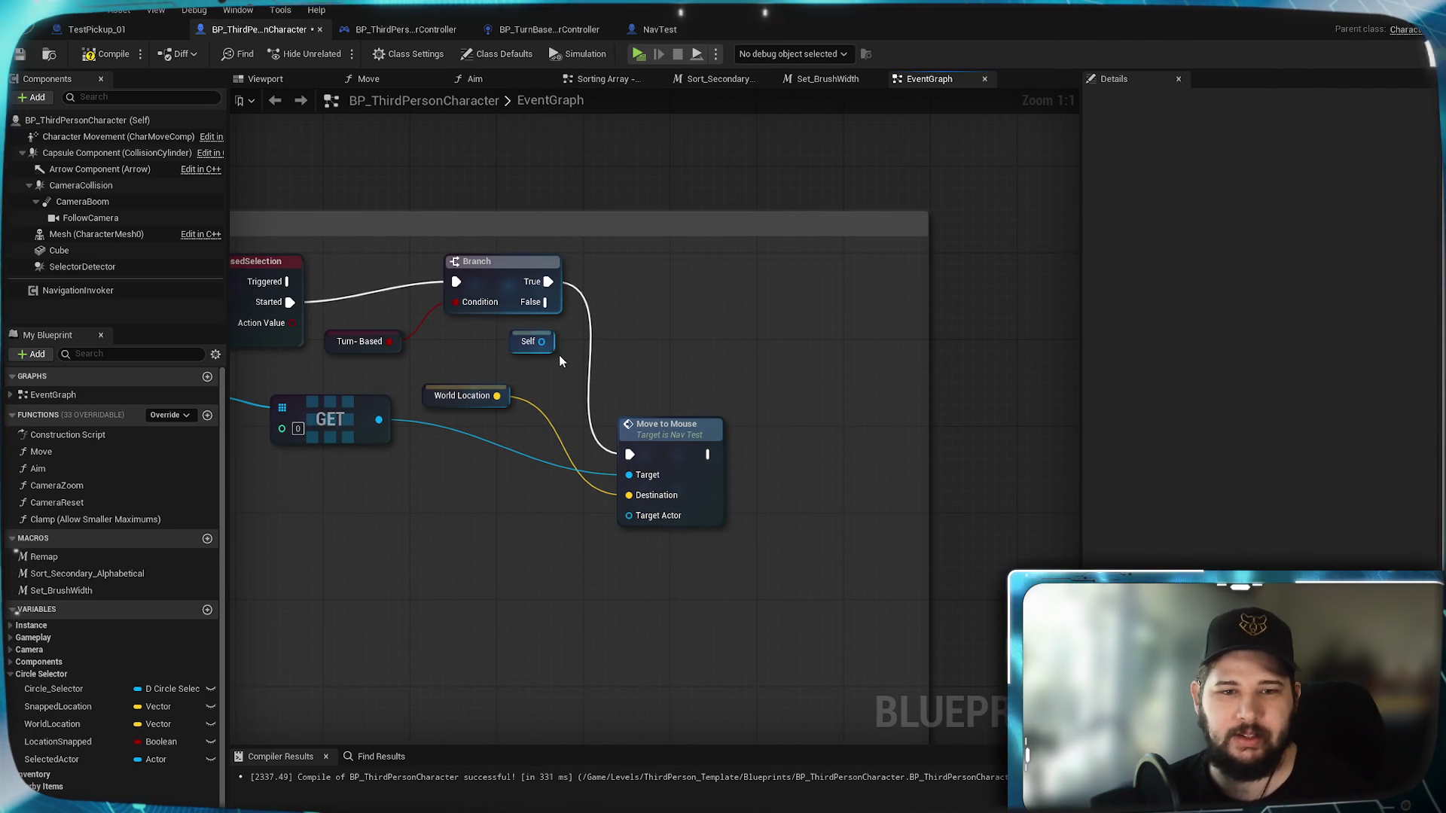
{"action": "left_click", "coordinate": [531, 341]}
{"action": "key", "text": "Delete"}
Step: Pack Move to Mouse, Branch, World Location, GET and Nav Text Actors close together
{"action": "mouse_move", "coordinate": [659, 427]}
{"action": "left_mouse_down"}
{"action": "mouse_move", "coordinate": [704, 292]}
{"action": "mouse_move", "coordinate": [800, 265]}
{"action": "left_mouse_up"}
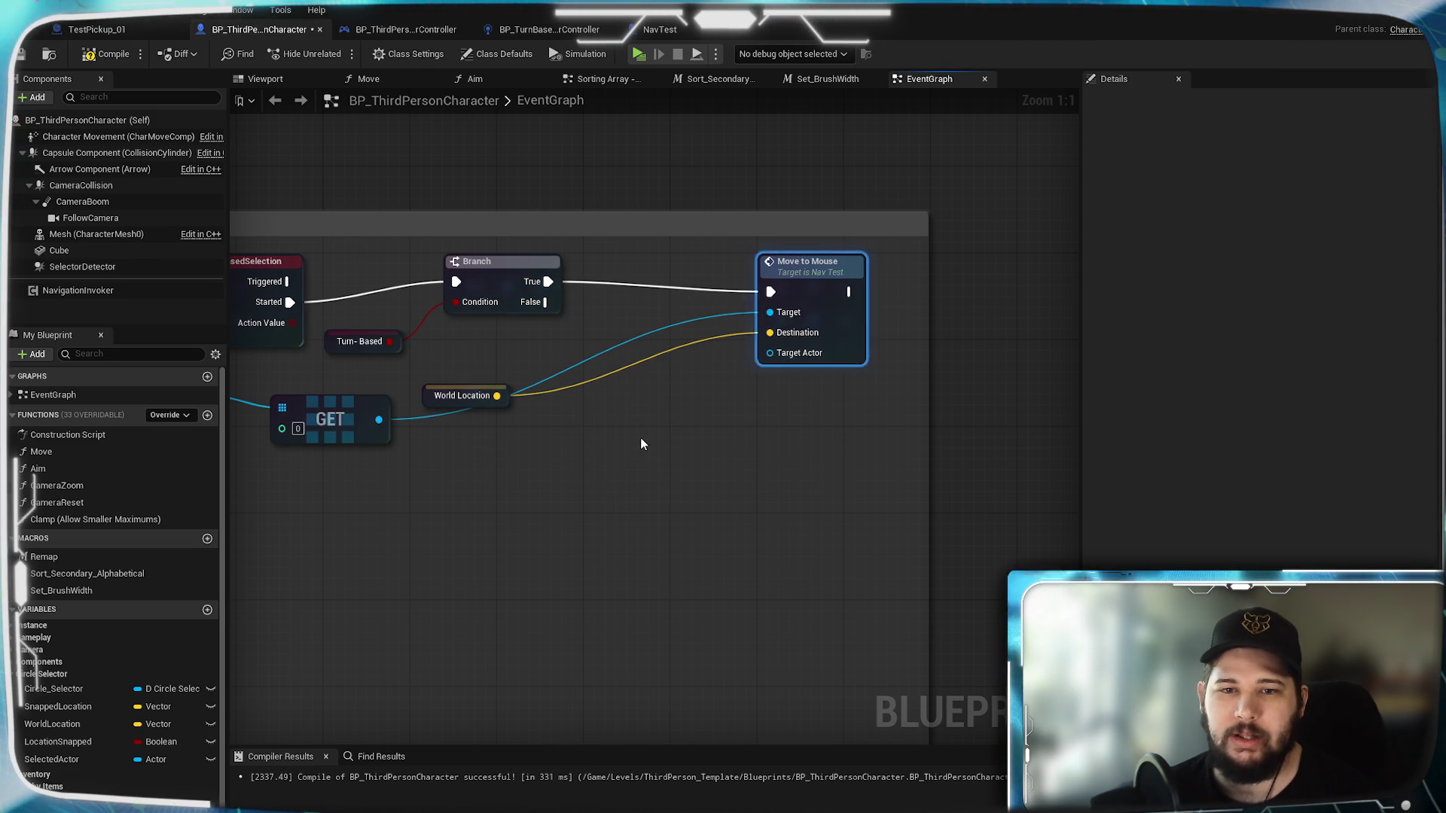
{"action": "mouse_move", "coordinate": [625, 375]}
{"action": "left_mouse_down"}
{"action": "mouse_move", "coordinate": [752, 381]}
{"action": "mouse_move", "coordinate": [762, 400]}
{"action": "mouse_move", "coordinate": [762, 382]}
{"action": "left_mouse_up"}
{"action": "left_click", "coordinate": [620, 496]}
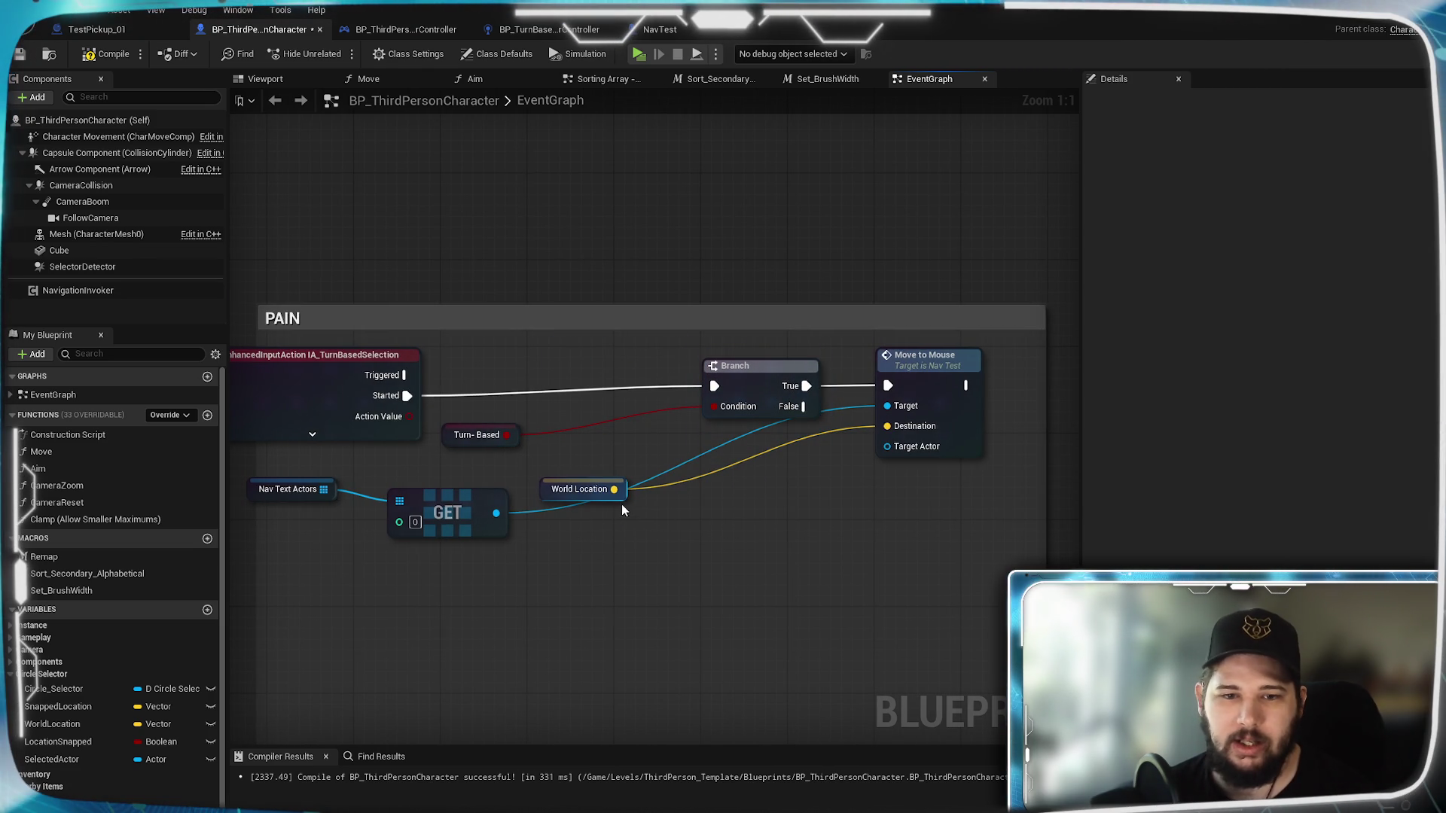
{"action": "mouse_move", "coordinate": [617, 491]}
{"action": "left_mouse_down"}
{"action": "mouse_move", "coordinate": [777, 475]}
{"action": "mouse_move", "coordinate": [776, 522]}
{"action": "left_mouse_up"}
{"action": "left_click_drag", "start_coordinate": [457, 520], "coordinate": [792, 463]}
{"action": "left_click", "coordinate": [879, 571]}
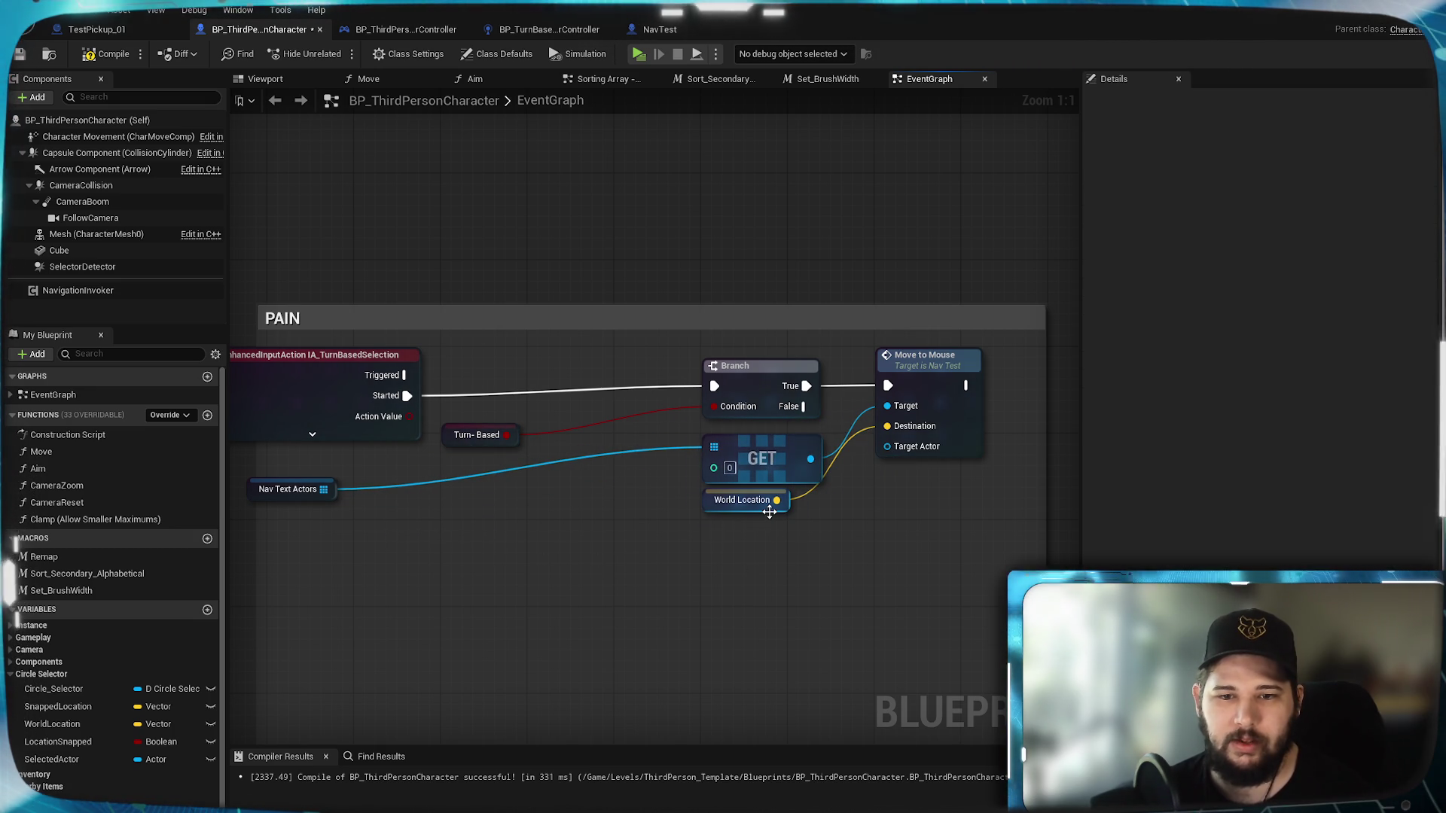
{"action": "left_click_drag", "start_coordinate": [772, 519], "coordinate": [803, 528]}
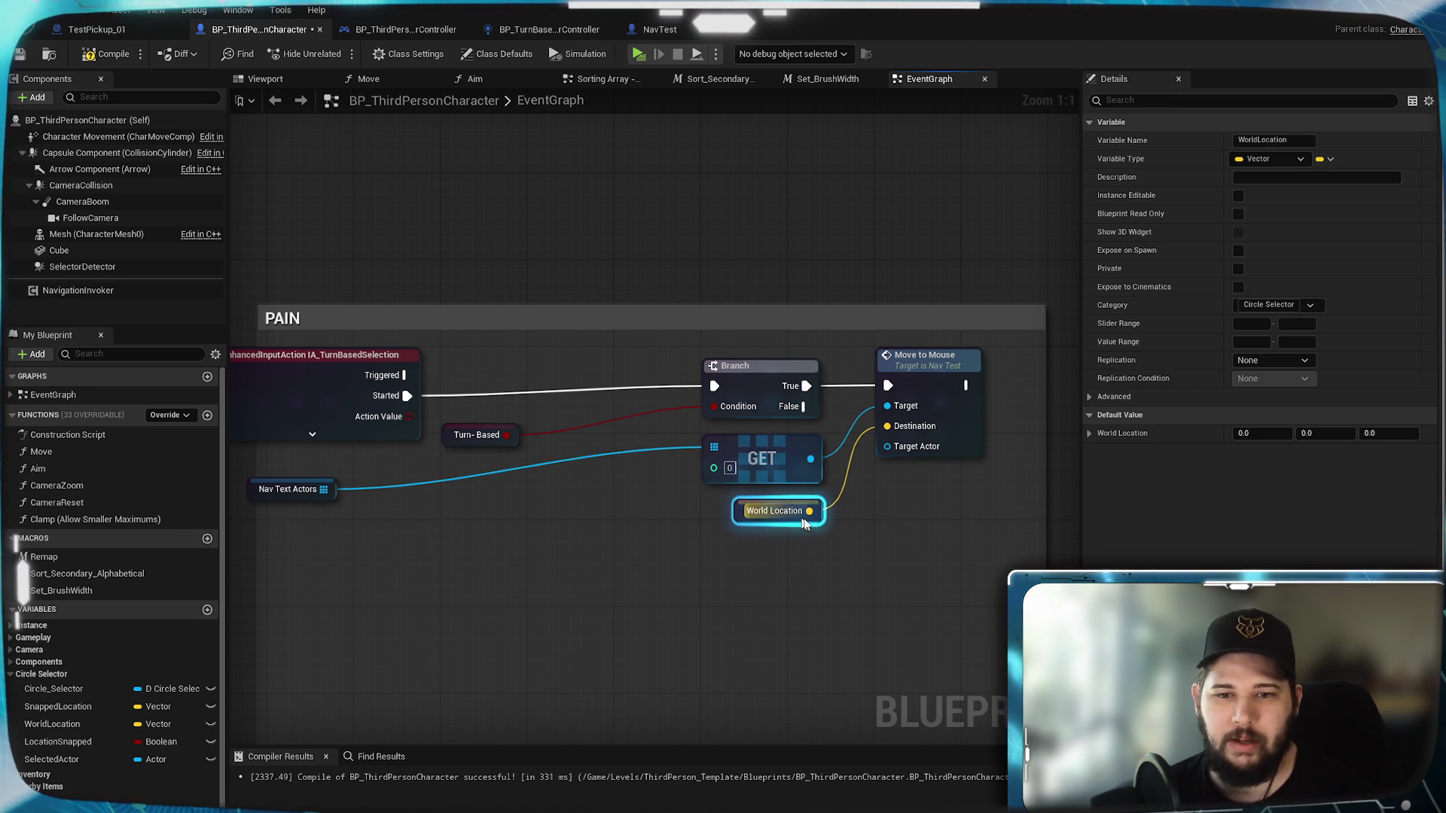
{"action": "mouse_move", "coordinate": [306, 489]}
{"action": "left_mouse_down"}
{"action": "mouse_move", "coordinate": [600, 487]}
{"action": "mouse_move", "coordinate": [643, 445]}
{"action": "mouse_move", "coordinate": [652, 456]}
{"action": "mouse_move", "coordinate": [586, 460]}
{"action": "left_mouse_up"}
Step: Move Turn-Based and the input event near the Branch, then shift all PAIN nodes slightly down
{"action": "left_click", "coordinate": [469, 459]}
{"action": "mouse_move", "coordinate": [468, 444]}
{"action": "left_mouse_down"}
{"action": "mouse_move", "coordinate": [530, 409]}
{"action": "mouse_move", "coordinate": [554, 422]}
{"action": "left_mouse_up"}
{"action": "mouse_move", "coordinate": [318, 386]}
{"action": "left_mouse_down"}
{"action": "mouse_move", "coordinate": [450, 387]}
{"action": "mouse_move", "coordinate": [423, 385]}
{"action": "mouse_move", "coordinate": [420, 365]}
{"action": "left_mouse_up"}
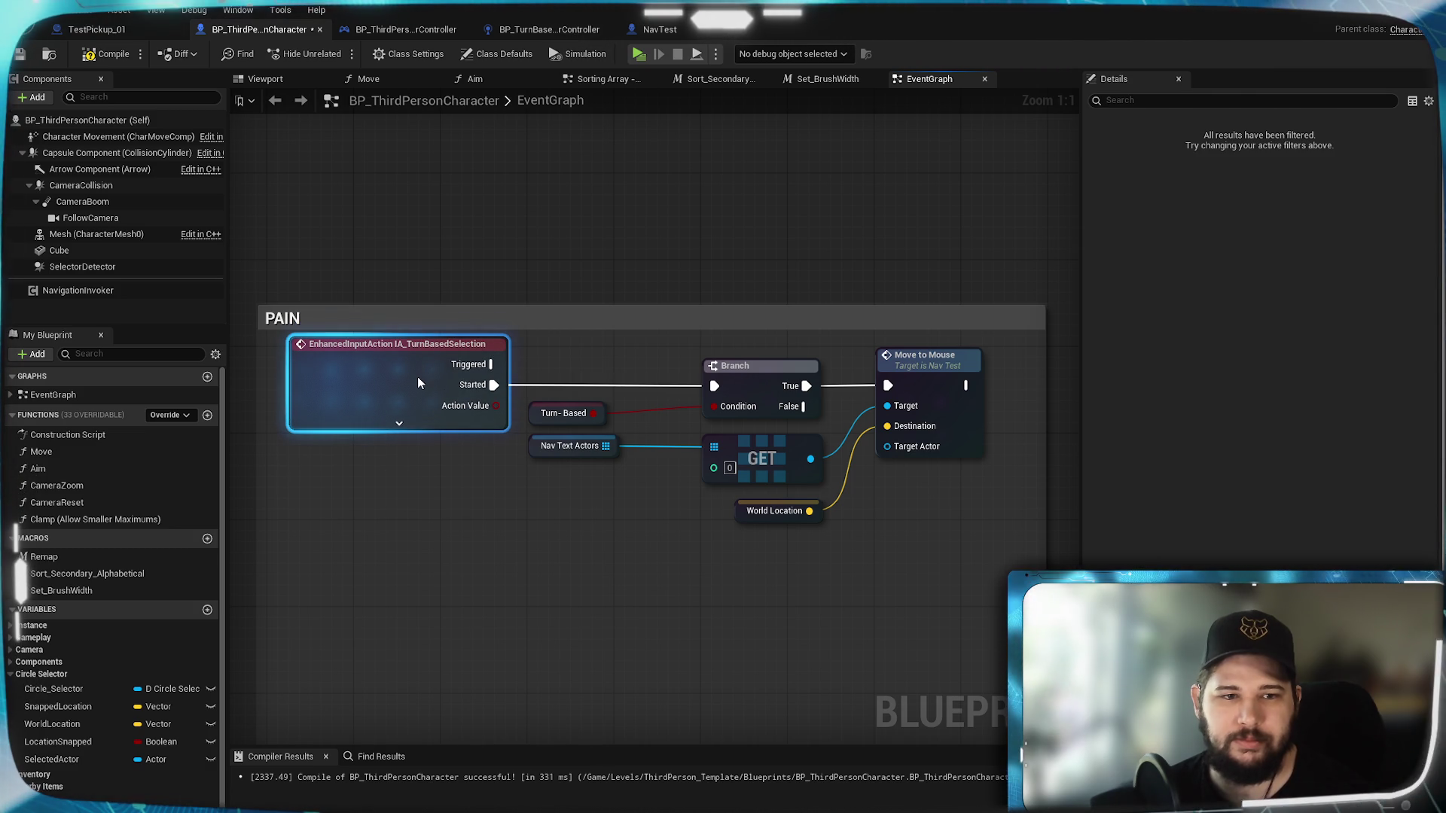
{"action": "left_click", "coordinate": [487, 511]}
{"action": "left_click_drag", "start_coordinate": [935, 590], "coordinate": [474, 337]}
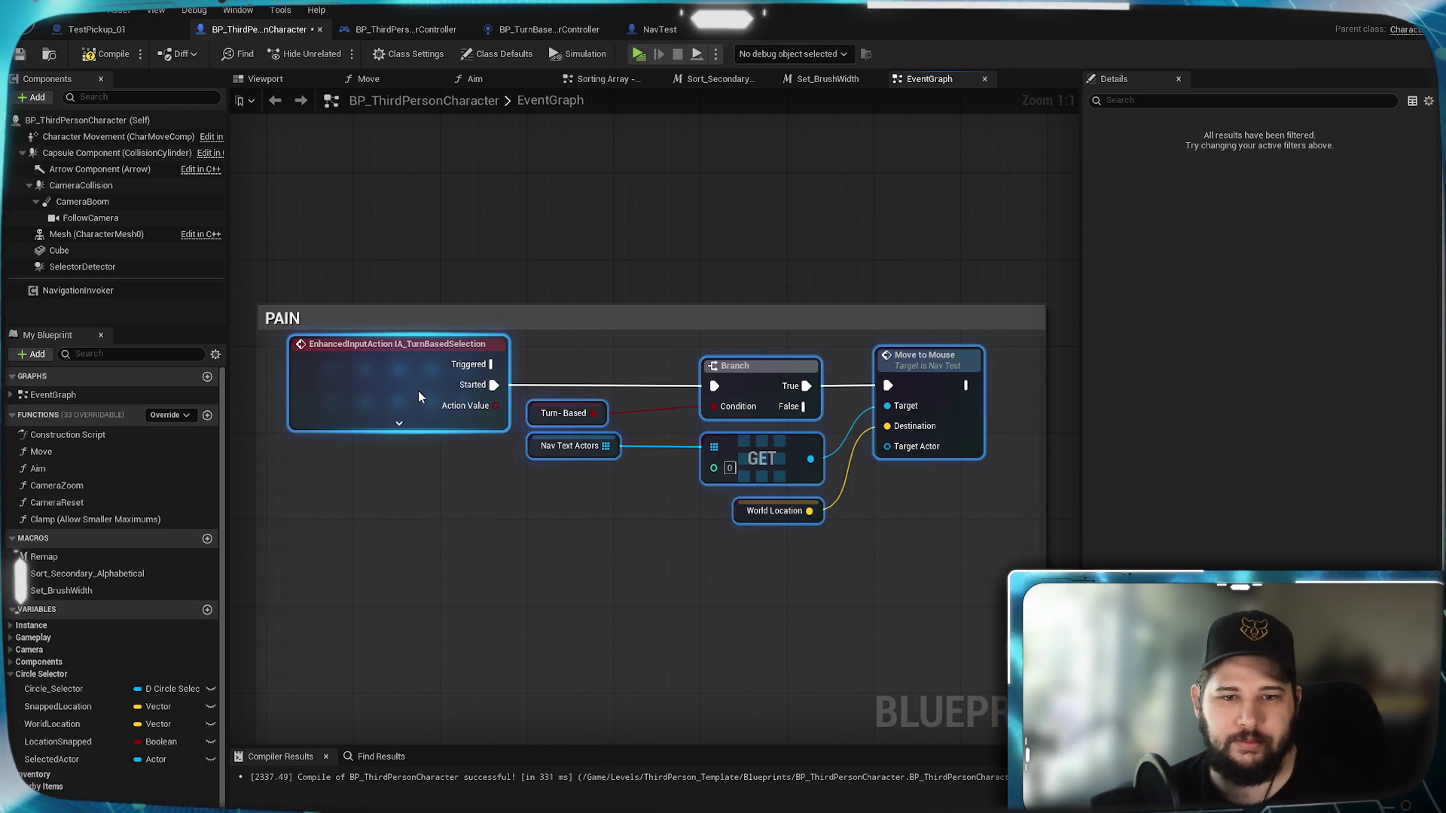
{"action": "left_click_drag", "start_coordinate": [417, 384], "coordinate": [419, 396]}
{"action": "left_click", "coordinate": [430, 562]}
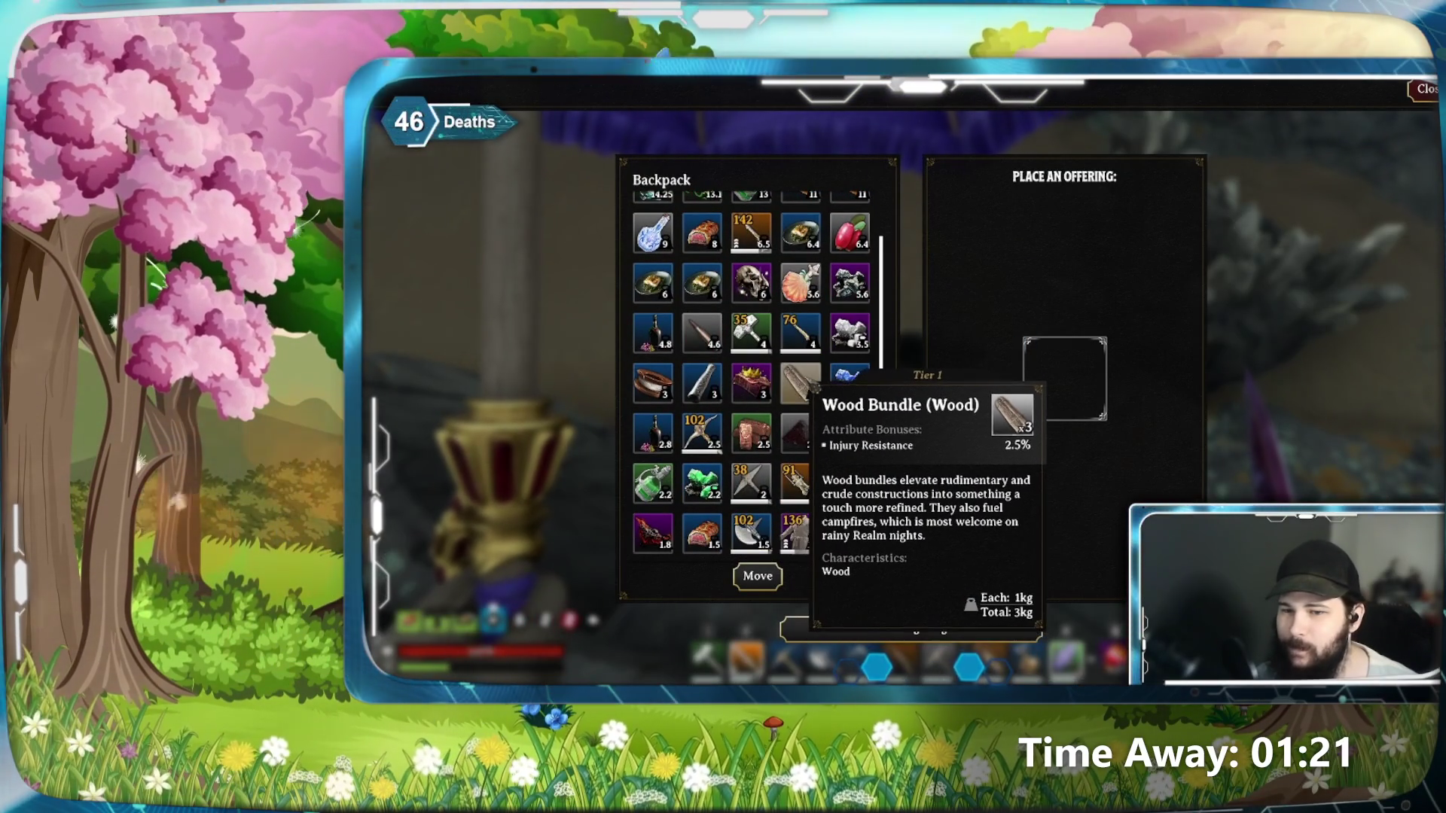
Step: Place the Wood Bundle in the altar's offering slot, then equip the gun with Fire Buckshot
{"action": "scroll", "coordinate": [813, 388], "scroll_direction": "down", "scroll_amount": 1}
{"action": "left_click_drag", "start_coordinate": [815, 381], "coordinate": [1062, 379]}
{"action": "key", "text": "Escape"}
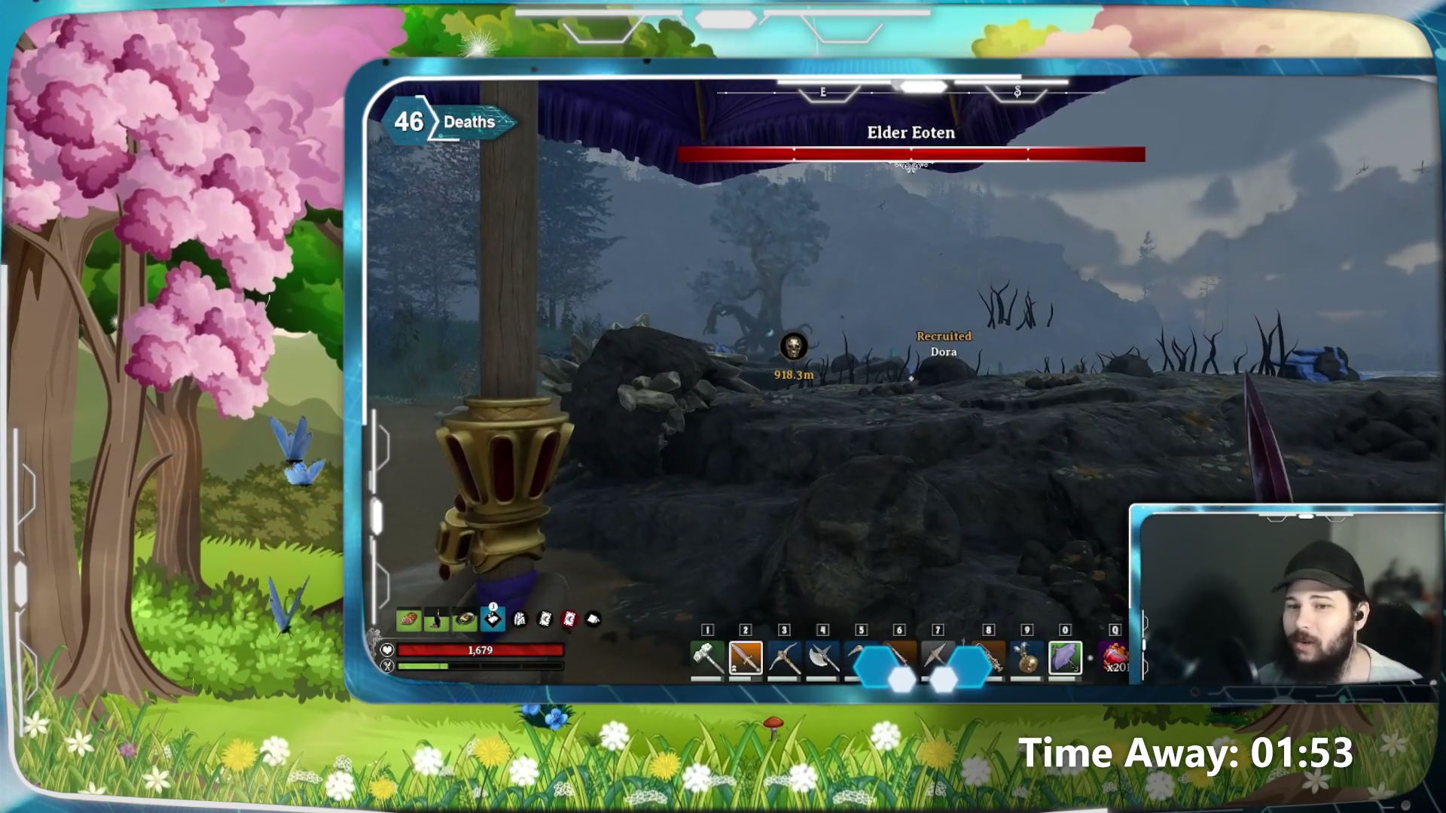
{"action": "key", "text": "6"}
{"action": "key", "text": "r"}
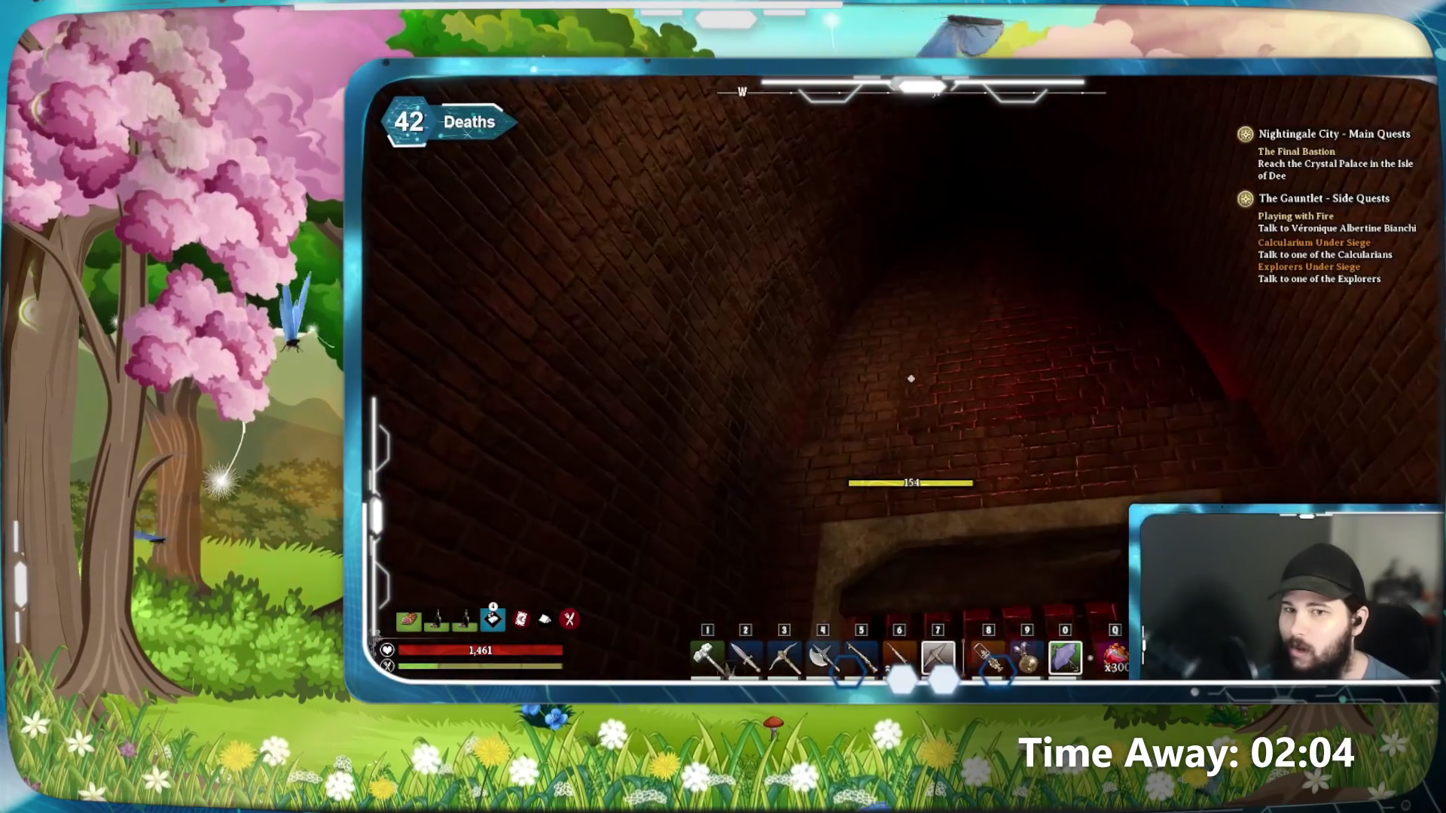
Step: Mine the brick pillar with the pickaxe, then ask the guard 'What for?' about the search
{"action": "left_click", "coordinate": [911, 379]}
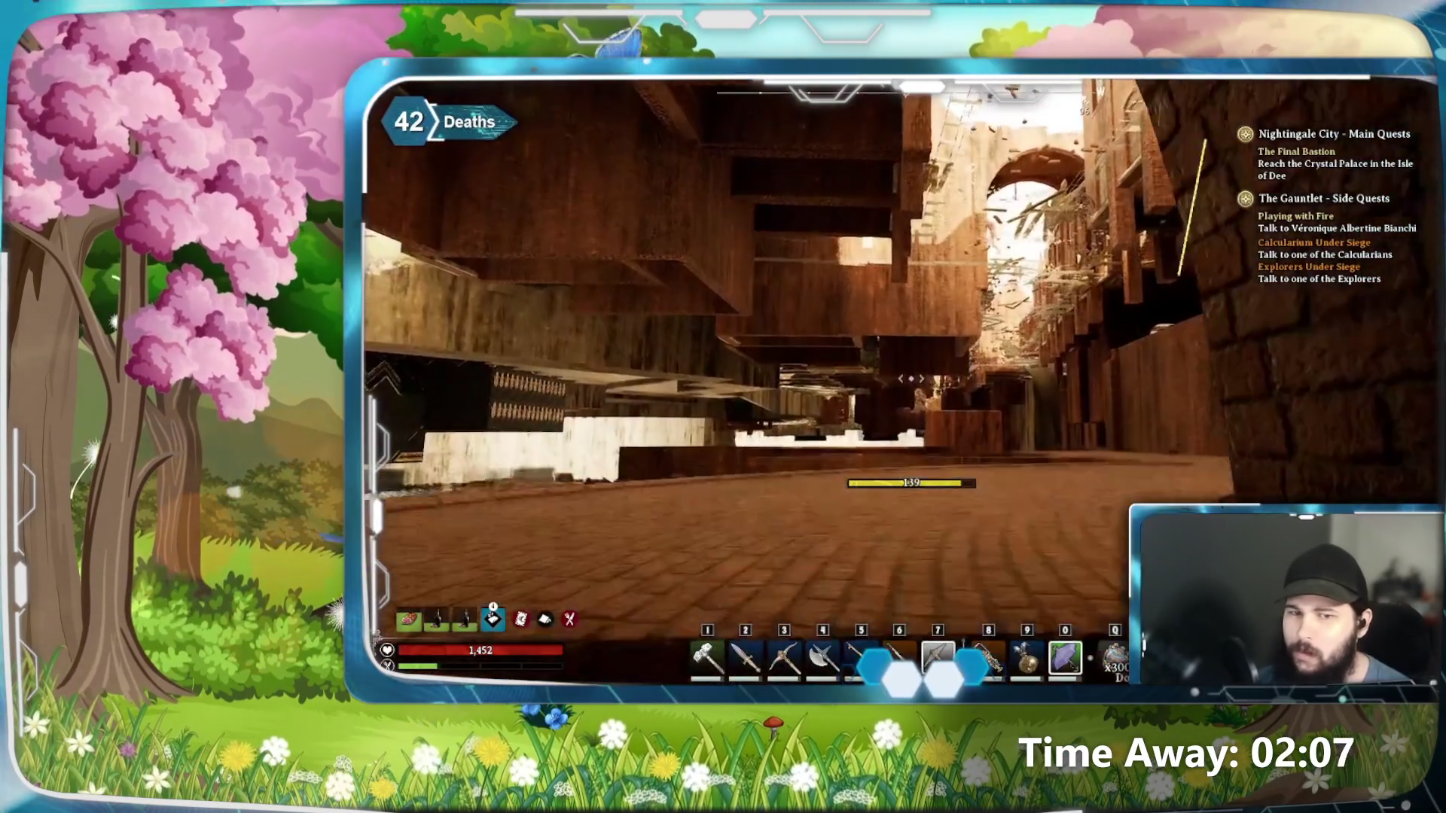
{"action": "left_click", "coordinate": [910, 379]}
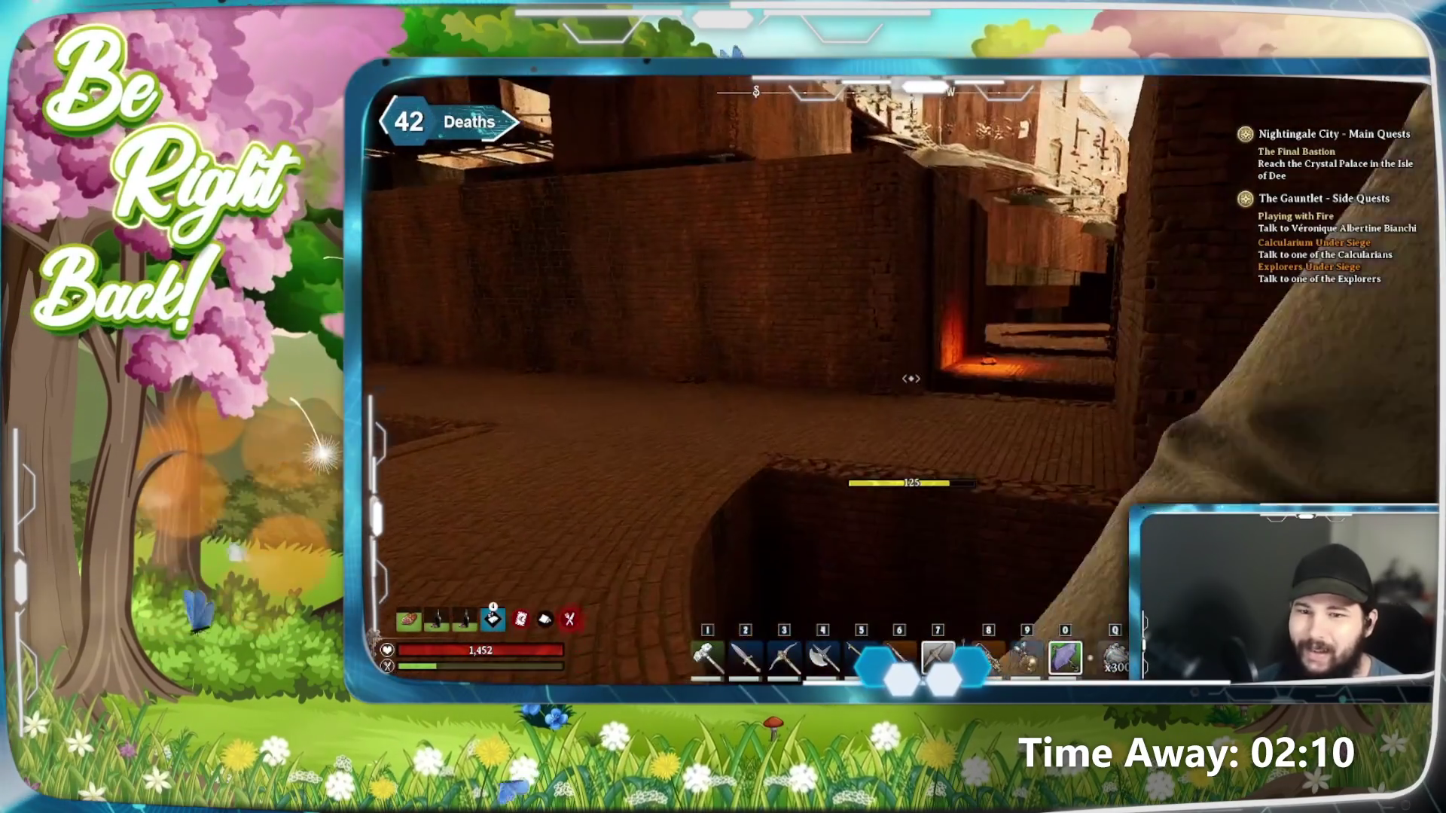
{"action": "left_click", "coordinate": [910, 379]}
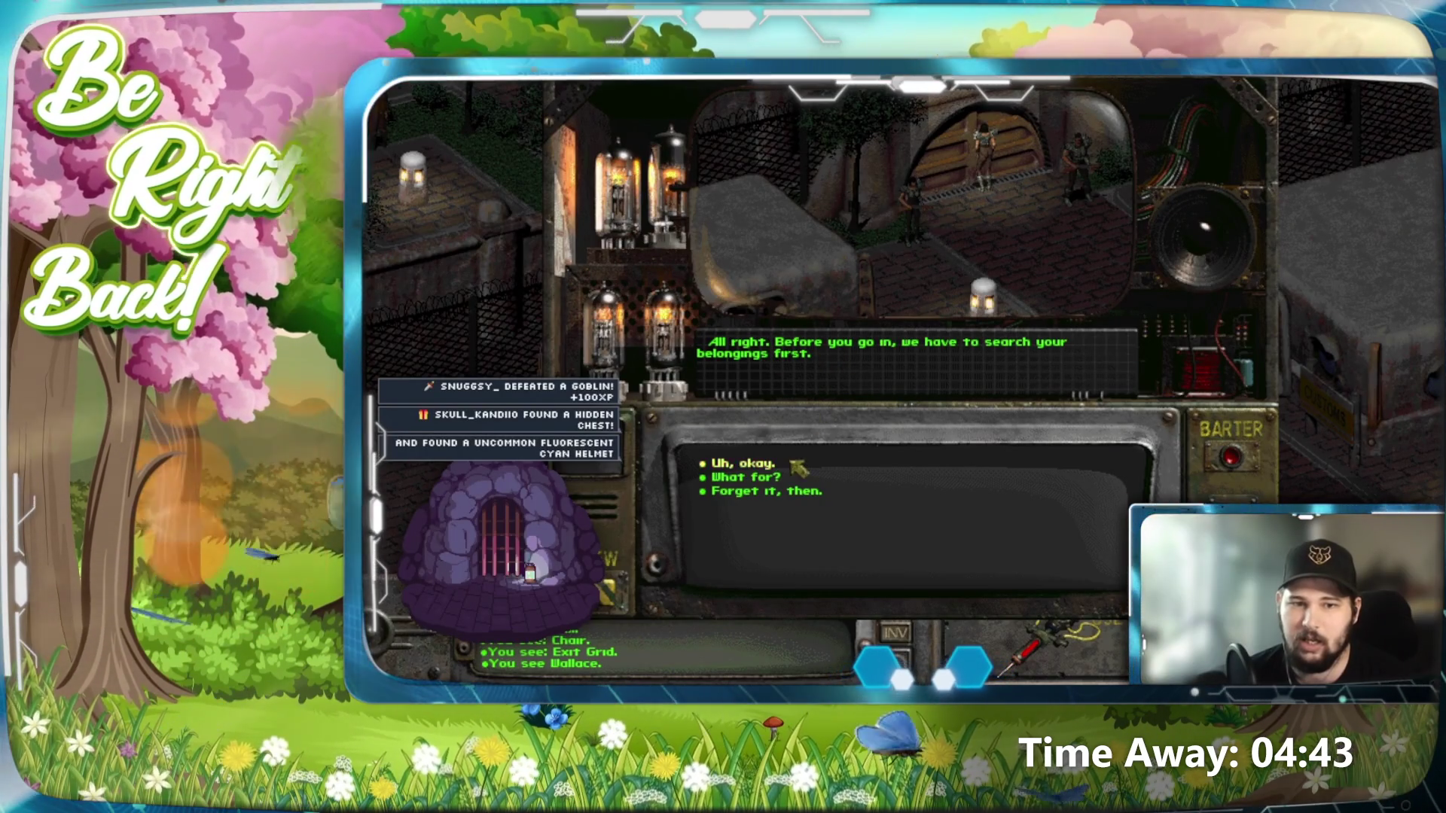
{"action": "left_click", "coordinate": [777, 480]}
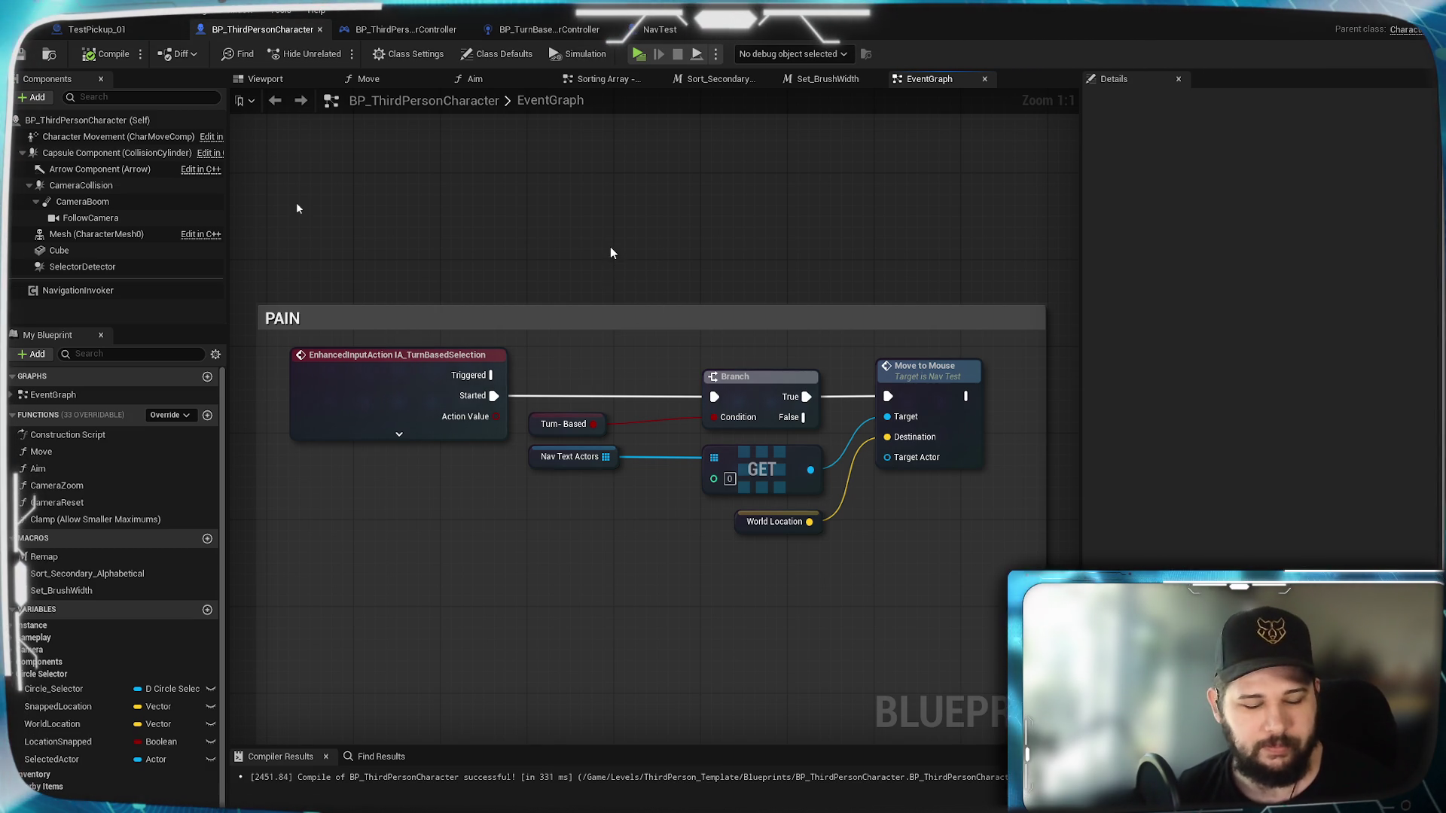
Step: Pan the graph to center the PAIN comment group, then show the NavTest blueprint's Viewport
{"action": "mouse_move", "coordinate": [636, 272]}
{"action": "left_mouse_down"}
{"action": "mouse_move", "coordinate": [715, 214]}
{"action": "mouse_move", "coordinate": [546, 200]}
{"action": "mouse_move", "coordinate": [456, 170]}
{"action": "left_mouse_up"}
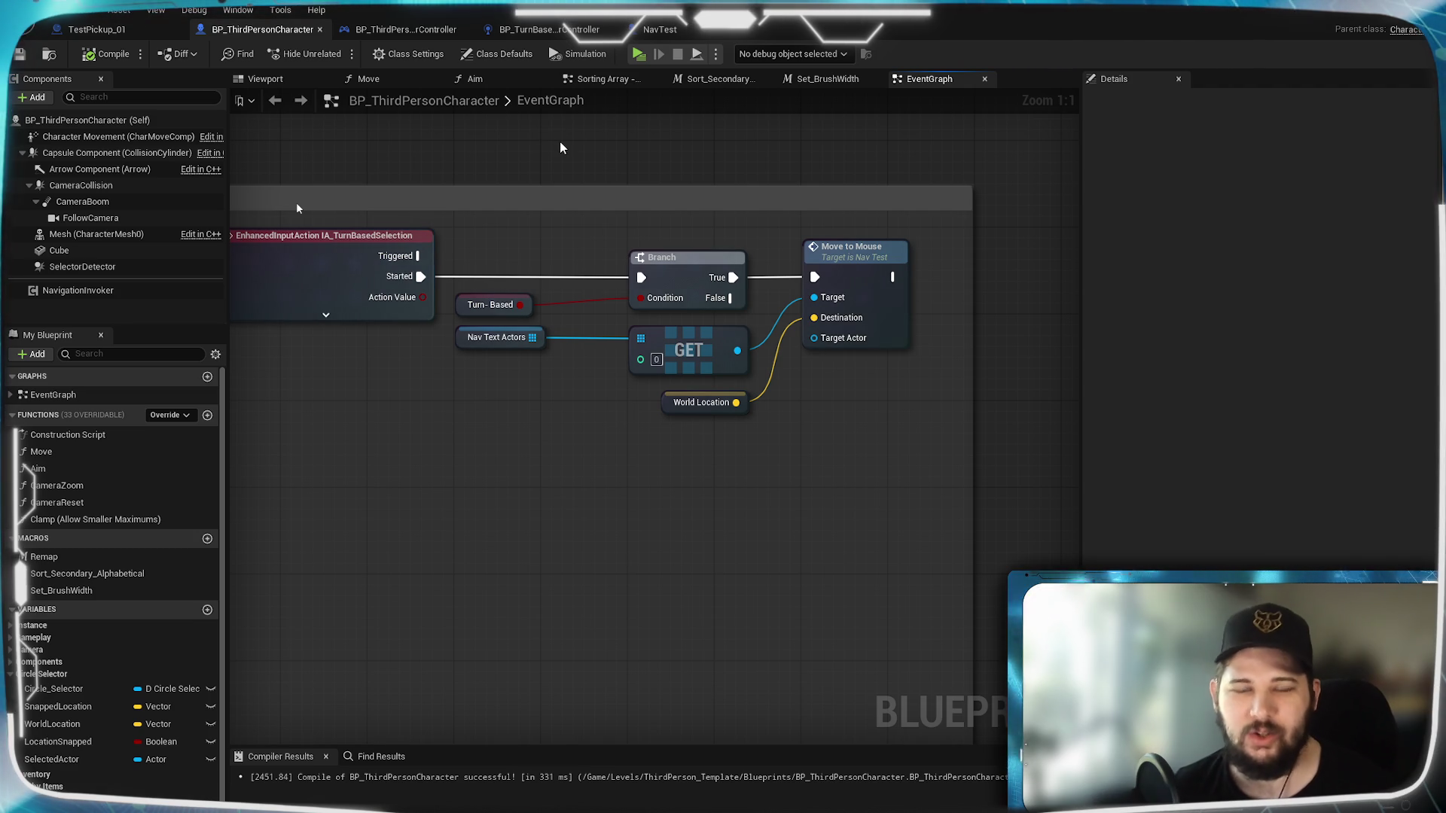
{"action": "mouse_move", "coordinate": [548, 157]}
{"action": "left_mouse_down"}
{"action": "mouse_move", "coordinate": [668, 158]}
{"action": "mouse_move", "coordinate": [612, 161]}
{"action": "left_mouse_up"}
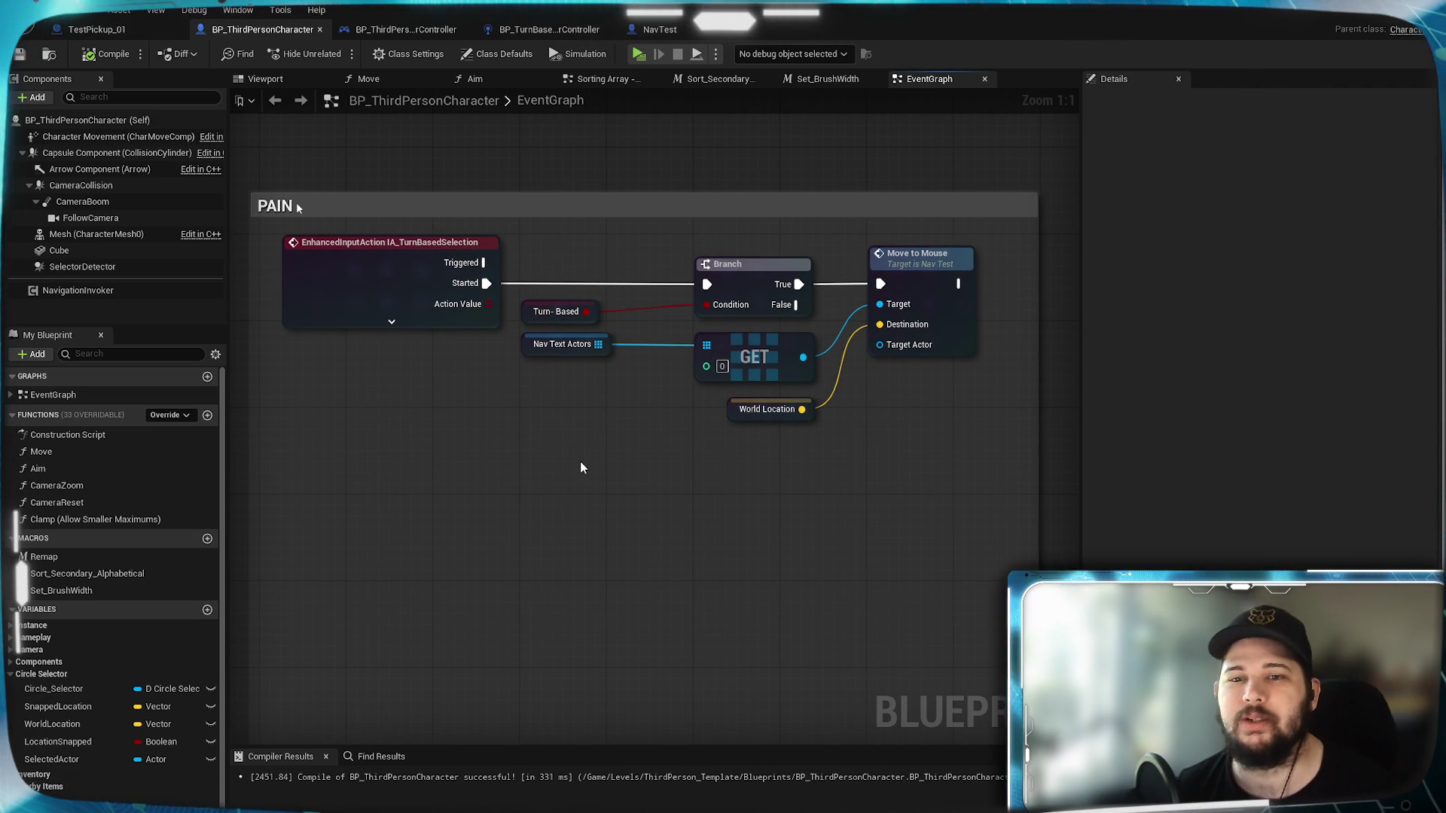
{"action": "left_click_drag", "start_coordinate": [576, 449], "coordinate": [584, 490]}
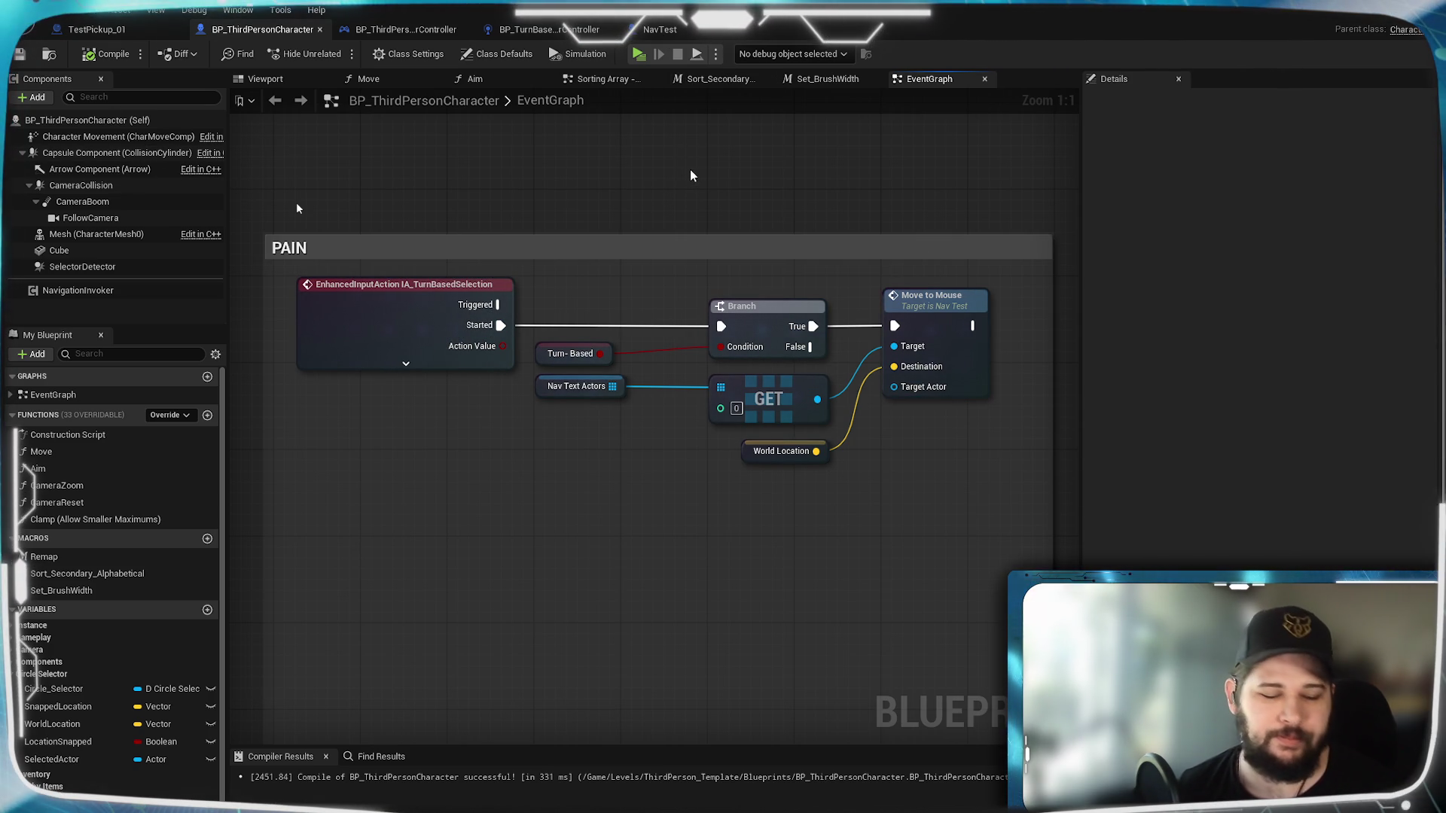
{"action": "left_click", "coordinate": [660, 30]}
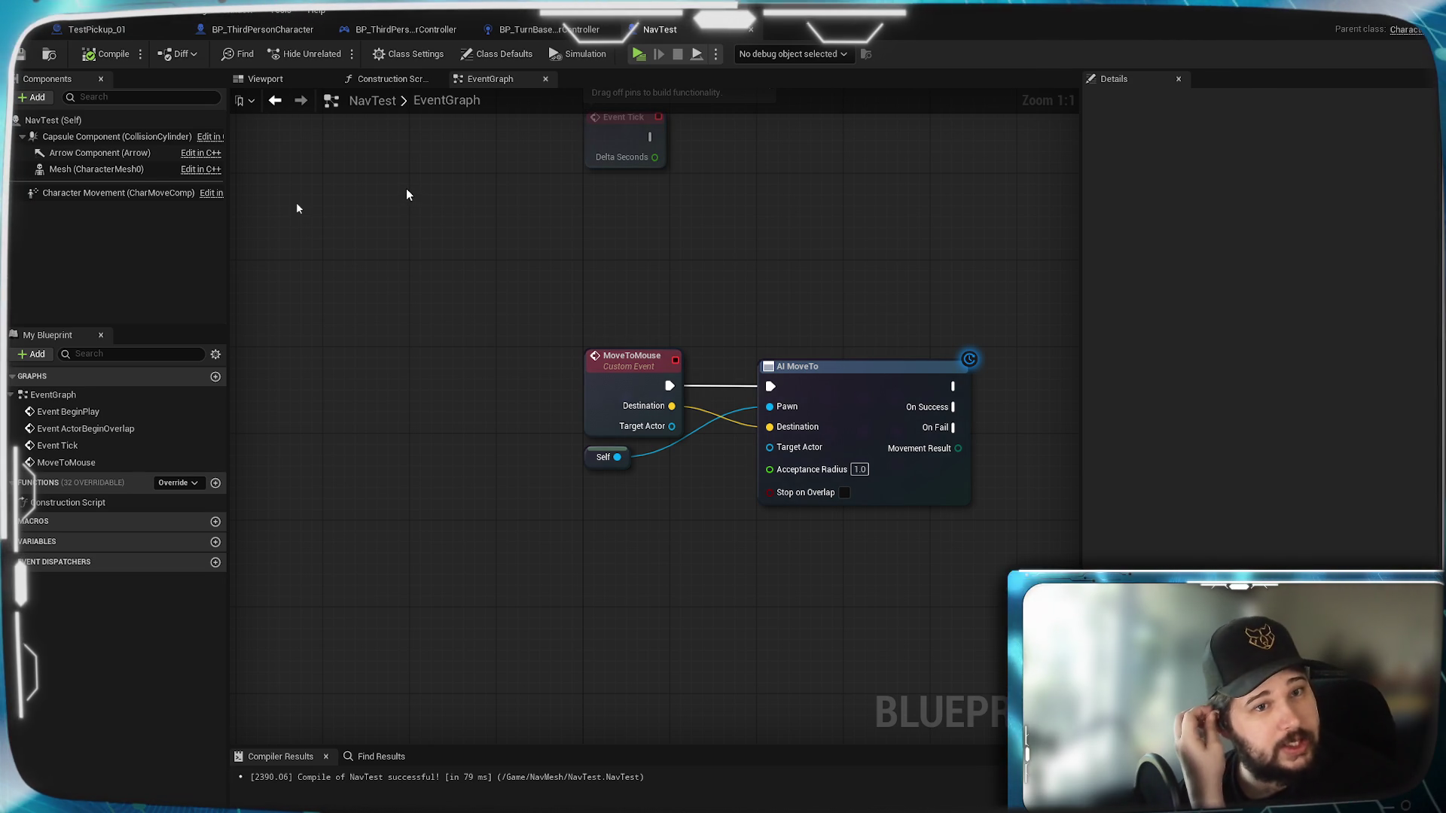
{"action": "left_click", "coordinate": [298, 81]}
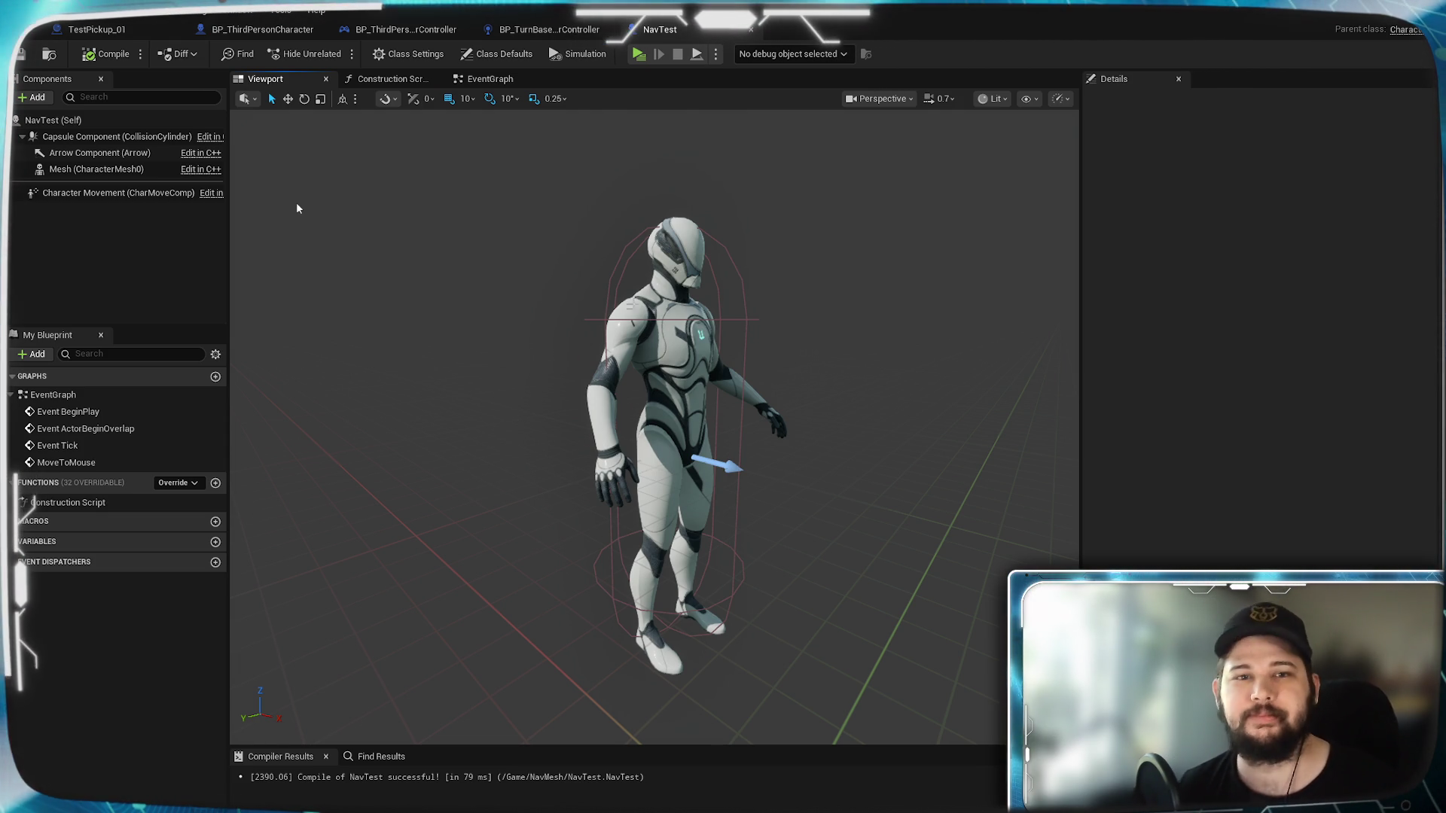
Step: Switch to BP_ThirdPersonCharacter and bring up its 3D Viewport preview
{"action": "left_click", "coordinate": [260, 30]}
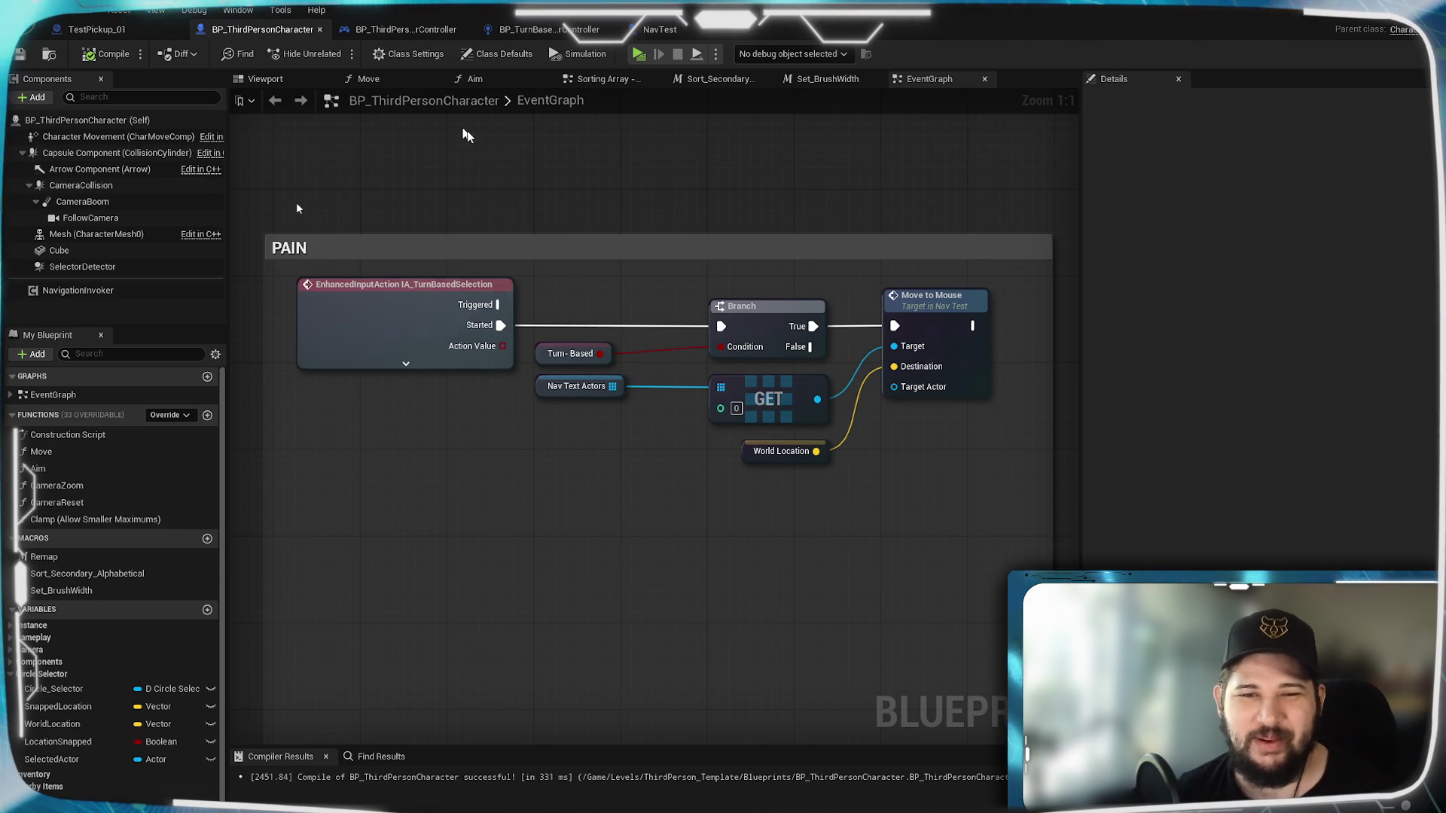
{"action": "left_click", "coordinate": [288, 86]}
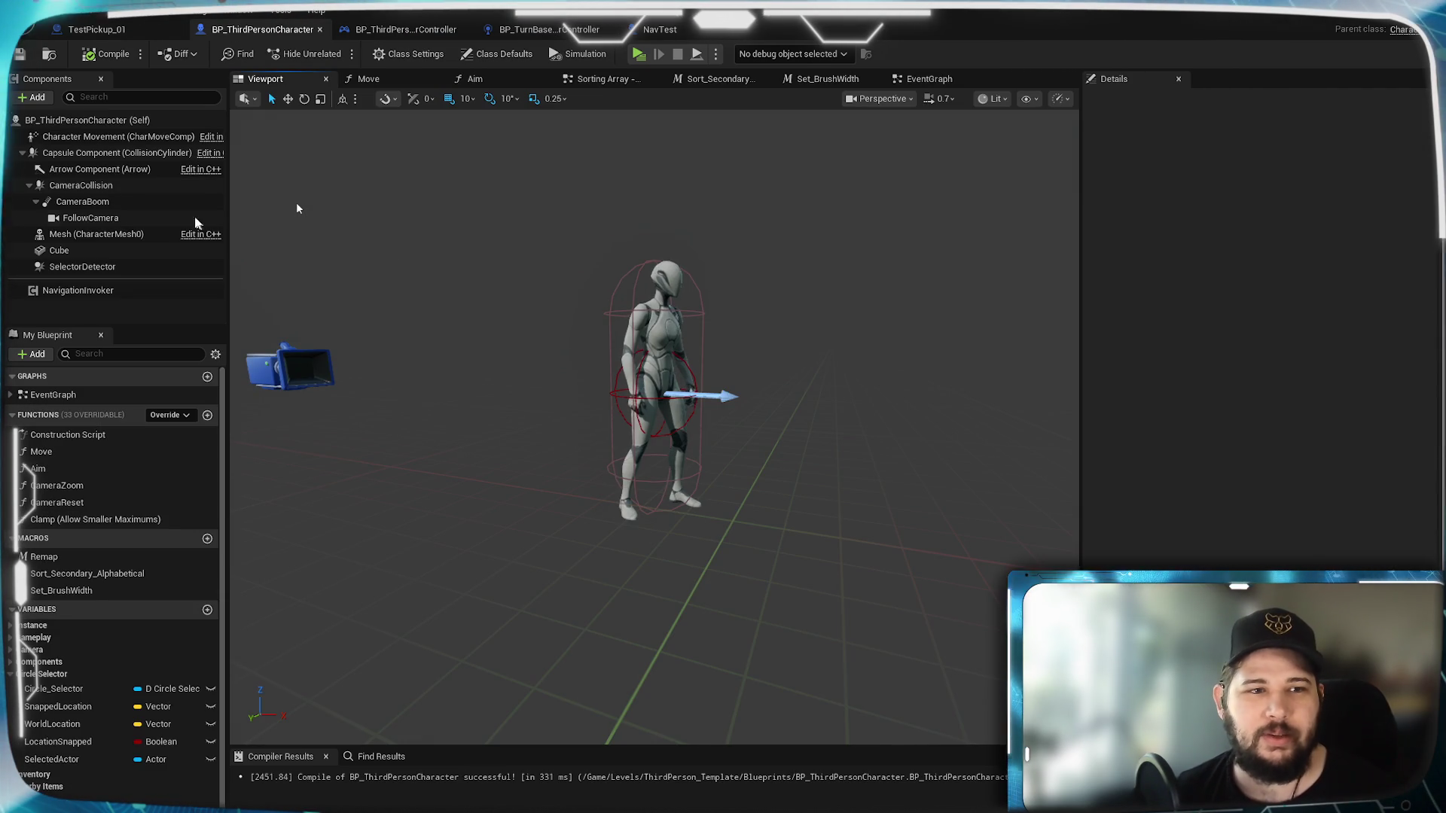
{"action": "left_click", "coordinate": [103, 139]}
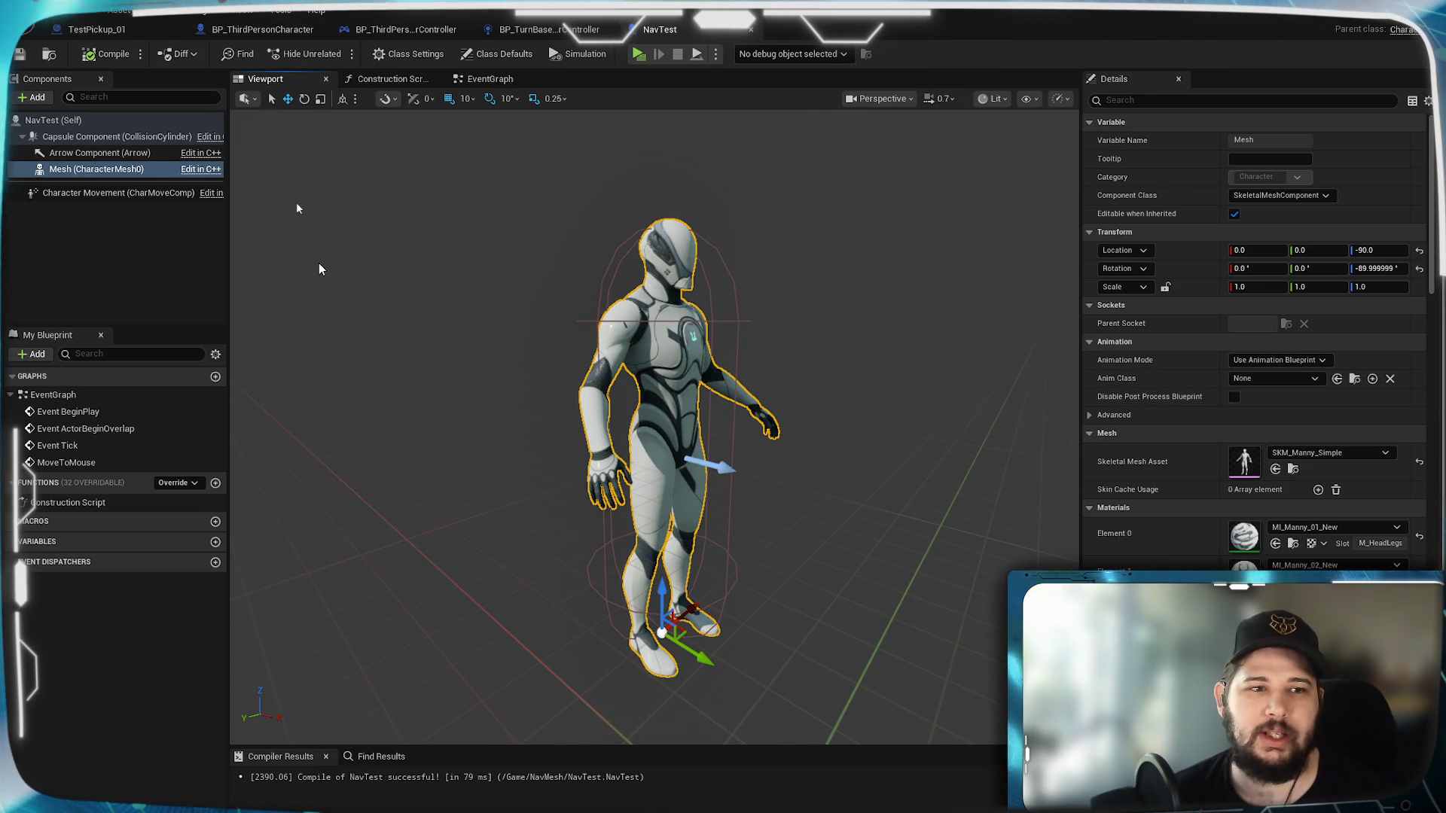
Step: Set the NavTest Mesh component's Anim Class to ABP_Unarmed_C and compile the blueprint
{"action": "left_click", "coordinate": [66, 193]}
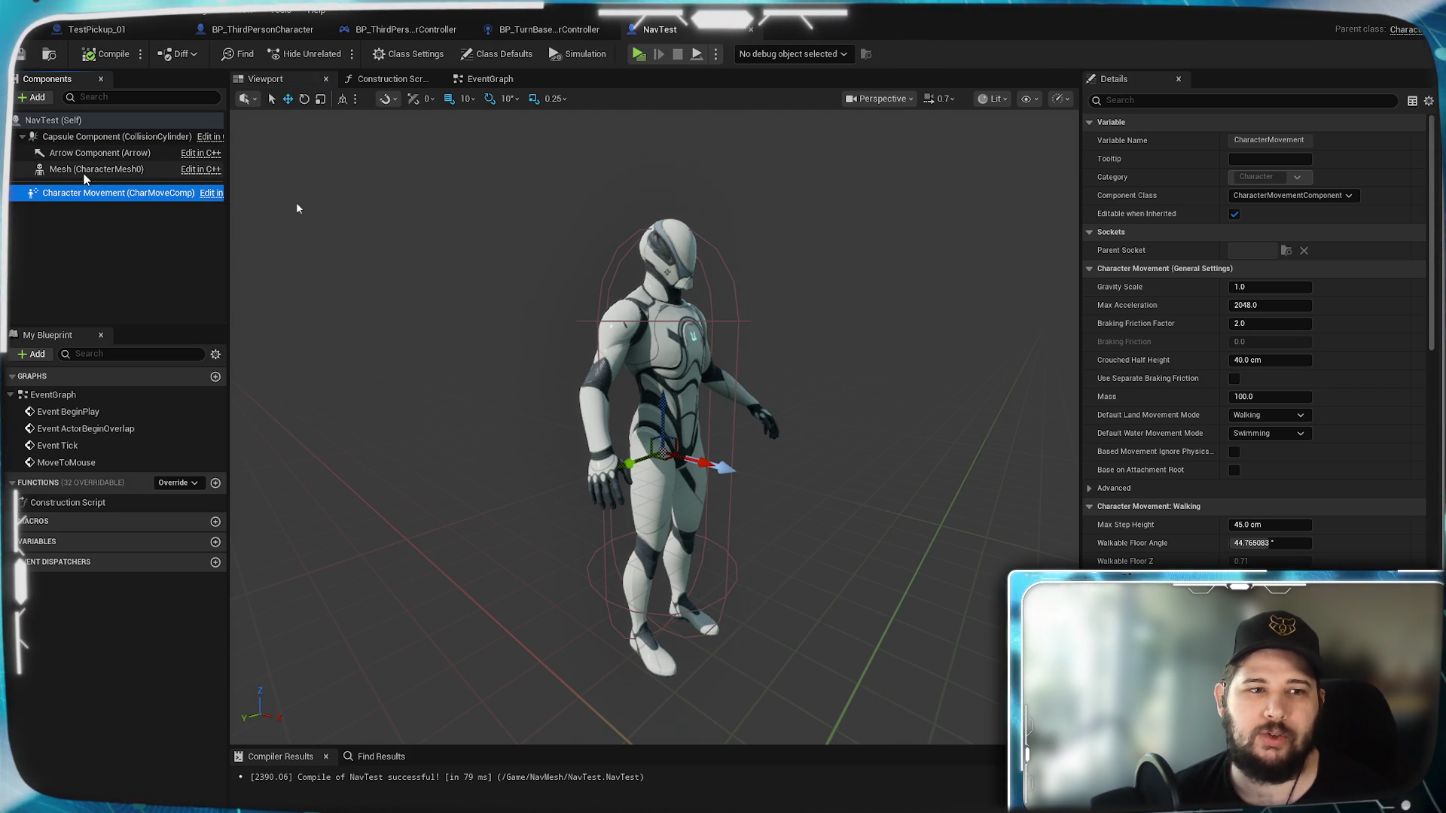
{"action": "left_click", "coordinate": [83, 173]}
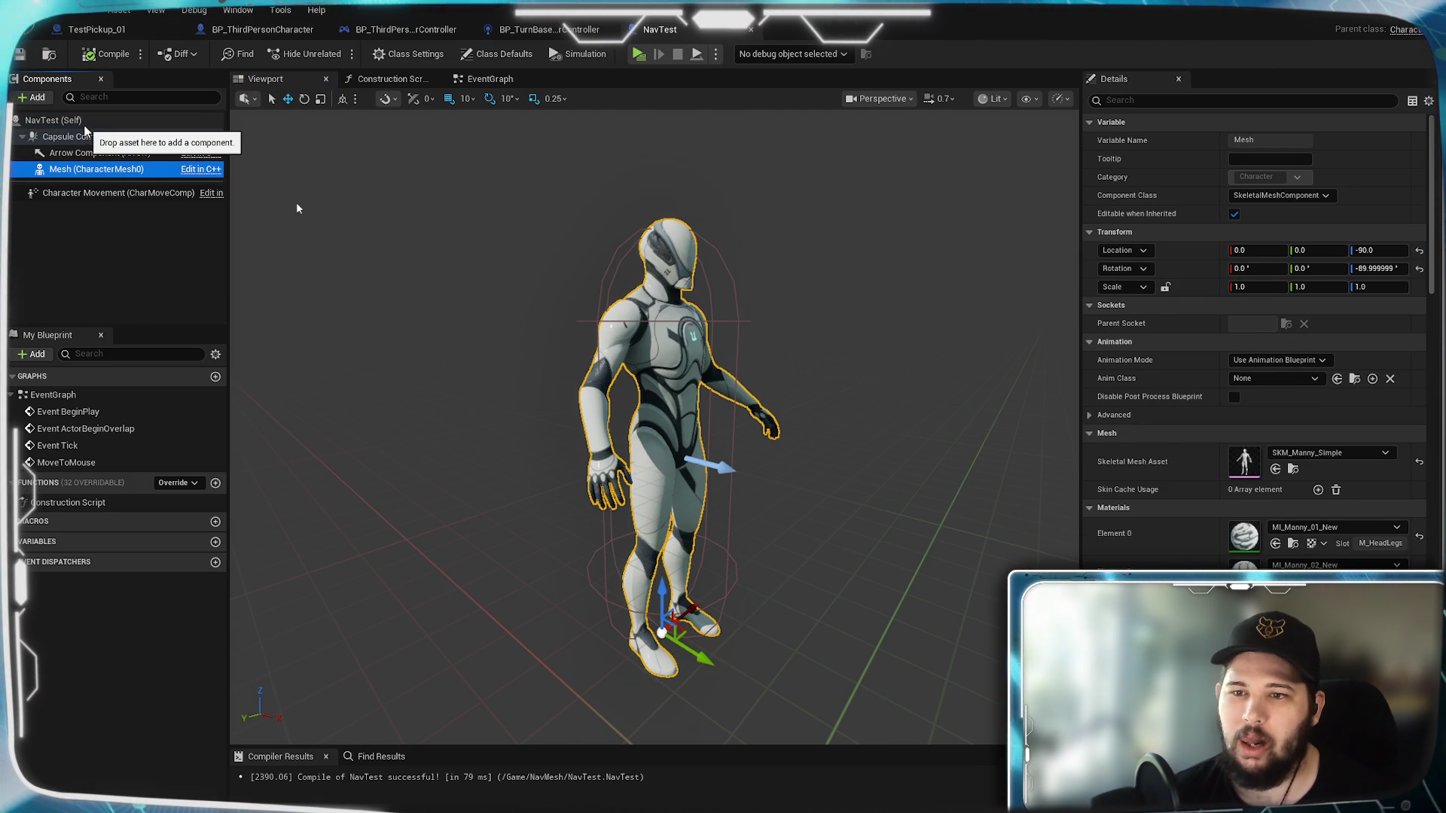
{"action": "left_click", "coordinate": [1250, 378]}
{"action": "key", "text": "Escape"}
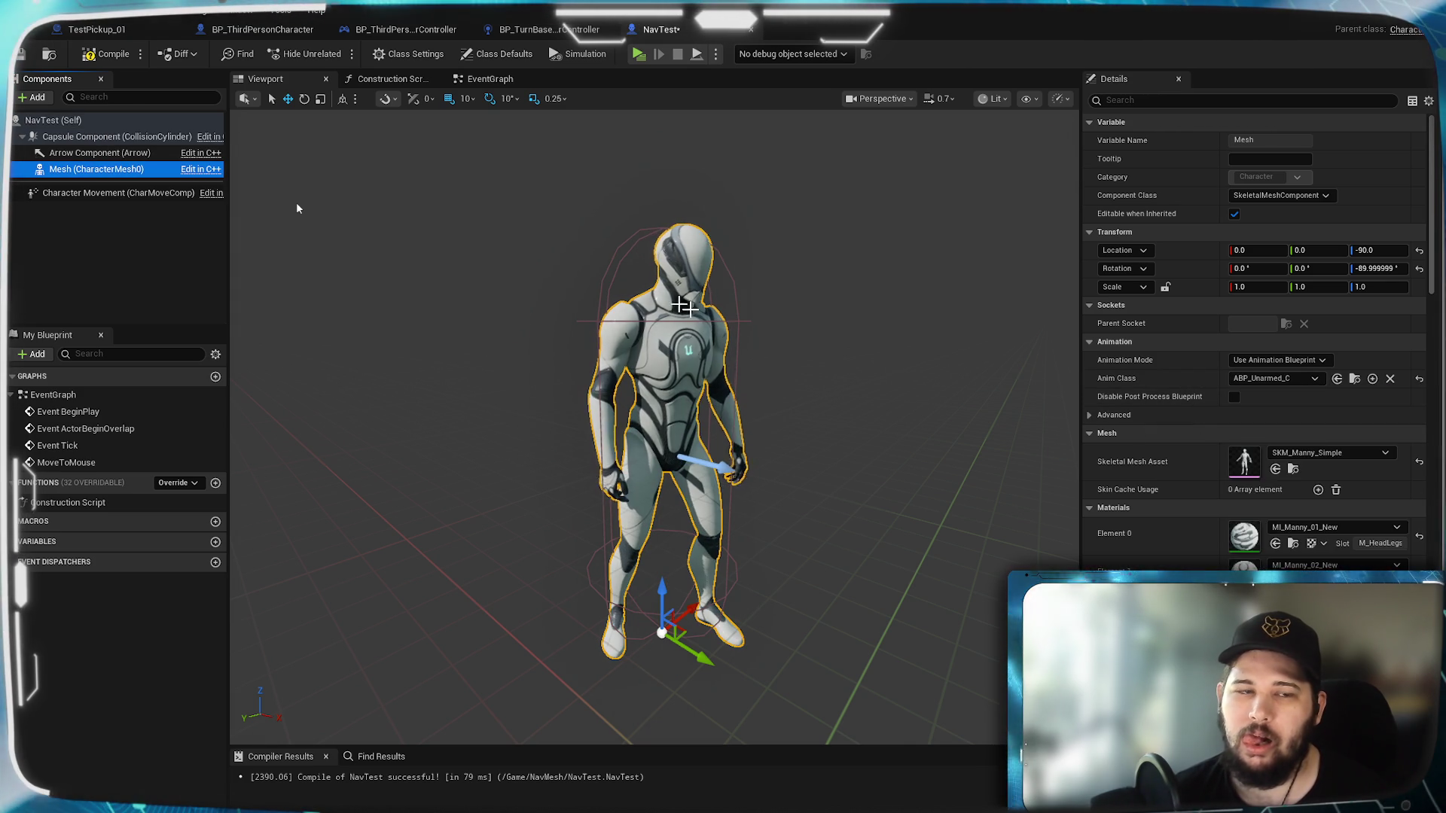
{"action": "left_click", "coordinate": [109, 60]}
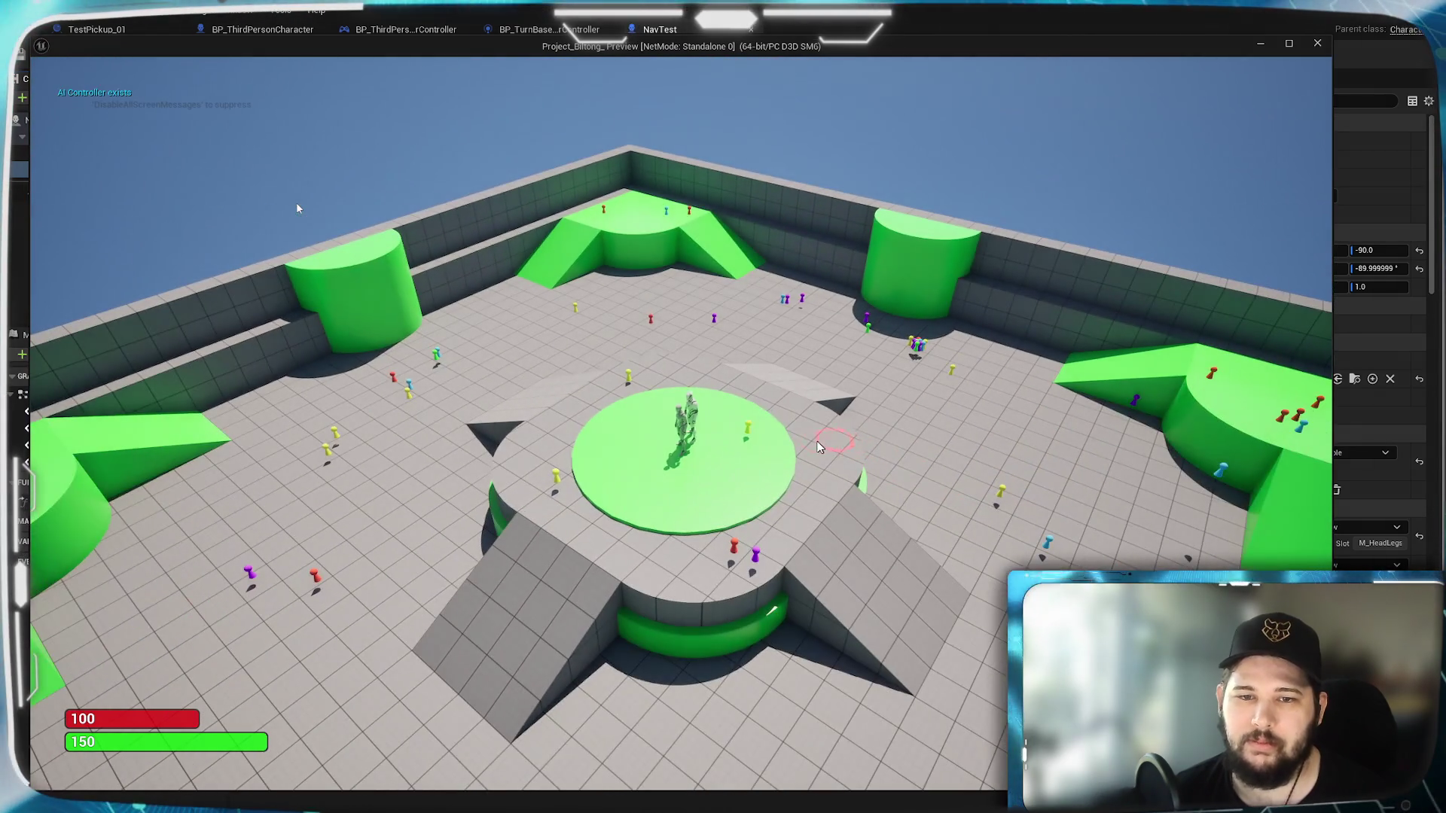
Step: Send the NavTest mannequin to a floor spot, then stop the play test
{"action": "left_click", "coordinate": [819, 447]}
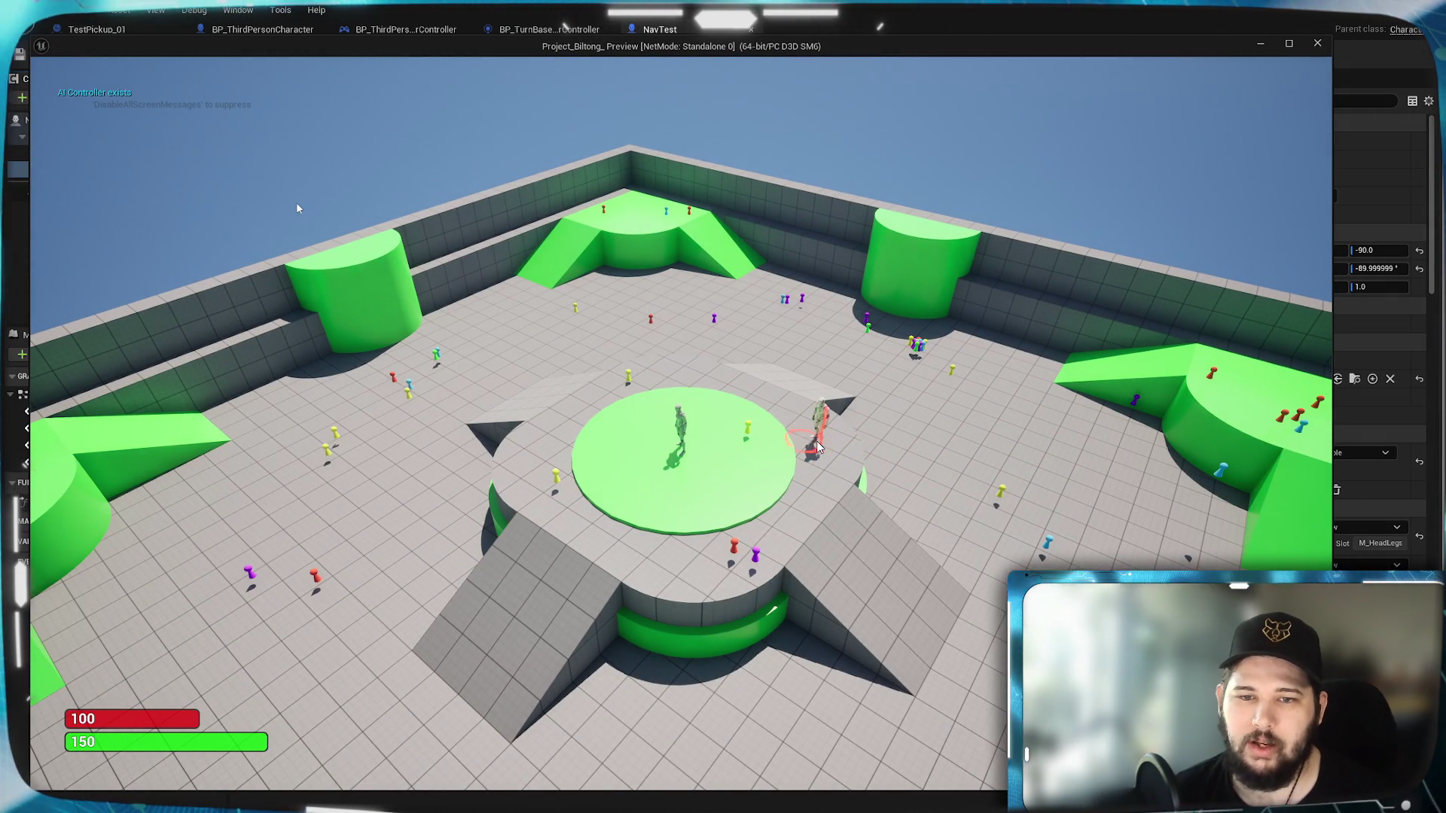
{"action": "key", "text": "Escape"}
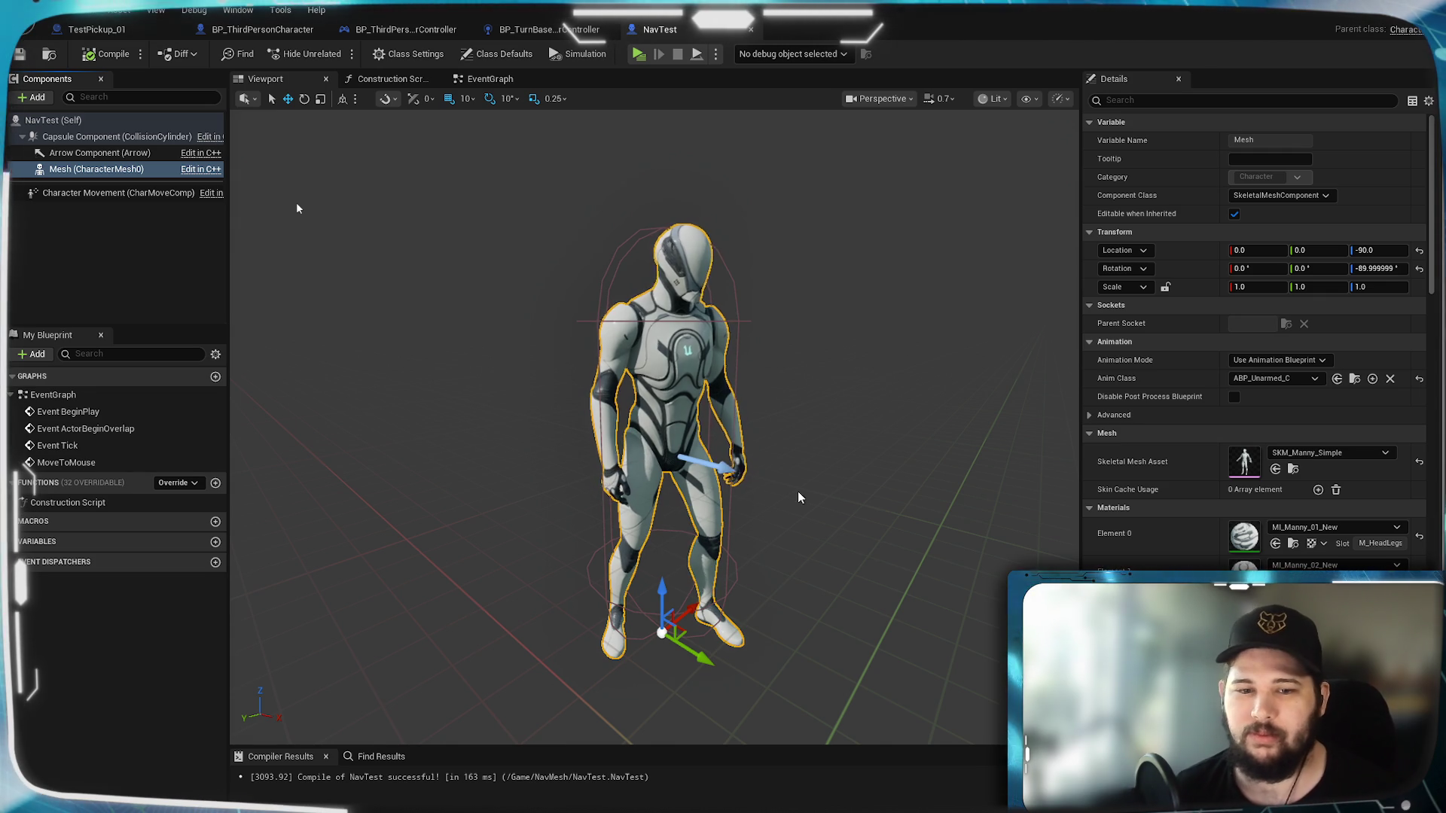
Step: Zoom the NavTest viewport in and out, then switch to the BP_ThirdPersonCharacter blueprint
{"action": "scroll", "coordinate": [298, 208], "scroll_direction": "up", "scroll_amount": 5}
{"action": "scroll", "coordinate": [297, 209], "scroll_direction": "down", "scroll_amount": 4}
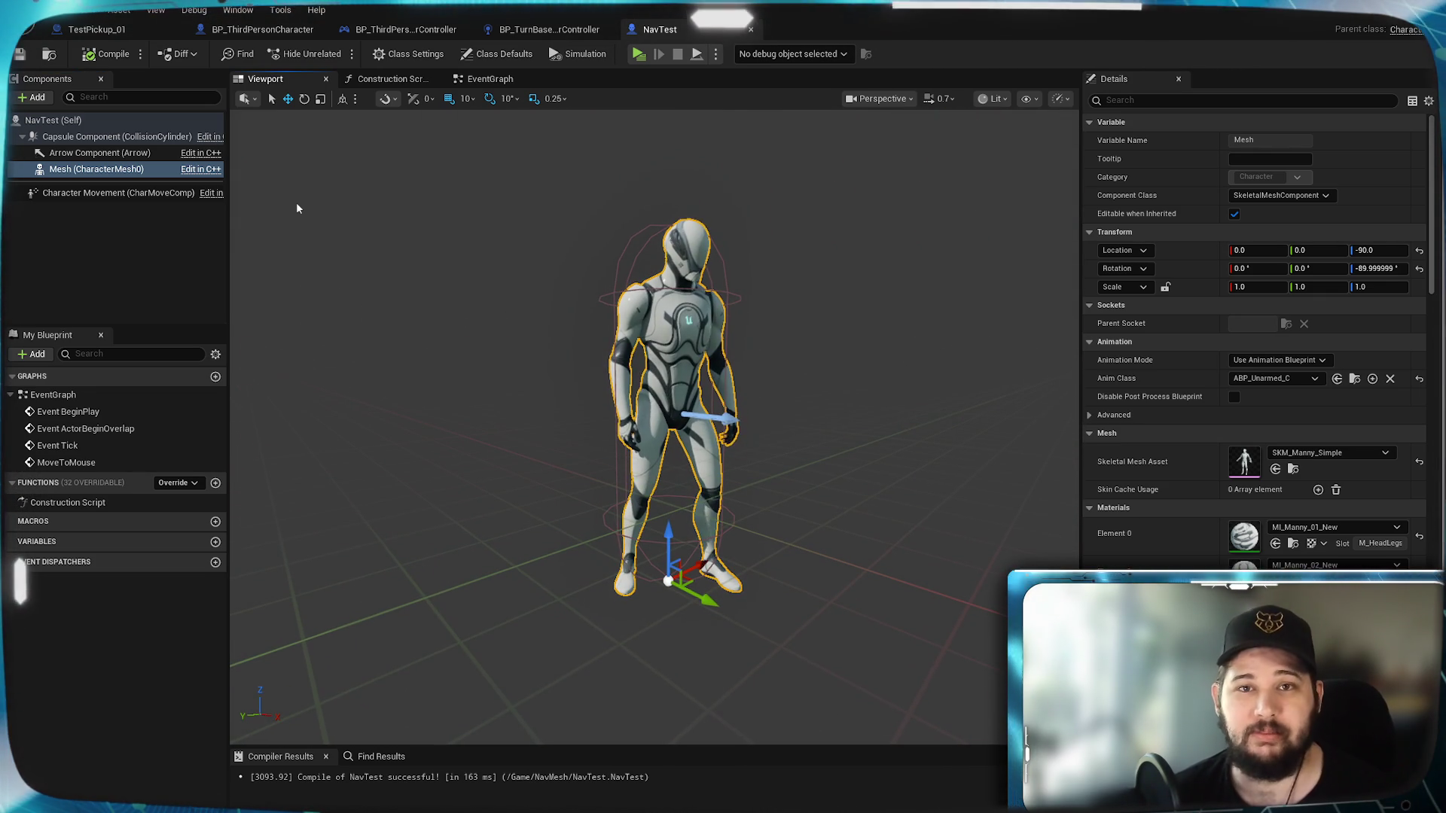
{"action": "scroll", "coordinate": [297, 209], "scroll_direction": "up", "scroll_amount": 3}
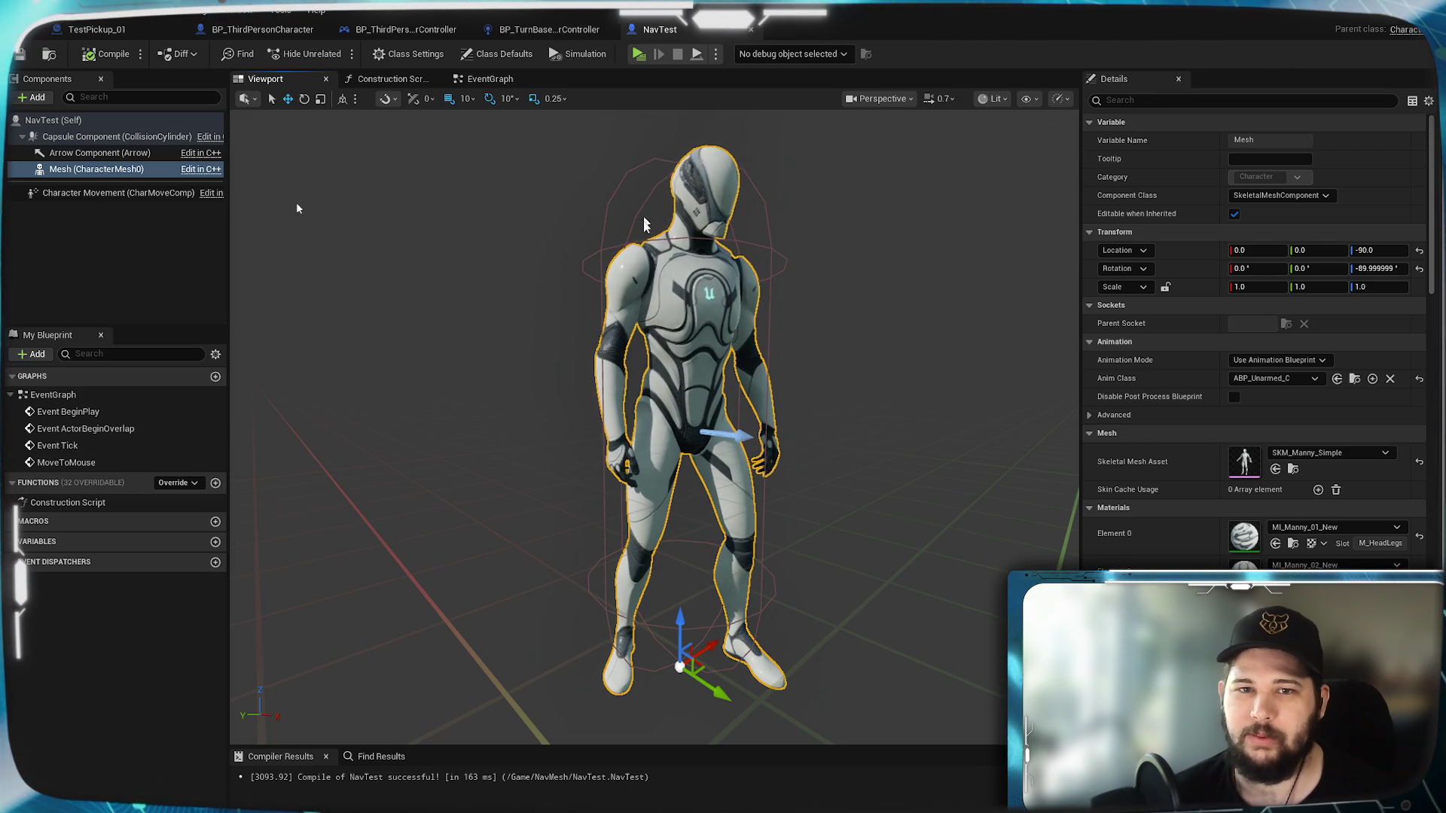
{"action": "left_click", "coordinate": [312, 30]}
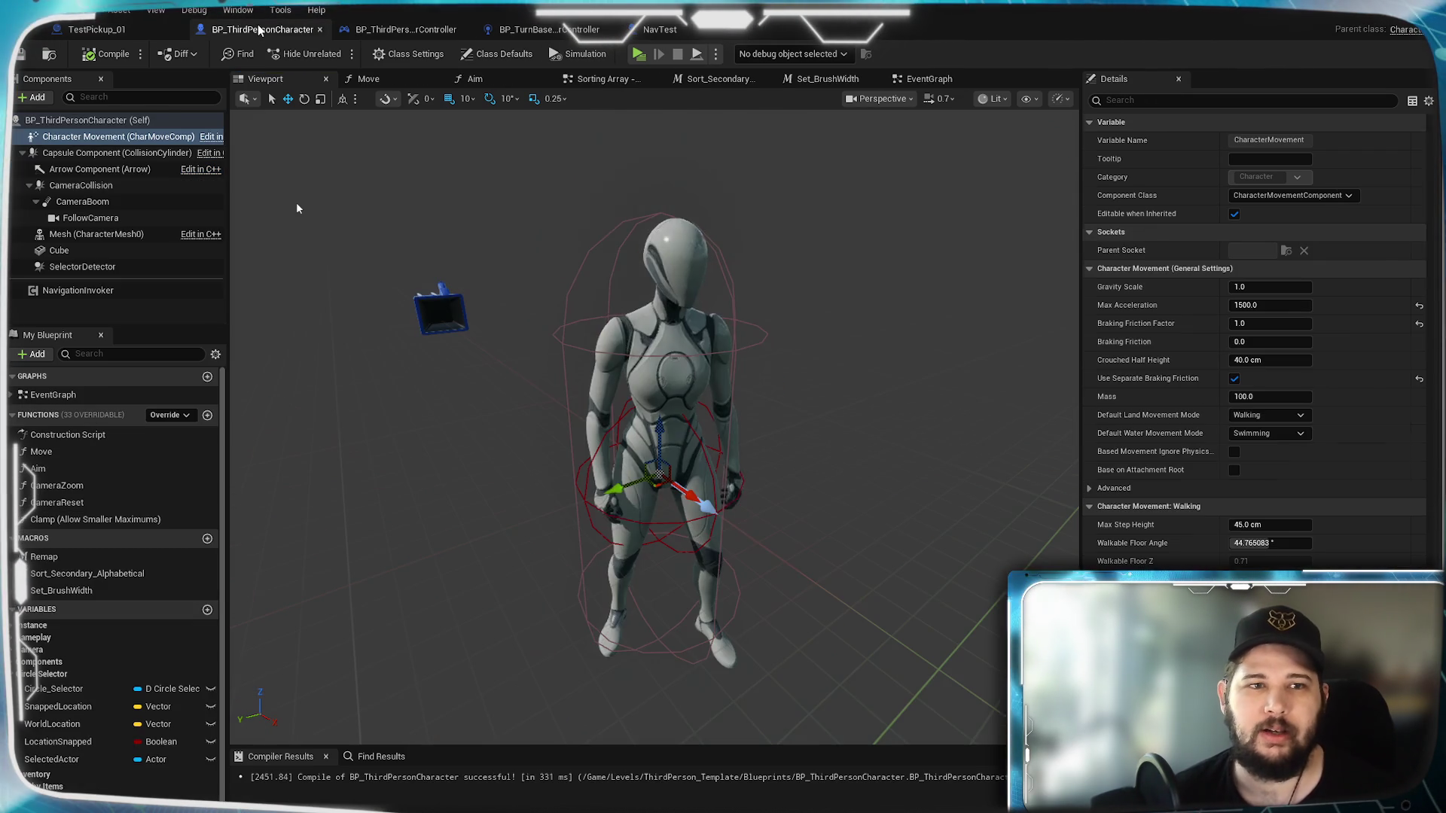
{"action": "mouse_move", "coordinate": [110, 141]}
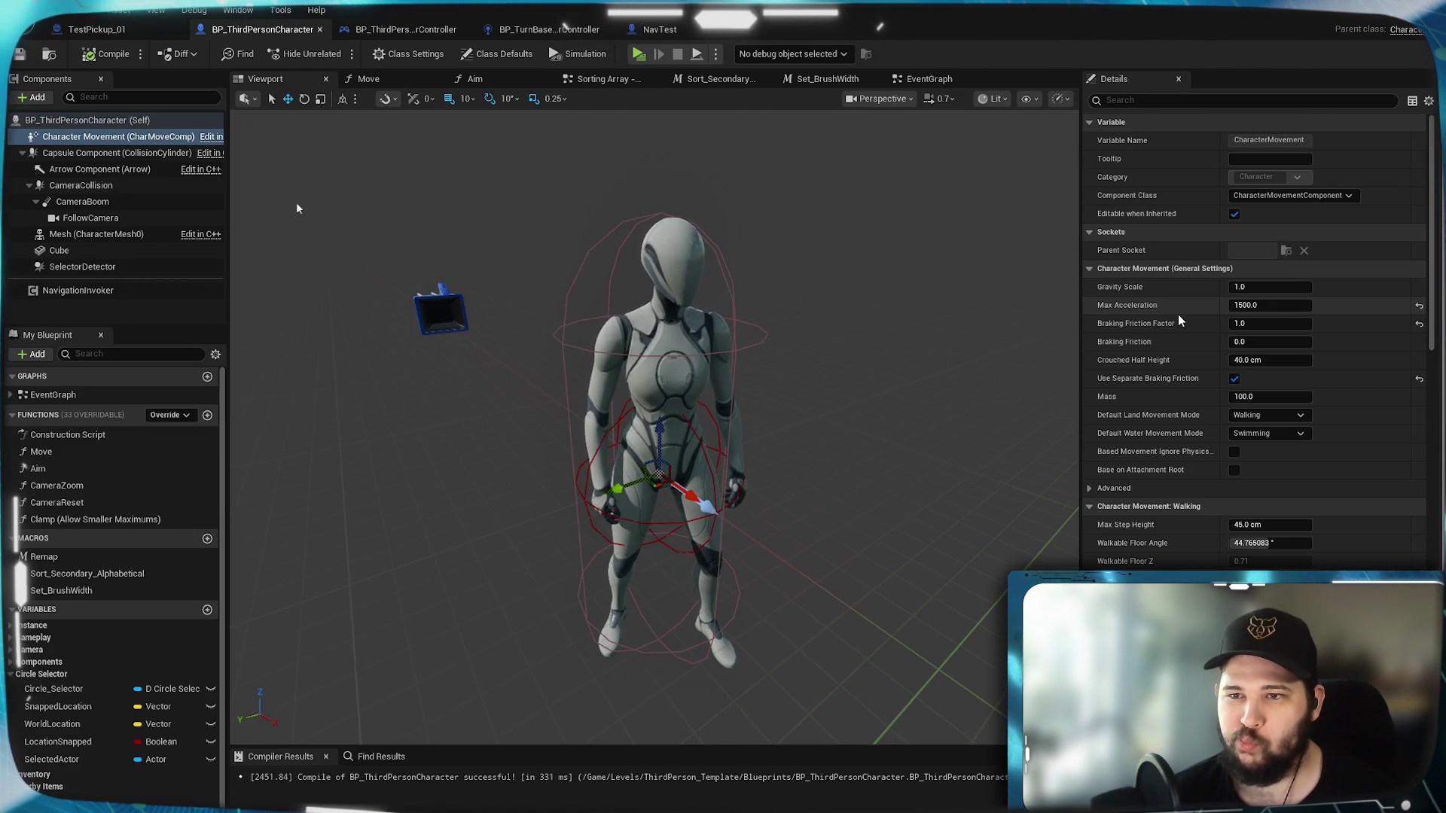
{"action": "right_click", "coordinate": [56, 139]}
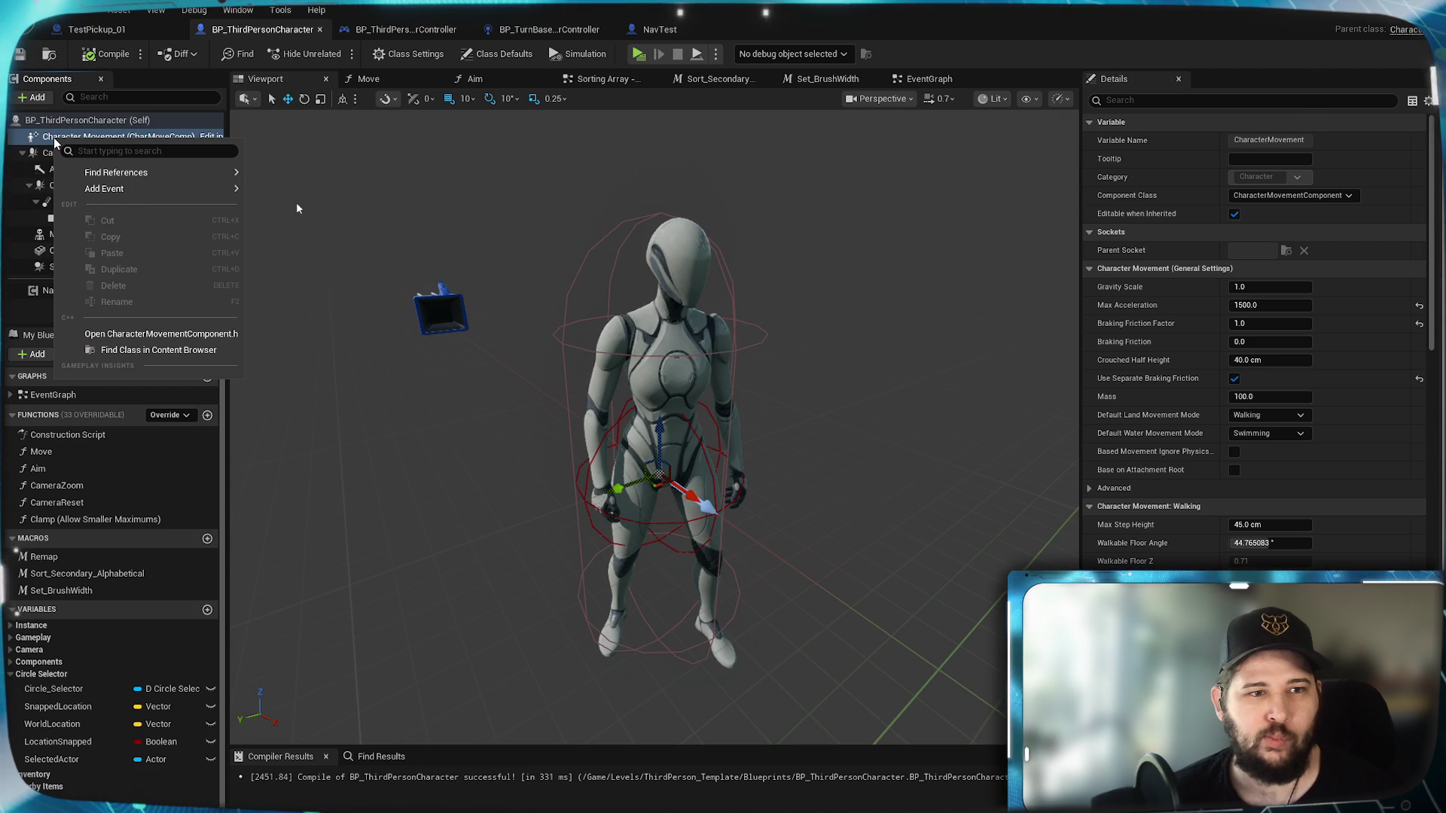
{"action": "key", "text": "Escape"}
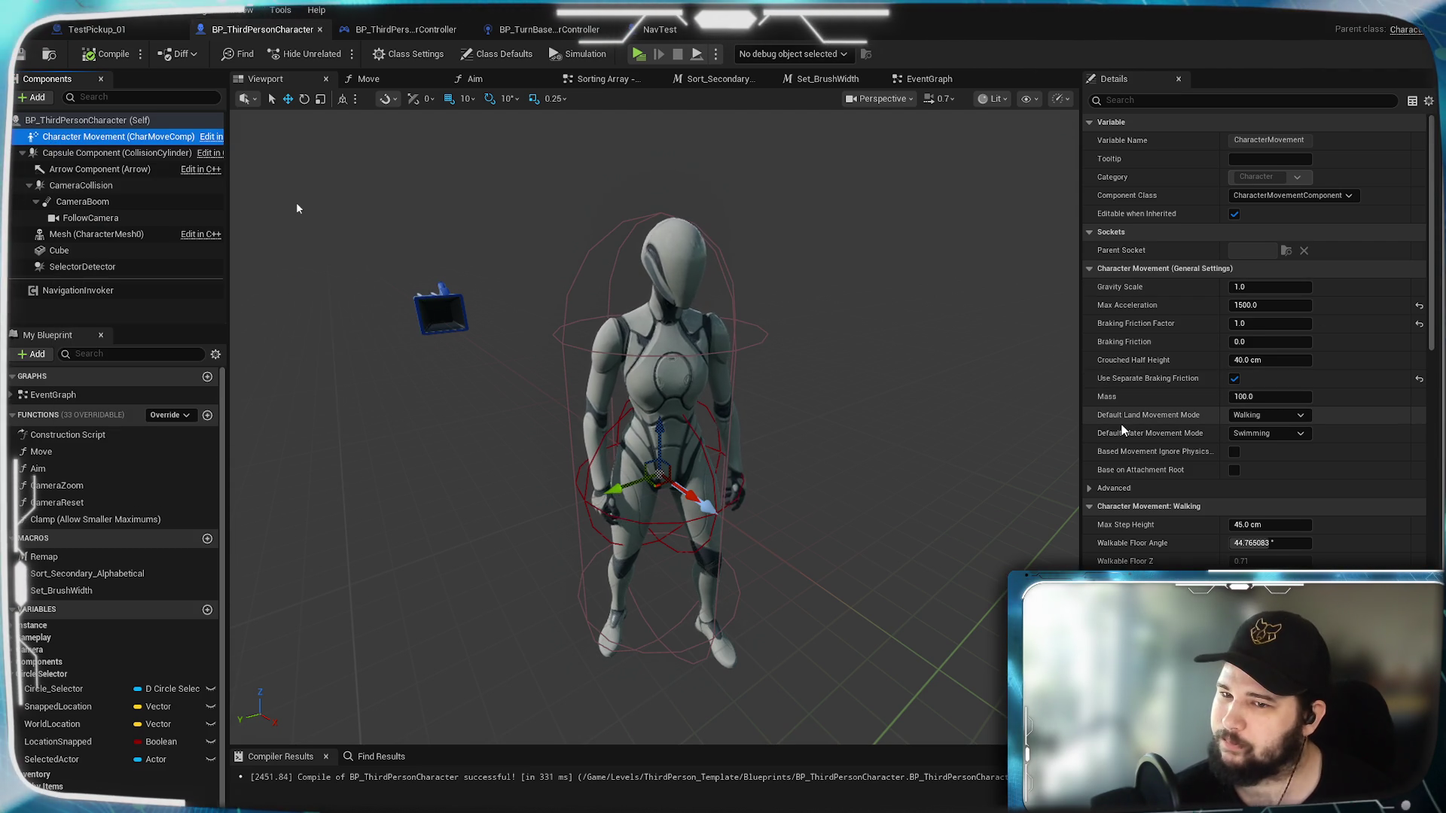
{"action": "scroll", "coordinate": [1121, 430], "scroll_direction": "down", "scroll_amount": 1}
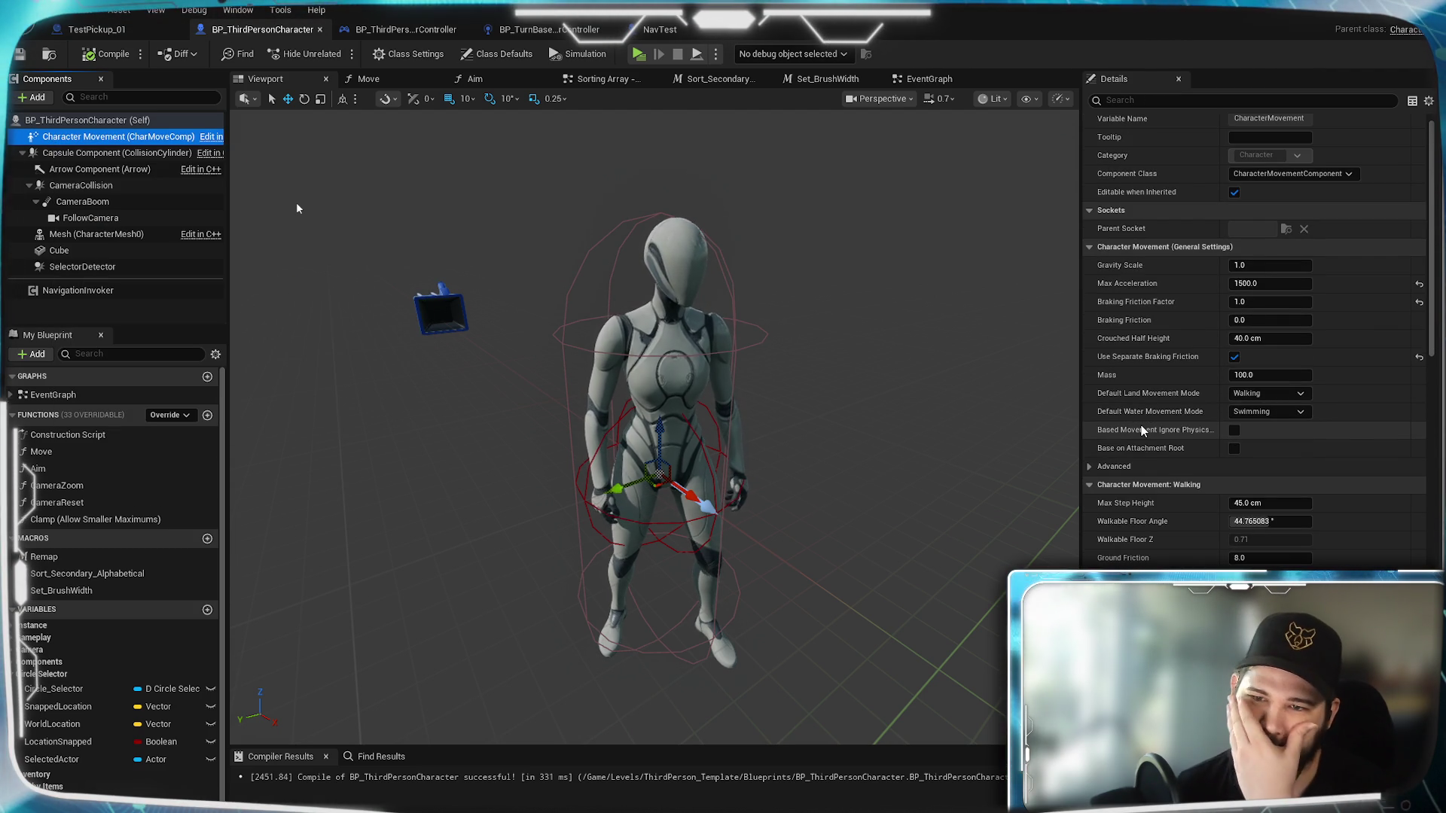
{"action": "scroll", "coordinate": [1141, 430], "scroll_direction": "up", "scroll_amount": 1}
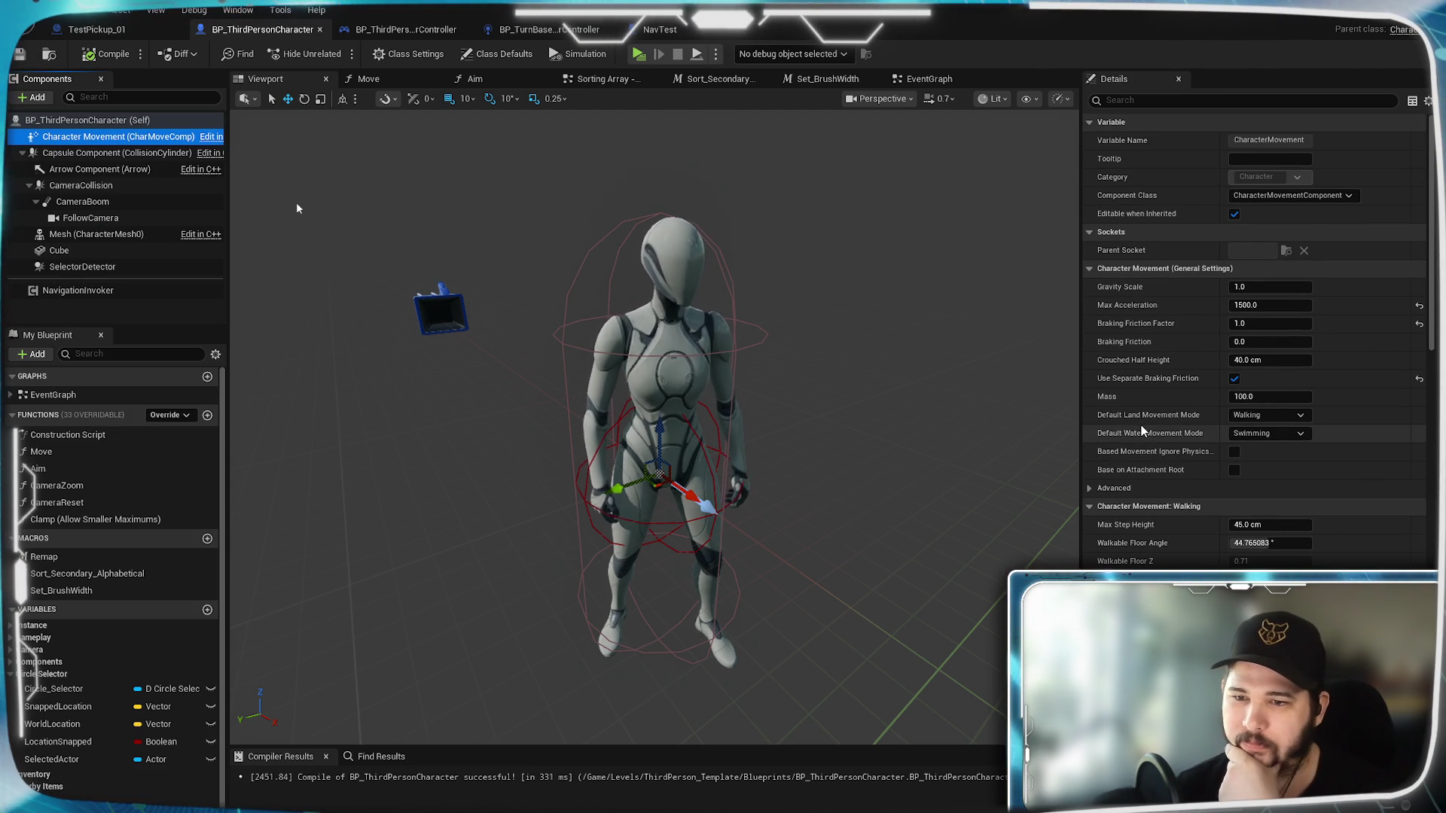
{"action": "scroll", "coordinate": [1140, 424], "scroll_direction": "down", "scroll_amount": 12}
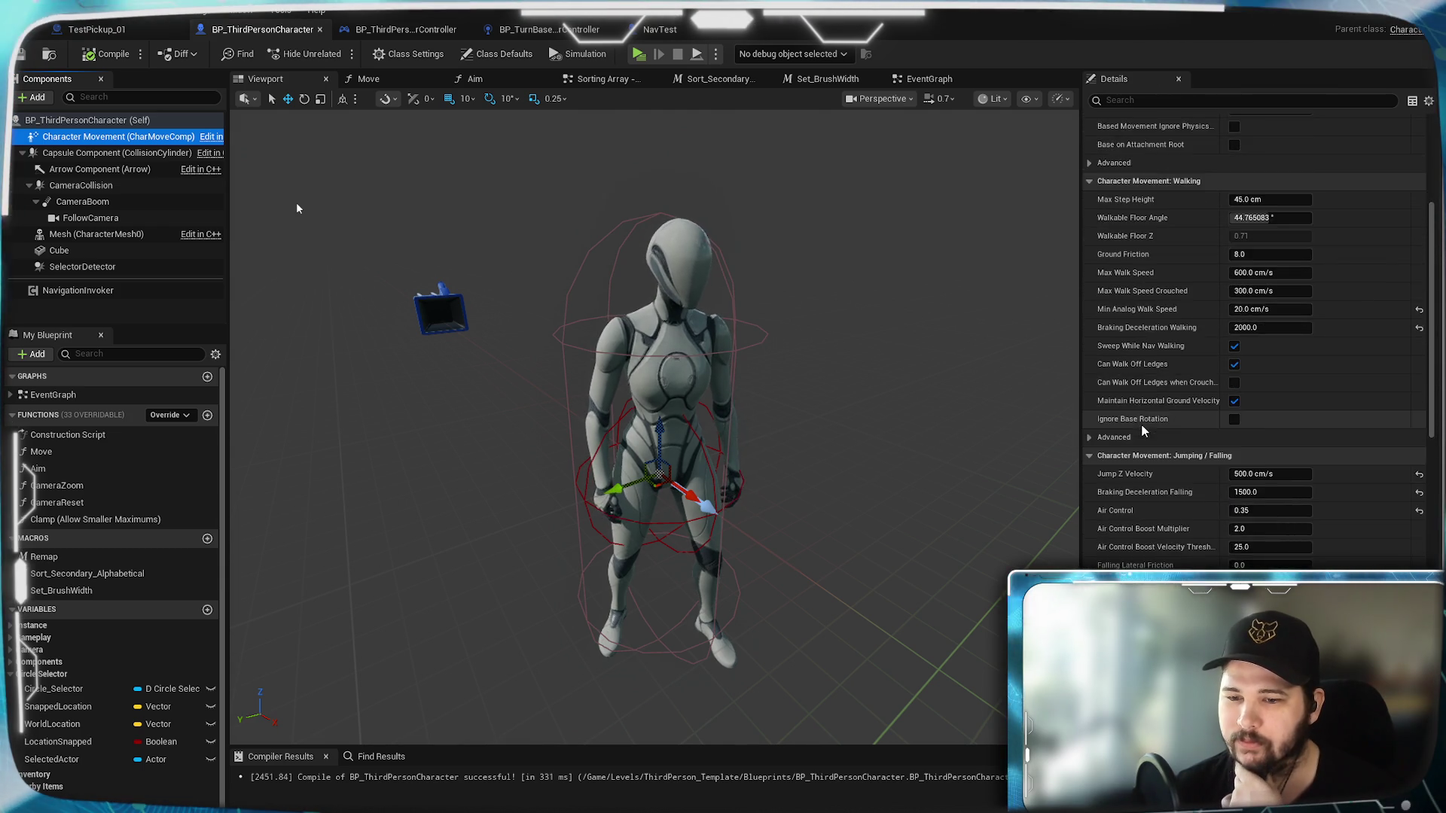
{"action": "scroll", "coordinate": [1143, 430], "scroll_direction": "down", "scroll_amount": 4}
{"action": "scroll", "coordinate": [1435, 437], "scroll_direction": "down", "scroll_amount": 15}
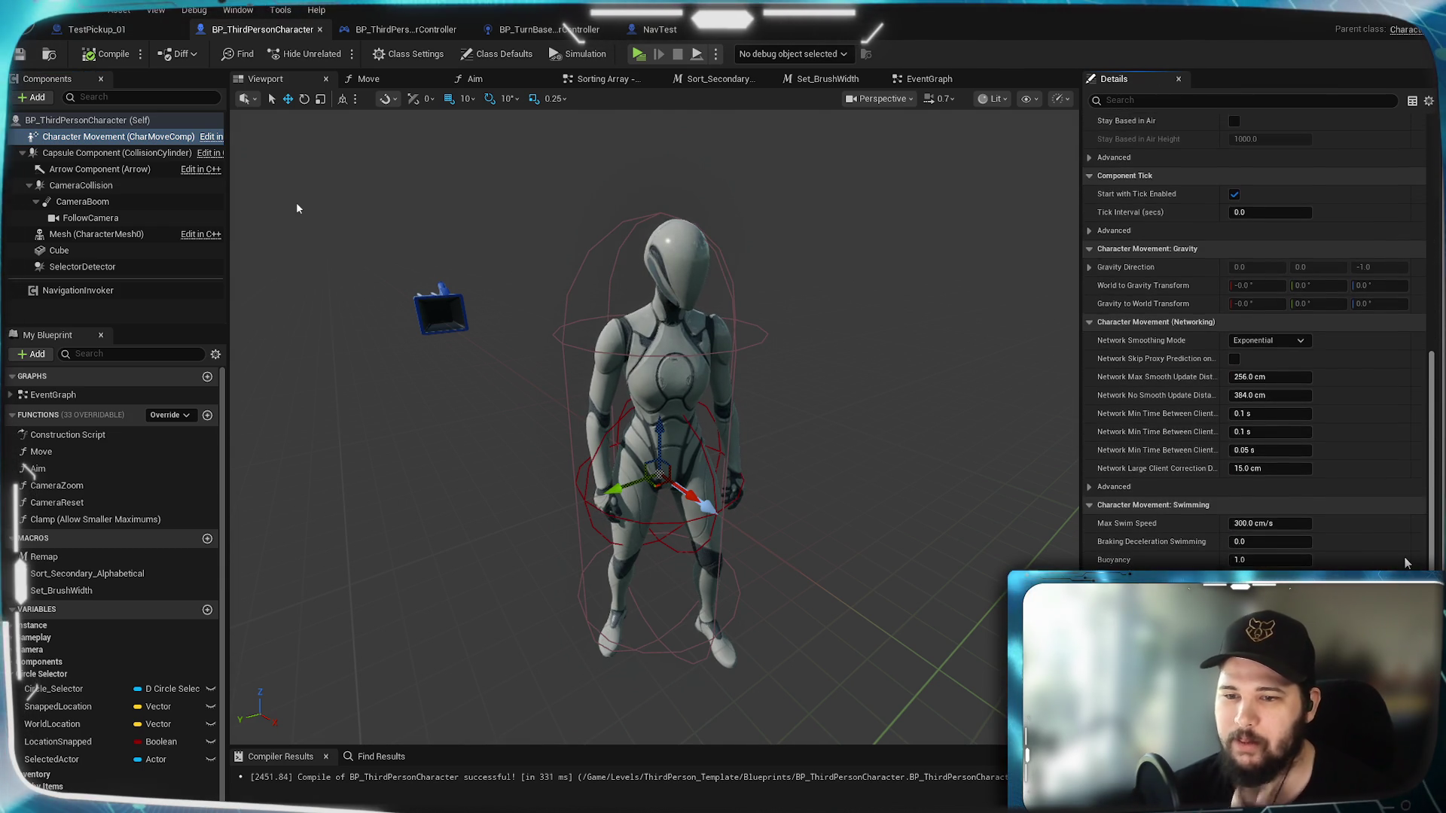
{"action": "scroll", "coordinate": [1254, 339], "scroll_direction": "down", "scroll_amount": 14}
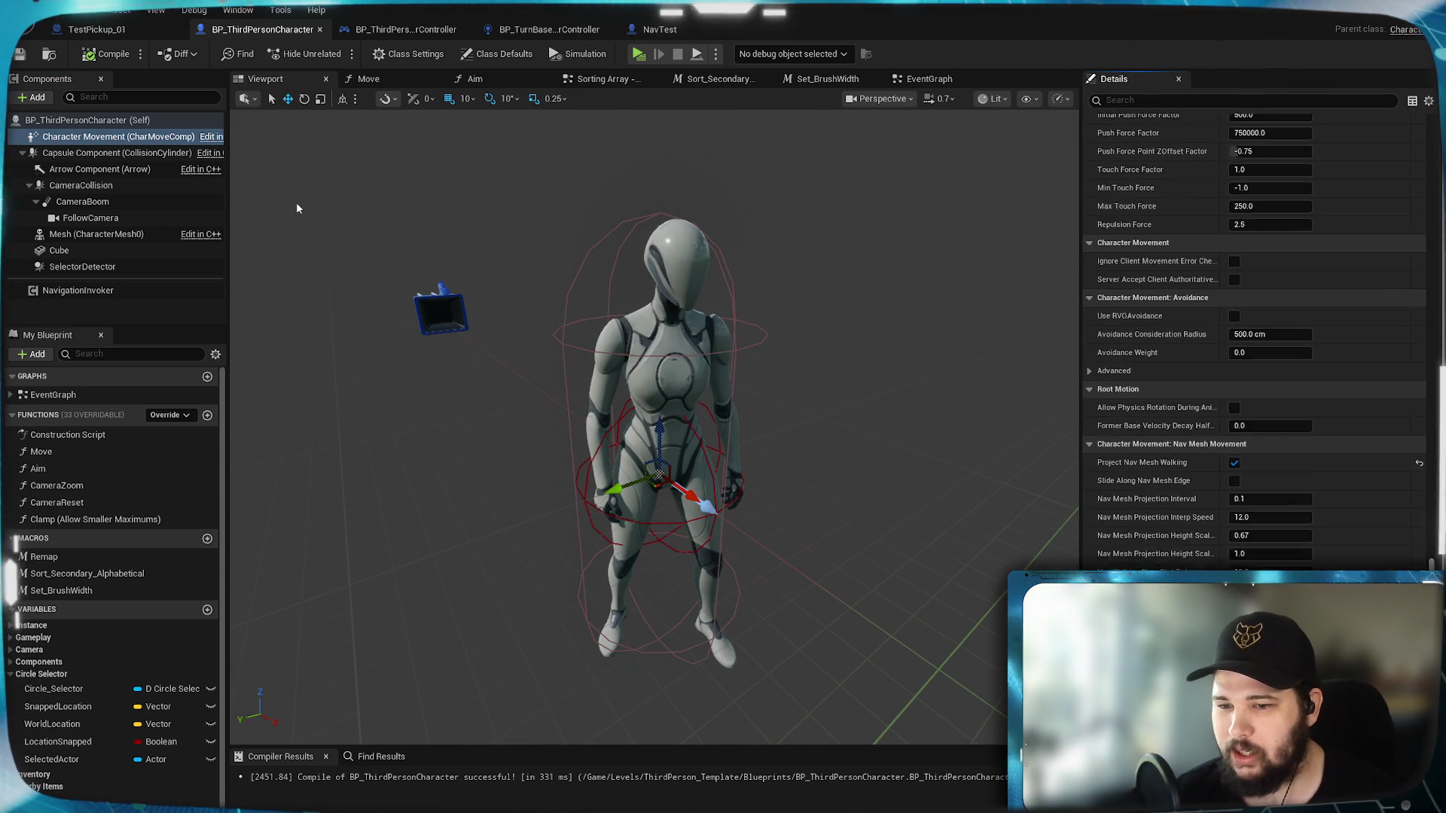
{"action": "scroll", "coordinate": [1254, 338], "scroll_direction": "down", "scroll_amount": 3}
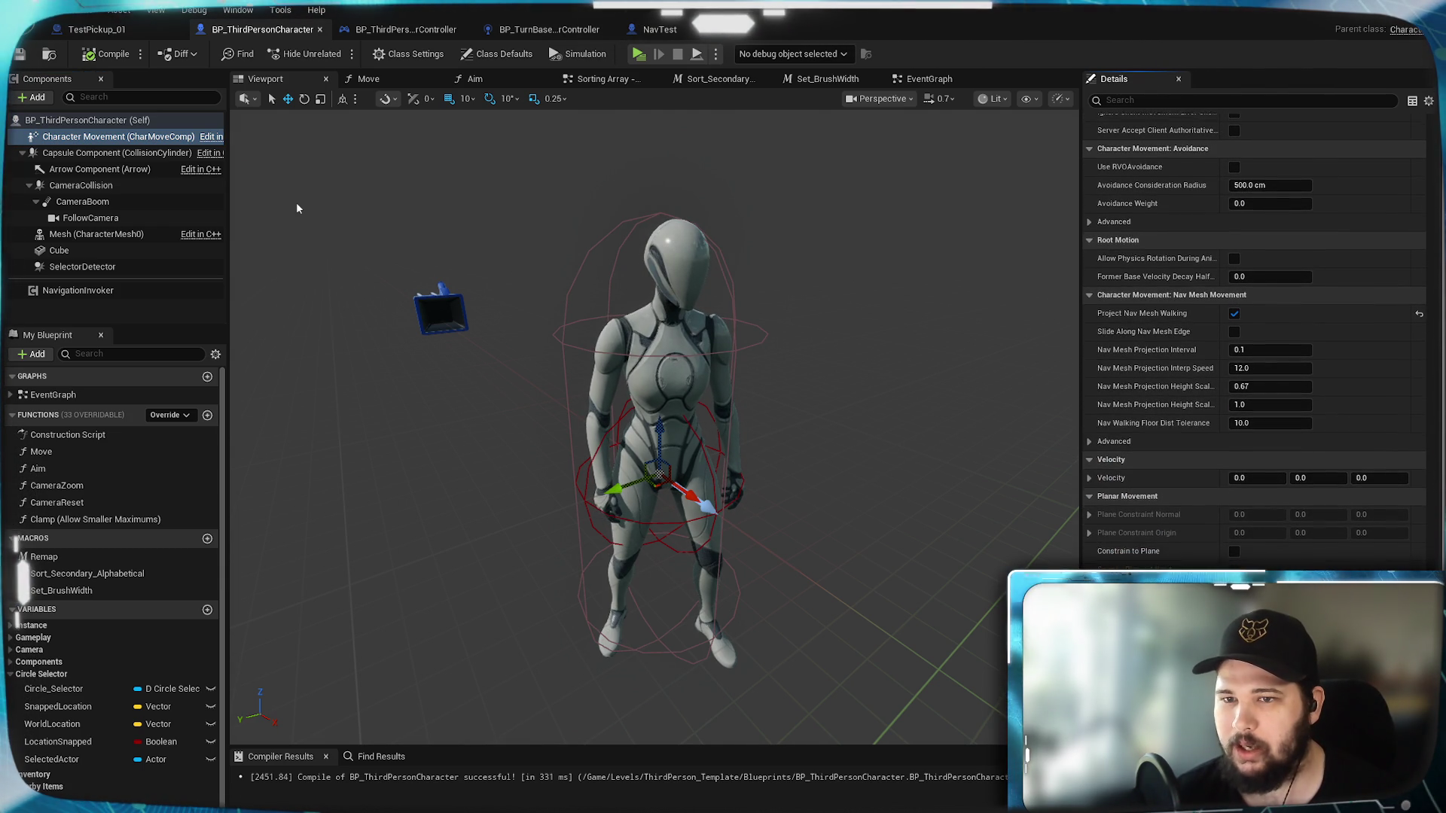
{"action": "scroll", "coordinate": [1254, 338], "scroll_direction": "down", "scroll_amount": 11}
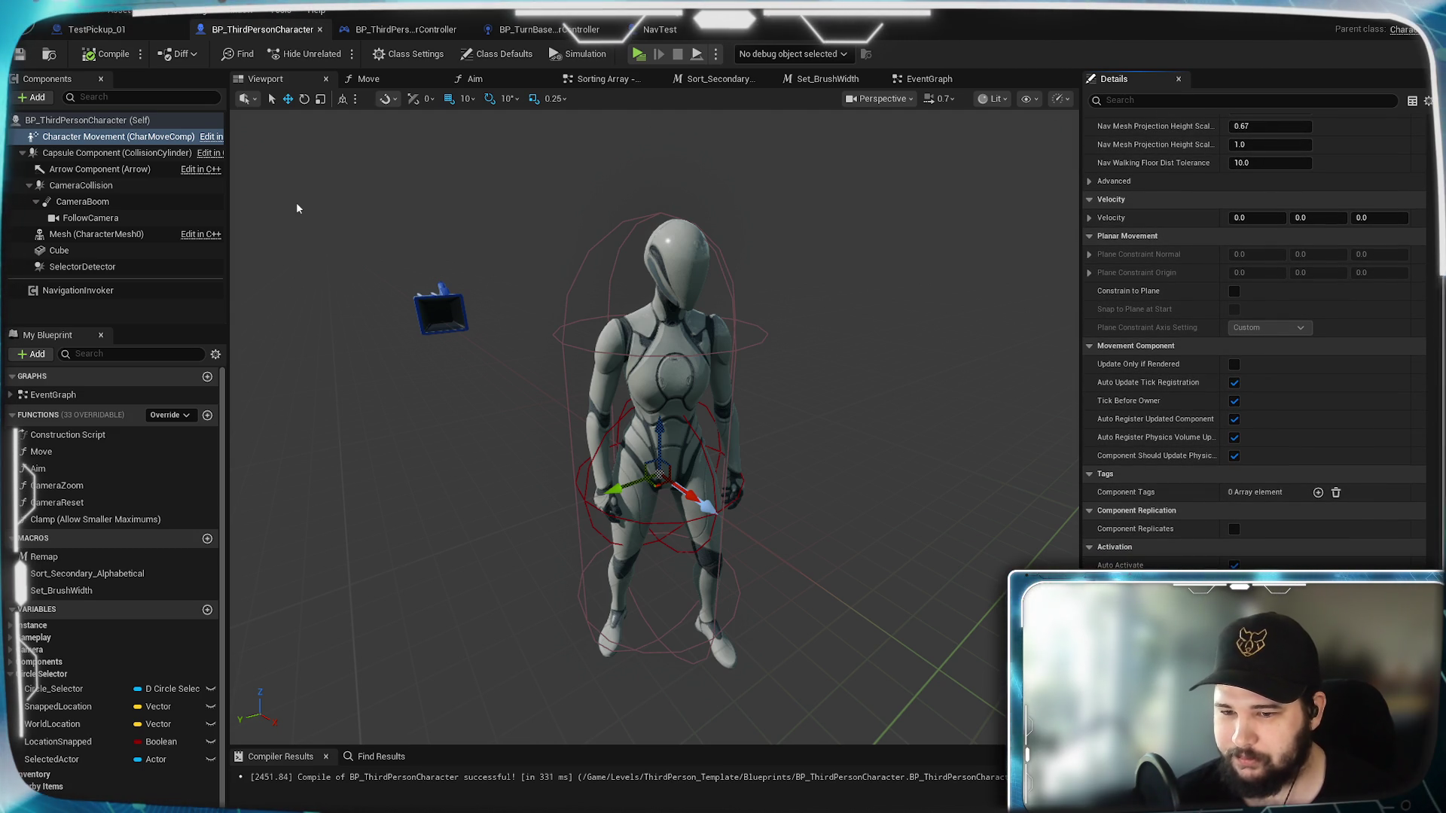
{"action": "scroll", "coordinate": [1439, 269], "scroll_direction": "up", "scroll_amount": 15}
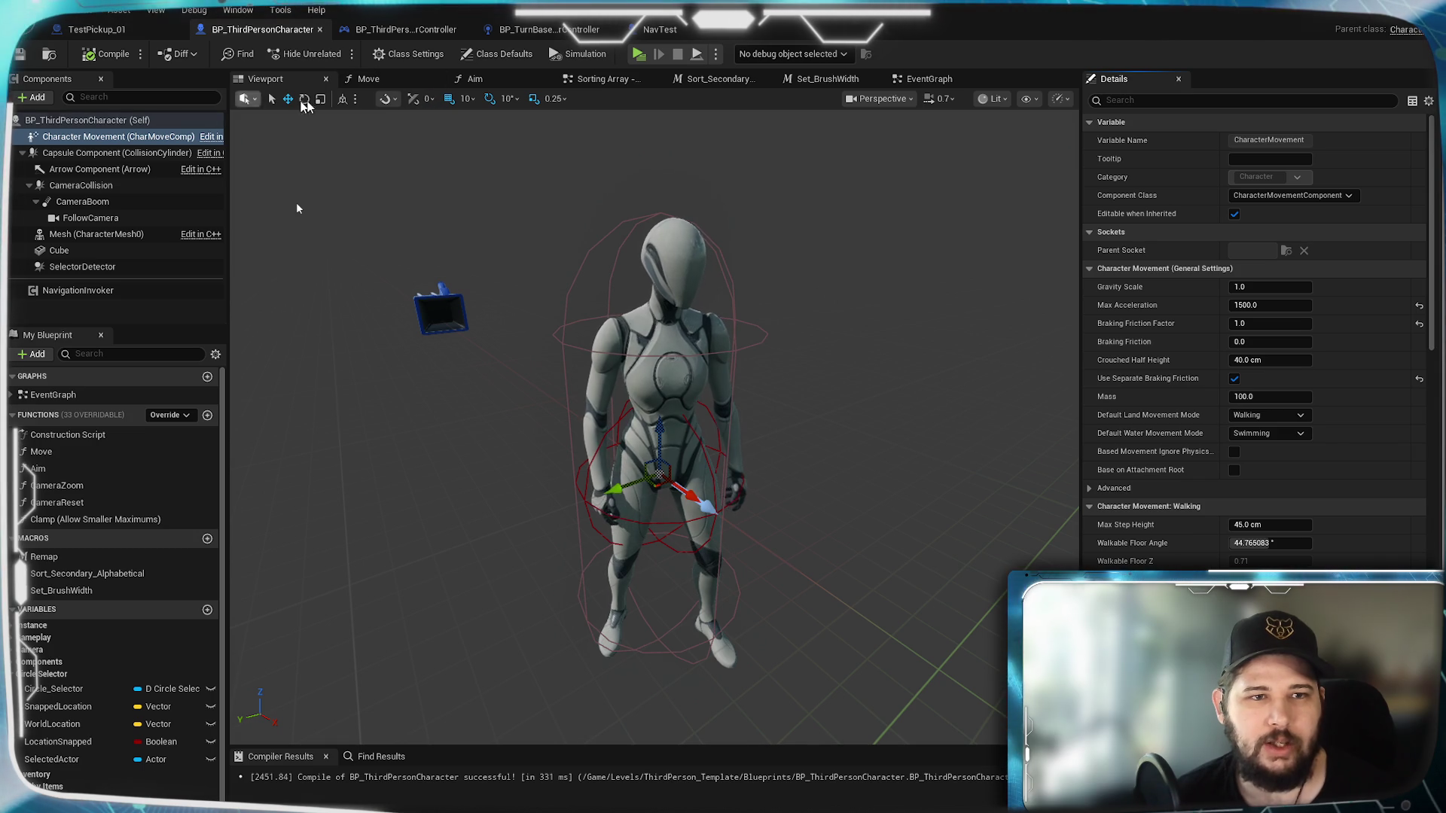
Step: Show the character's EventGraph and pan across the Movement, Camera and Jump Input groups
{"action": "left_click", "coordinate": [927, 80]}
{"action": "scroll", "coordinate": [777, 267], "scroll_direction": "down", "scroll_amount": 8}
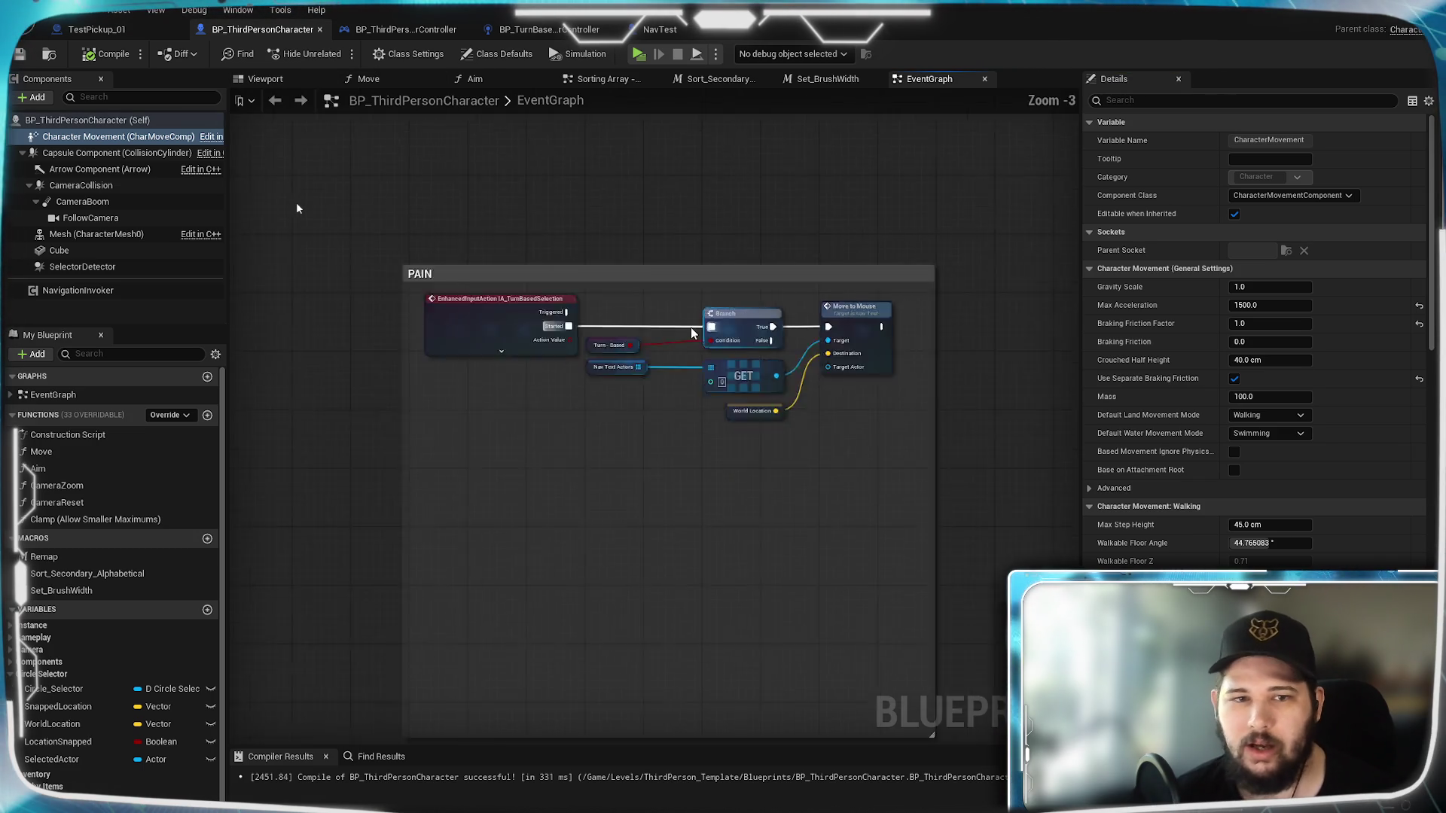
{"action": "scroll", "coordinate": [457, 525], "scroll_direction": "up", "scroll_amount": 1}
{"action": "mouse_move", "coordinate": [457, 524]}
{"action": "left_mouse_down"}
{"action": "mouse_move", "coordinate": [888, 520]}
{"action": "mouse_move", "coordinate": [825, 341]}
{"action": "left_mouse_up"}
{"action": "scroll", "coordinate": [825, 341], "scroll_direction": "up", "scroll_amount": 4}
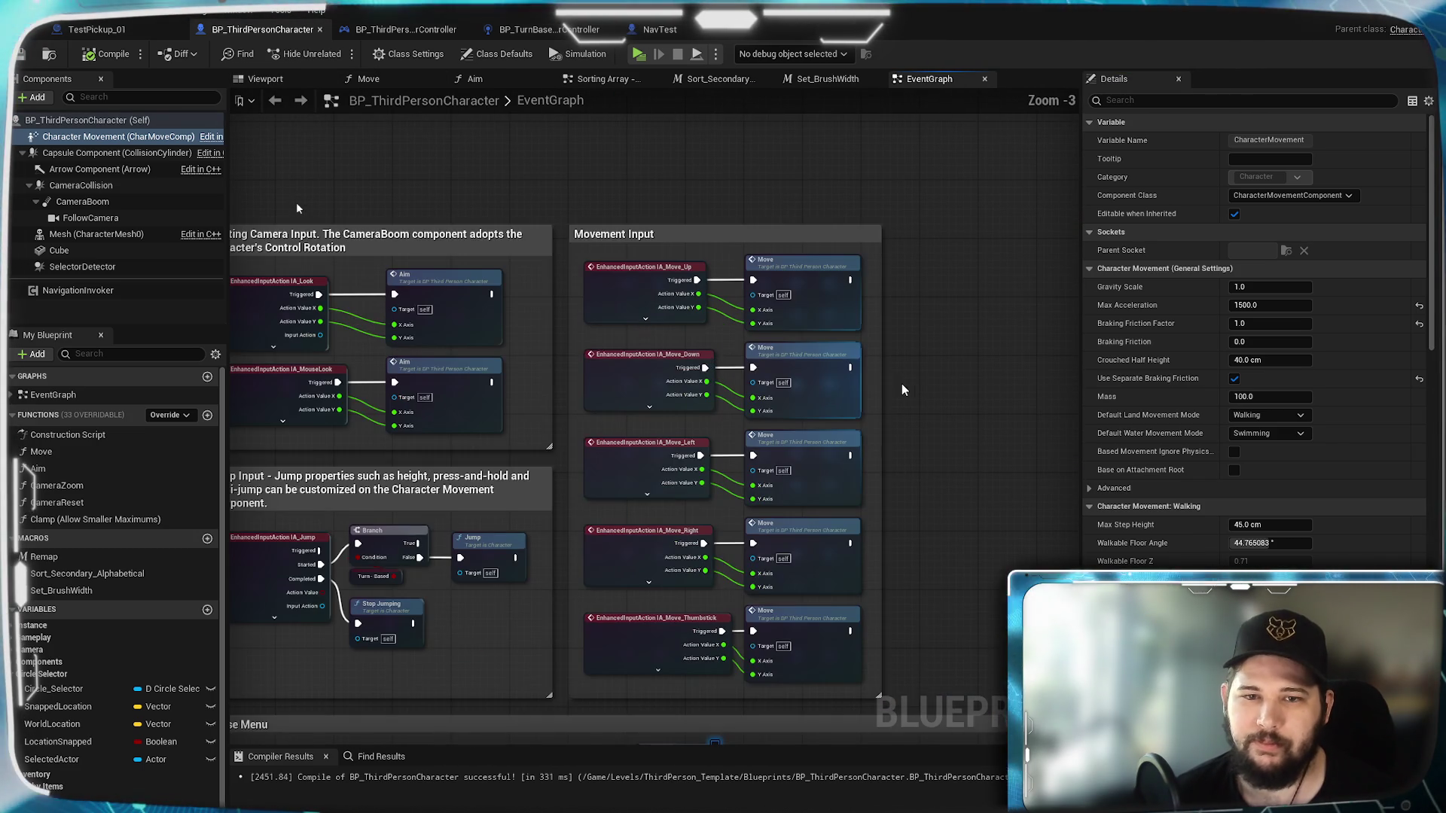
{"action": "left_click_drag", "start_coordinate": [586, 336], "coordinate": [798, 325]}
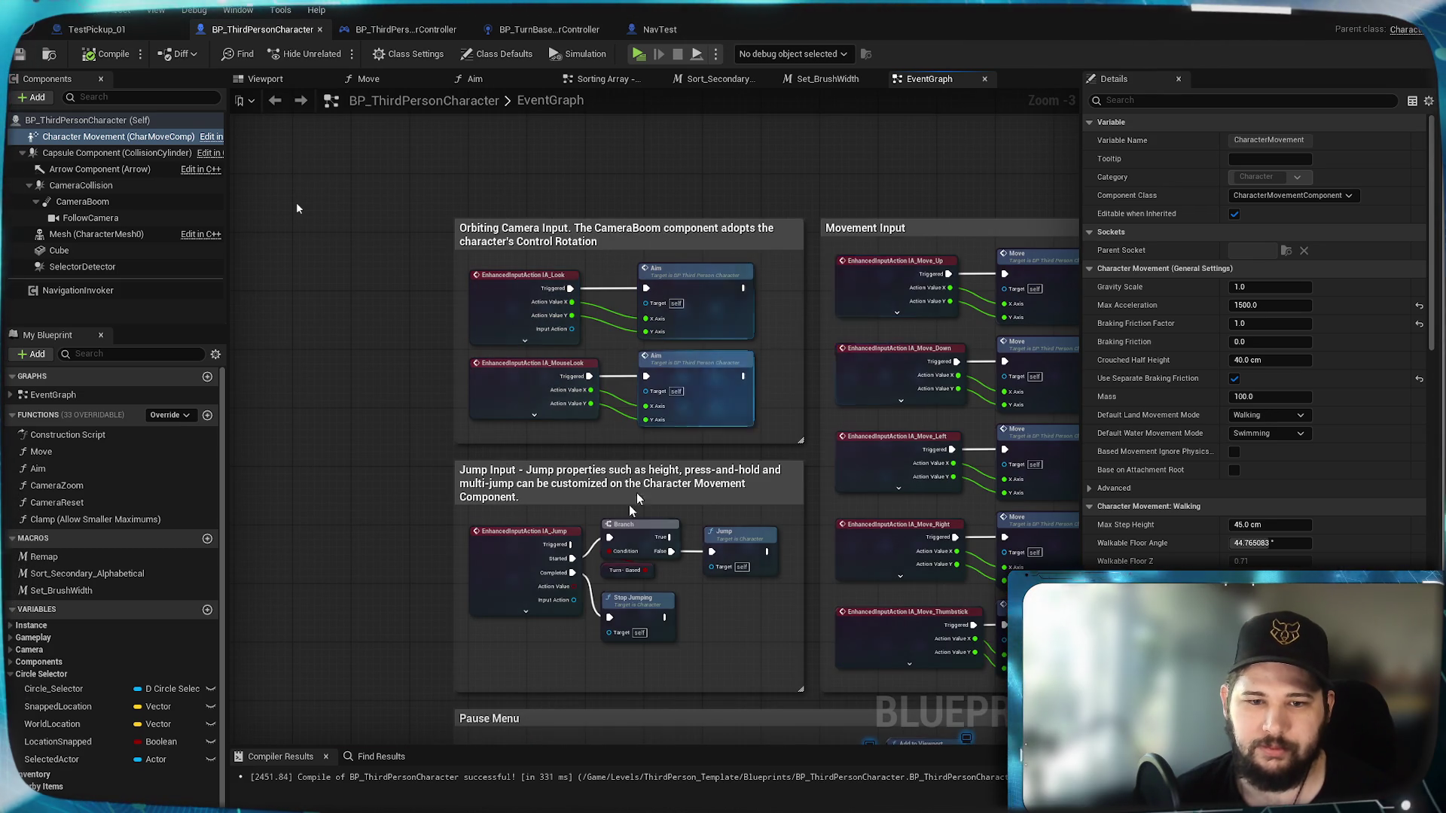
{"action": "left_click_drag", "start_coordinate": [677, 448], "coordinate": [481, 344]}
{"action": "scroll", "coordinate": [481, 344], "scroll_direction": "up", "scroll_amount": 3}
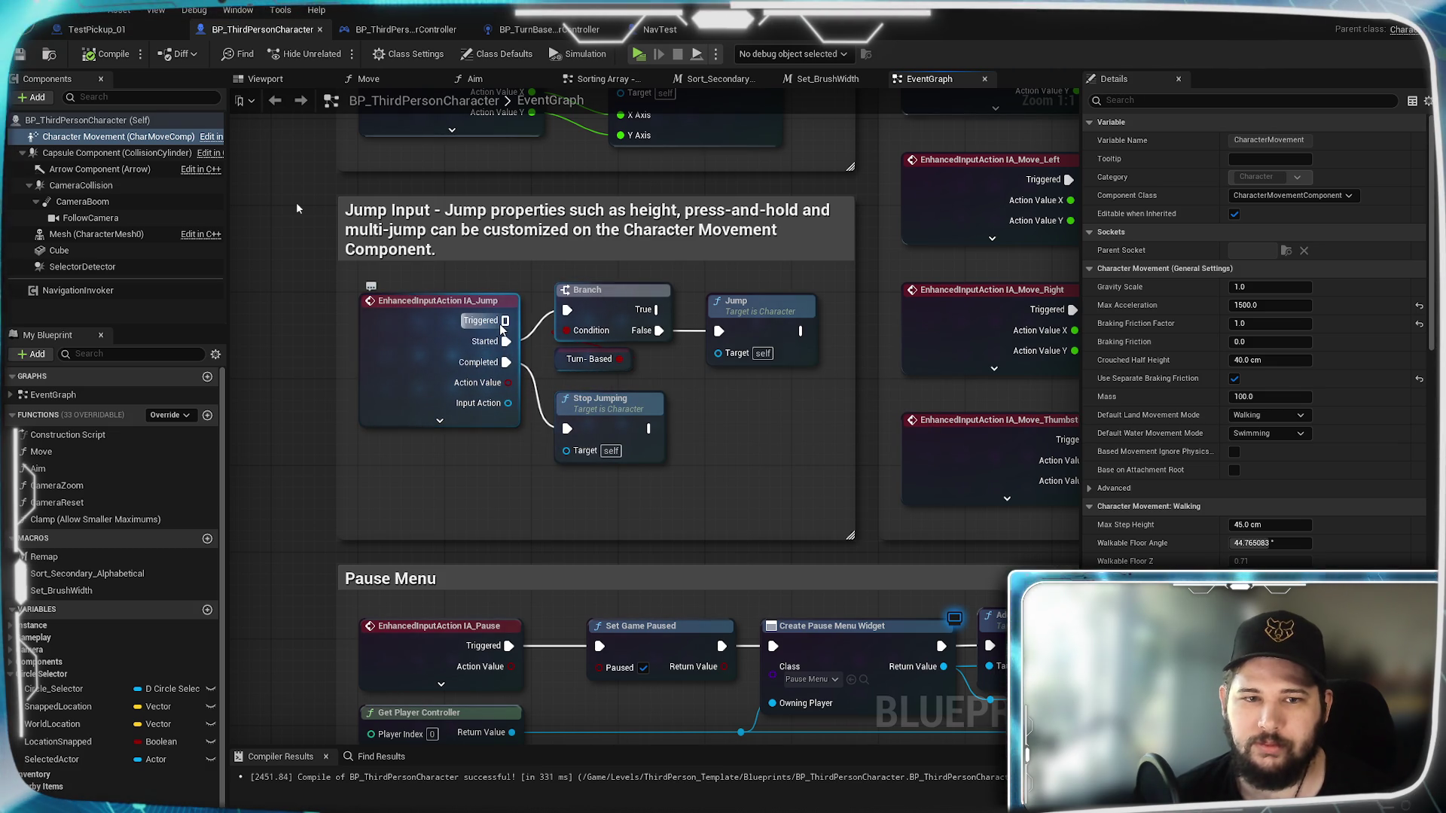
{"action": "left_click_drag", "start_coordinate": [729, 445], "coordinate": [659, 485]}
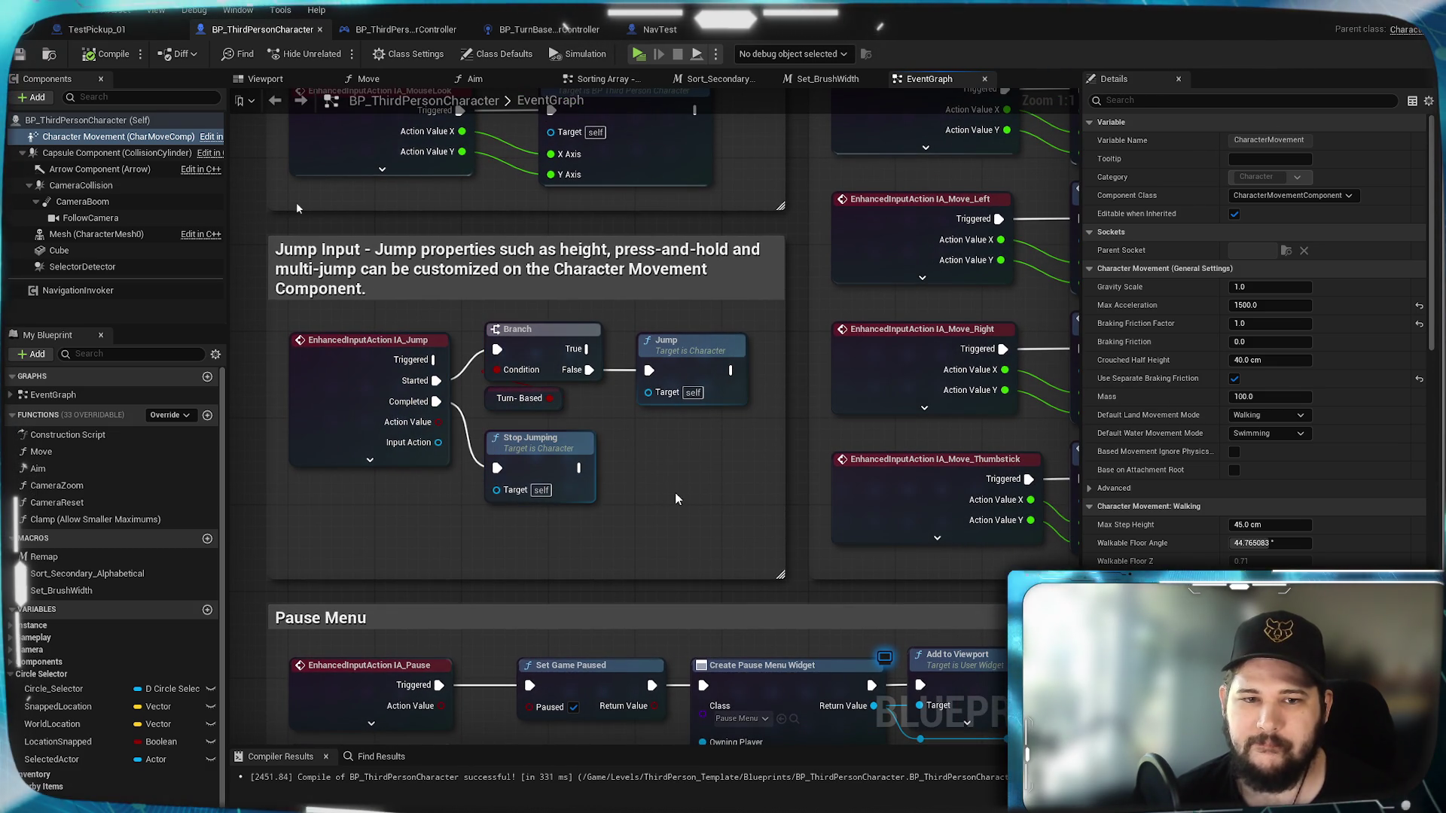
{"action": "mouse_move", "coordinate": [574, 459]}
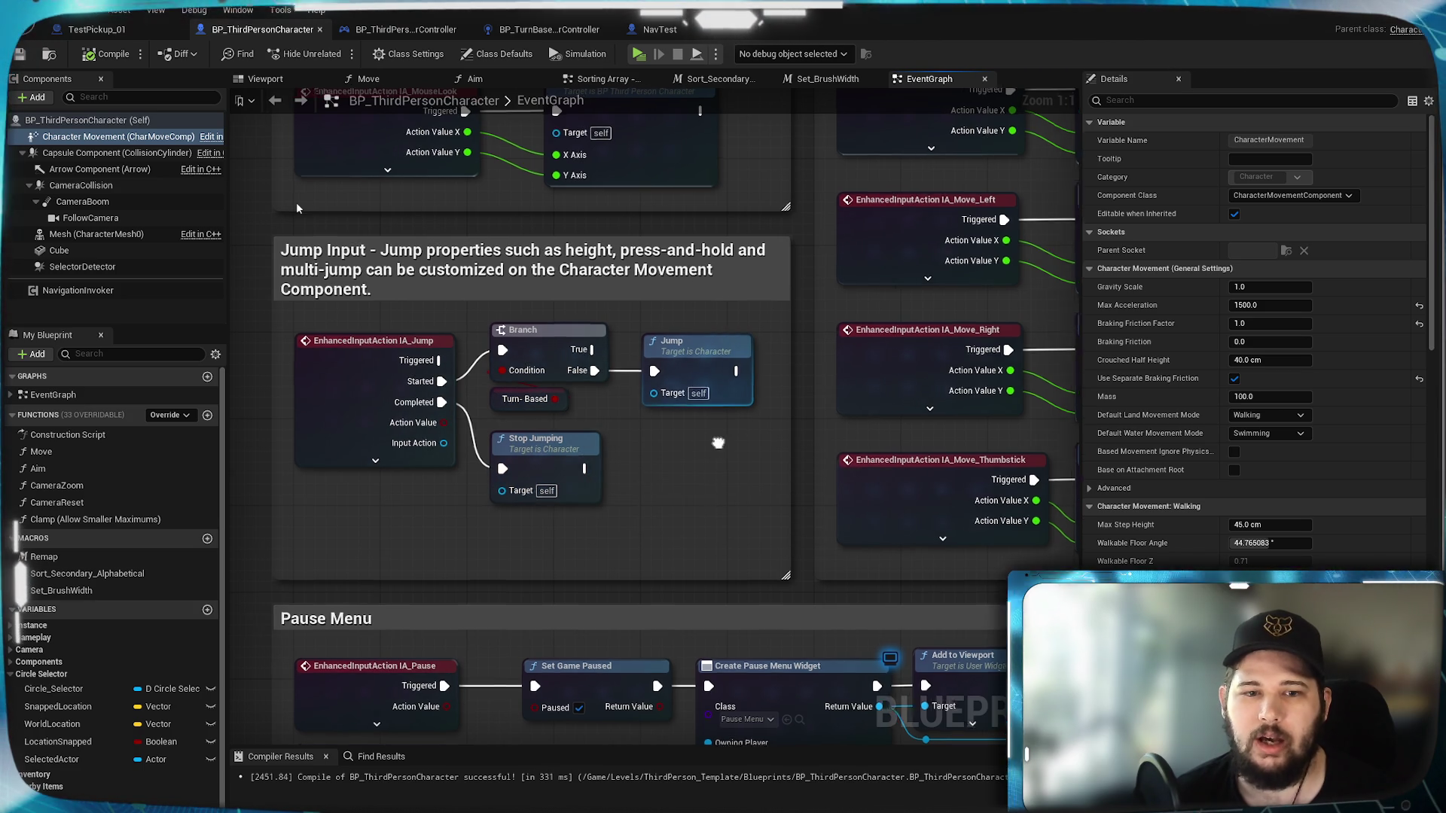
{"action": "left_click_drag", "start_coordinate": [713, 448], "coordinate": [823, 450]}
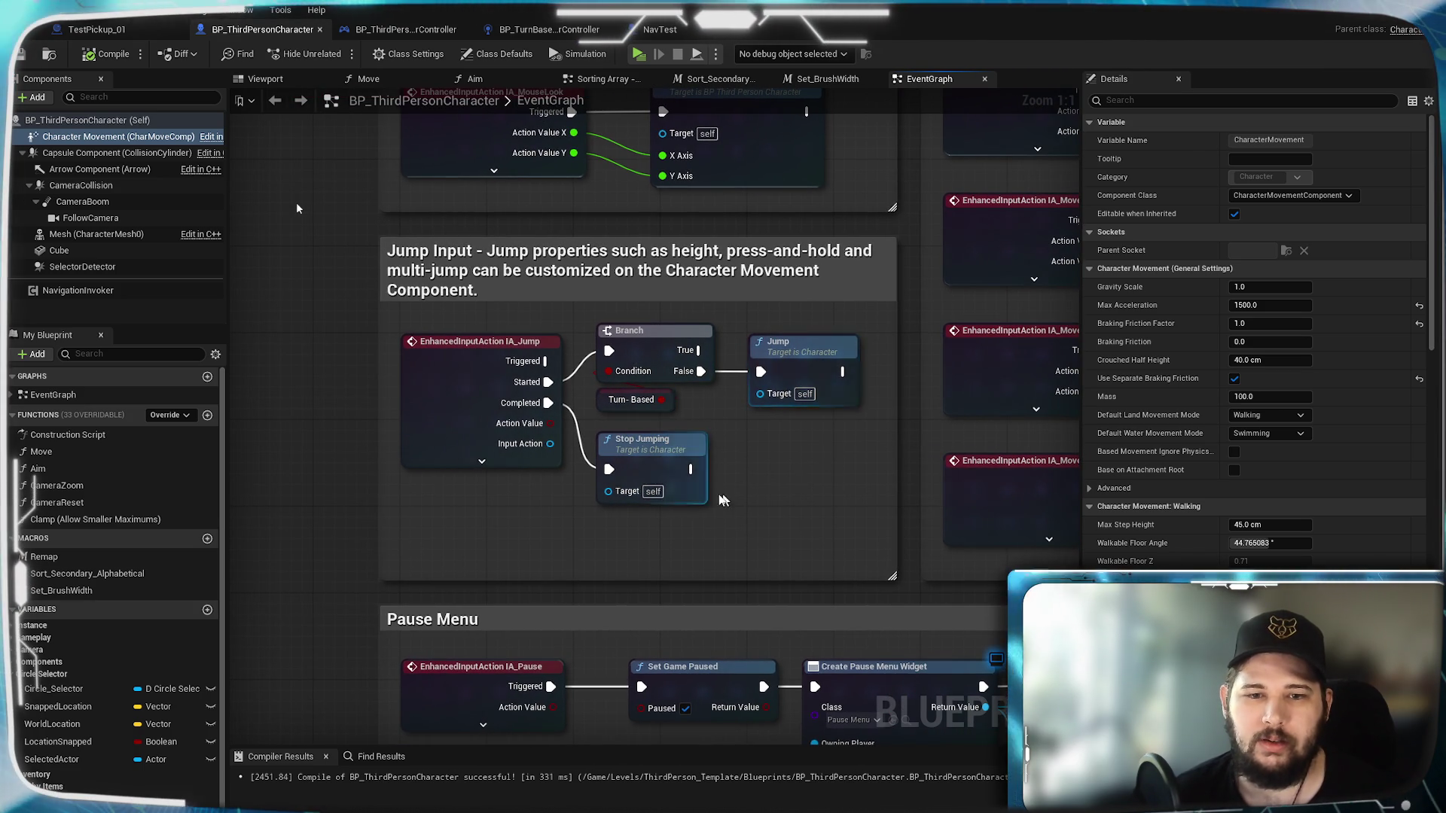
{"action": "scroll", "coordinate": [744, 491], "scroll_direction": "down", "scroll_amount": 5}
Step: Jump to bookmark 1 and select the Nav Text Actors and GET nodes
{"action": "key", "text": "1"}
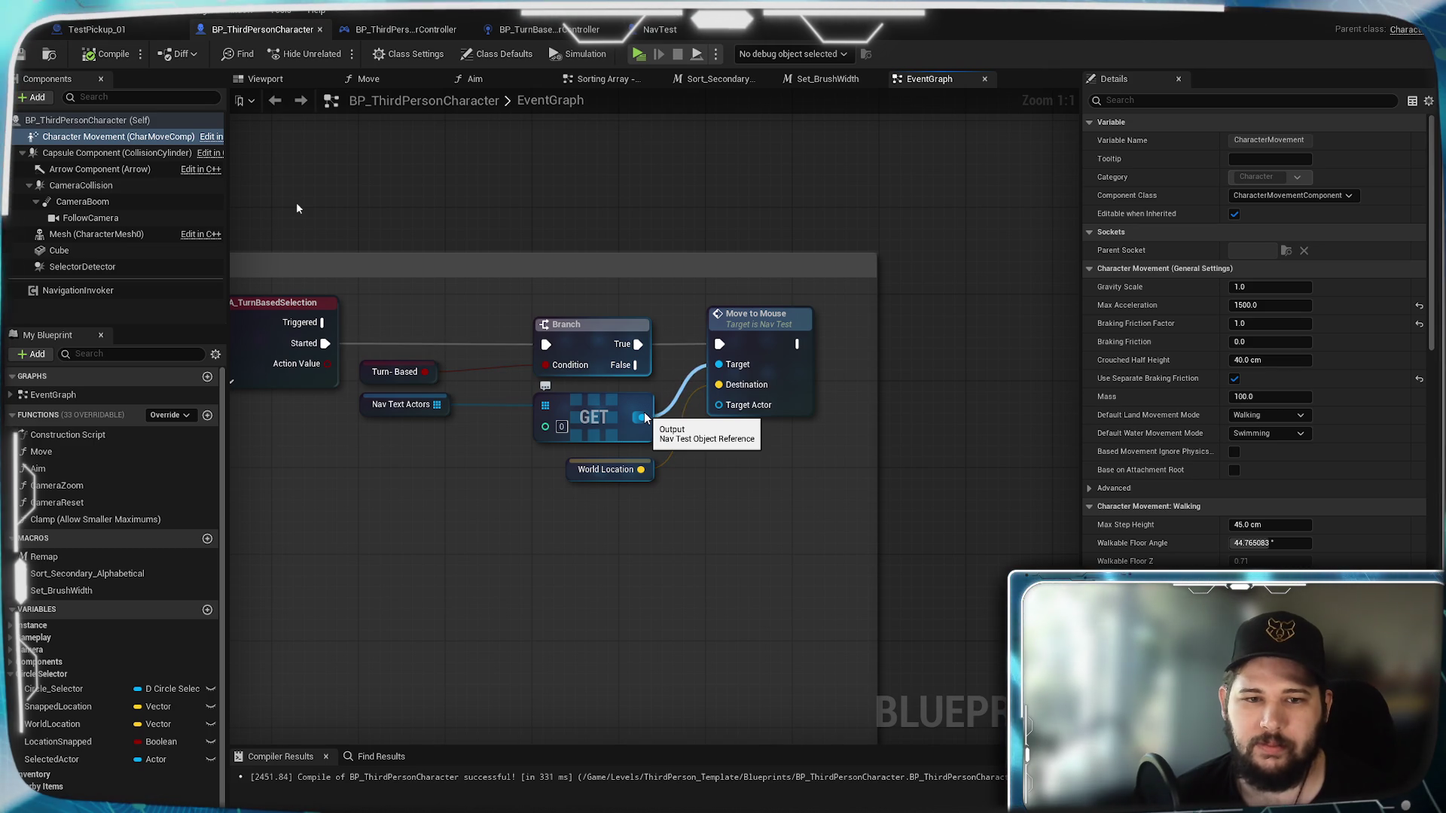
{"action": "left_click", "coordinate": [404, 405]}
{"action": "left_click", "coordinate": [595, 397], "text": "ctrl"}
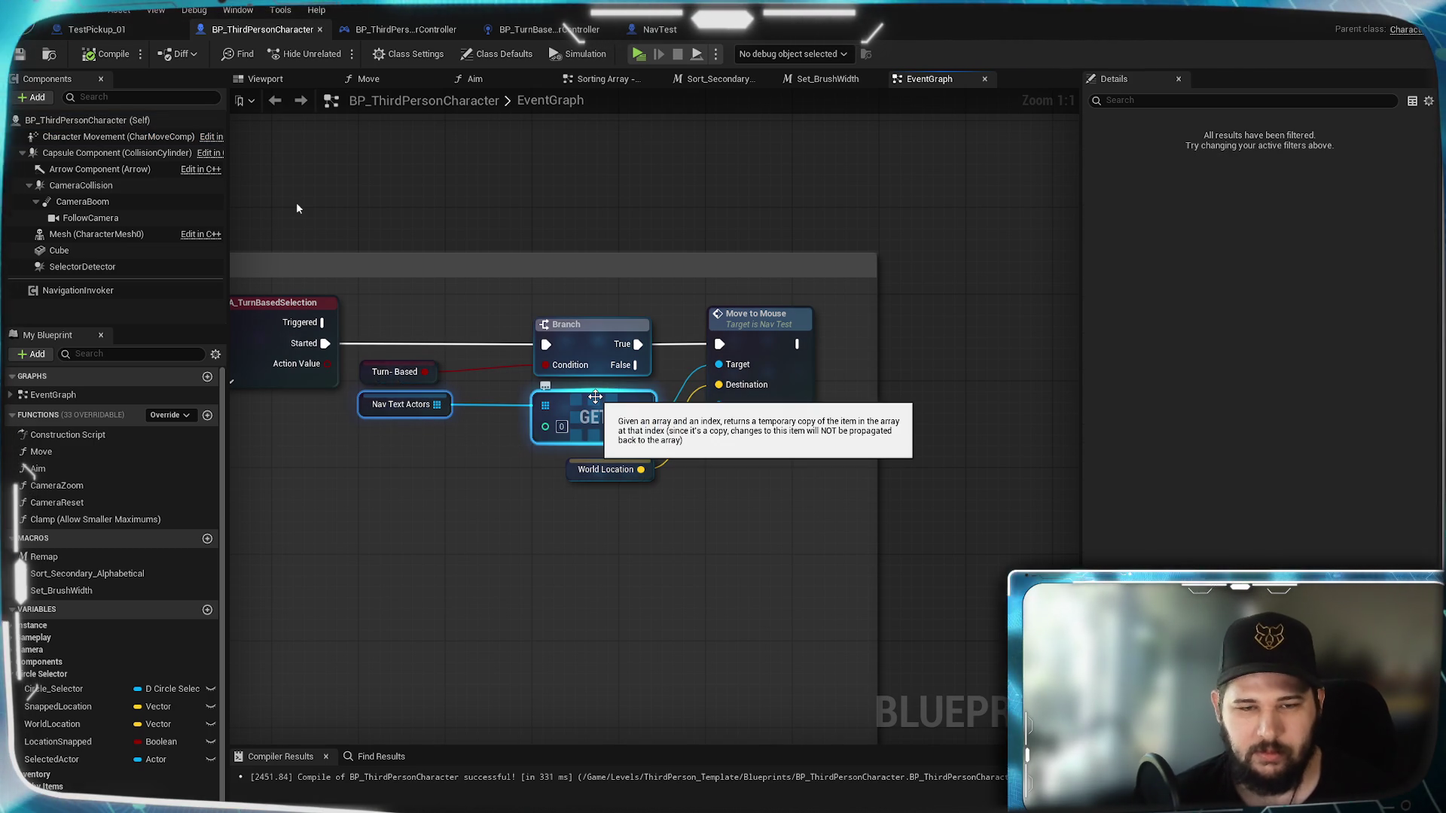
{"action": "scroll", "coordinate": [595, 397], "scroll_direction": "down", "scroll_amount": 5}
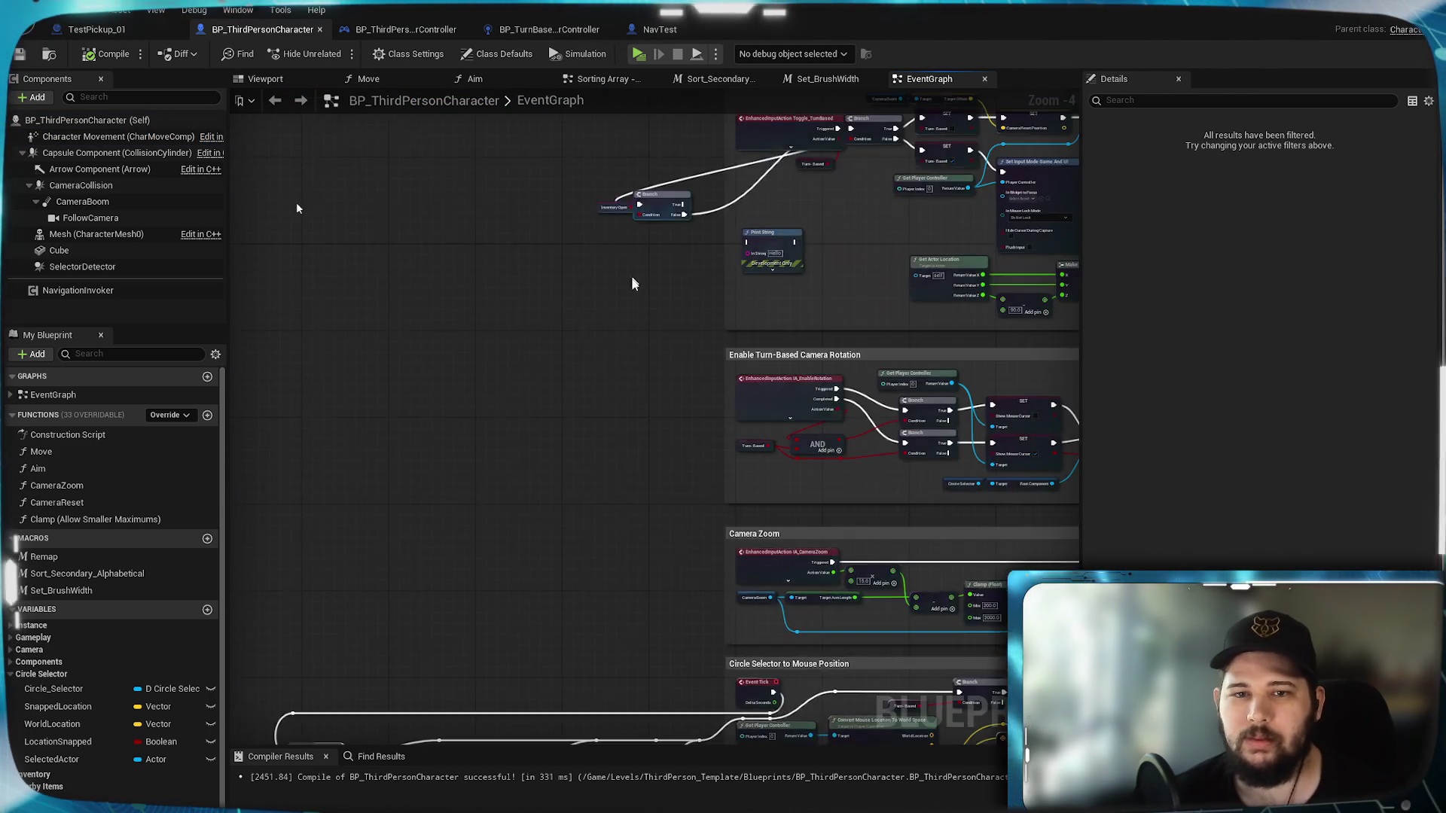
Step: Paste the Nav Text Actors and GET nodes beside the Jump Input group
{"action": "scroll", "coordinate": [560, 319], "scroll_direction": "up", "scroll_amount": 4}
{"action": "key", "text": "ctrl+v"}
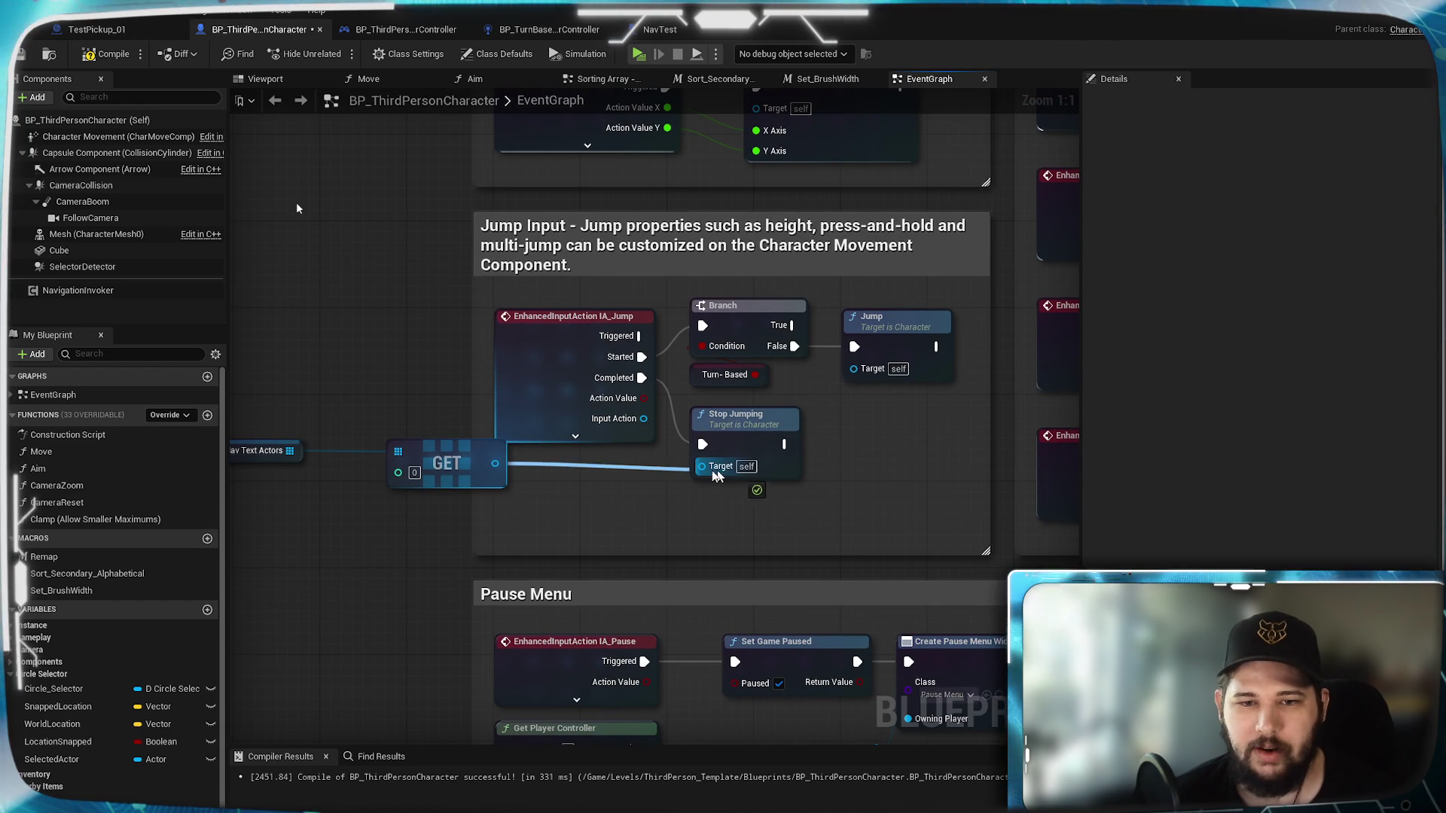
{"action": "left_click_drag", "start_coordinate": [700, 476], "coordinate": [595, 500]}
{"action": "left_click", "coordinate": [453, 447]}
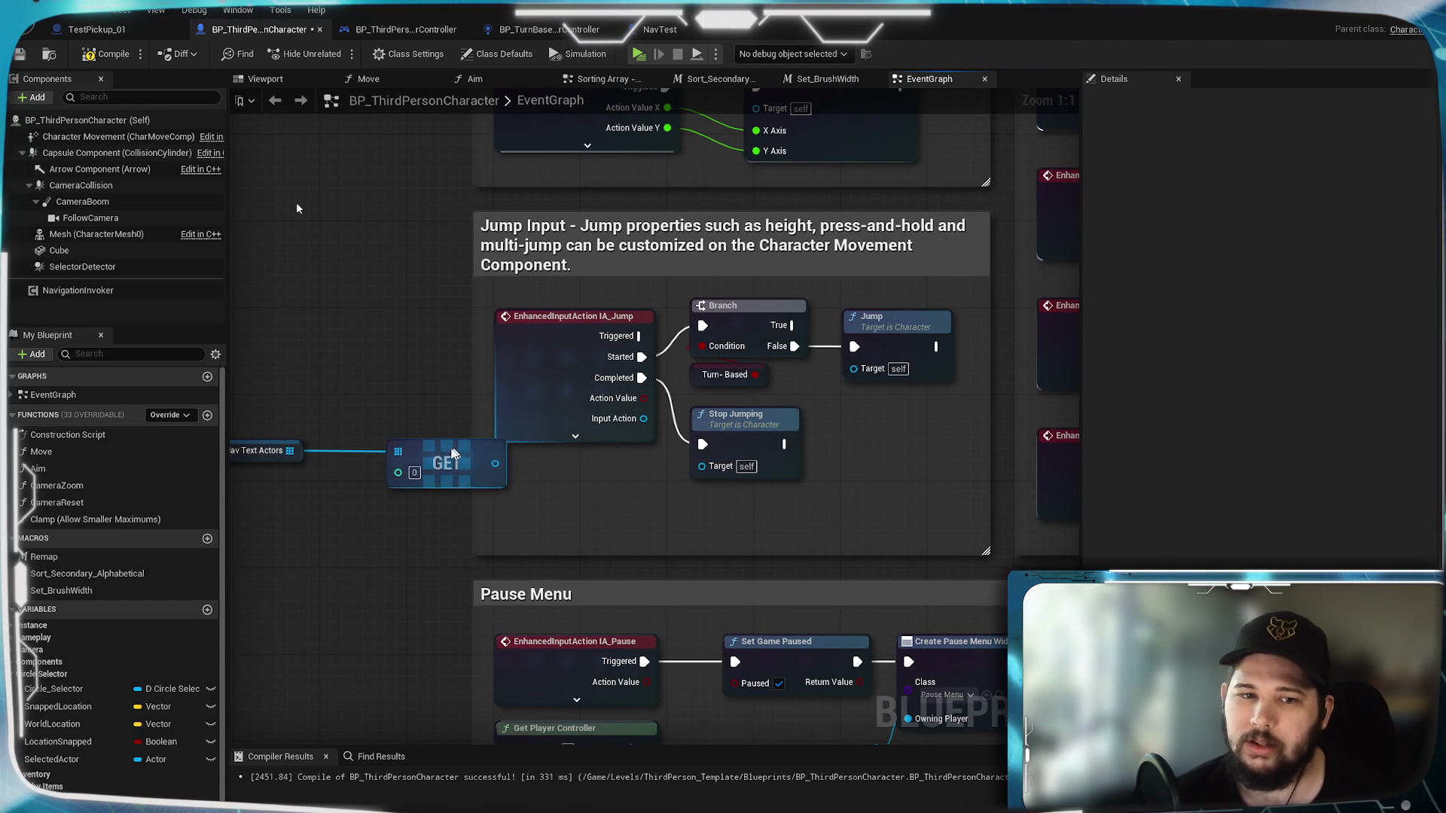
{"action": "mouse_move", "coordinate": [359, 384]}
{"action": "left_mouse_down"}
{"action": "mouse_move", "coordinate": [441, 422]}
{"action": "mouse_move", "coordinate": [427, 463]}
{"action": "mouse_move", "coordinate": [418, 347]}
{"action": "left_mouse_up"}
Step: Duplicate Stop Jumping, chain it after the original, and wire GET into its Target
{"action": "left_click", "coordinate": [752, 369]}
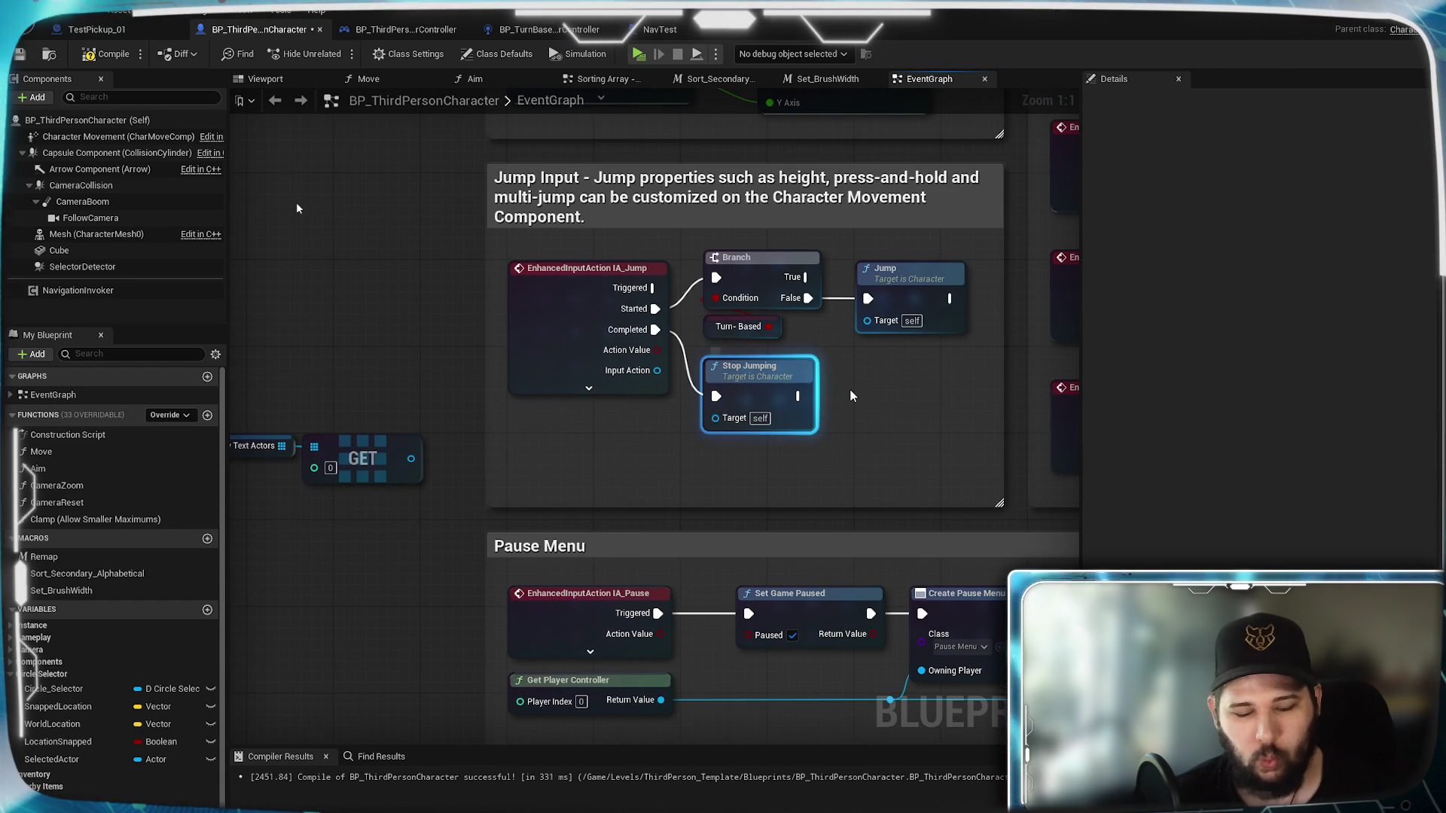
{"action": "key", "text": "ctrl+c"}
{"action": "key", "text": "ctrl+v"}
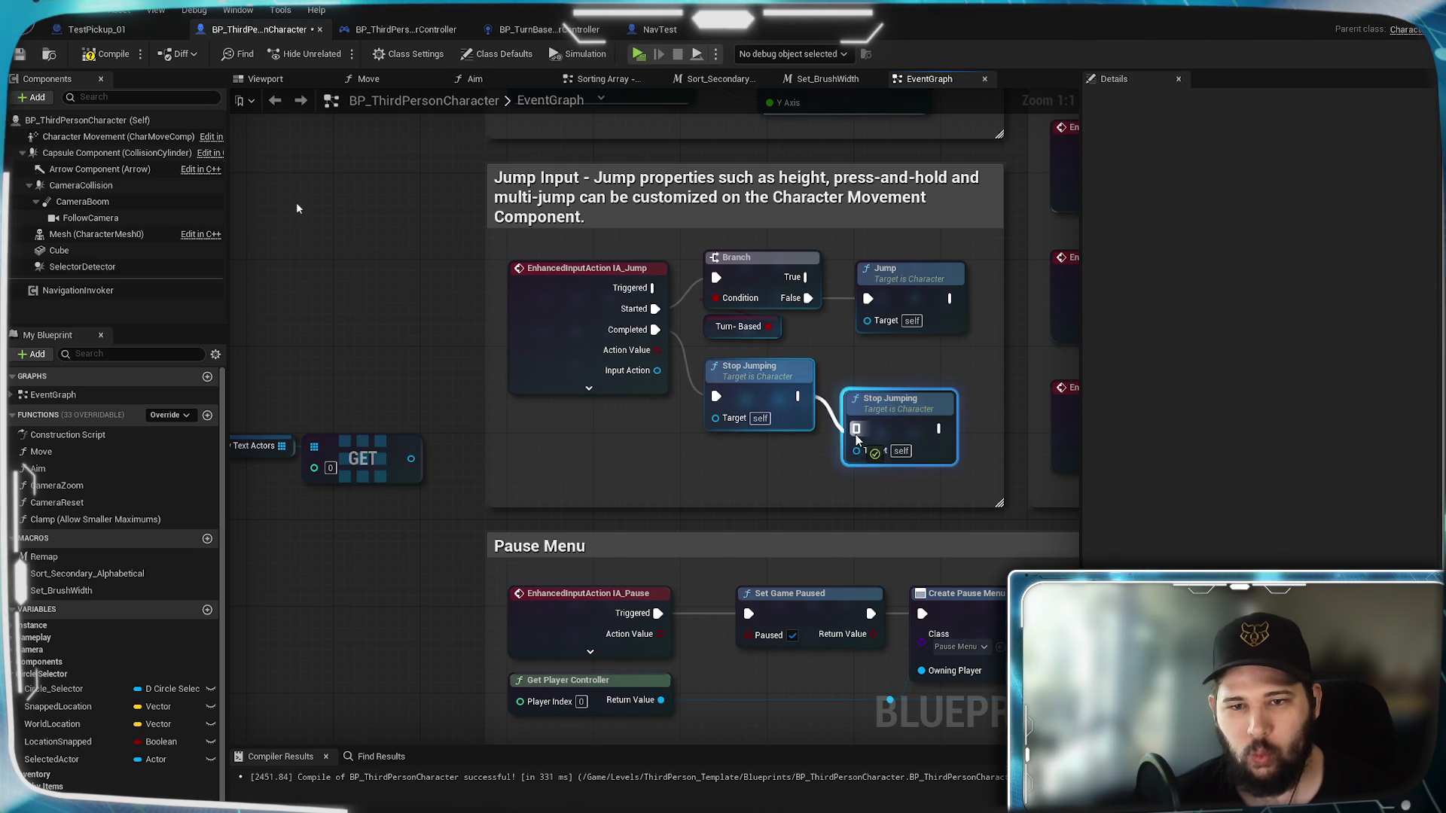
{"action": "left_click_drag", "start_coordinate": [856, 439], "coordinate": [856, 431]}
{"action": "left_click_drag", "start_coordinate": [406, 463], "coordinate": [864, 458]}
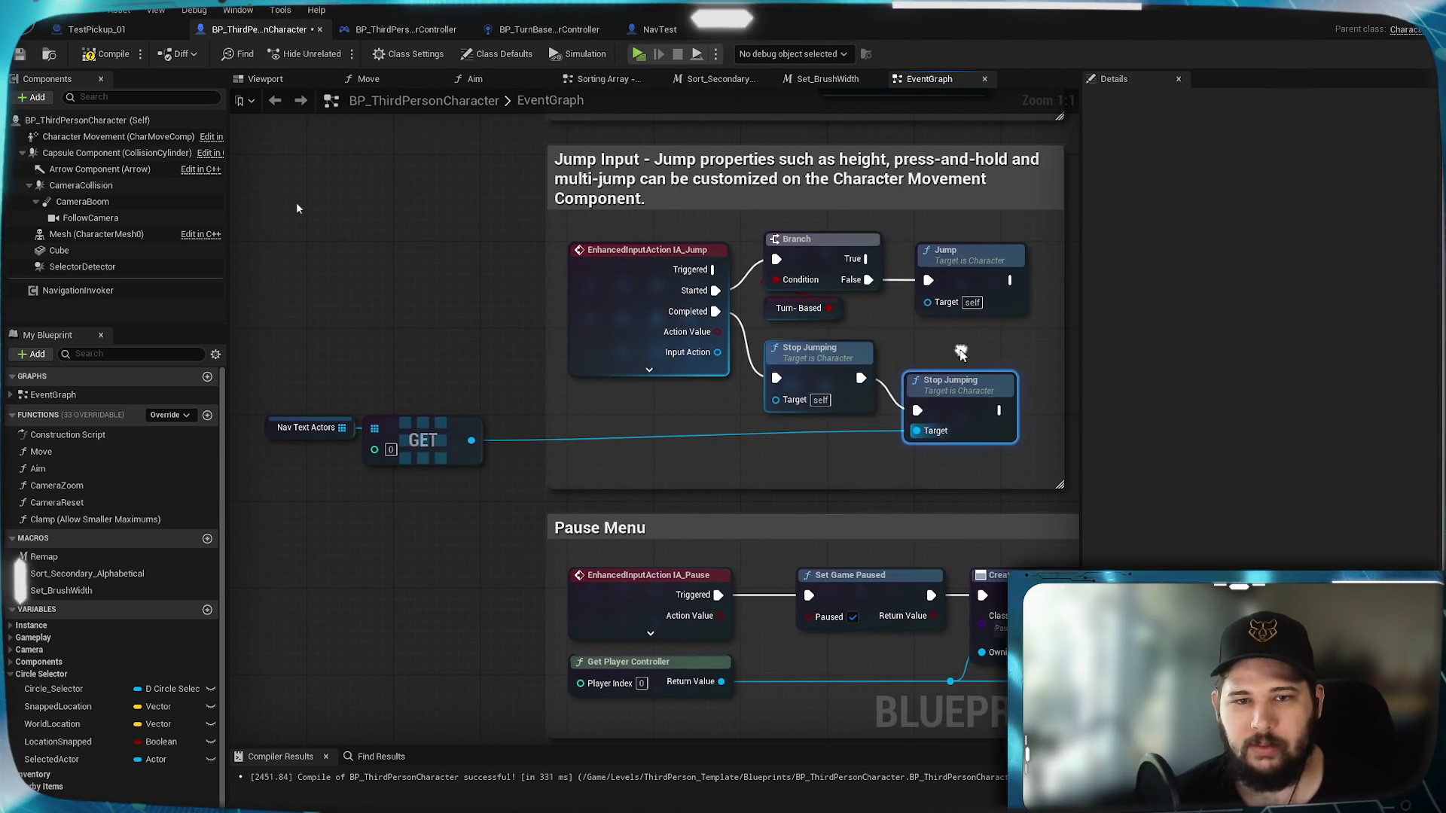
Step: Widen the Jump Input comment leftward and shift the jump nodes left inside it
{"action": "left_click_drag", "start_coordinate": [548, 362], "coordinate": [352, 362]}
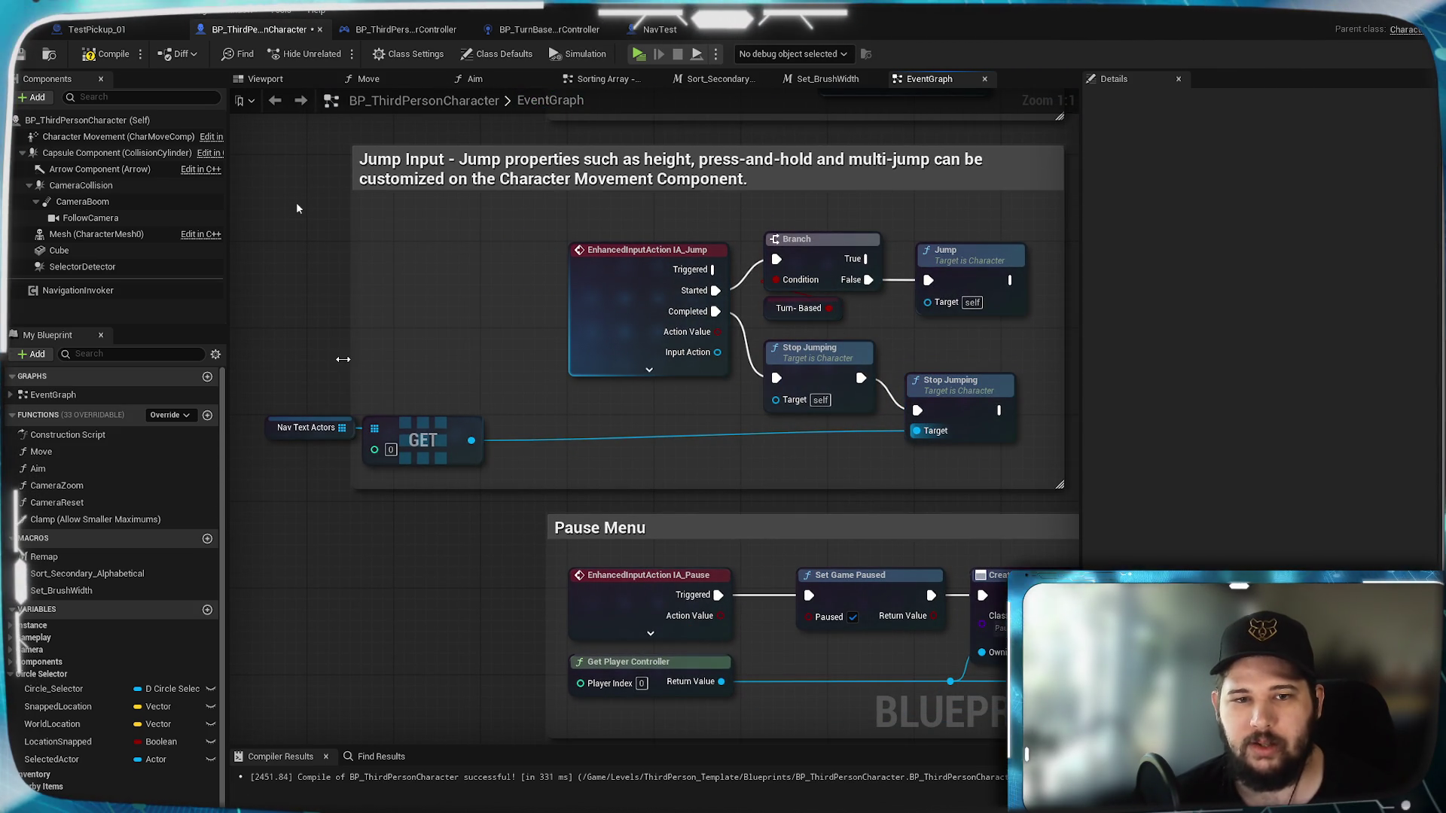
{"action": "left_click_drag", "start_coordinate": [986, 454], "coordinate": [644, 285]}
{"action": "left_click_drag", "start_coordinate": [963, 285], "coordinate": [791, 285]}
Step: Duplicate the Jump node, chain it after the original, and compile the character
{"action": "left_click", "coordinate": [791, 284]}
{"action": "key", "text": "ctrl+c"}
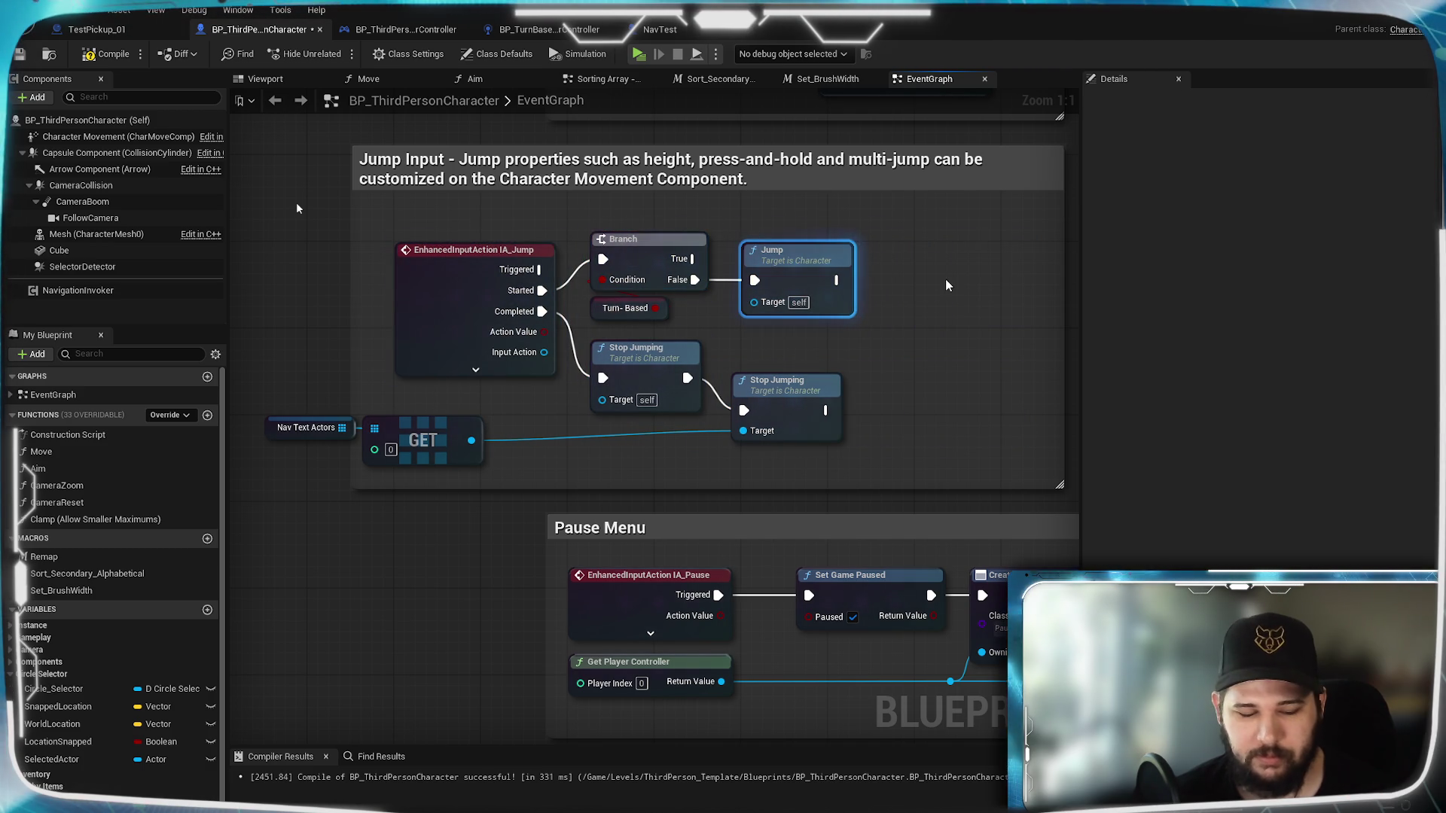
{"action": "key", "text": "ctrl+v"}
{"action": "left_click_drag", "start_coordinate": [971, 286], "coordinate": [896, 285]}
{"action": "mouse_move", "coordinate": [472, 440]}
{"action": "left_mouse_down"}
{"action": "mouse_move", "coordinate": [572, 426]}
{"action": "mouse_move", "coordinate": [896, 302]}
{"action": "left_mouse_up"}
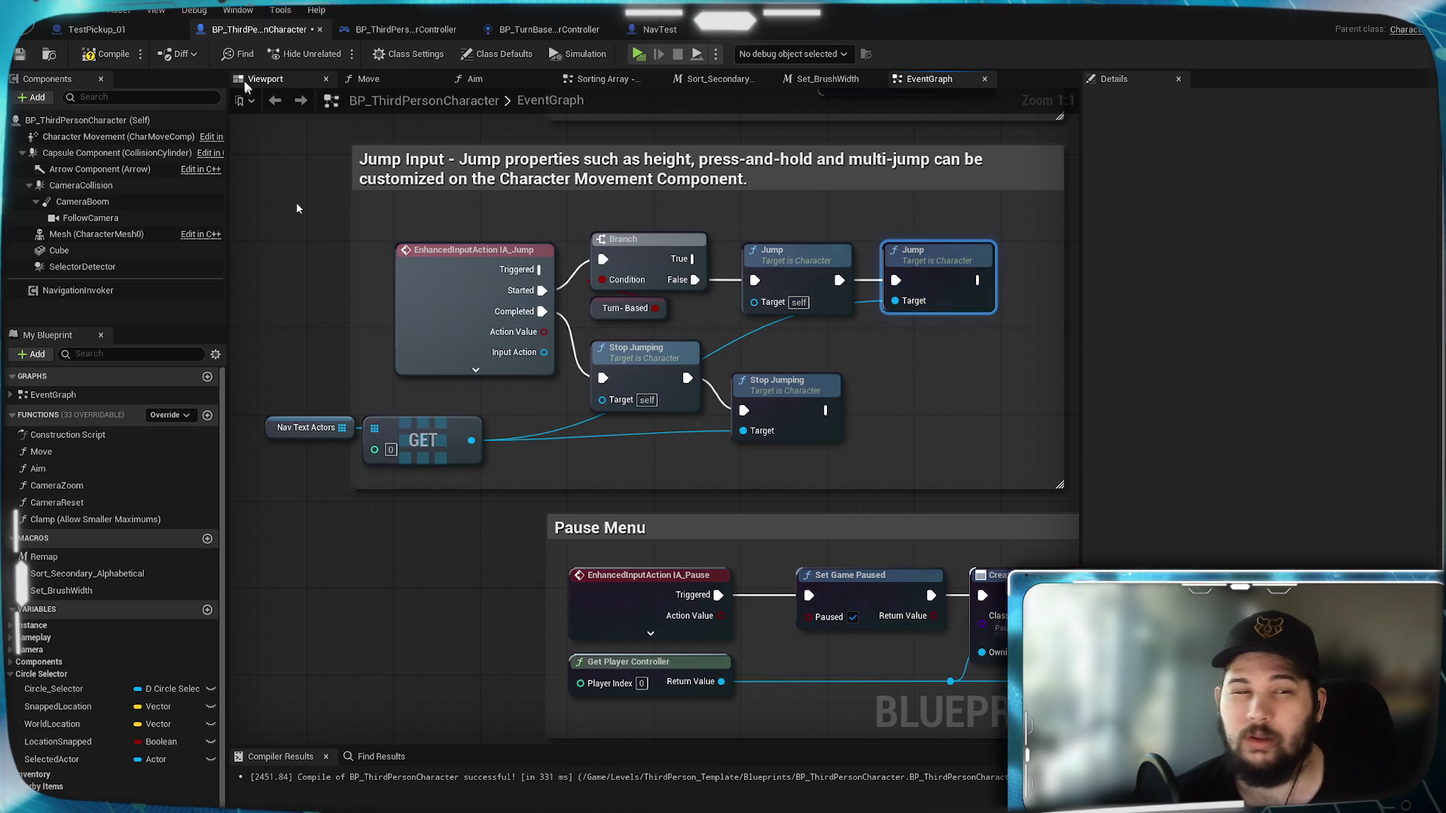
{"action": "left_click", "coordinate": [105, 53]}
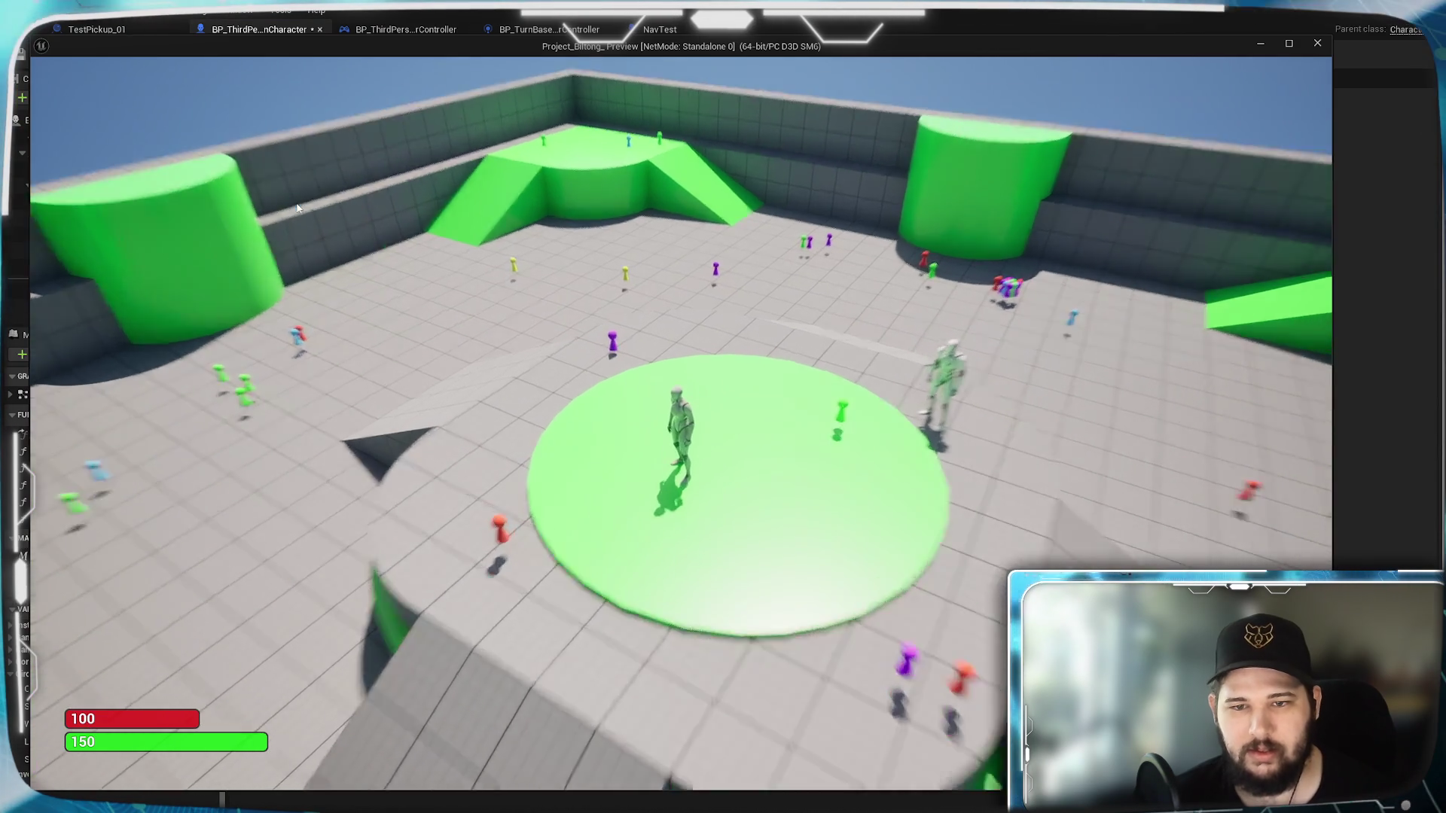
{"action": "key", "text": "space"}
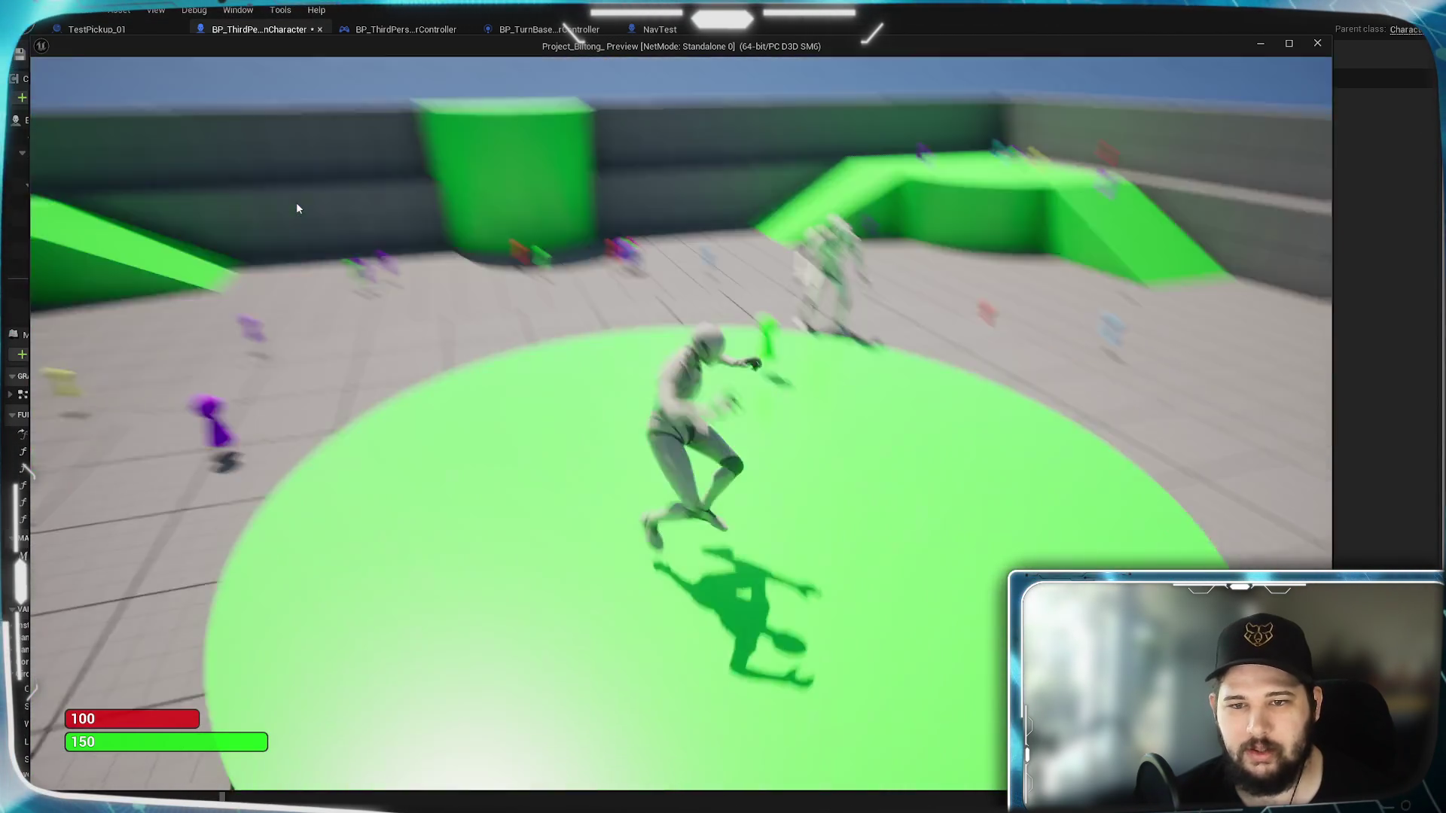
{"action": "key", "text": "space"}
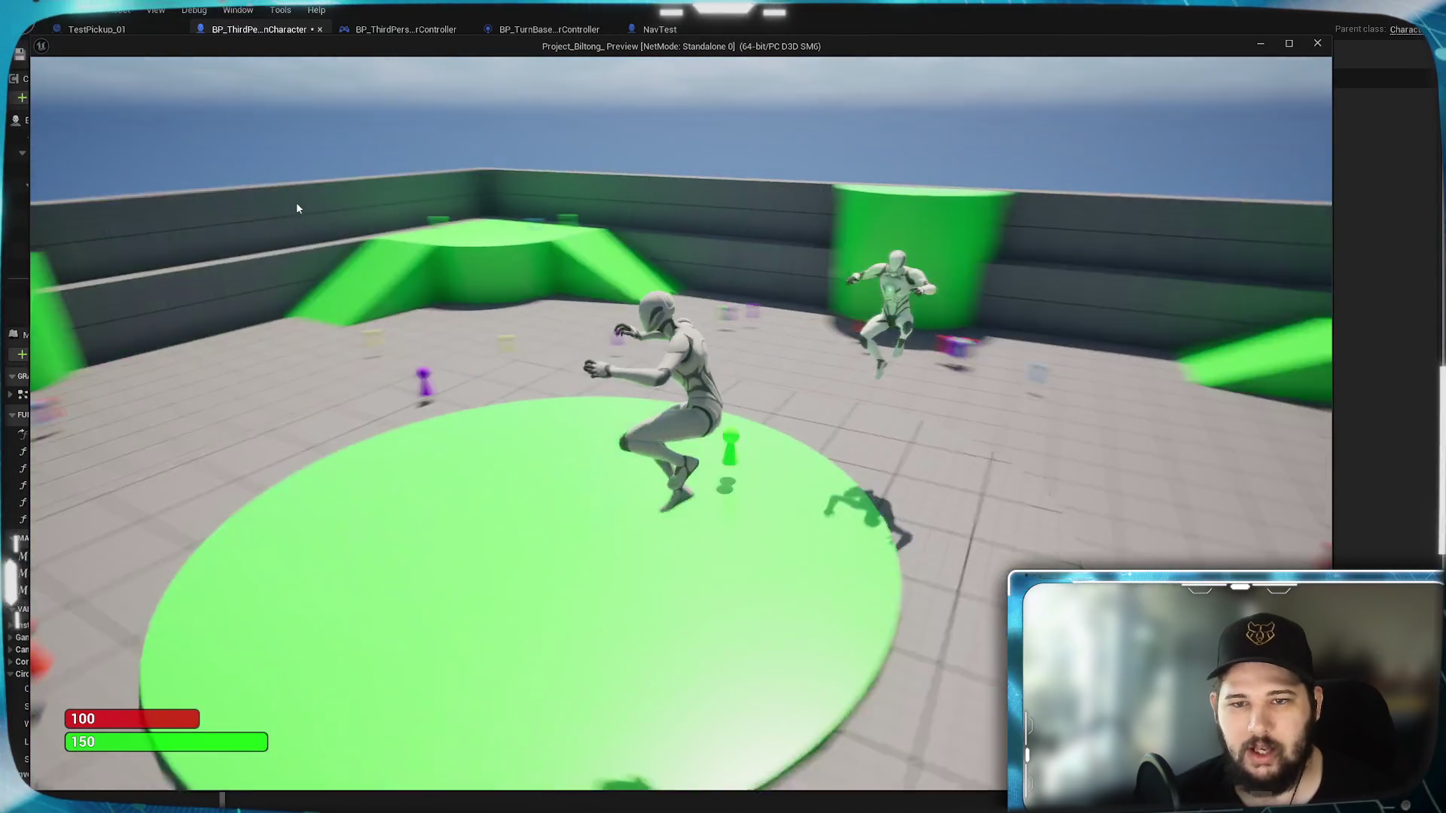
{"action": "key", "text": "w"}
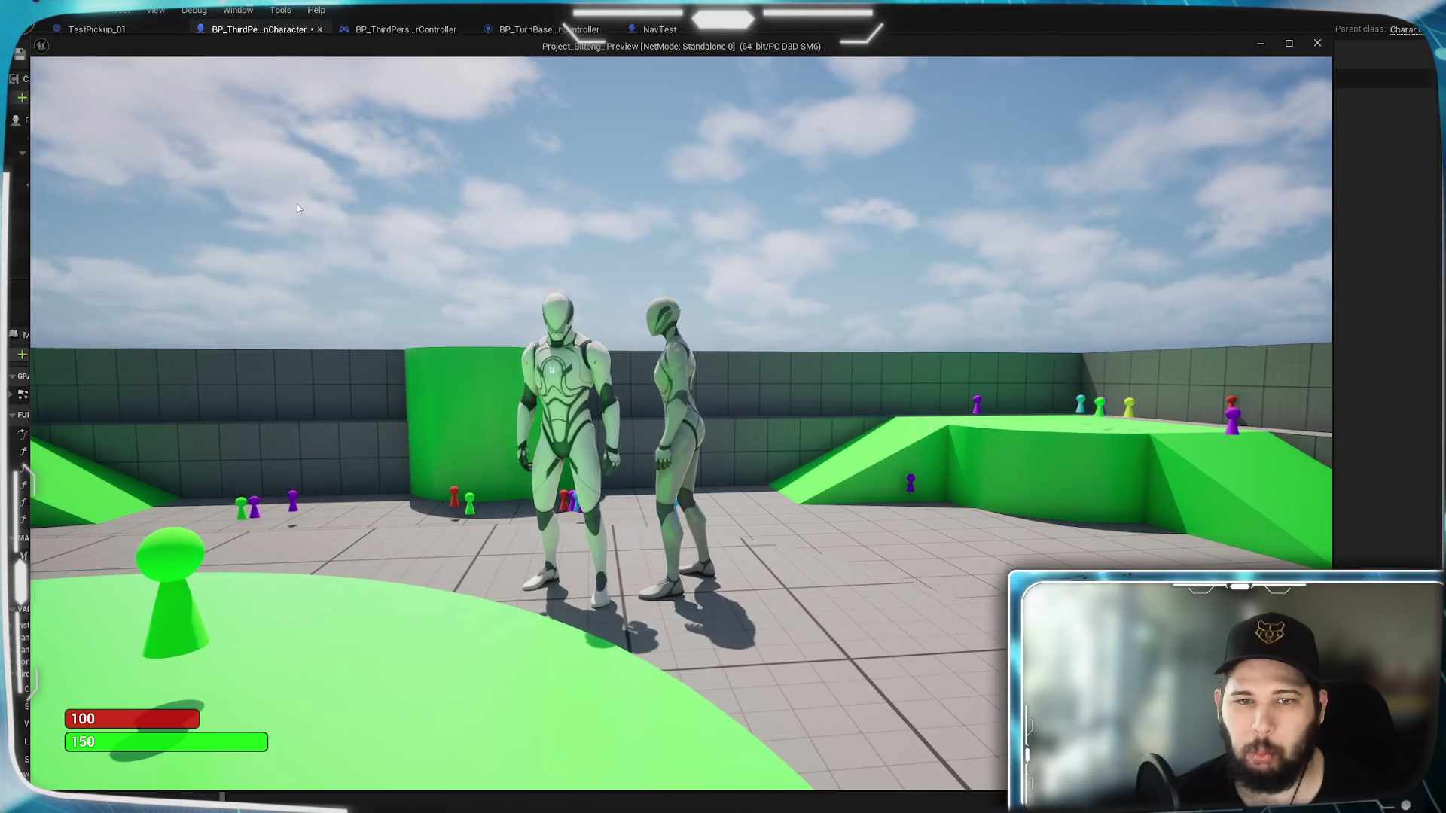
{"action": "key", "text": "space"}
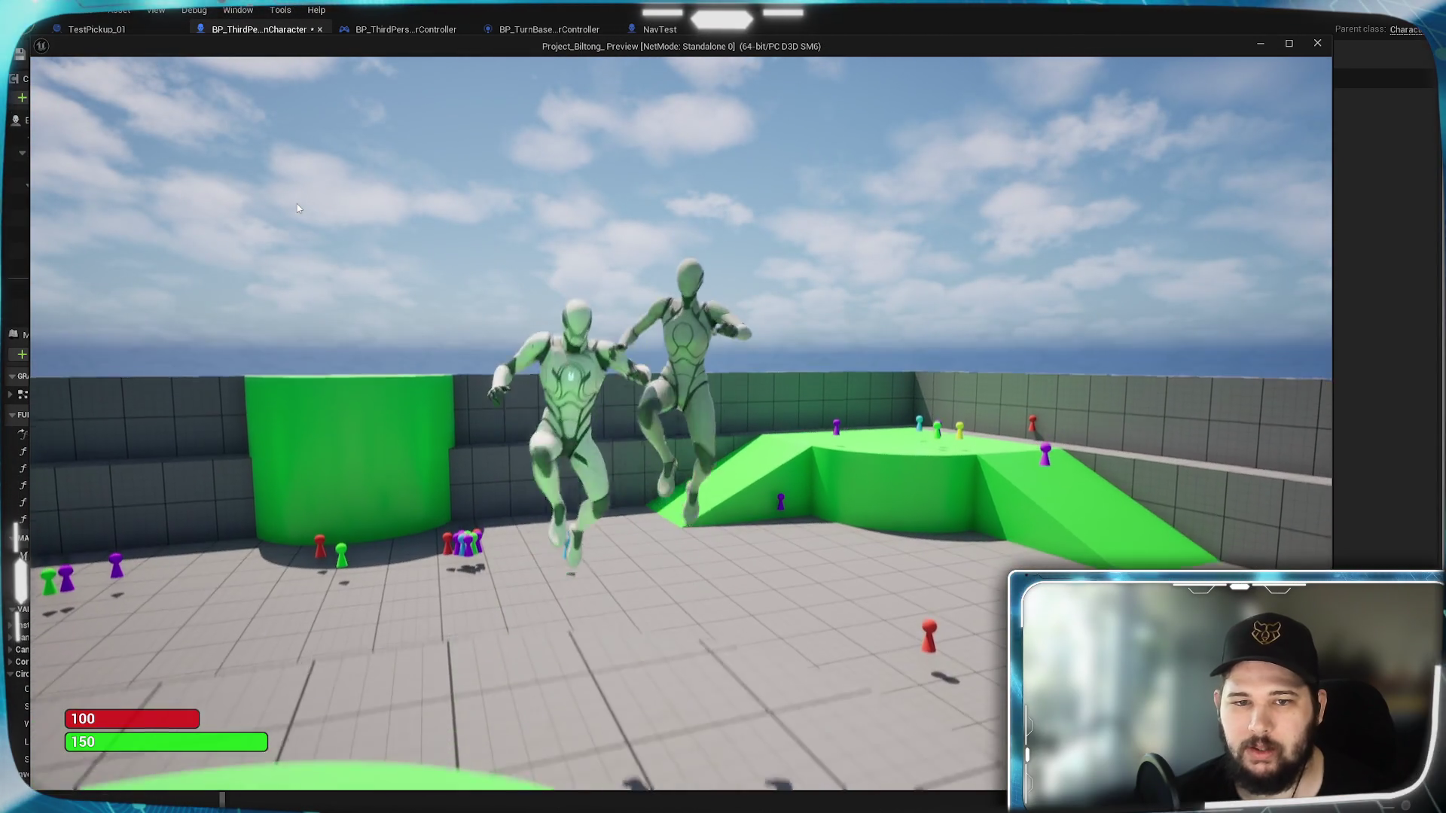
{"action": "key", "text": "space"}
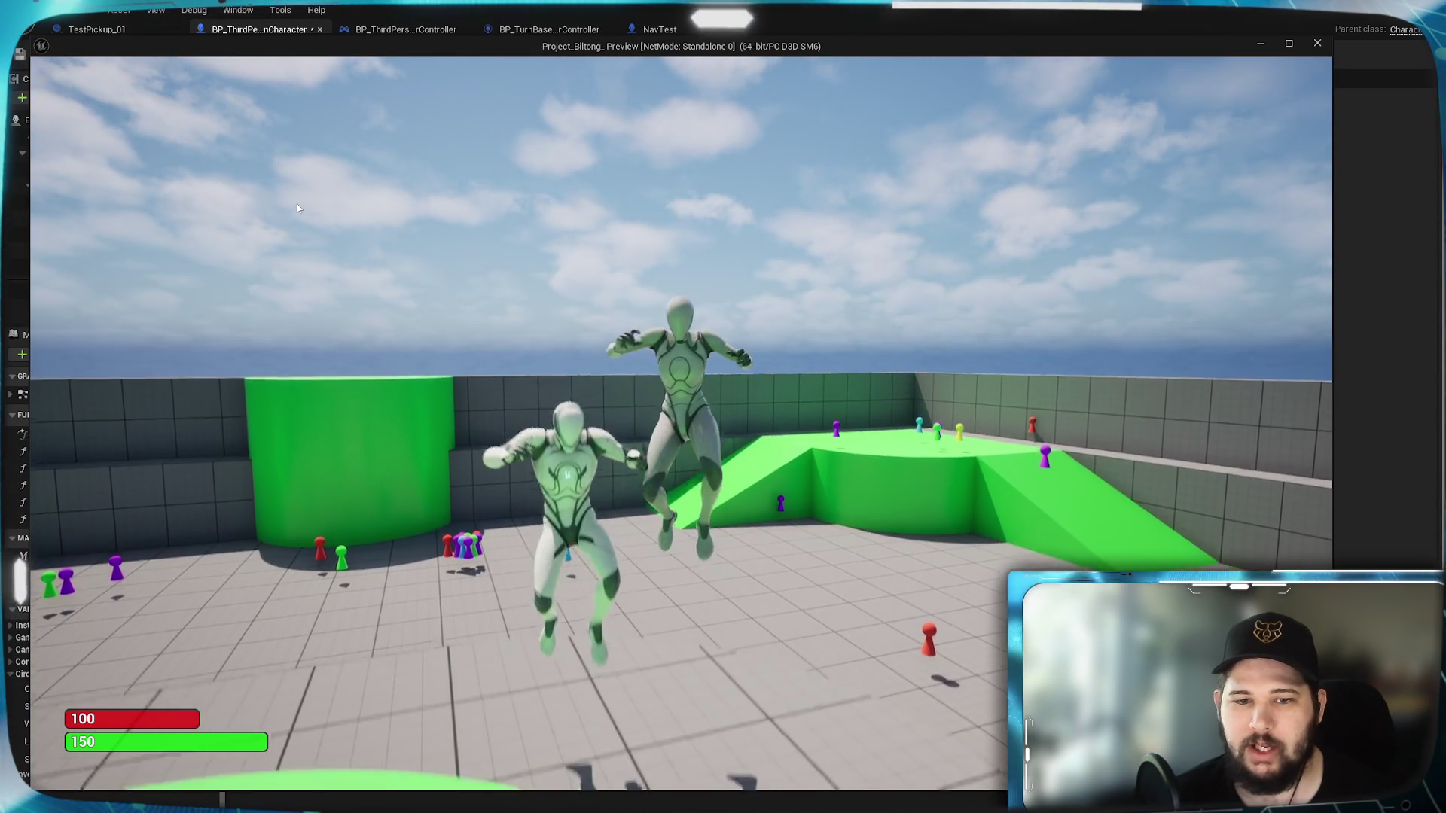
{"action": "key", "text": "space"}
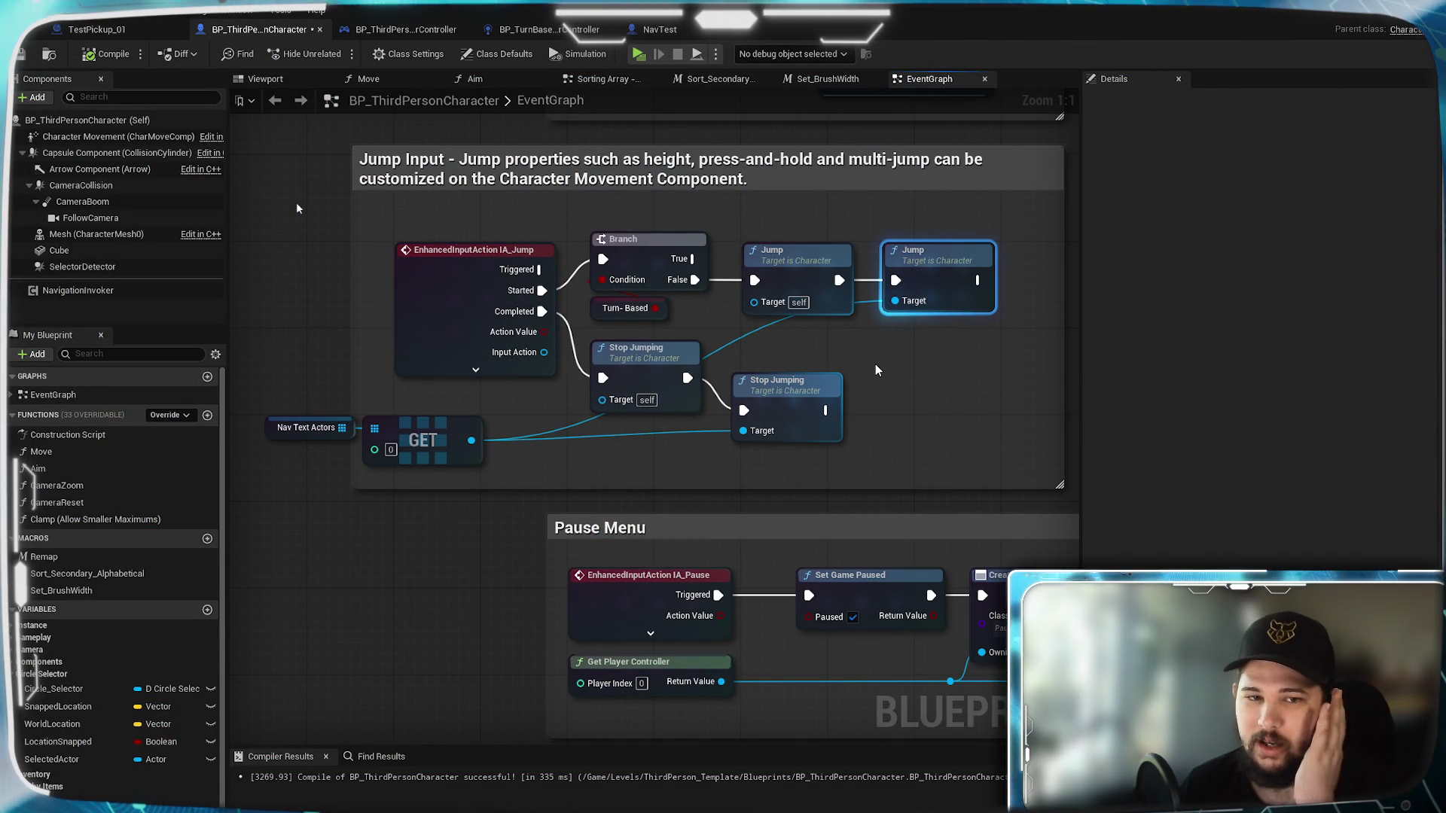
Step: Rename the array variable in the Details panel from NavText_Actors to NavTest_Actors
{"action": "scroll", "coordinate": [875, 364], "scroll_direction": "down", "scroll_amount": 3}
{"action": "left_click_drag", "start_coordinate": [620, 531], "coordinate": [525, 550]}
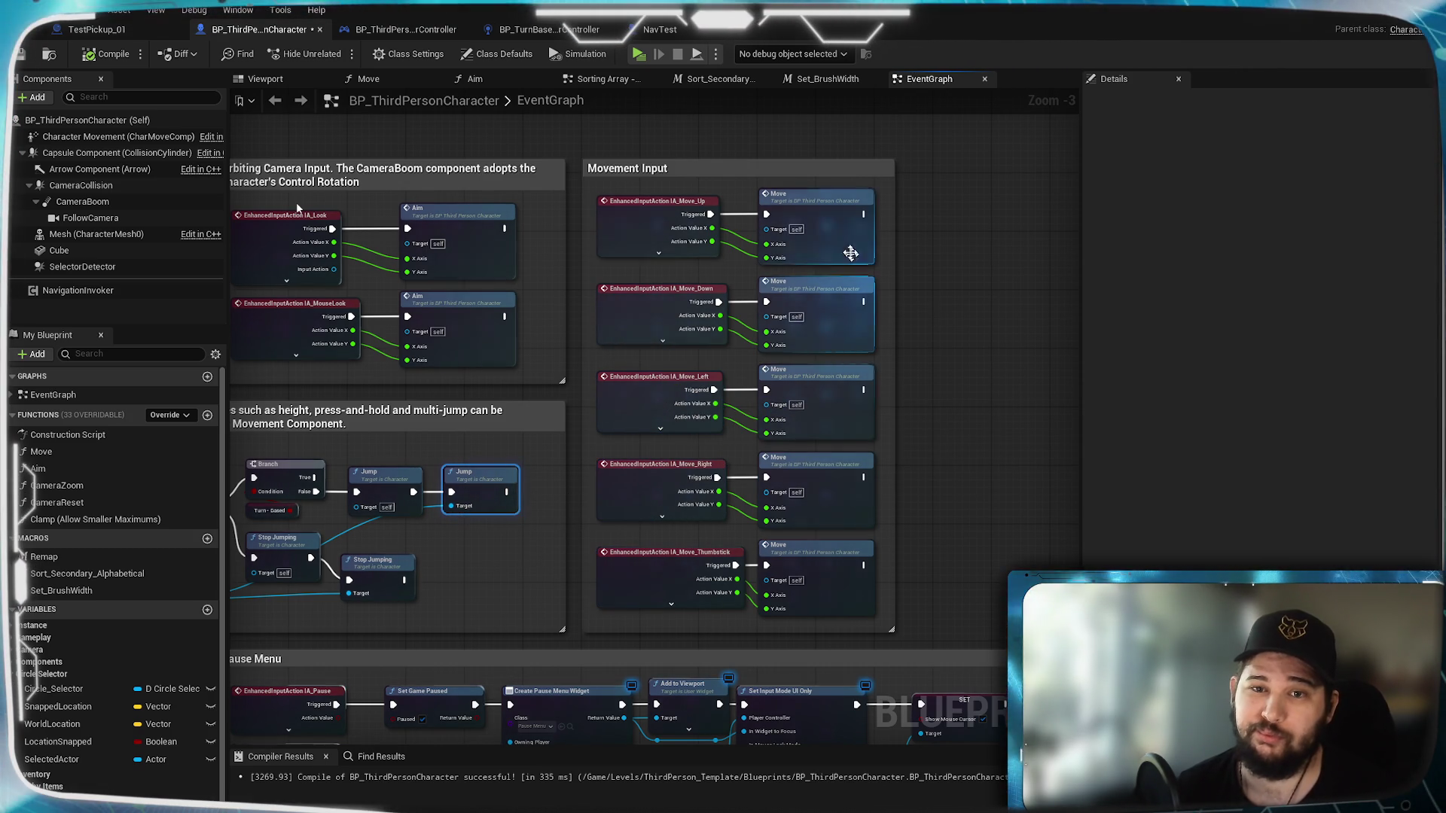
{"action": "scroll", "coordinate": [633, 326], "scroll_direction": "up", "scroll_amount": 4}
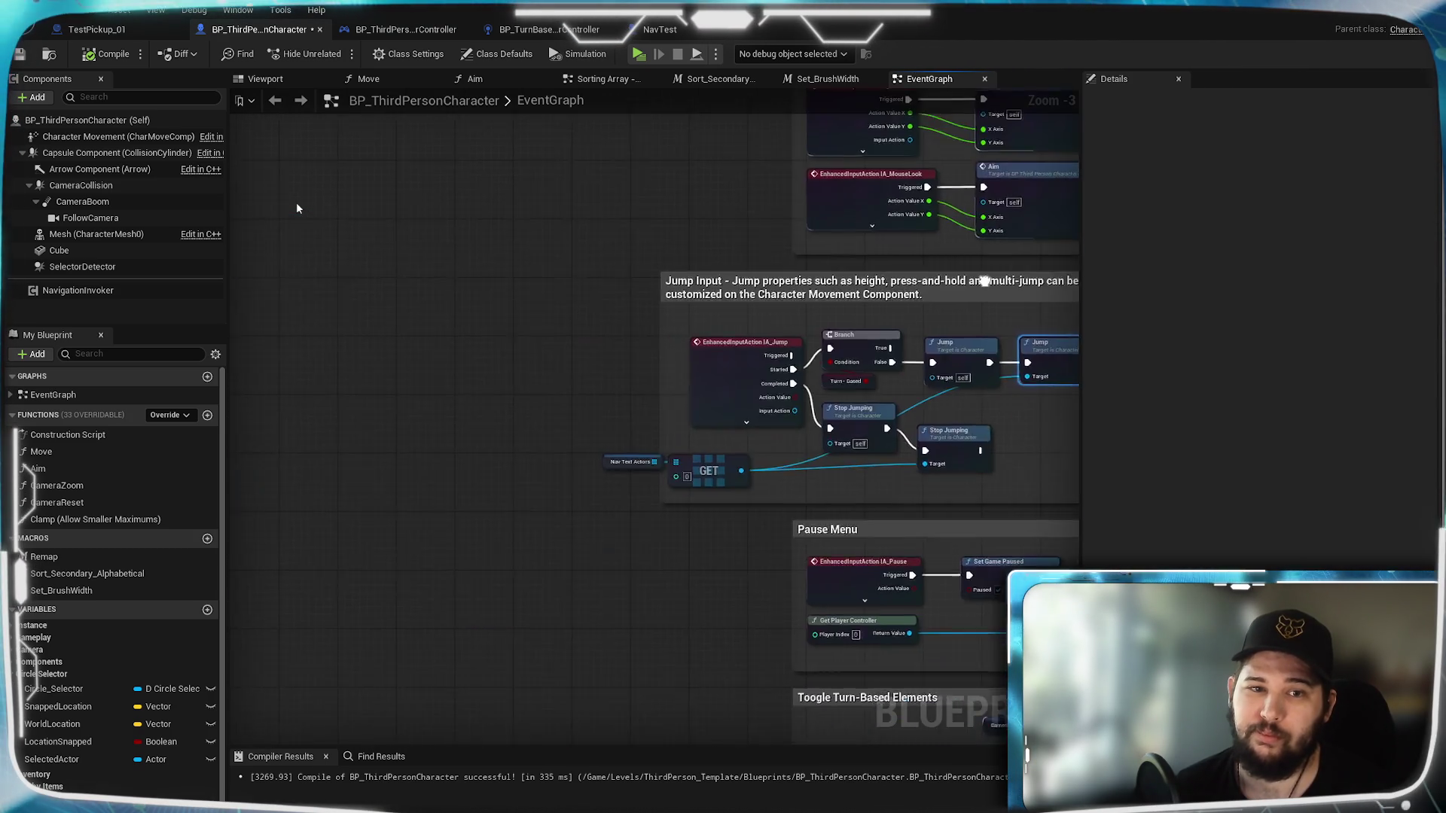
{"action": "left_click_drag", "start_coordinate": [633, 326], "coordinate": [892, 254]}
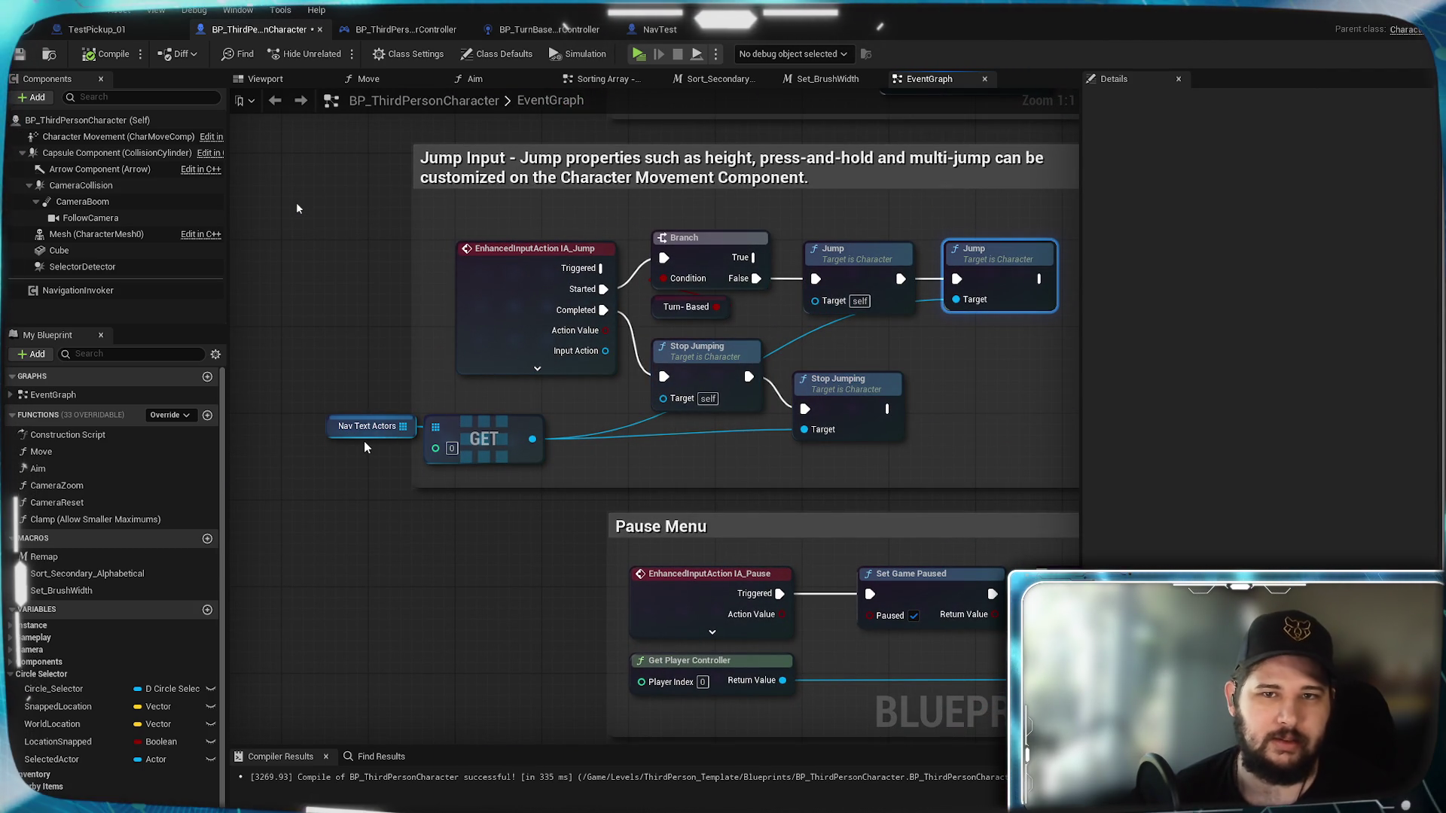
{"action": "scroll", "coordinate": [65, 530], "scroll_direction": "down", "scroll_amount": 1}
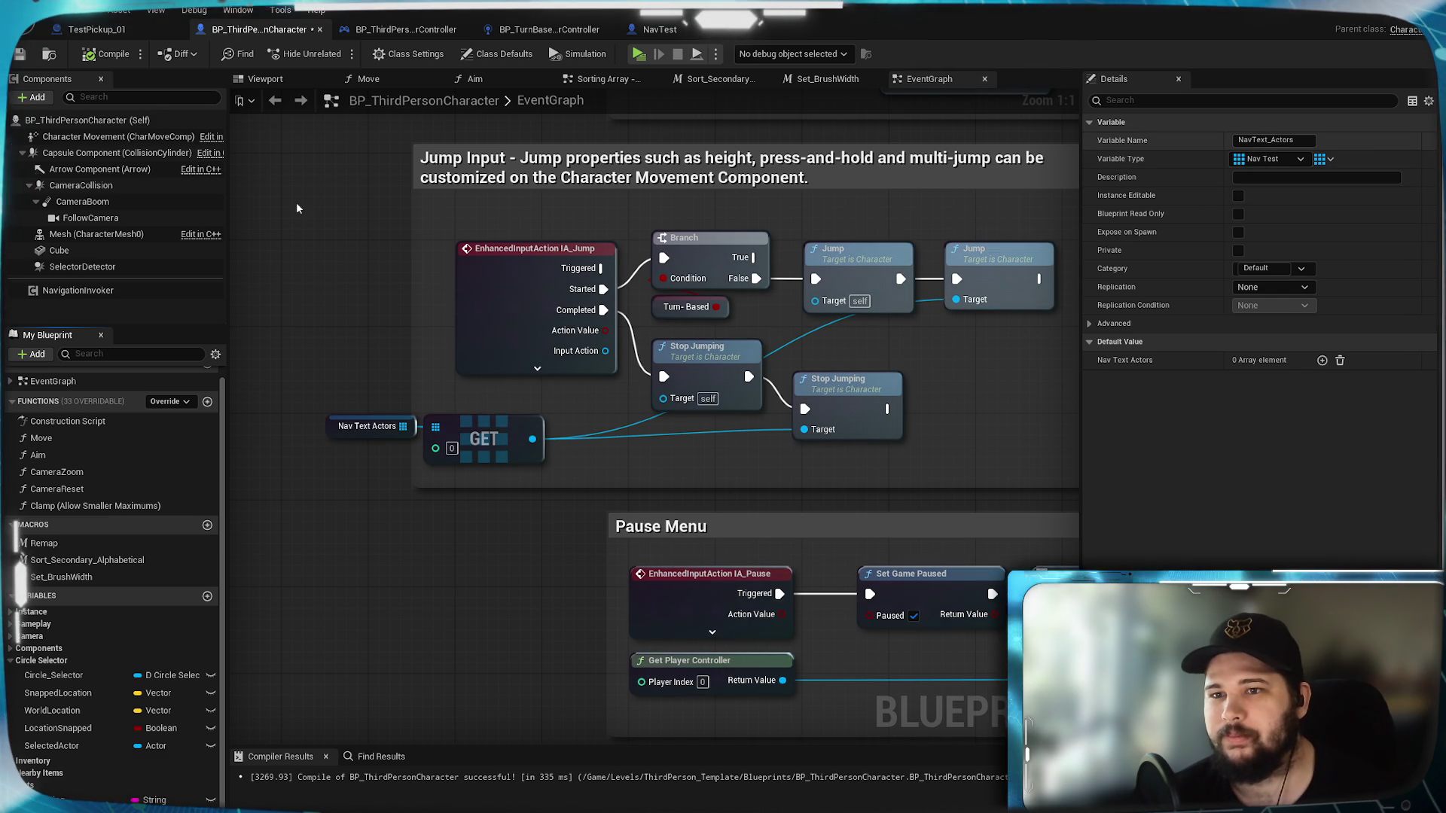
{"action": "left_click", "coordinate": [1267, 141]}
{"action": "key", "text": "BackSpace"}
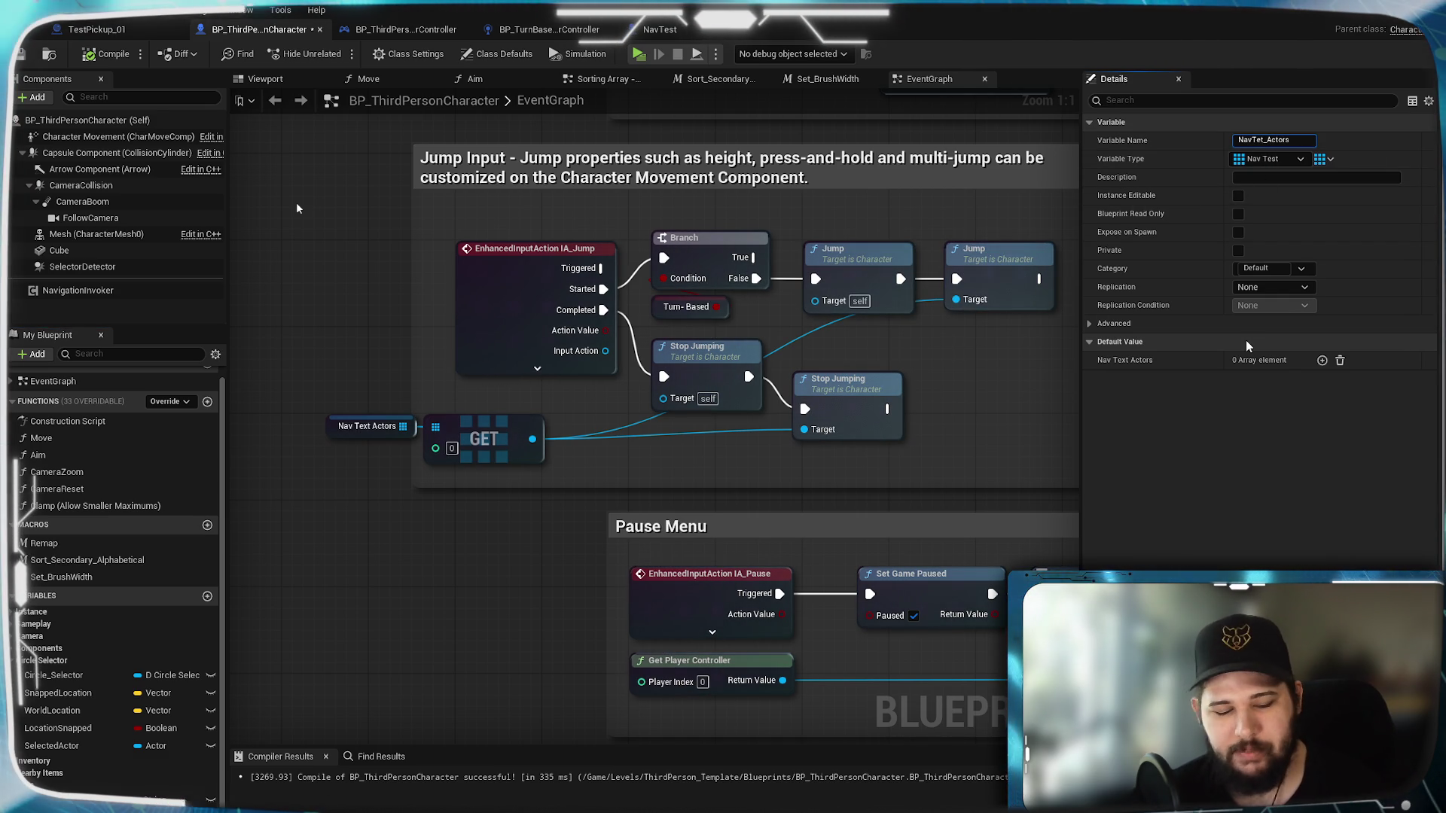
{"action": "type", "text": "s"}
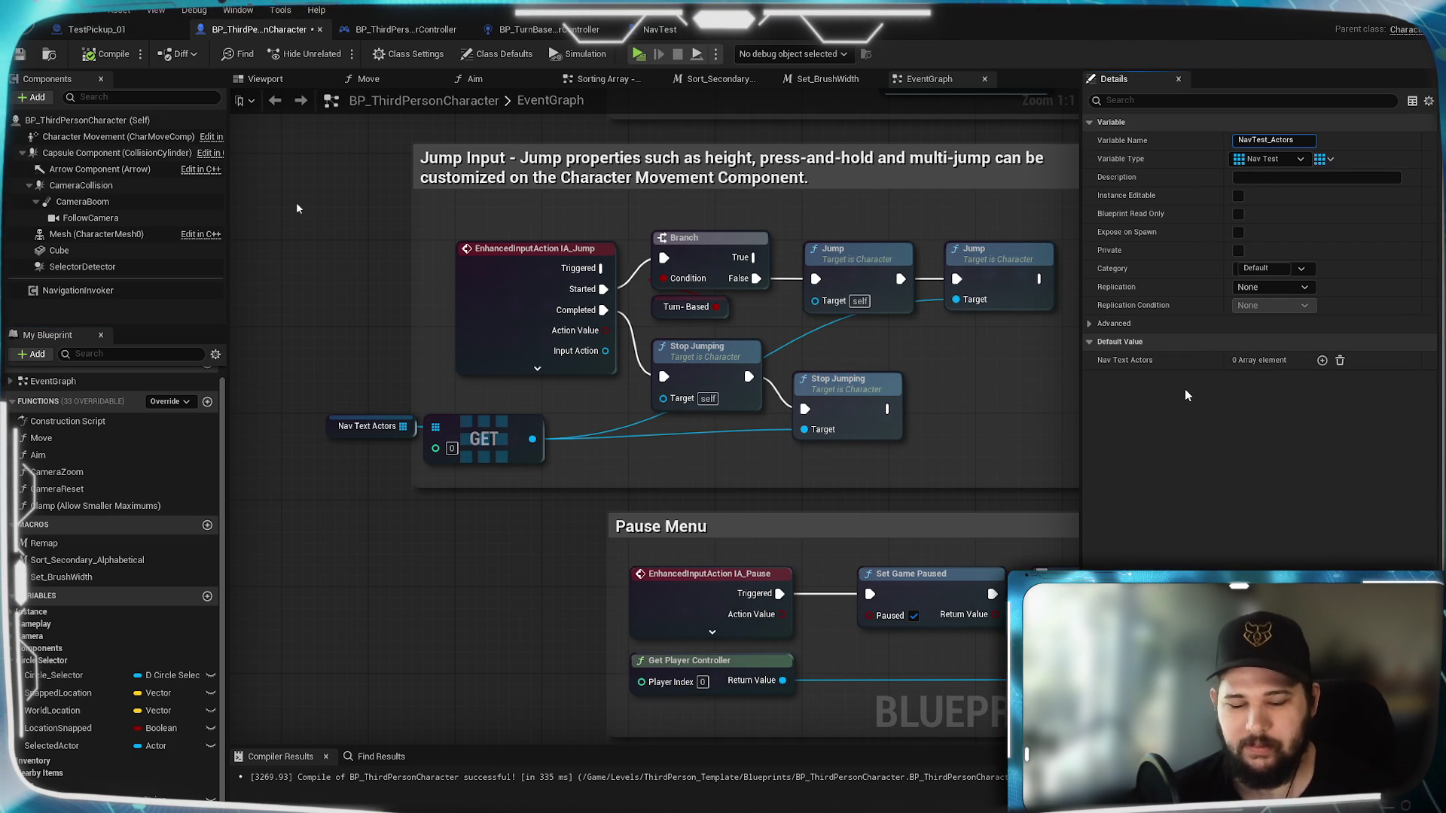
{"action": "key", "text": "Return"}
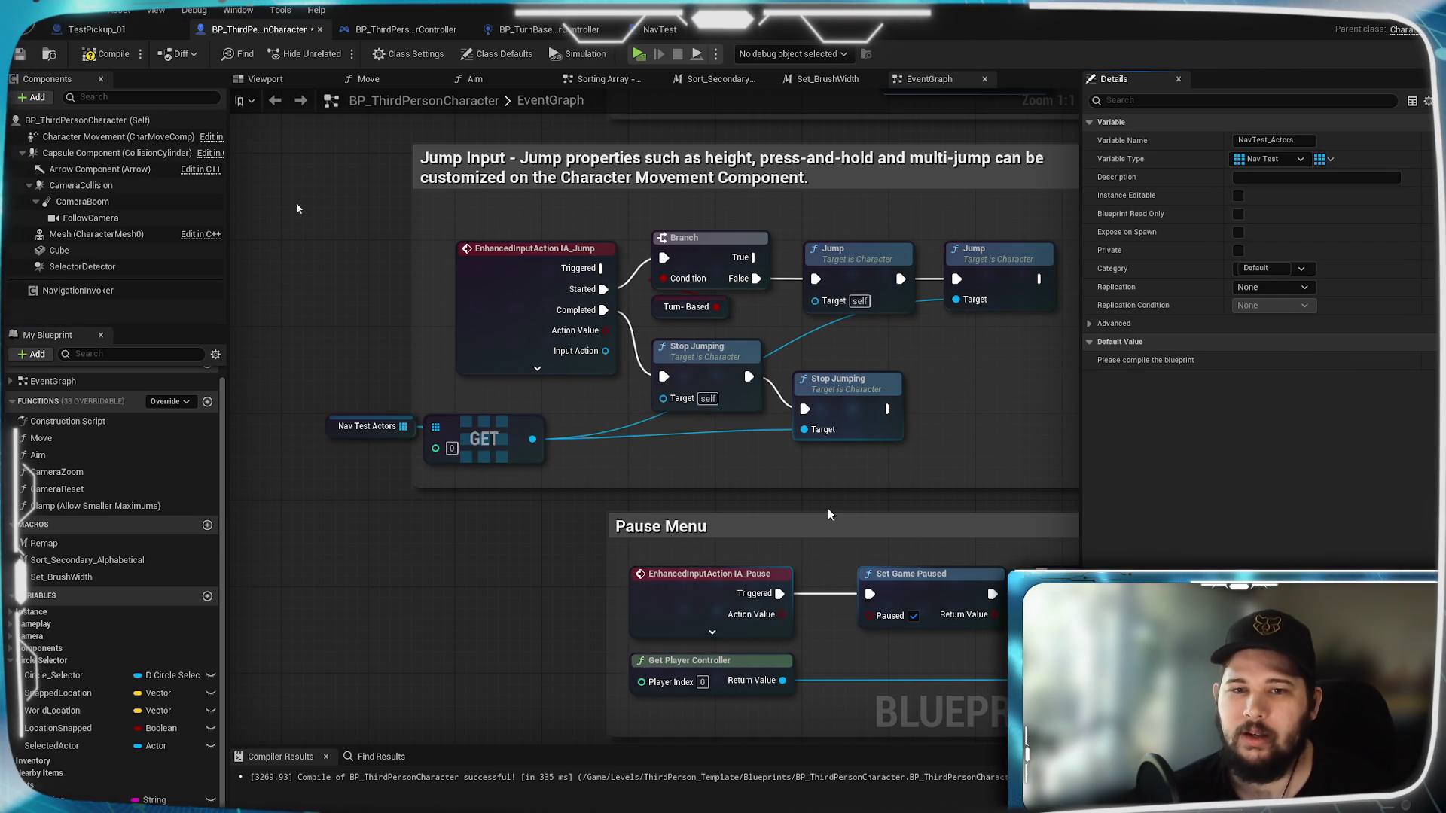
{"action": "scroll", "coordinate": [472, 607], "scroll_direction": "down", "scroll_amount": 4}
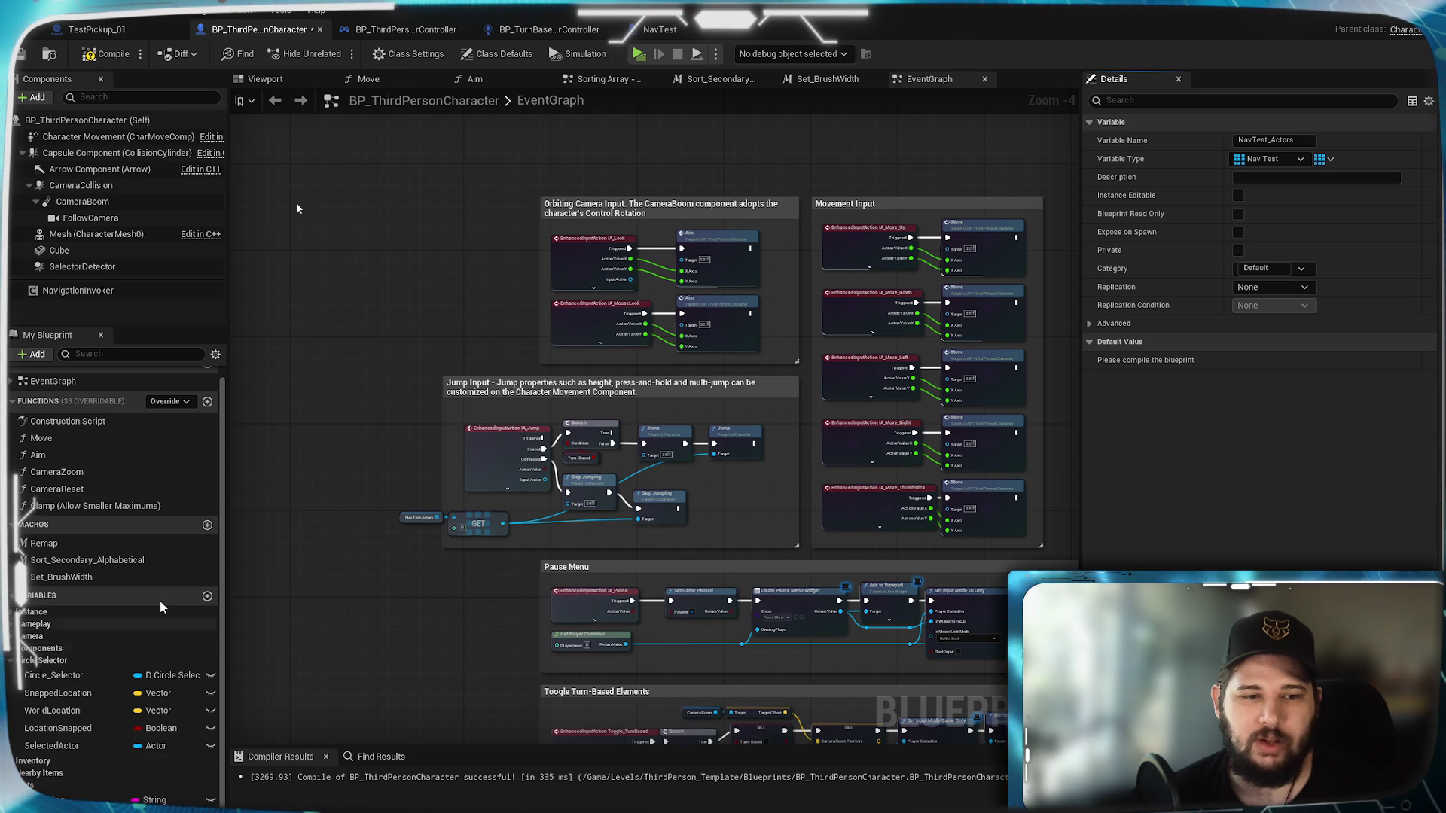
Step: Create variable ControlledActor, change its container from Array to Single, and compile
{"action": "left_click", "coordinate": [207, 595]}
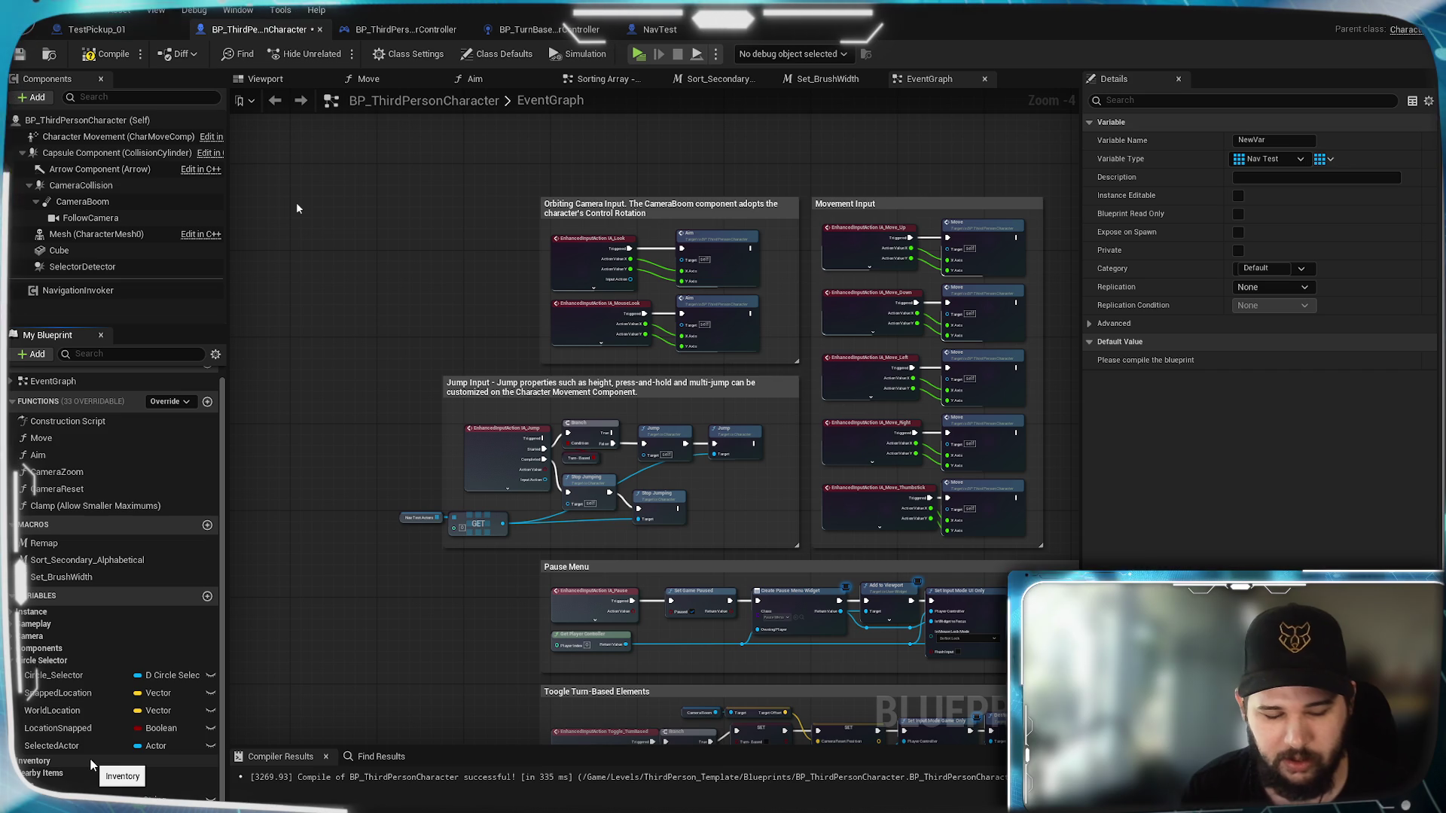
{"action": "type", "text": "ControlledActor"}
{"action": "key", "text": "Return"}
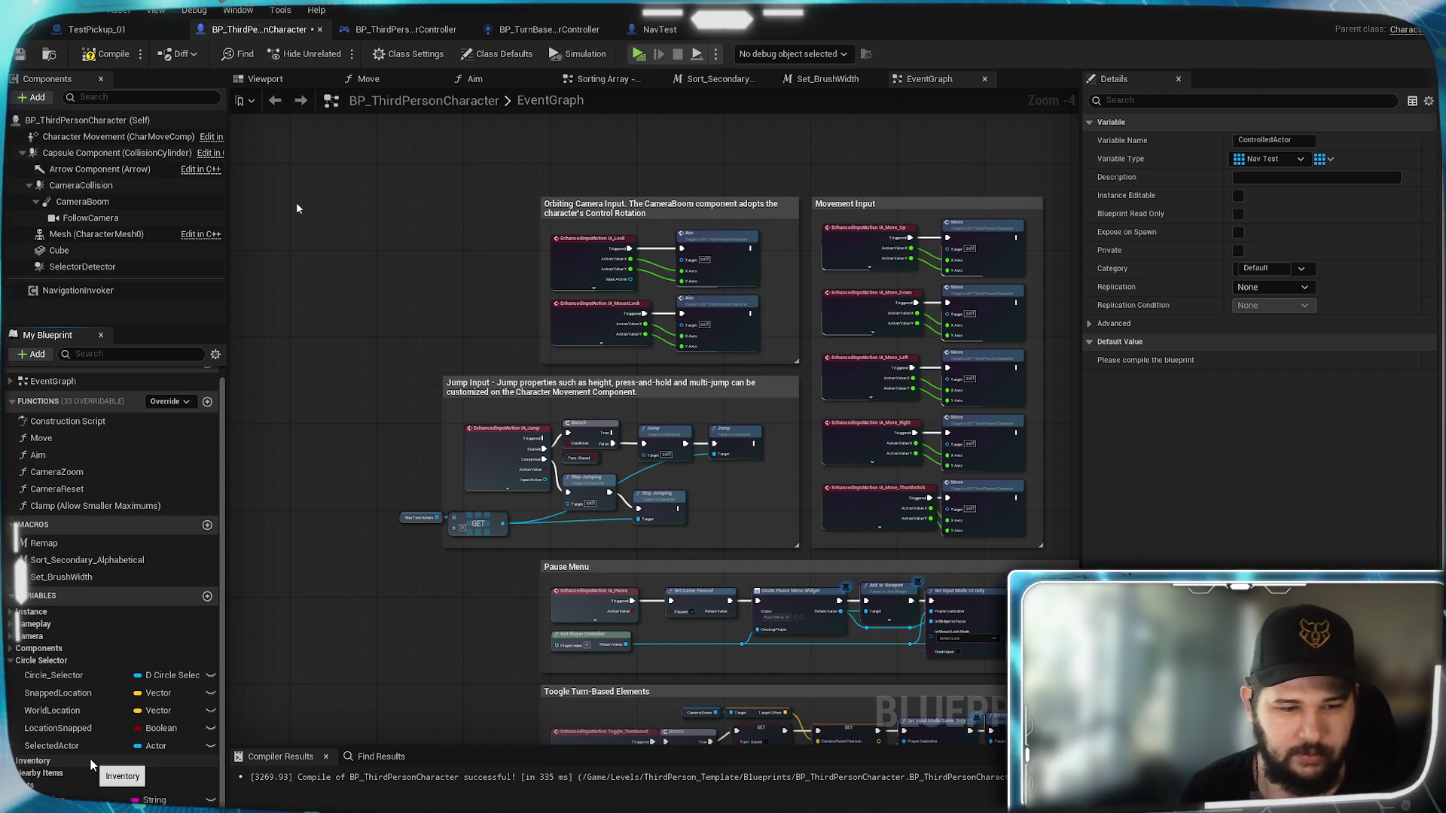
{"action": "left_click", "coordinate": [1329, 159]}
{"action": "left_click", "coordinate": [1314, 185]}
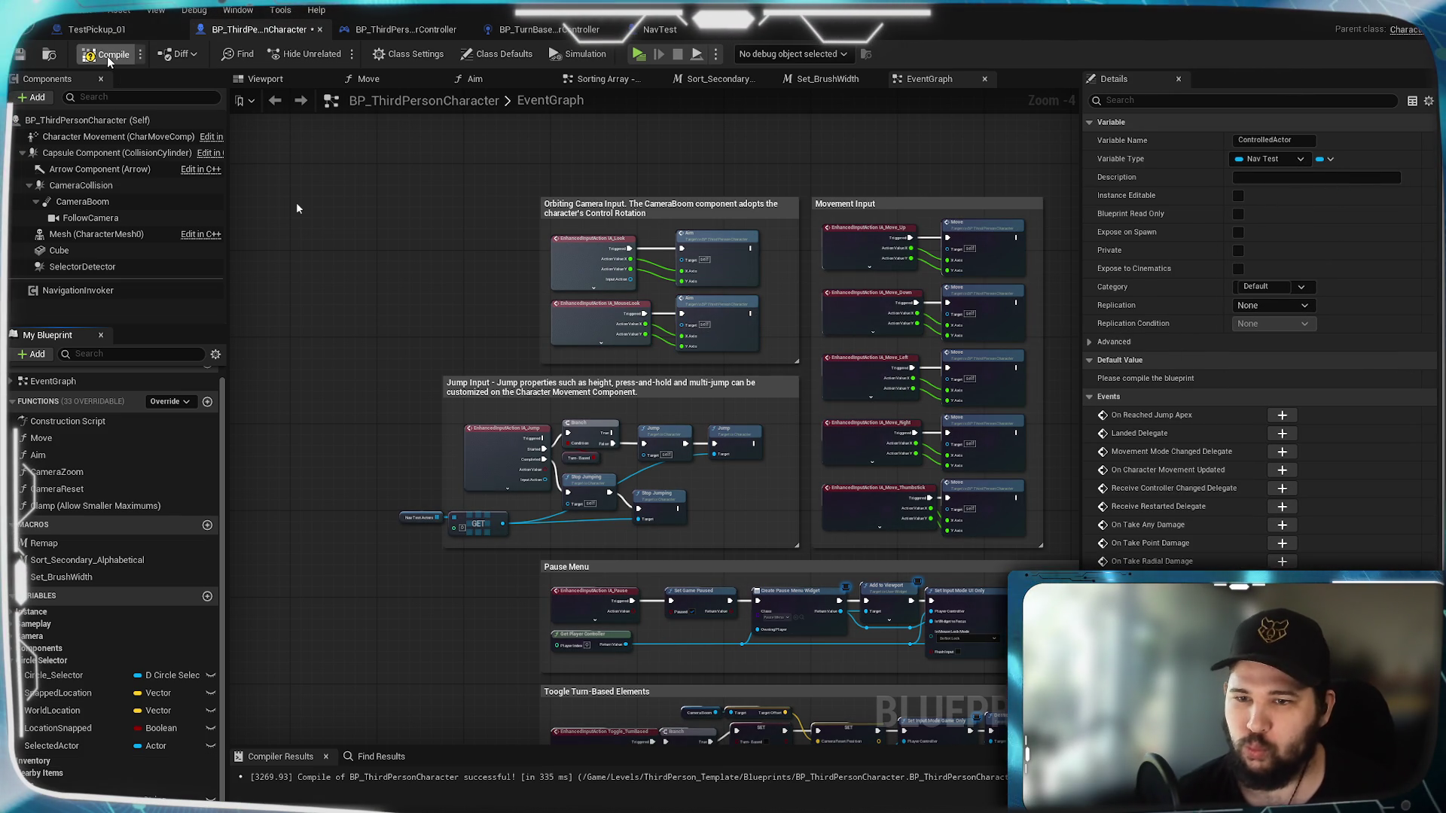
{"action": "left_click", "coordinate": [19, 55]}
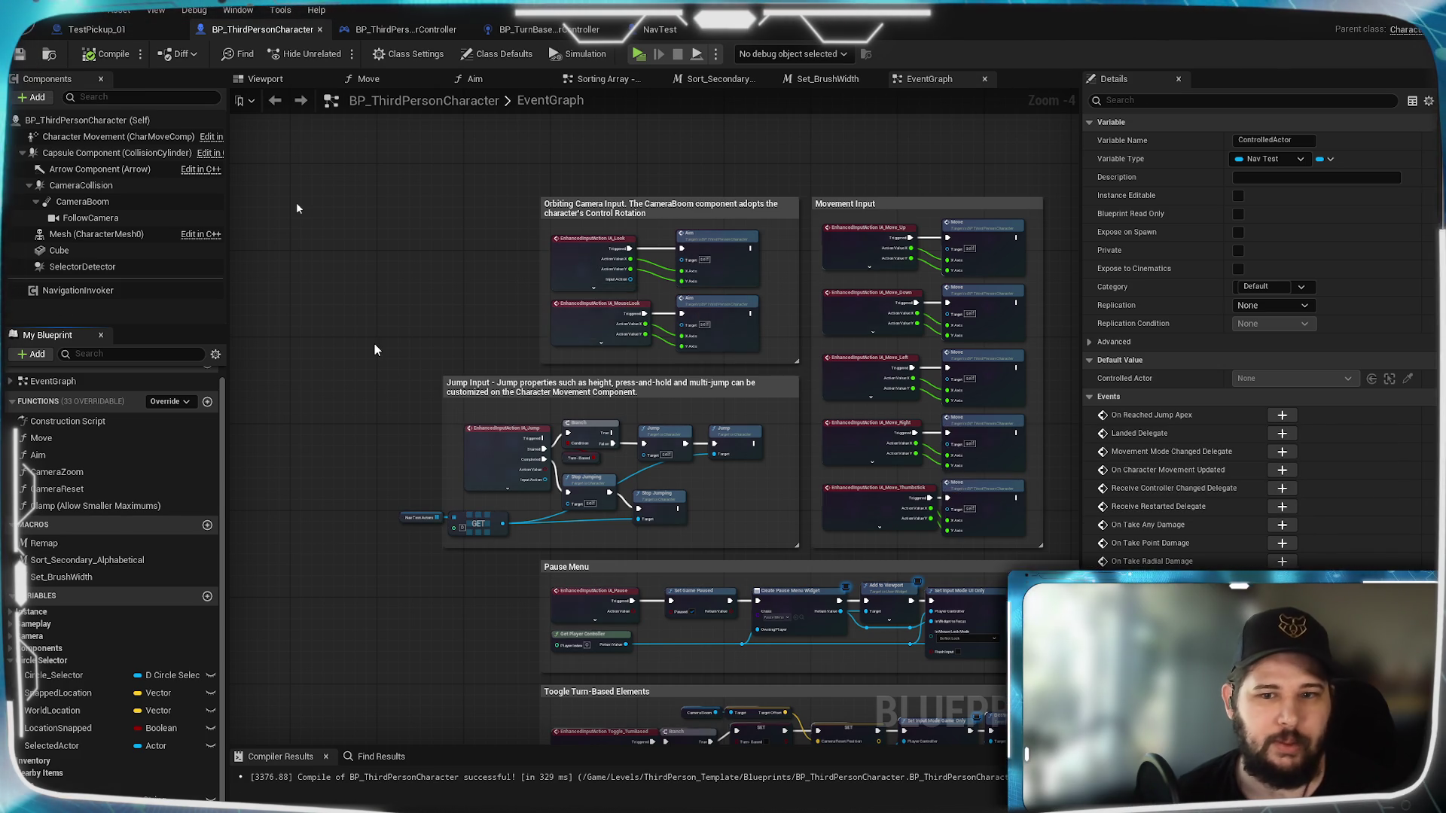
{"action": "scroll", "coordinate": [374, 344], "scroll_direction": "down", "scroll_amount": 6}
{"action": "scroll", "coordinate": [440, 534], "scroll_direction": "up", "scroll_amount": 5}
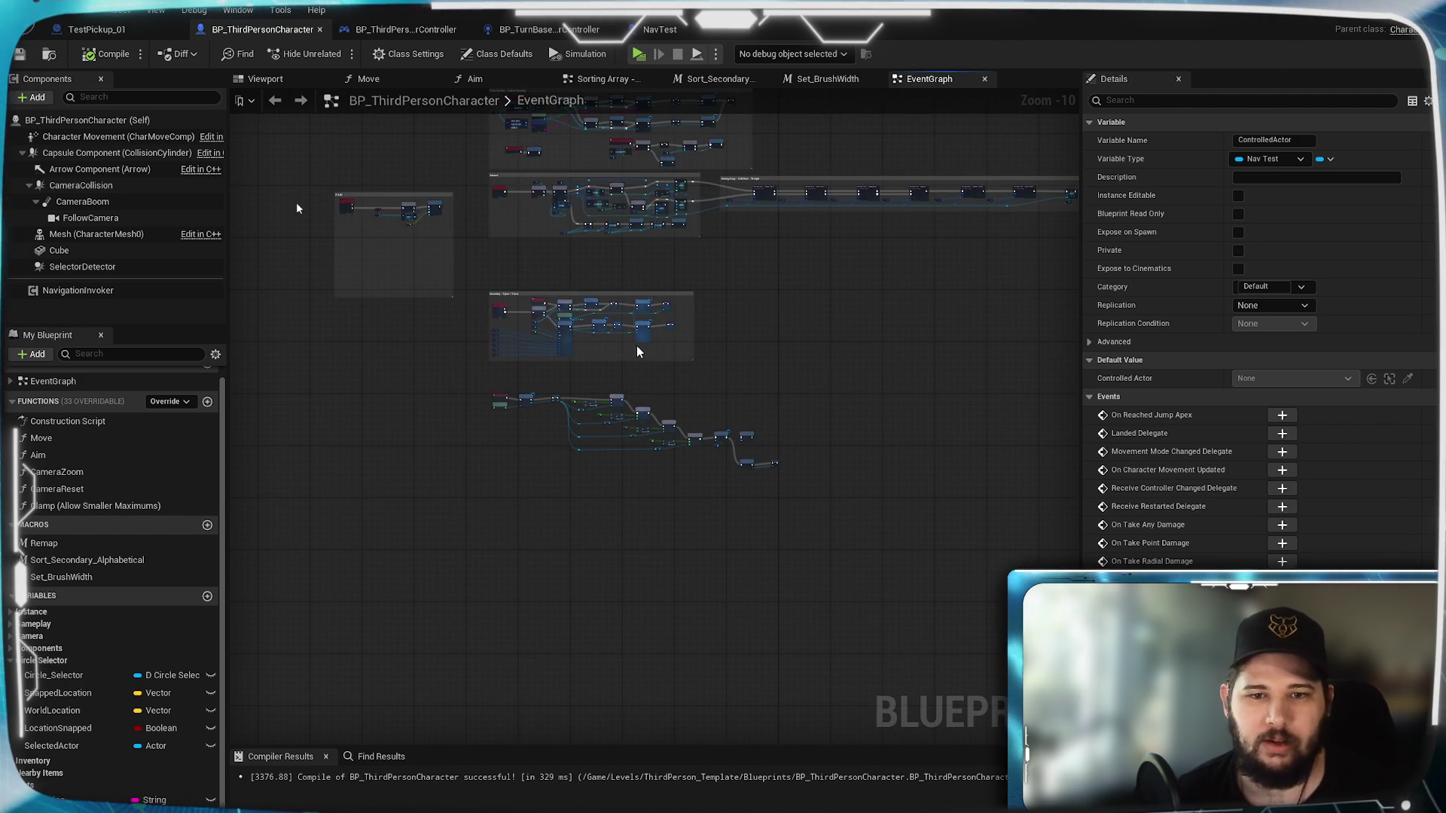
{"action": "scroll", "coordinate": [808, 472], "scroll_direction": "up", "scroll_amount": 5}
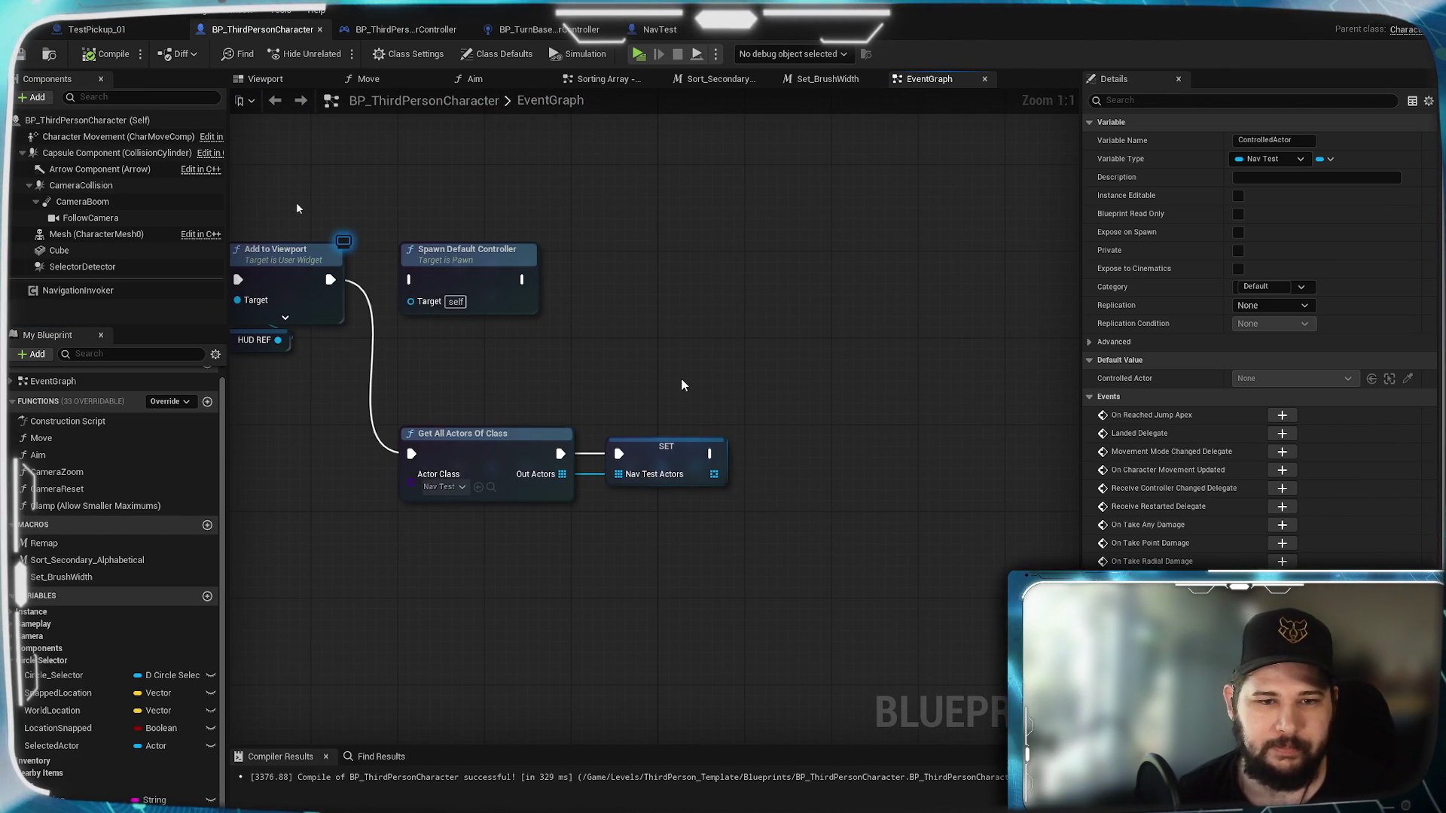
Step: Add a GET (copy) node reading item 0 of the Nav Test Actors array
{"action": "left_click_drag", "start_coordinate": [731, 468], "coordinate": [664, 484]}
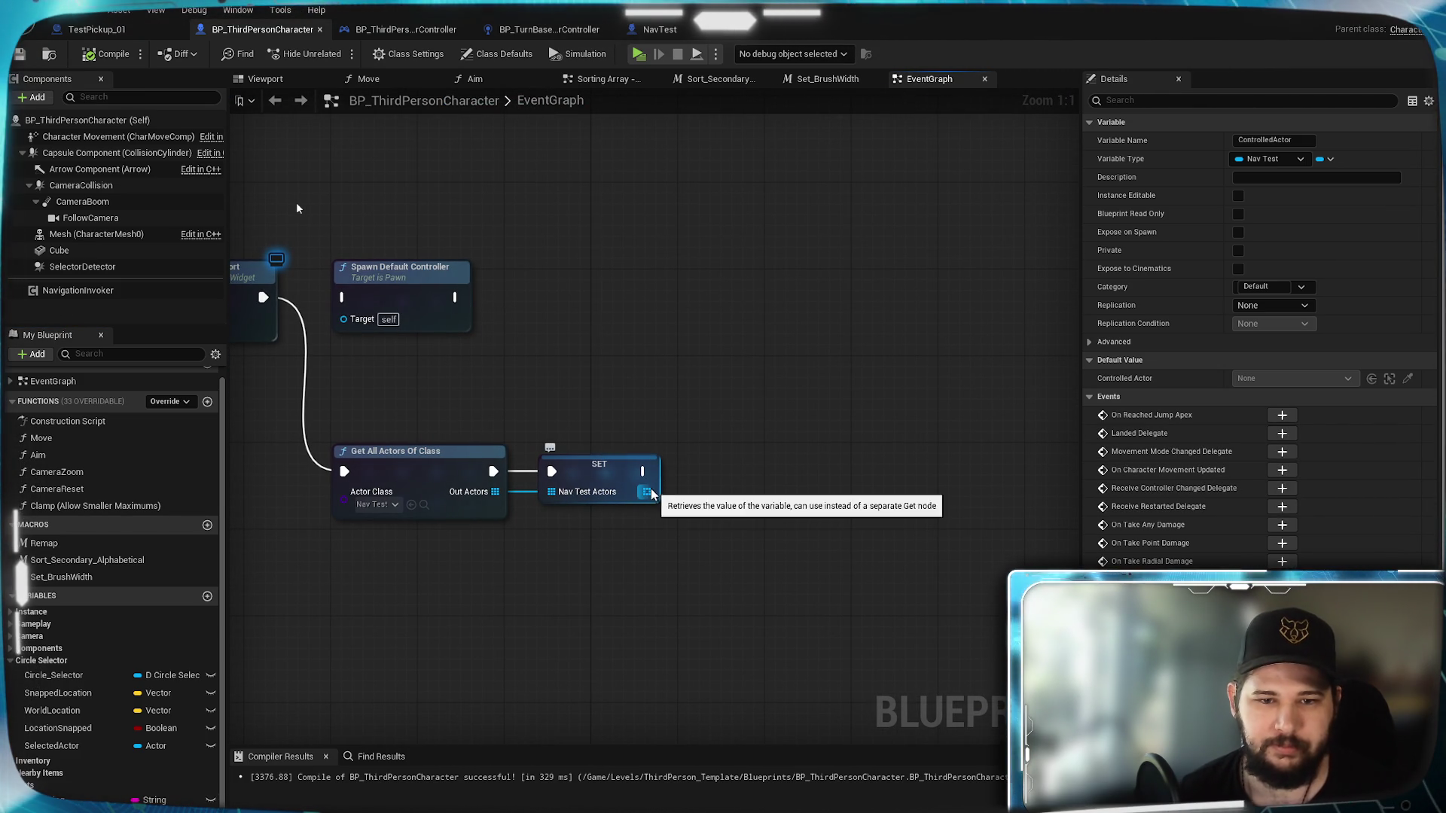
{"action": "left_click_drag", "start_coordinate": [690, 499], "coordinate": [690, 499]}
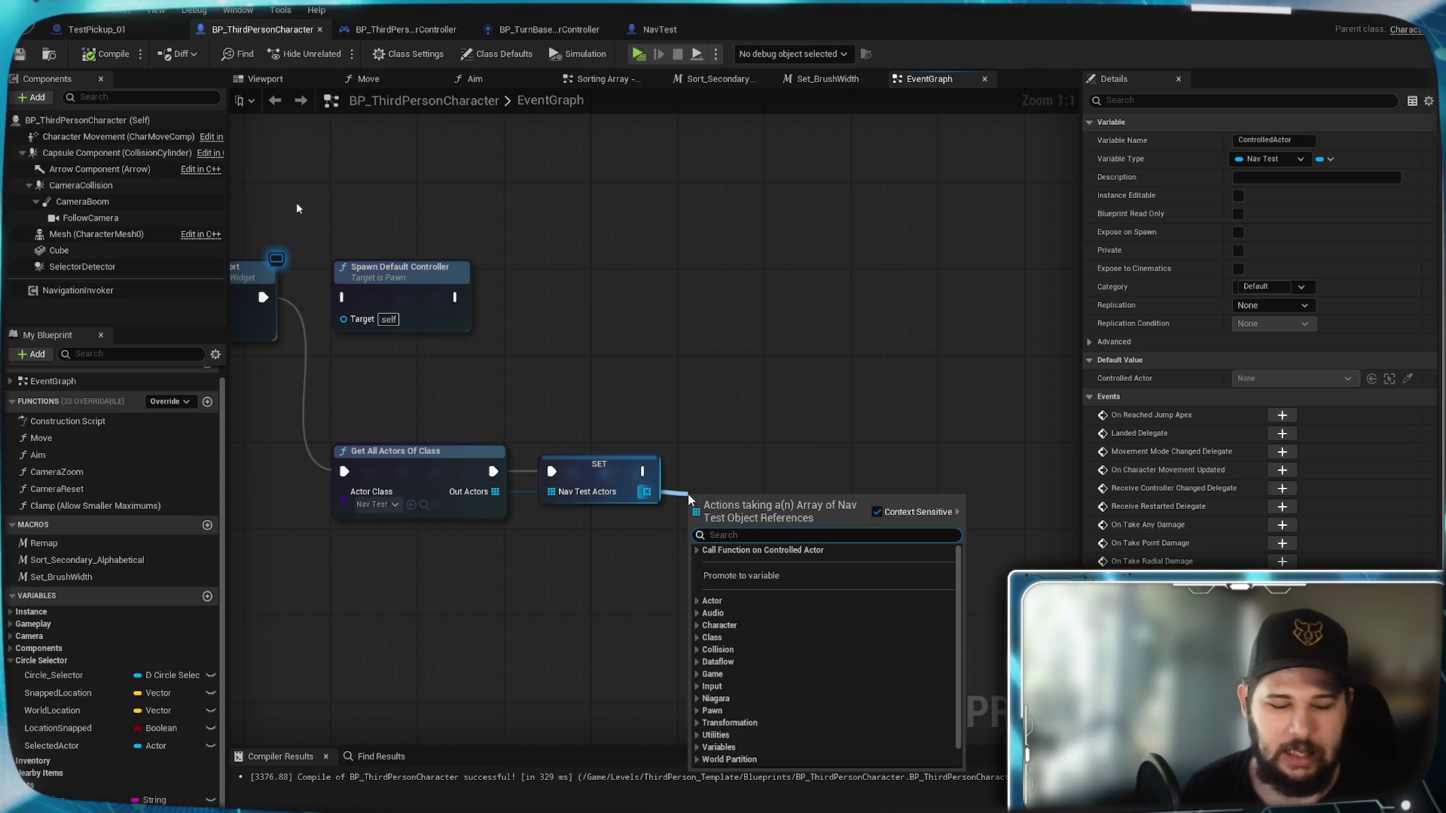
{"action": "type", "text": "get"}
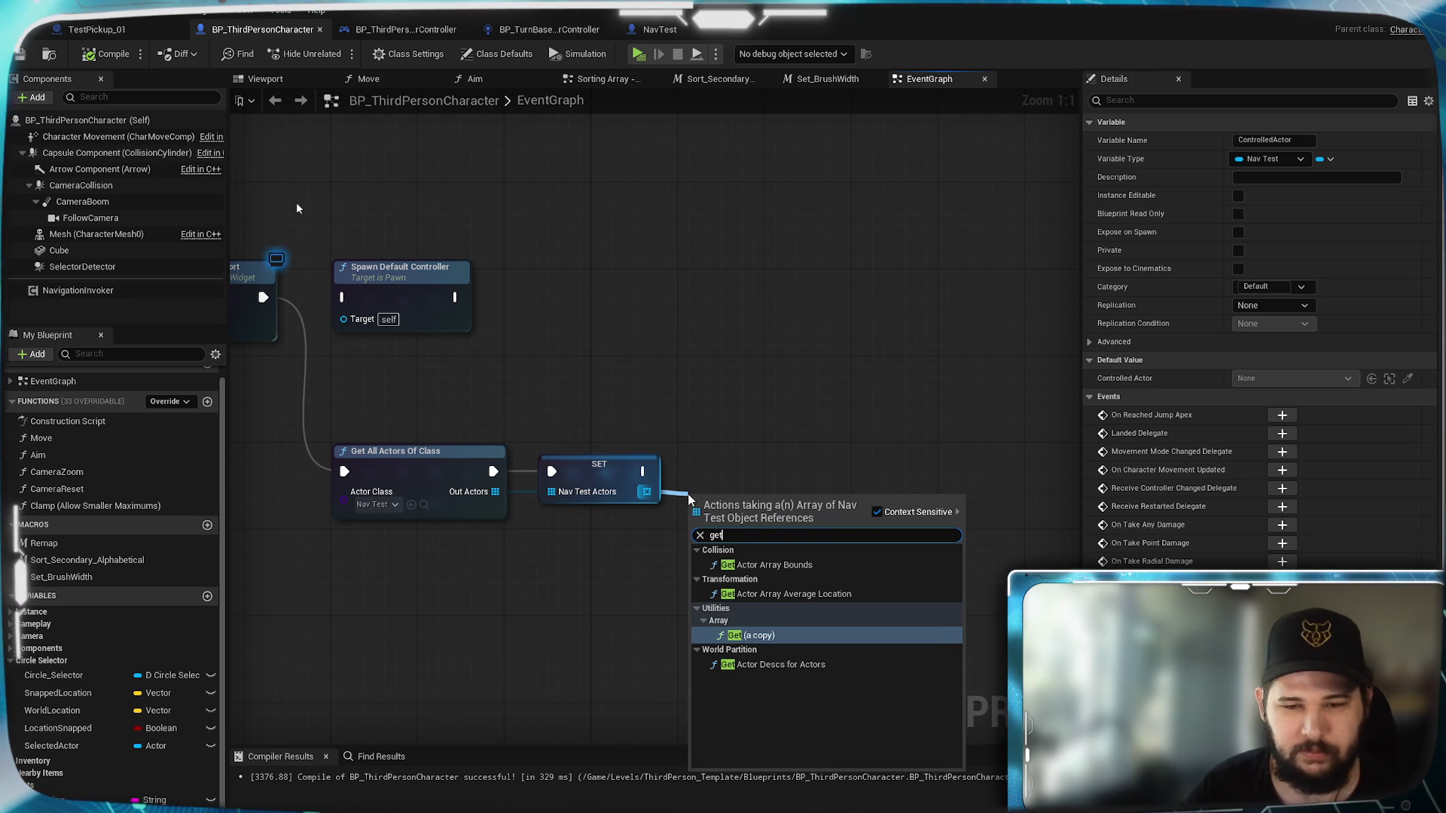
{"action": "key", "text": "Return"}
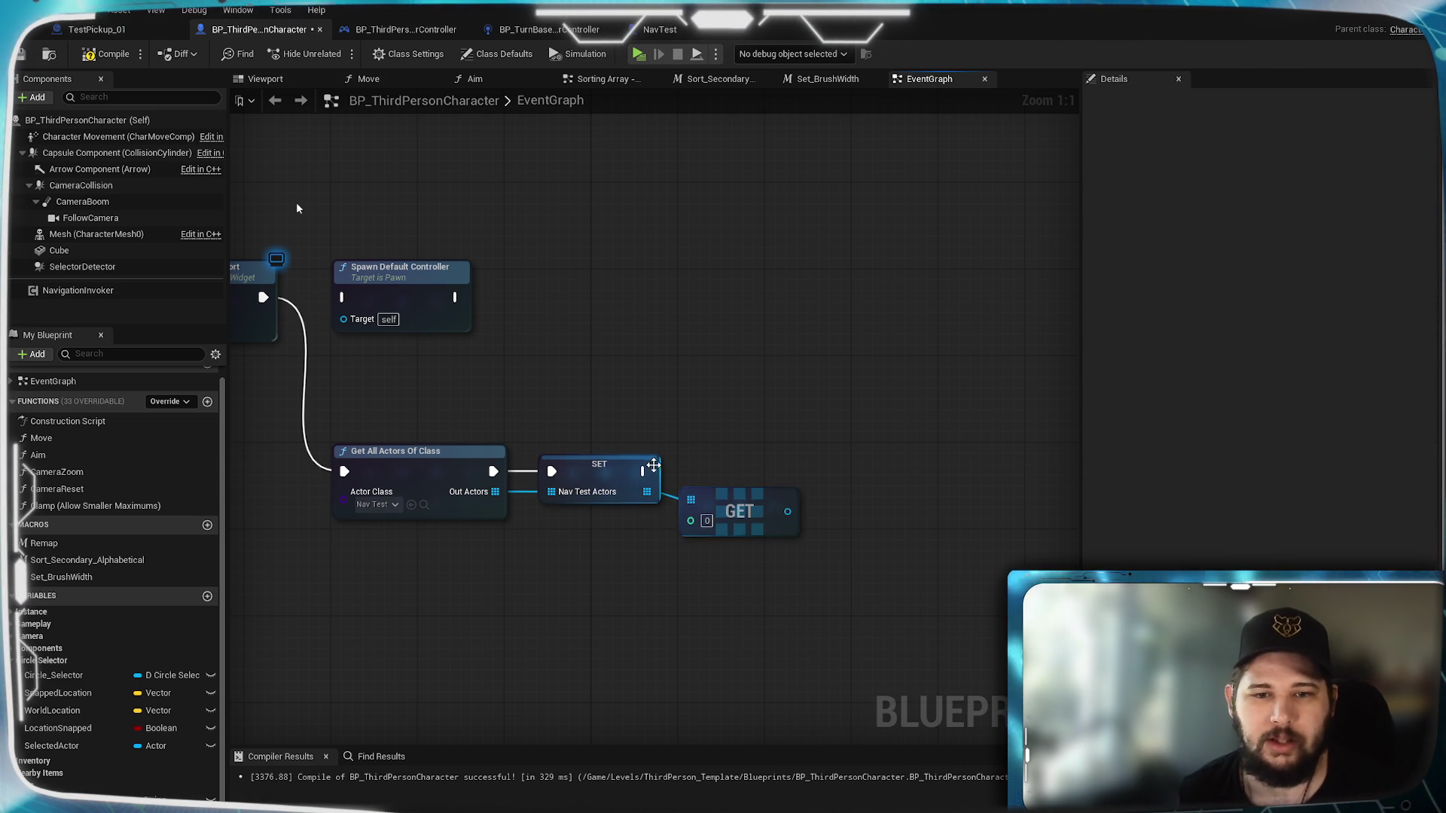
Step: Add a SET Controlled Actor node after SET Nav Test Actors, fed by the GET output
{"action": "left_click_drag", "start_coordinate": [297, 209], "coordinate": [970, 457]}
{"action": "left_click_drag", "start_coordinate": [832, 465], "coordinate": [832, 464]}
{"action": "left_click", "coordinate": [873, 503]}
{"action": "left_click_drag", "start_coordinate": [642, 471], "coordinate": [844, 473]}
{"action": "left_click_drag", "start_coordinate": [786, 515], "coordinate": [863, 468]}
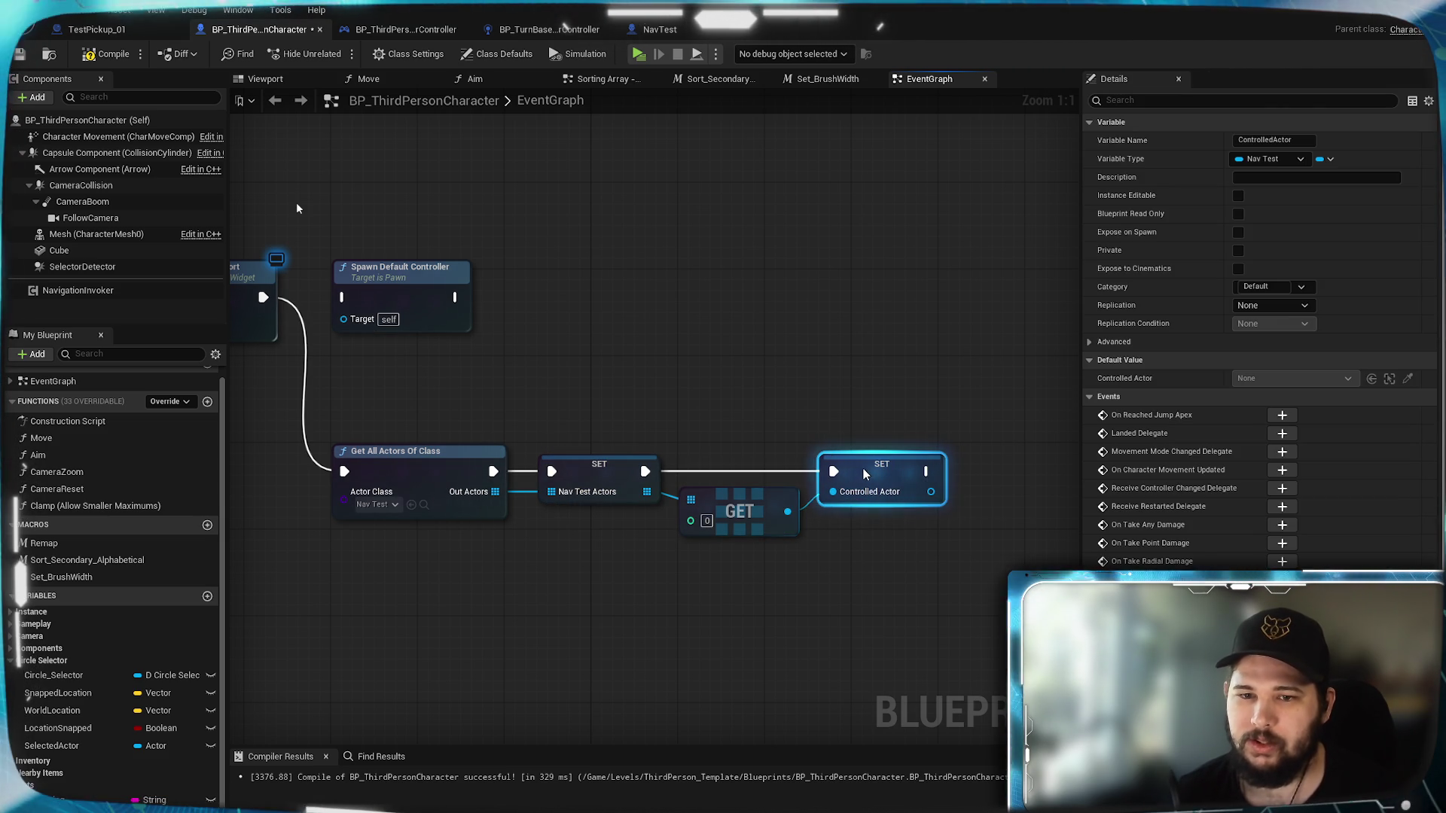
{"action": "left_click", "coordinate": [860, 391]}
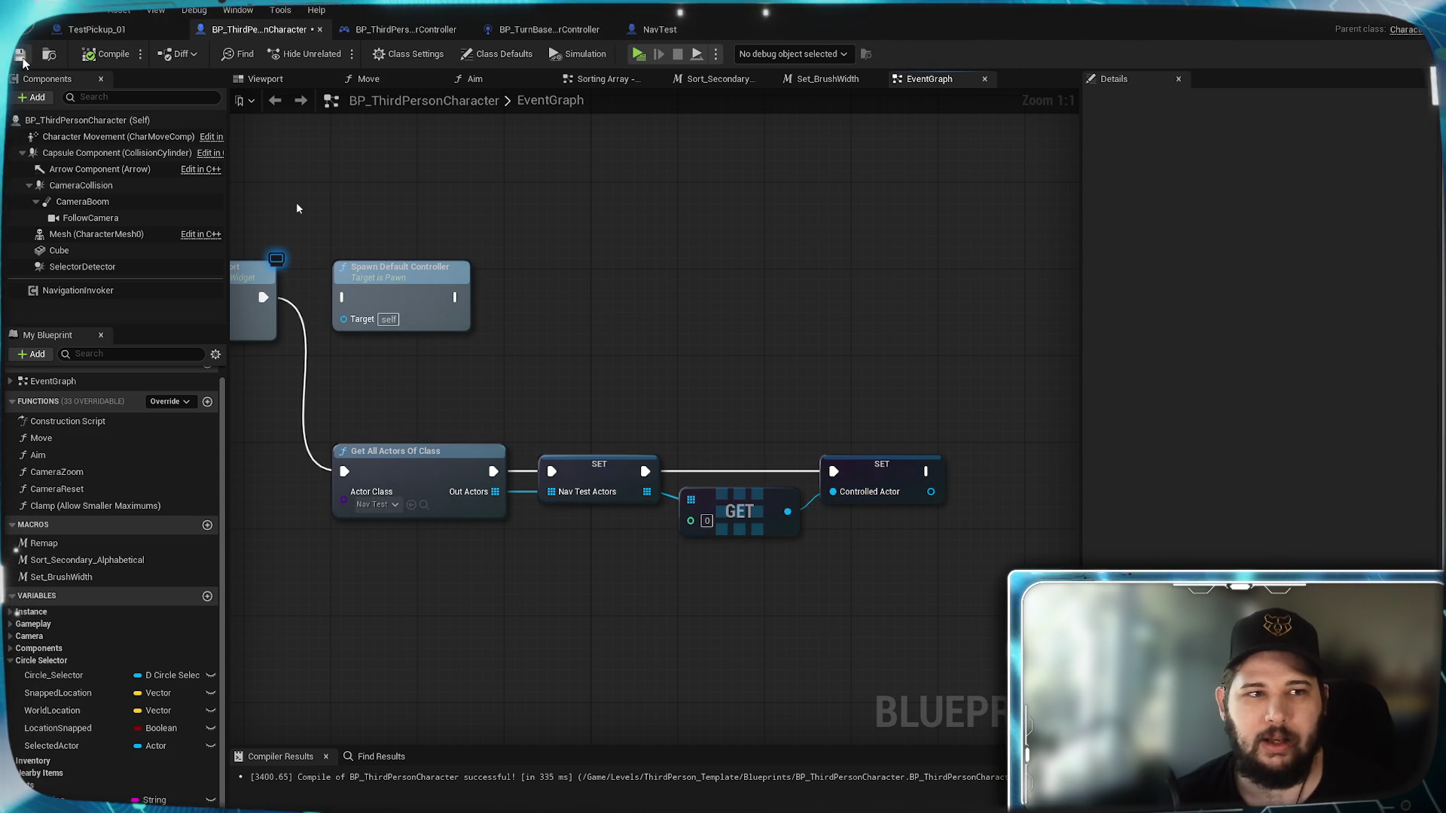
Step: Delete the Nav Test Actors and GET nodes in the PAIN section
{"action": "scroll", "coordinate": [577, 383], "scroll_direction": "down", "scroll_amount": 7}
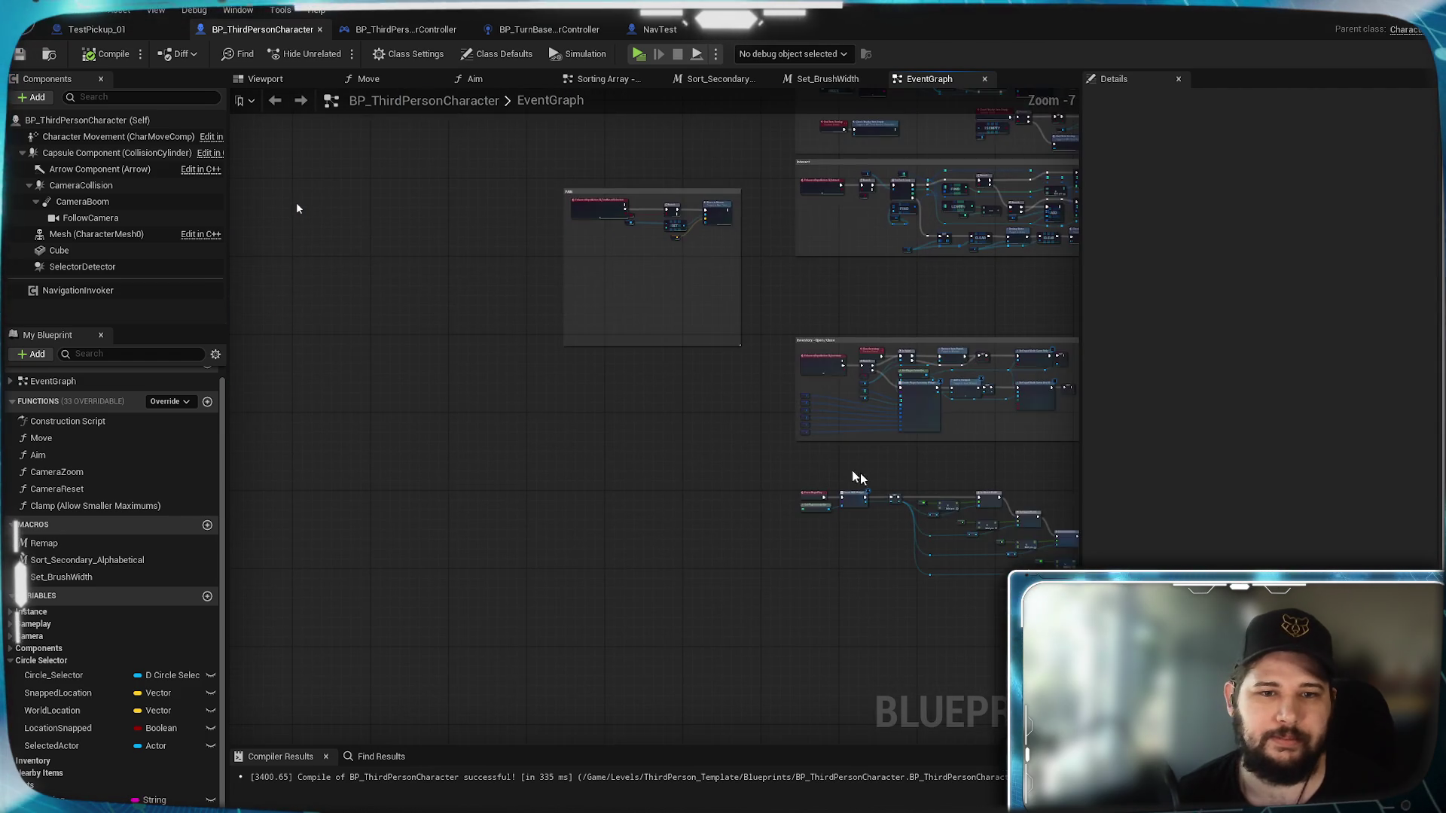
{"action": "scroll", "coordinate": [615, 448], "scroll_direction": "up", "scroll_amount": 7}
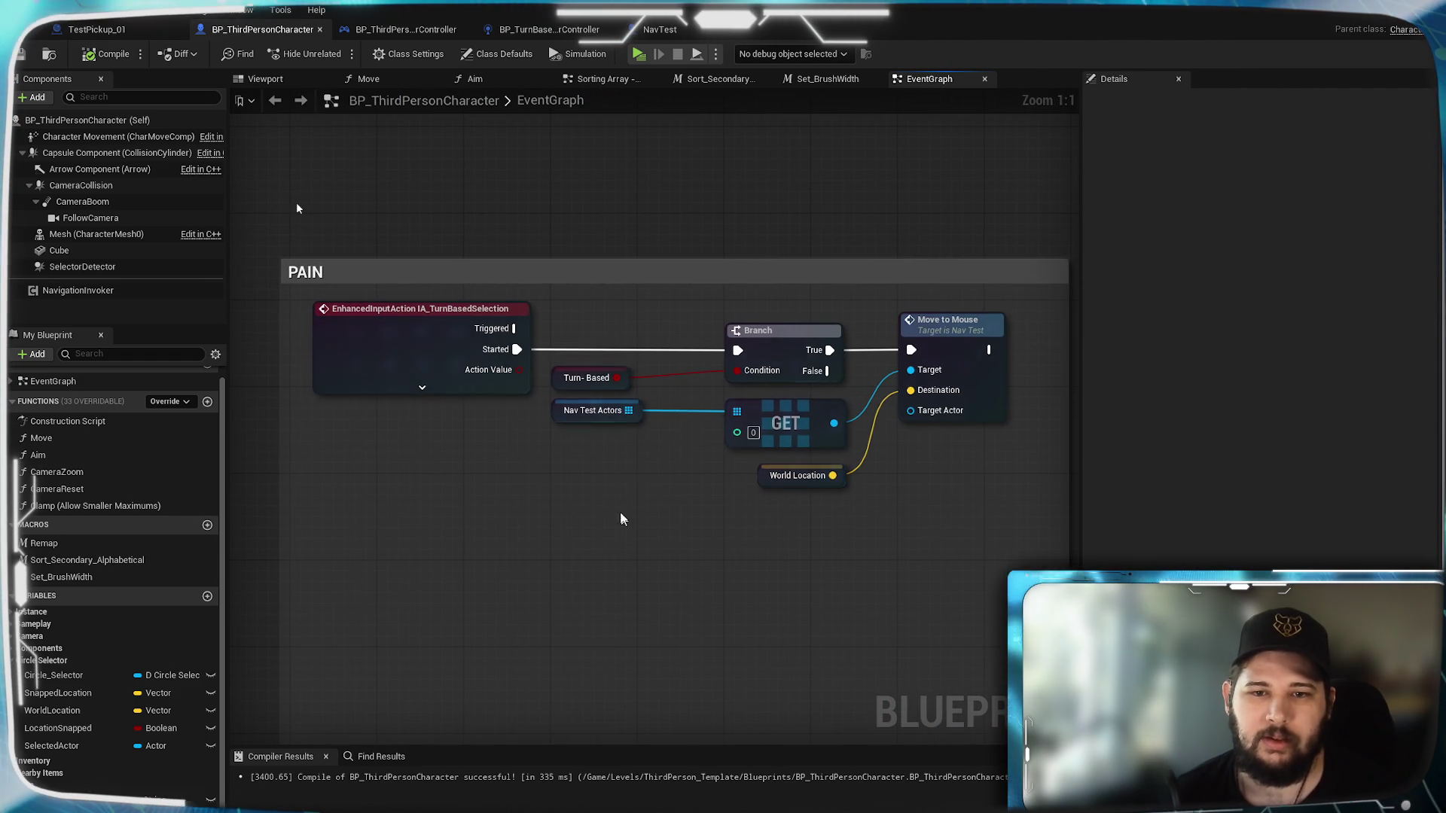
{"action": "left_click_drag", "start_coordinate": [603, 446], "coordinate": [771, 415]}
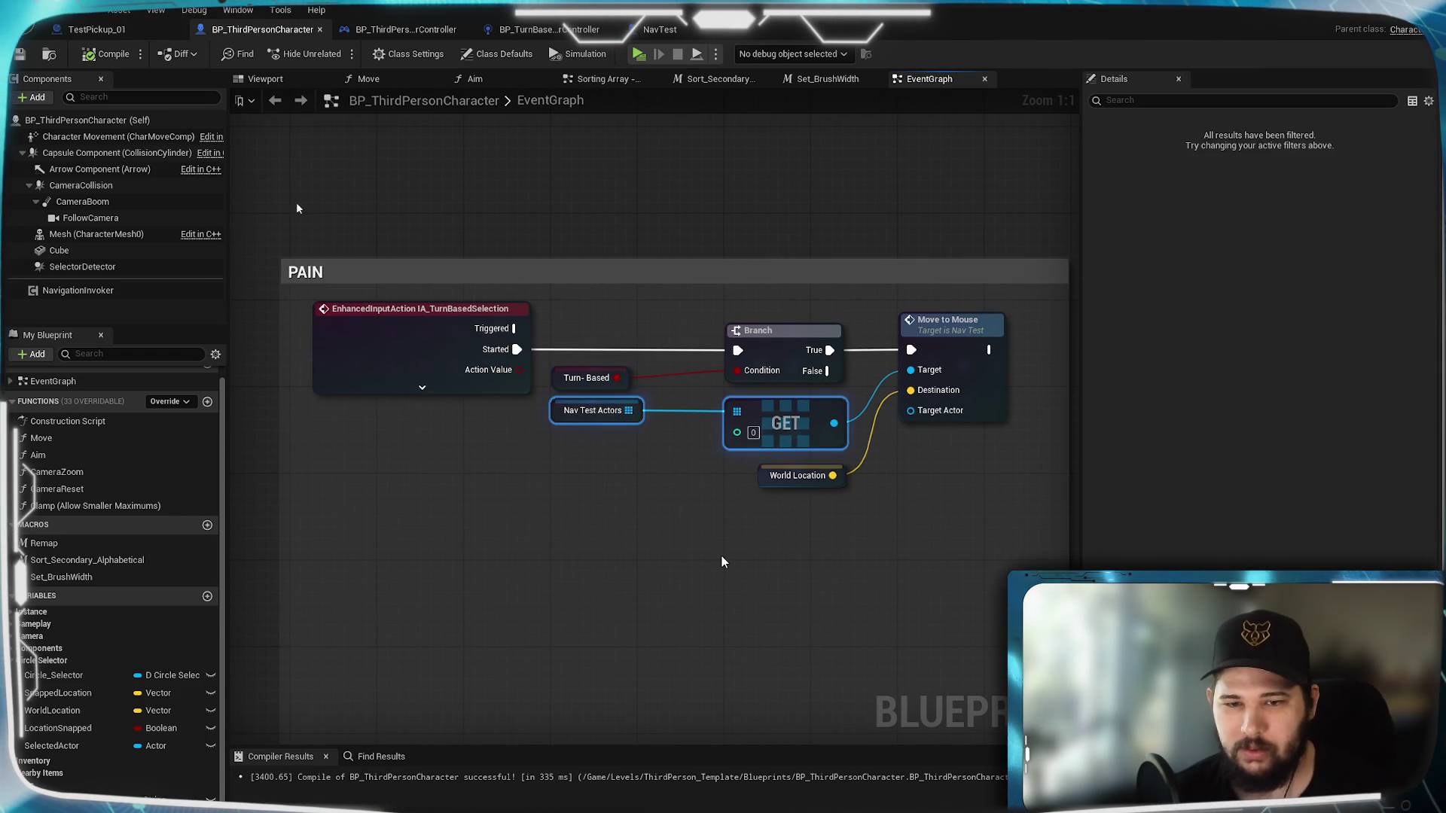
{"action": "key", "text": "Delete"}
Step: Wire a Controlled Actor getter into Move to Mouse's Target and tuck the World Location node aside
{"action": "mouse_move", "coordinate": [51, 799]}
{"action": "left_mouse_down"}
{"action": "mouse_move", "coordinate": [751, 413]}
{"action": "mouse_move", "coordinate": [907, 372]}
{"action": "left_mouse_up"}
{"action": "left_click", "coordinate": [804, 440]}
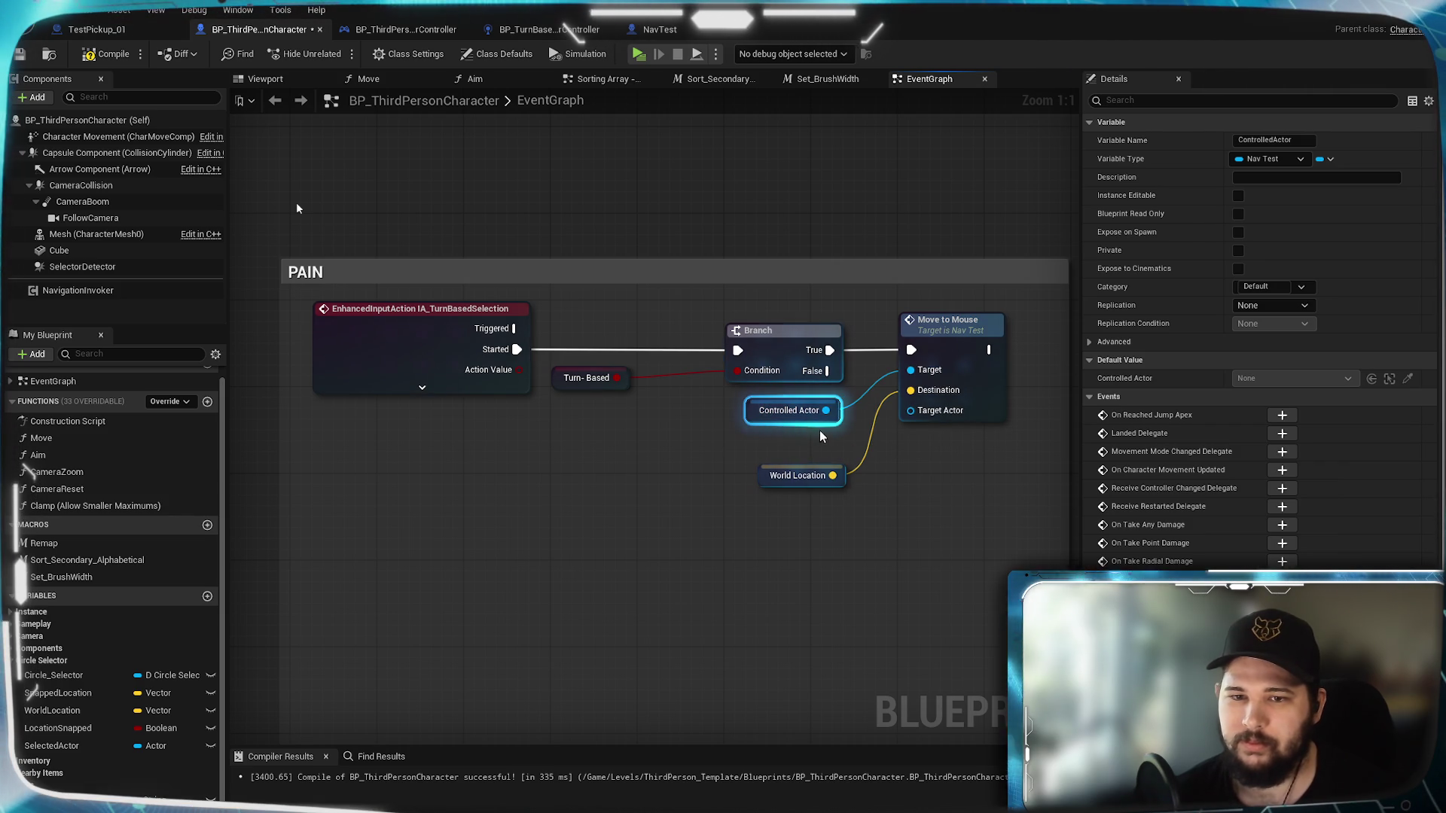
{"action": "left_click", "coordinate": [780, 463]}
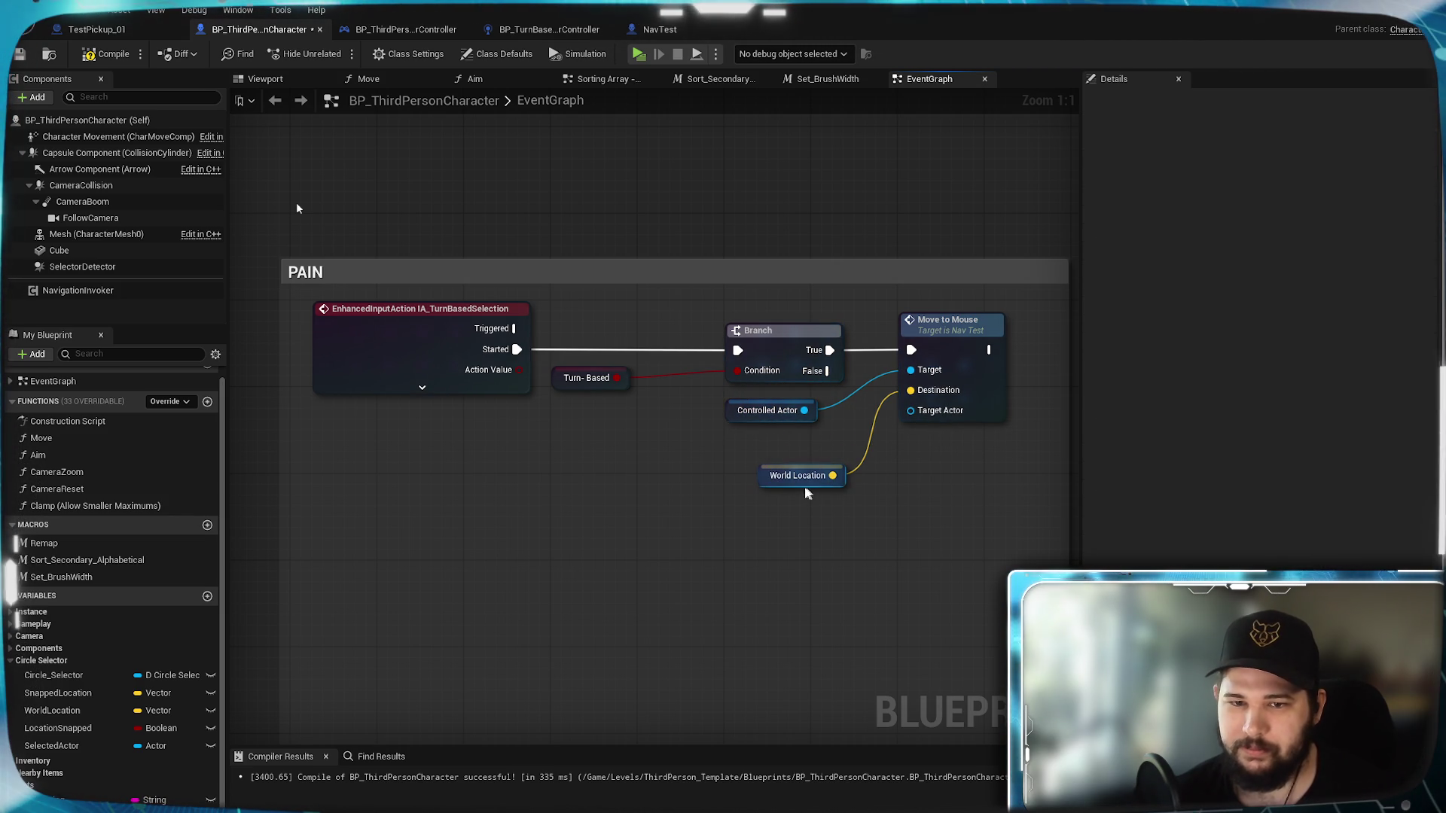
{"action": "left_click_drag", "start_coordinate": [812, 483], "coordinate": [769, 452]}
{"action": "left_click", "coordinate": [805, 555]}
{"action": "scroll", "coordinate": [806, 555], "scroll_direction": "down", "scroll_amount": 3}
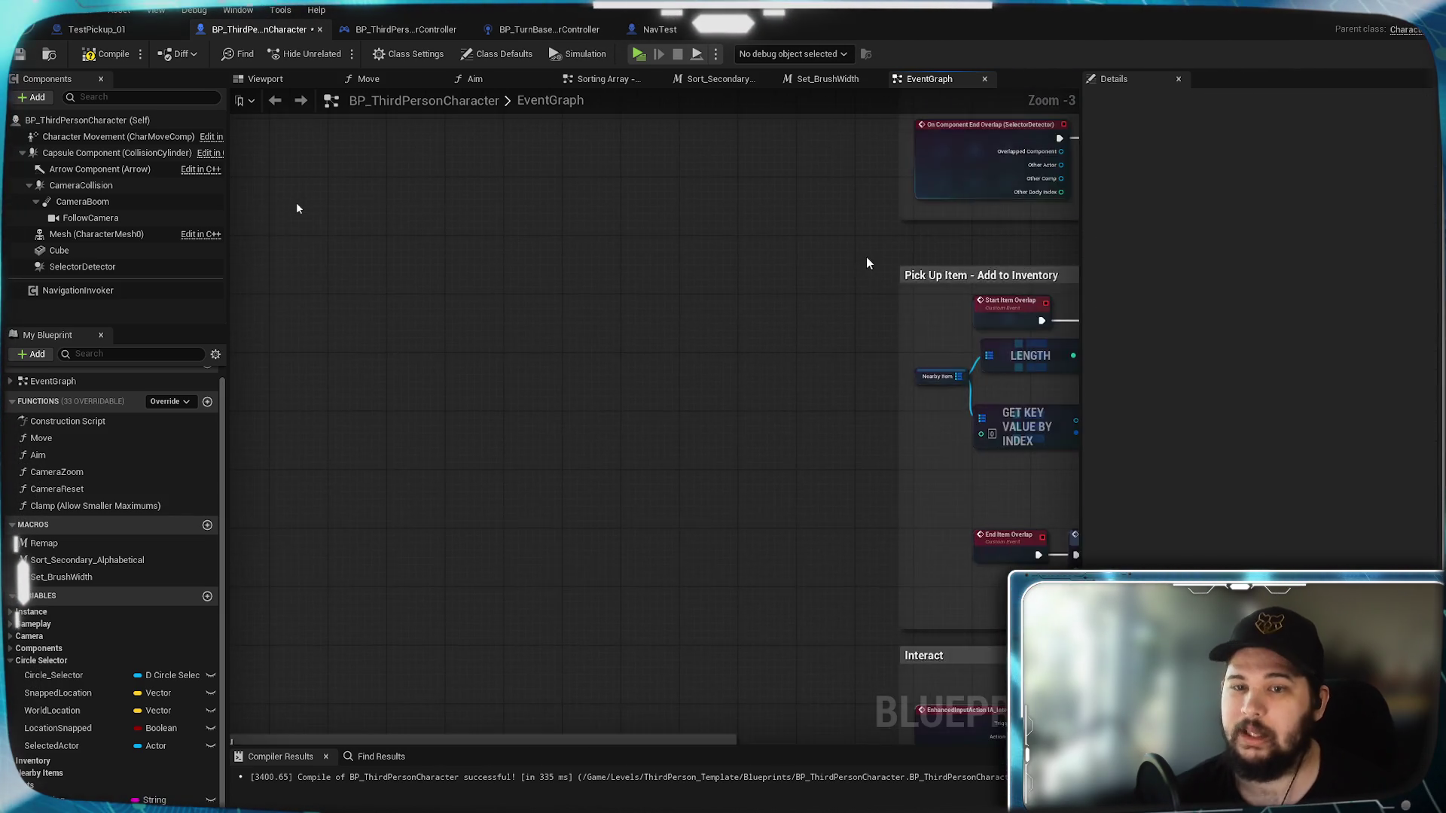
Step: Wire a Controlled Actor getter into Stop Jumping's Target and shrink the Jump Input comment box
{"action": "scroll", "coordinate": [672, 455], "scroll_direction": "up", "scroll_amount": 10}
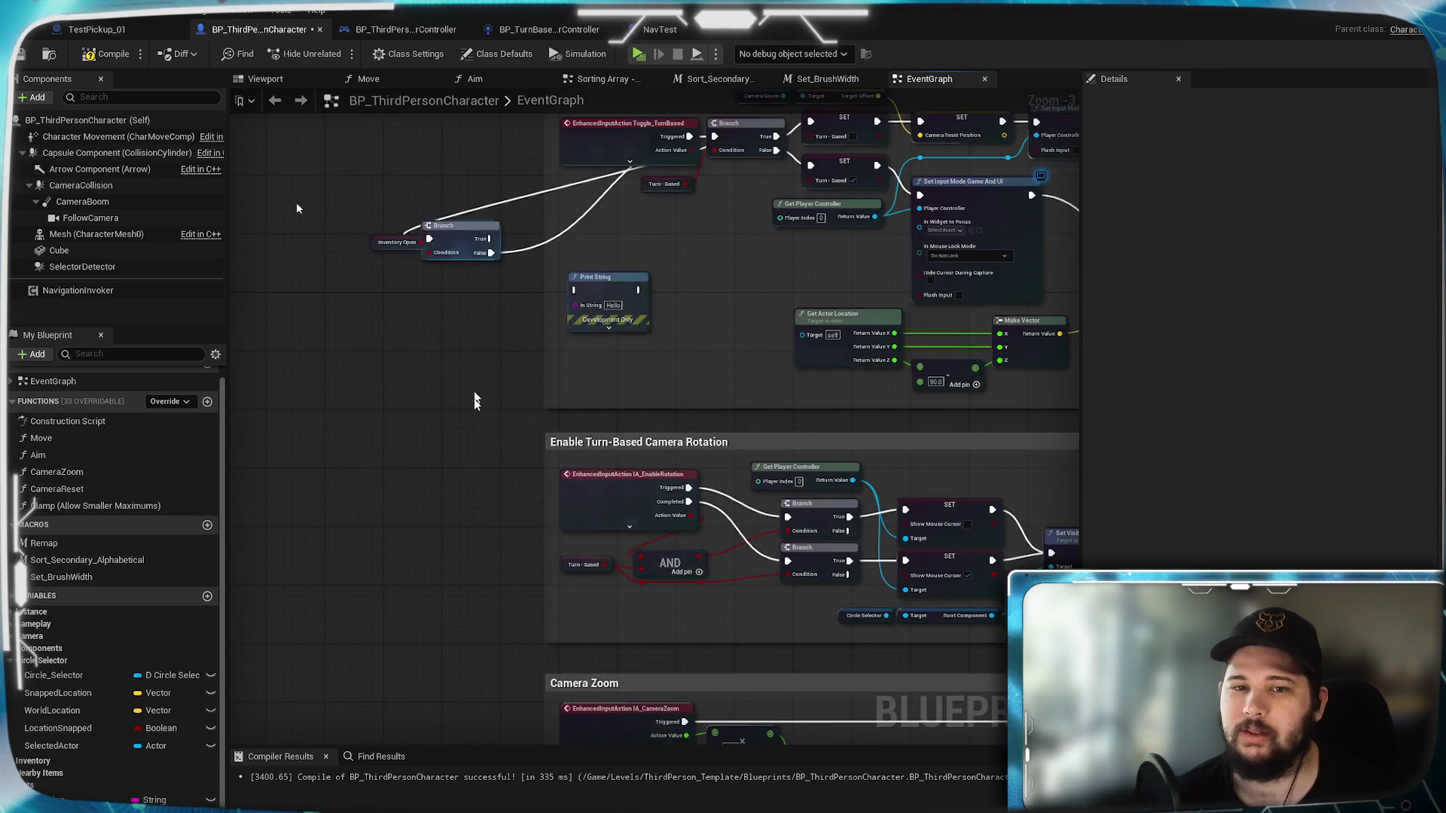
{"action": "scroll", "coordinate": [577, 560], "scroll_direction": "up", "scroll_amount": 3}
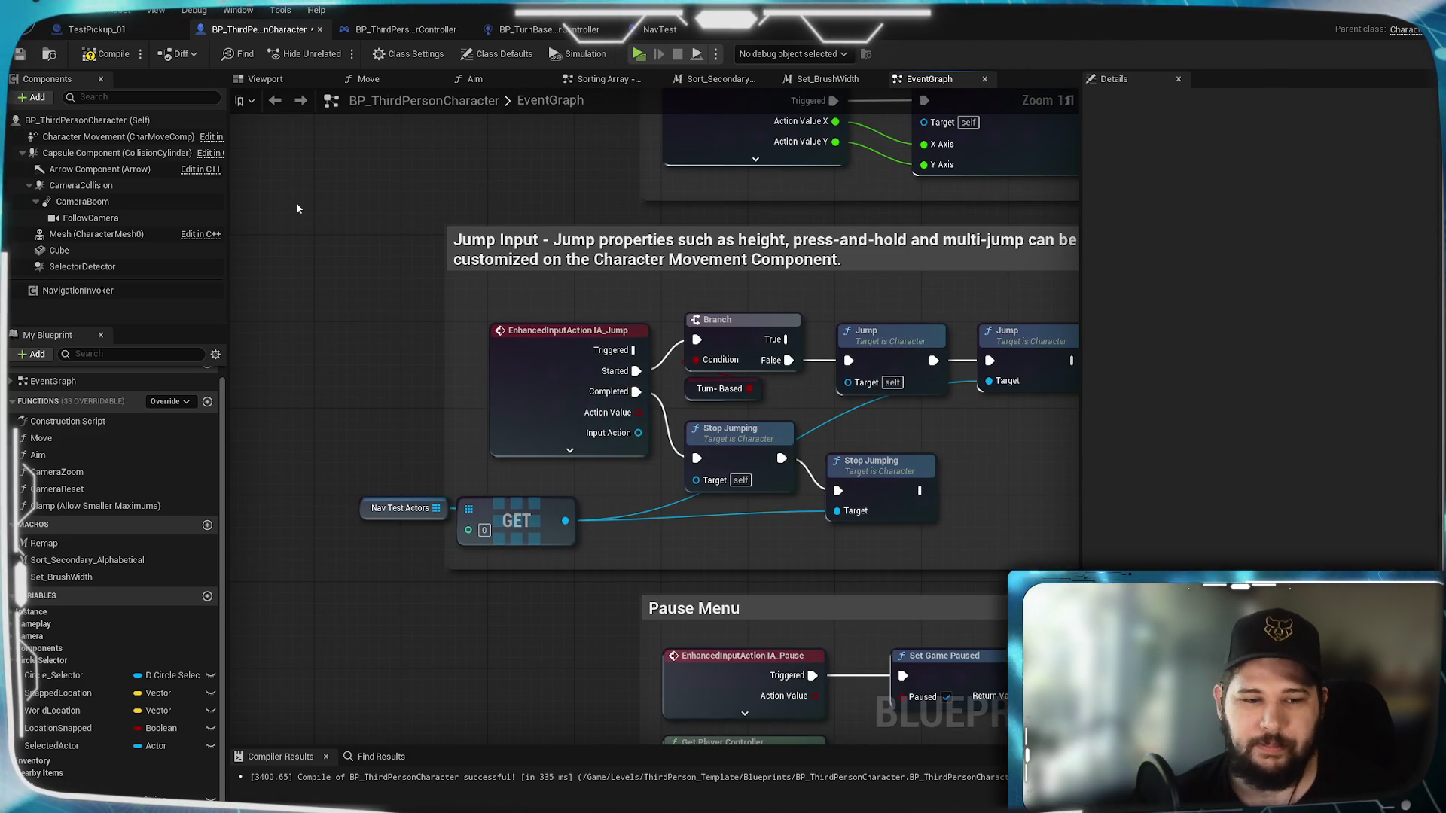
{"action": "left_click_drag", "start_coordinate": [53, 797], "coordinate": [641, 539]}
{"action": "mouse_move", "coordinate": [835, 511]}
{"action": "left_mouse_down"}
{"action": "mouse_move", "coordinate": [715, 552]}
{"action": "mouse_move", "coordinate": [985, 372]}
{"action": "mouse_move", "coordinate": [994, 386]}
{"action": "left_mouse_up"}
{"action": "mouse_move", "coordinate": [665, 538]}
{"action": "left_mouse_down"}
{"action": "mouse_move", "coordinate": [542, 490]}
{"action": "mouse_move", "coordinate": [514, 462]}
{"action": "left_mouse_up"}
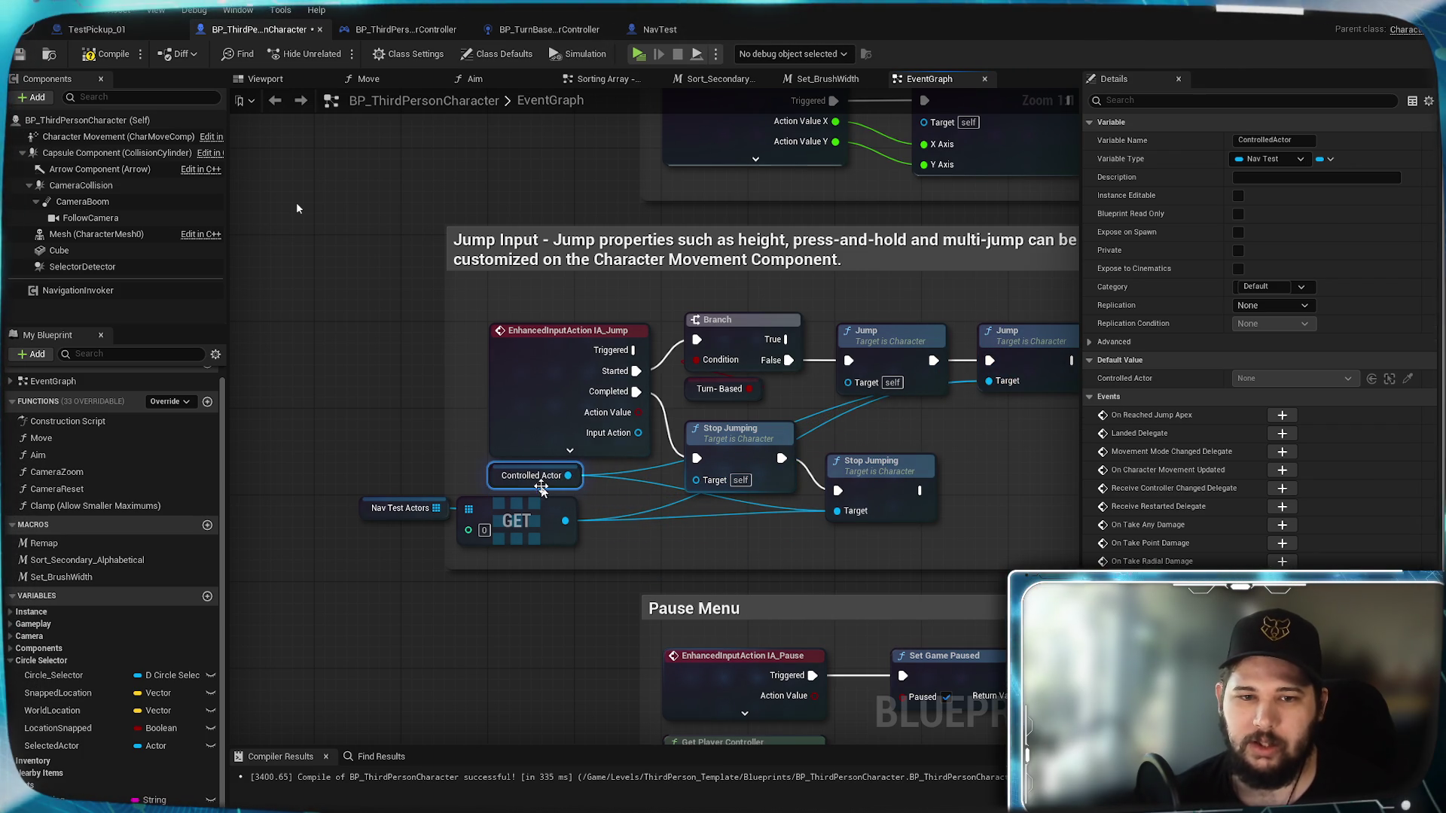
{"action": "left_click", "coordinate": [773, 557]}
{"action": "mouse_move", "coordinate": [452, 571]}
{"action": "left_mouse_down"}
{"action": "mouse_move", "coordinate": [405, 525]}
{"action": "mouse_move", "coordinate": [403, 575]}
{"action": "left_mouse_up"}
Step: Delete the leftover Nav Test Actors and GET nodes and save the blueprint
{"action": "left_click_drag", "start_coordinate": [536, 563], "coordinate": [412, 511]}
{"action": "key", "text": "Delete"}
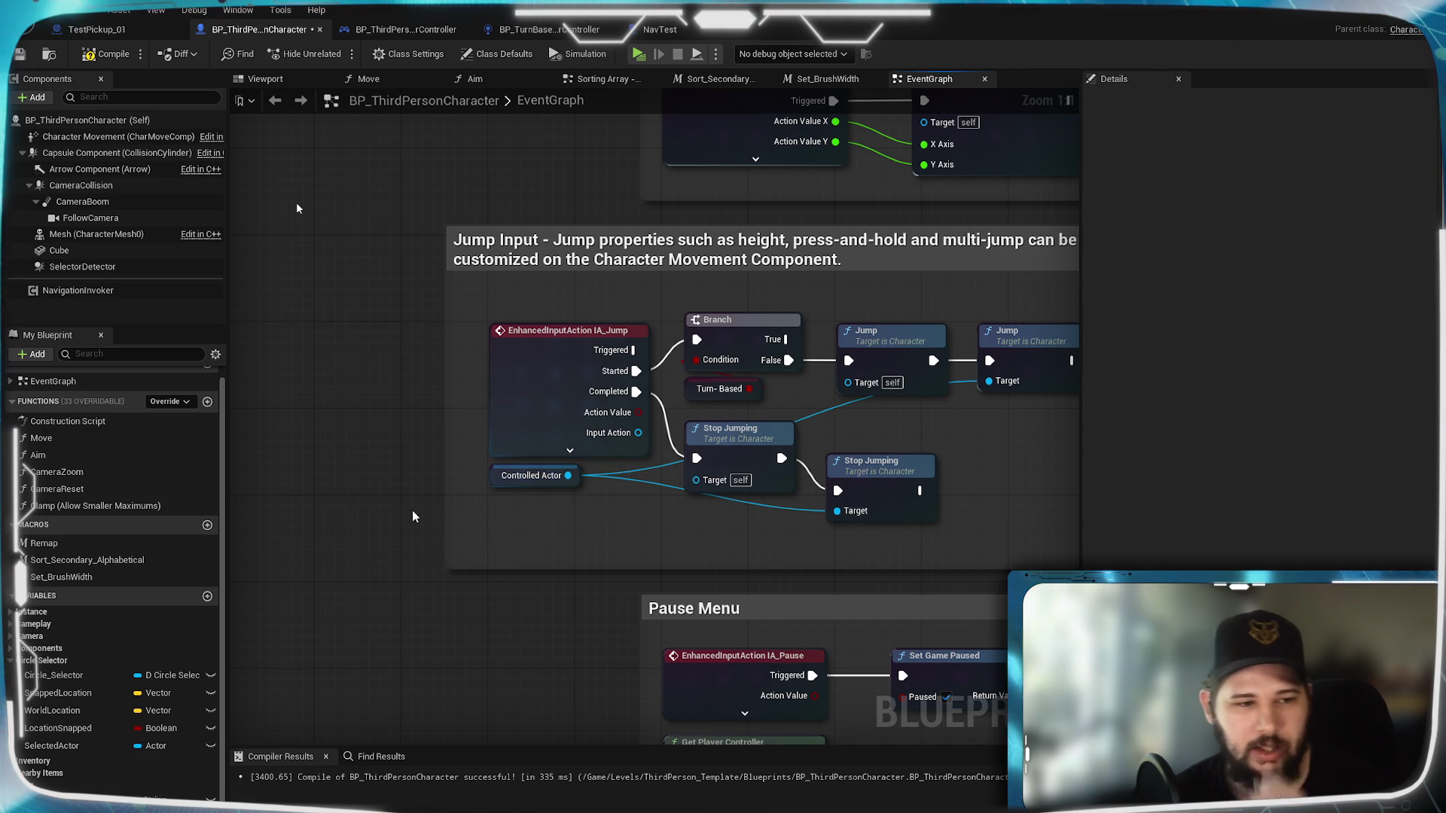
{"action": "left_click_drag", "start_coordinate": [1000, 497], "coordinate": [779, 565]}
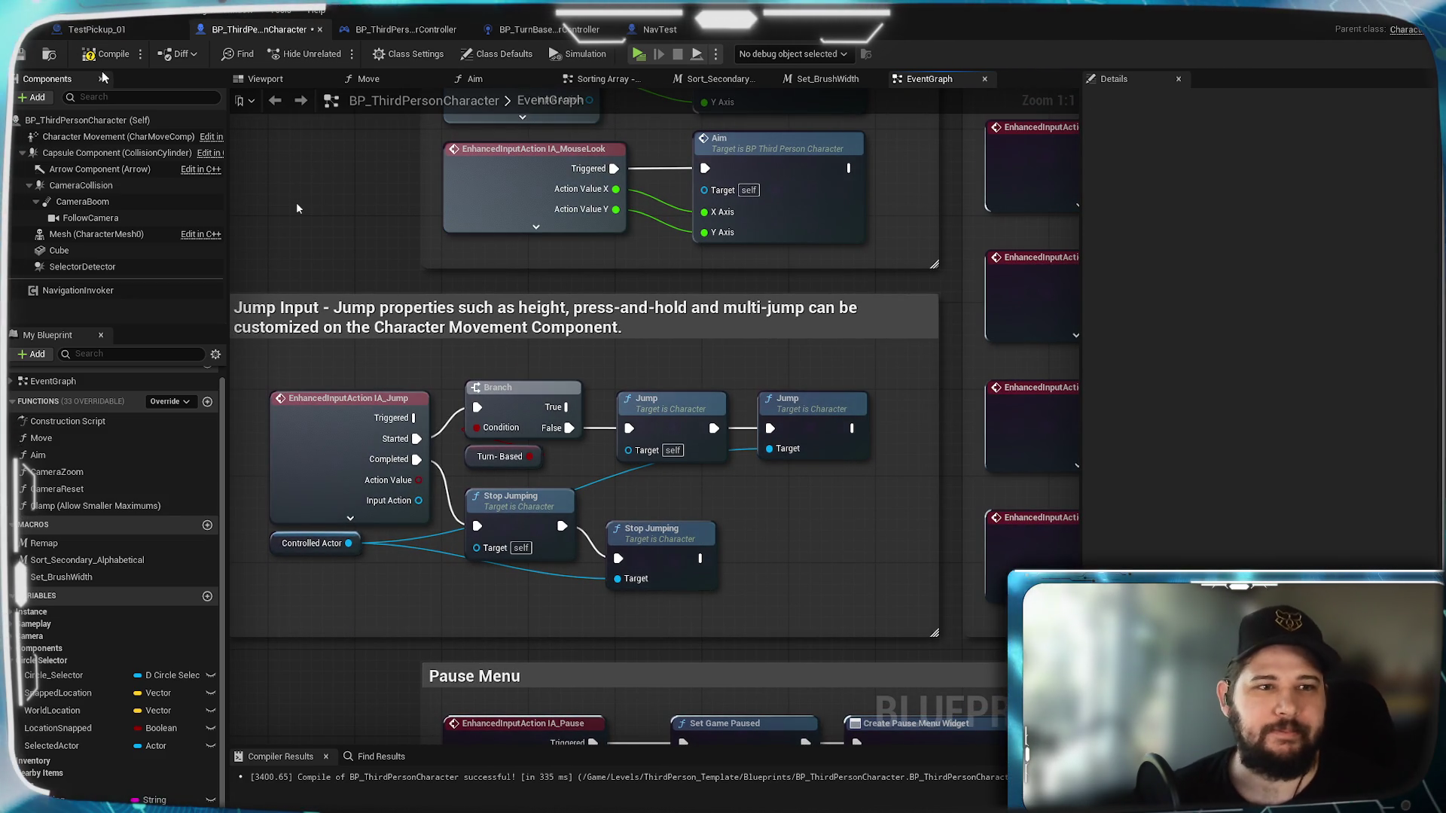
{"action": "key", "text": "ctrl+s"}
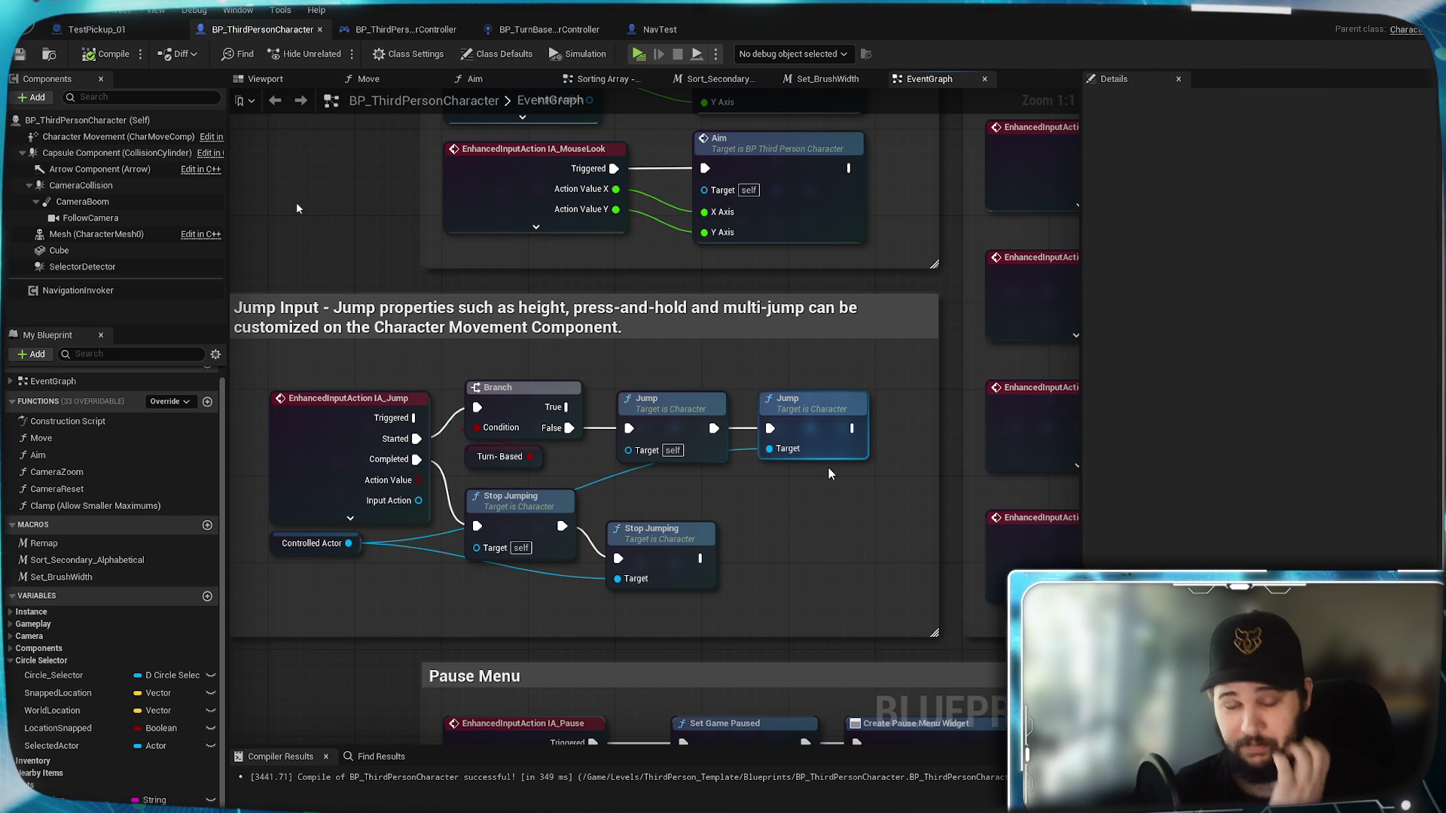
Step: Zoom out to review the character graph, then switch to the NavTest blueprint
{"action": "scroll", "coordinate": [818, 518], "scroll_direction": "down", "scroll_amount": 2}
{"action": "scroll", "coordinate": [816, 512], "scroll_direction": "down", "scroll_amount": 3}
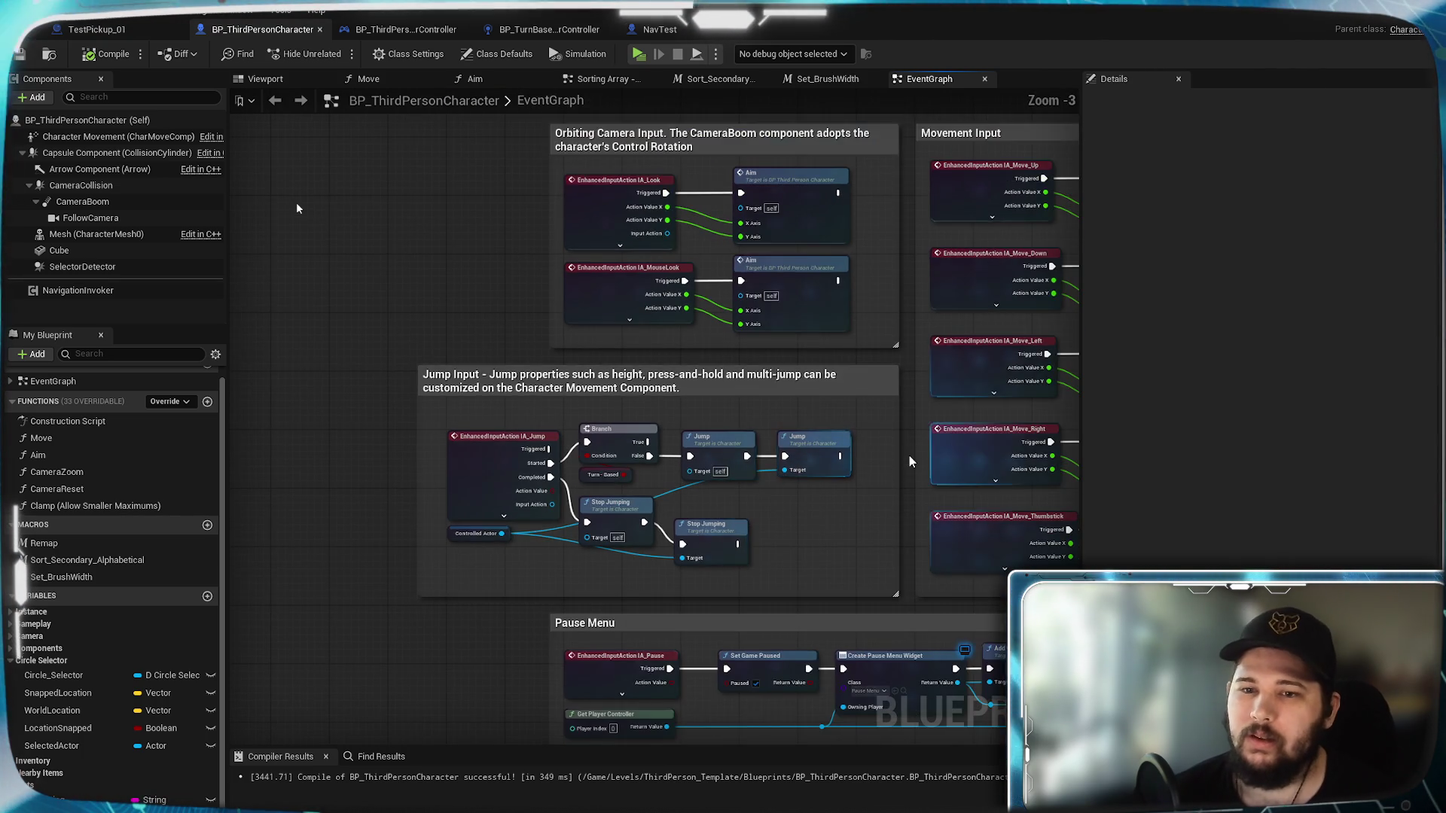
{"action": "scroll", "coordinate": [889, 497], "scroll_direction": "up", "scroll_amount": 3}
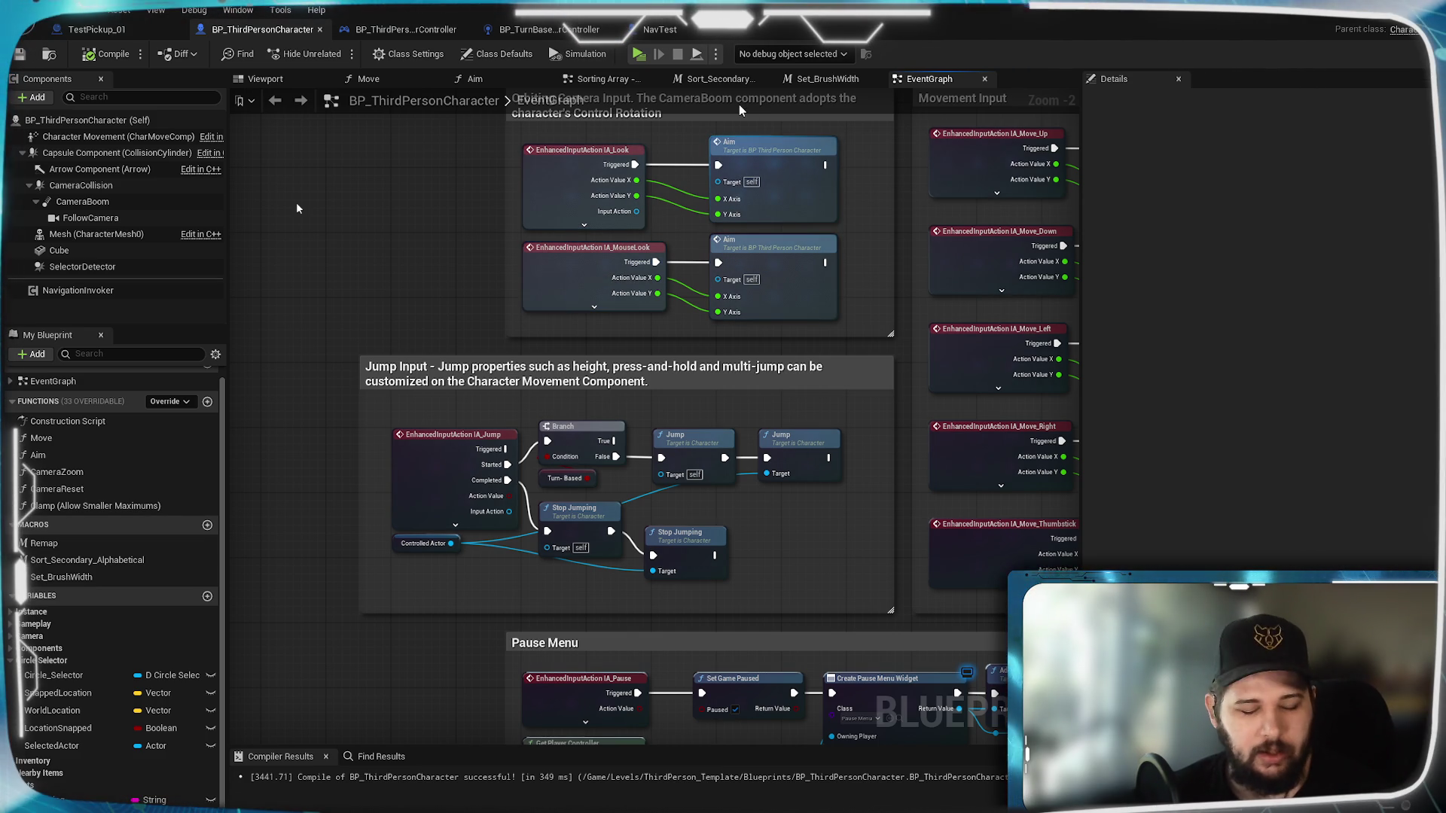
{"action": "left_click", "coordinate": [661, 29]}
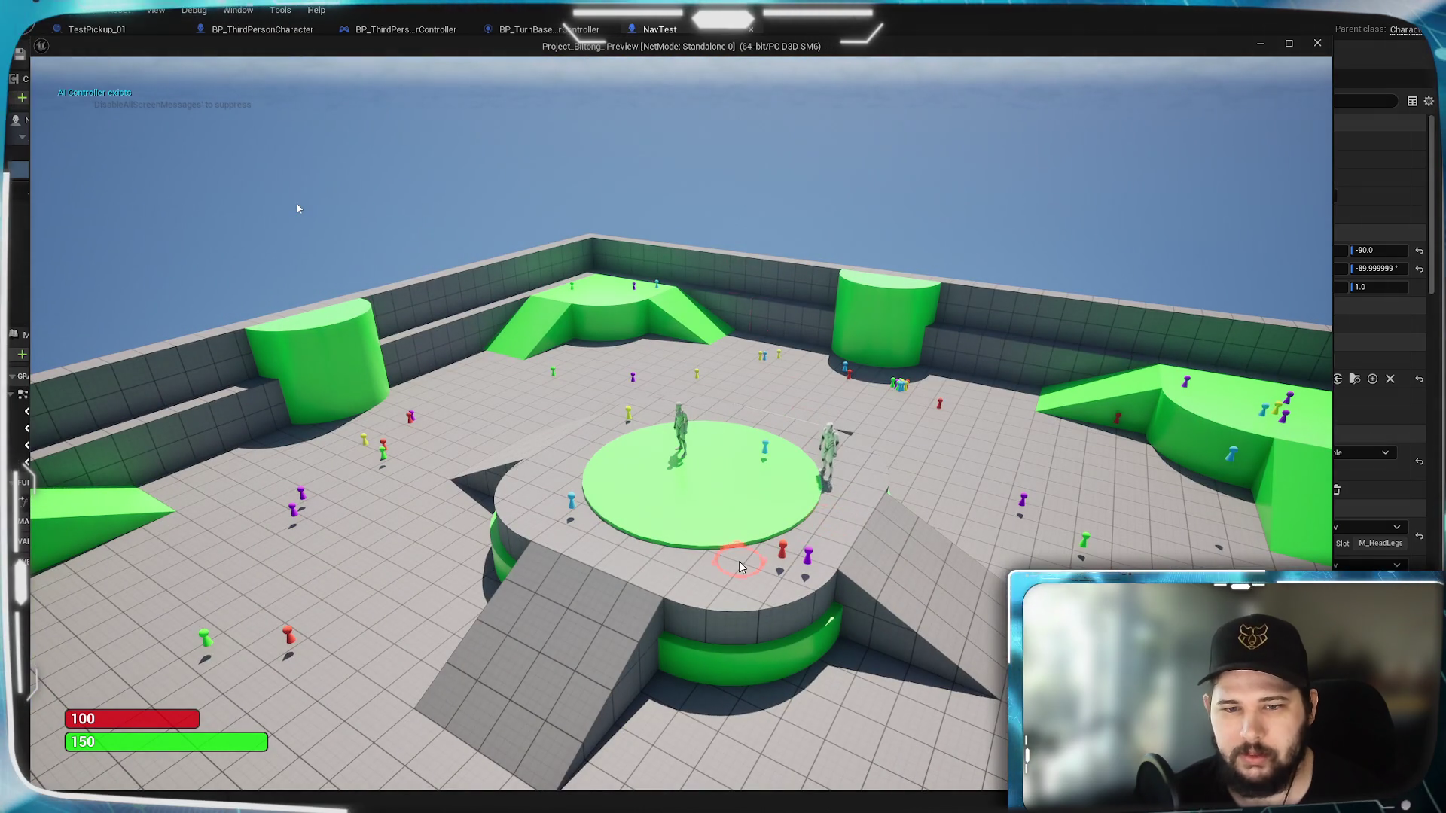
Step: Move the character to spots on the platform and make it jump several times
{"action": "left_click", "coordinate": [695, 591]}
{"action": "left_click", "coordinate": [369, 563]}
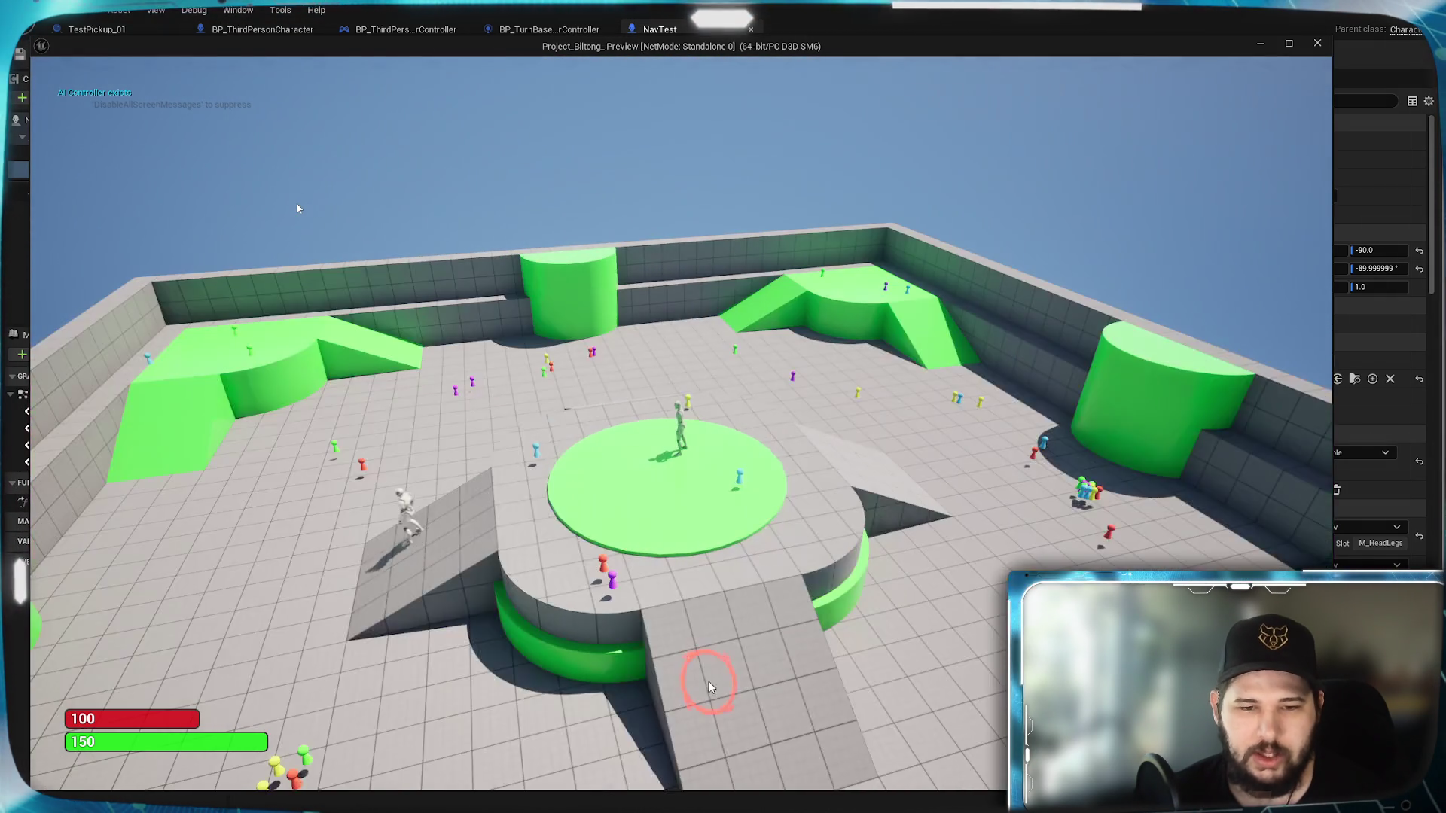
{"action": "key", "text": "space"}
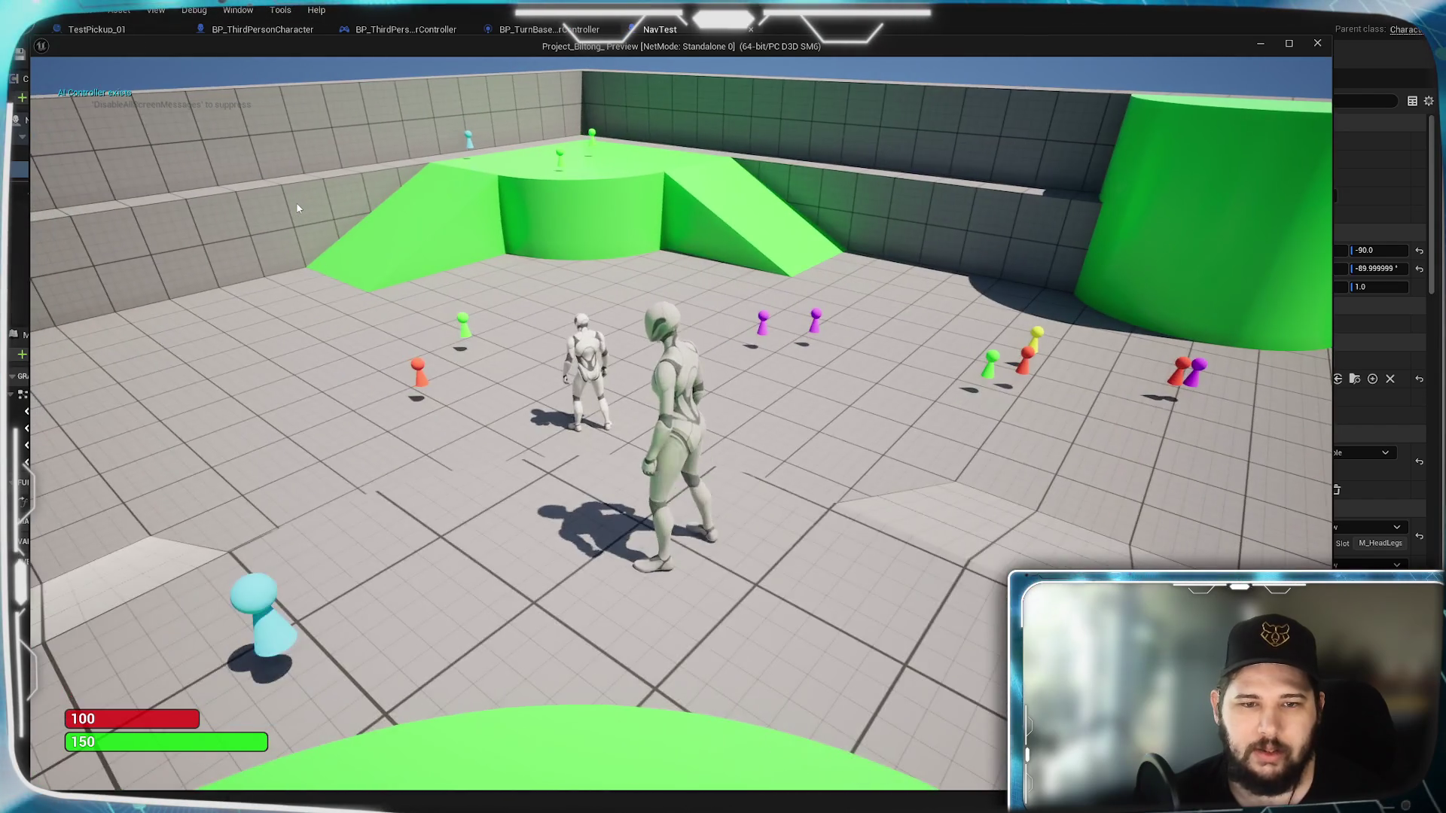
{"action": "key", "text": "space"}
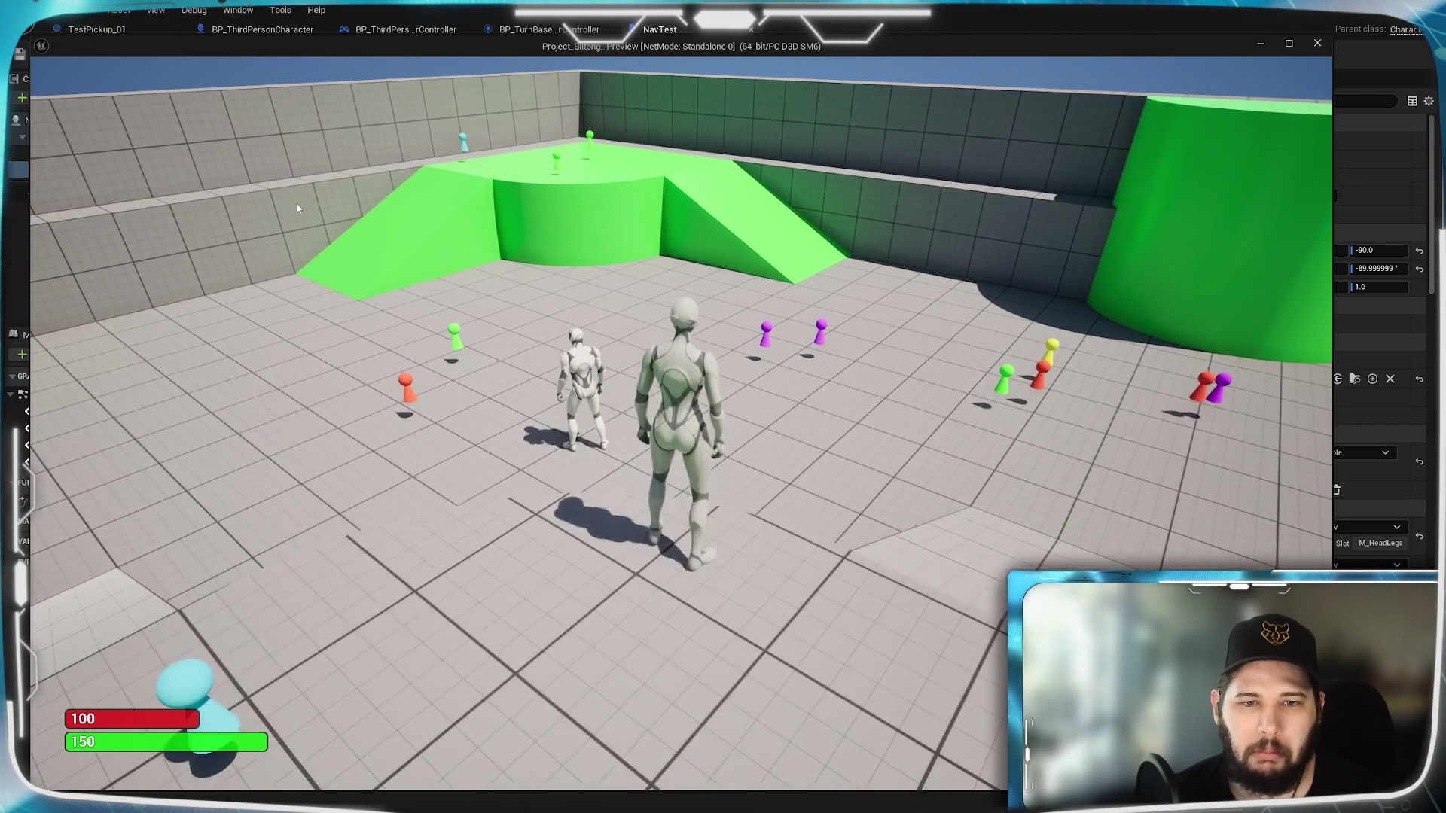
{"action": "key", "text": "space"}
{"action": "key", "text": "w"}
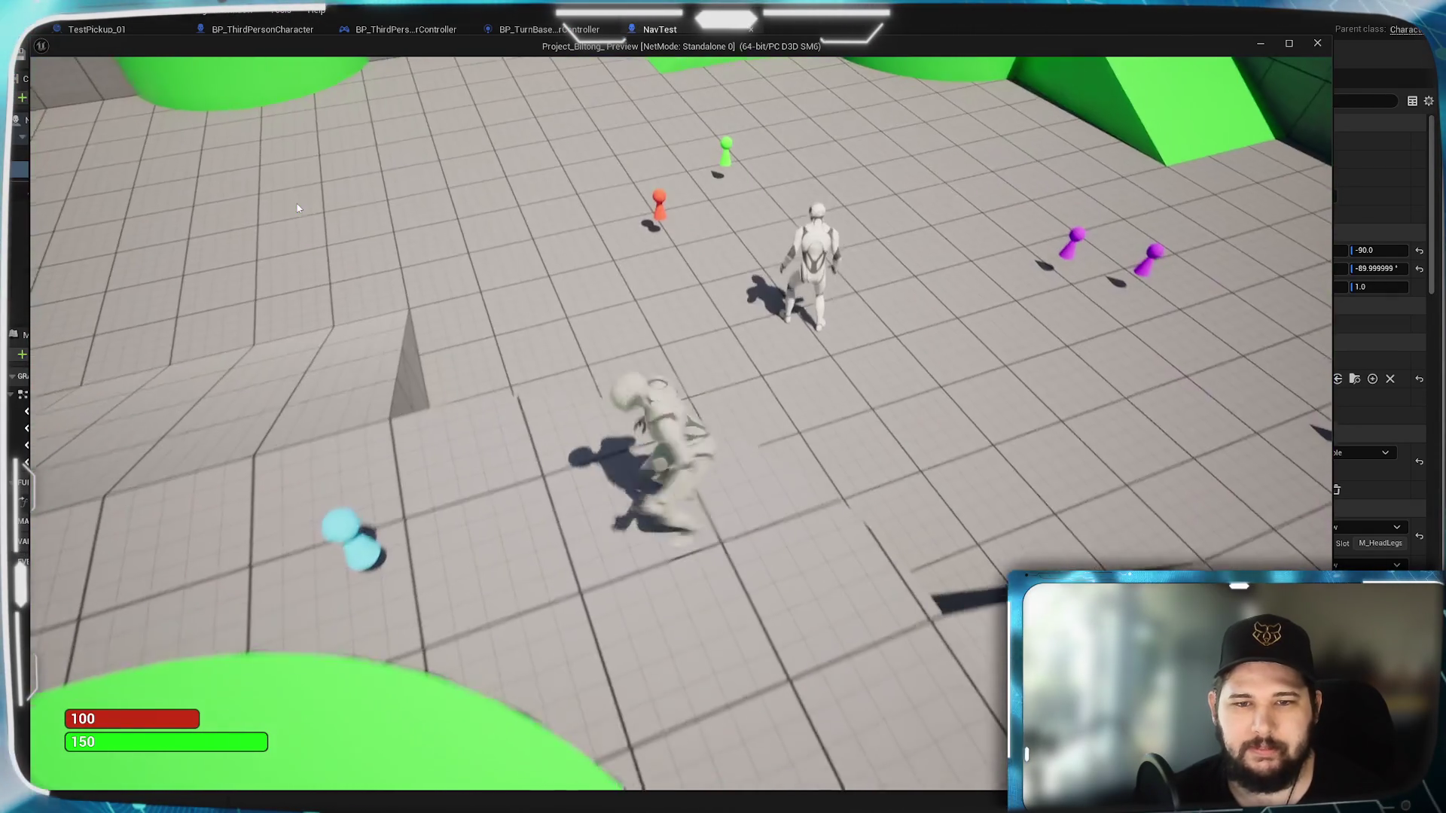
Step: Send the character to new arena targets, jump twice more, then stop the play session
{"action": "left_click", "coordinate": [483, 623]}
{"action": "scroll", "coordinate": [481, 624], "scroll_direction": "down", "scroll_amount": 5}
{"action": "left_click", "coordinate": [1005, 561]}
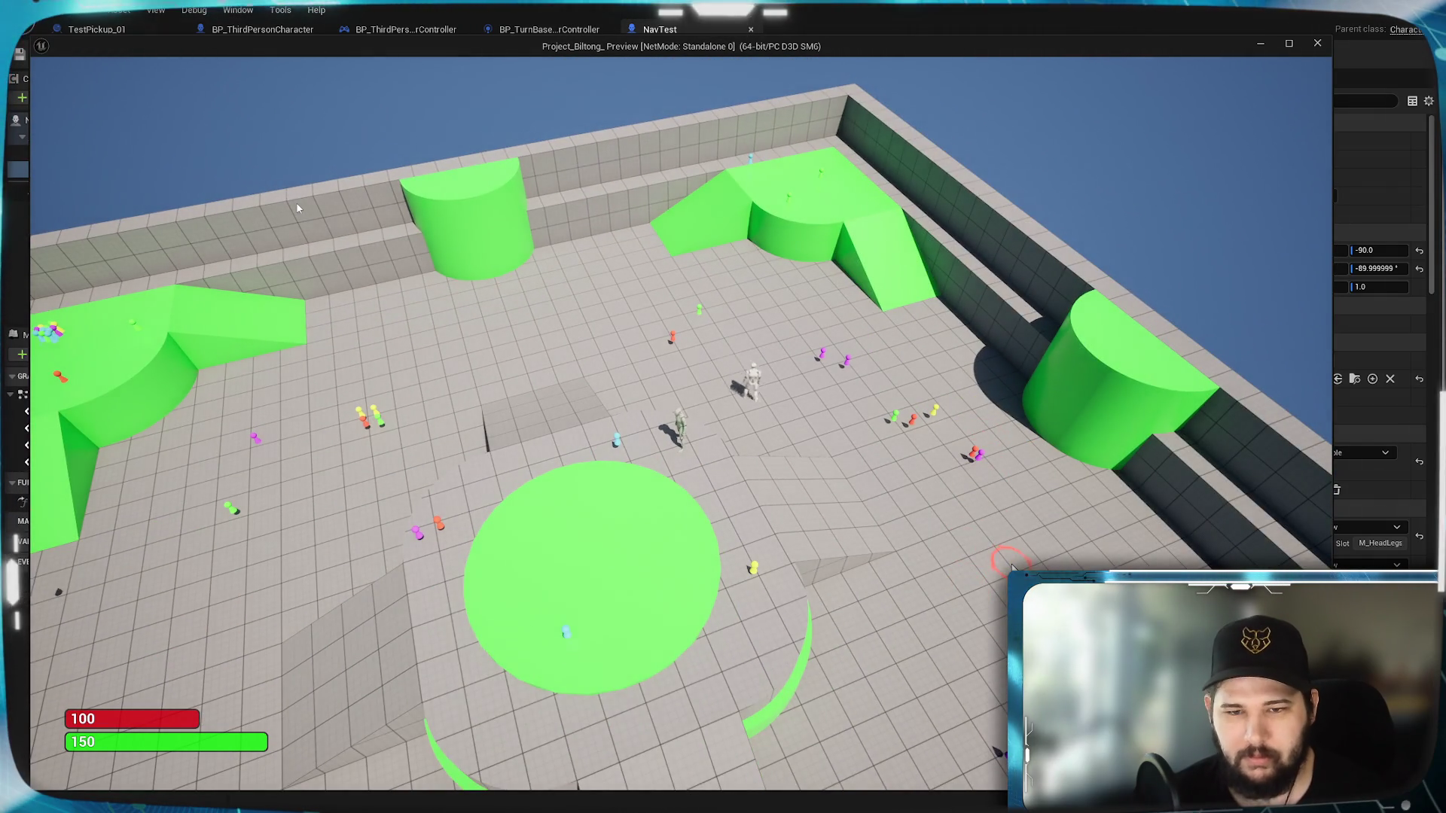
{"action": "key", "text": "w"}
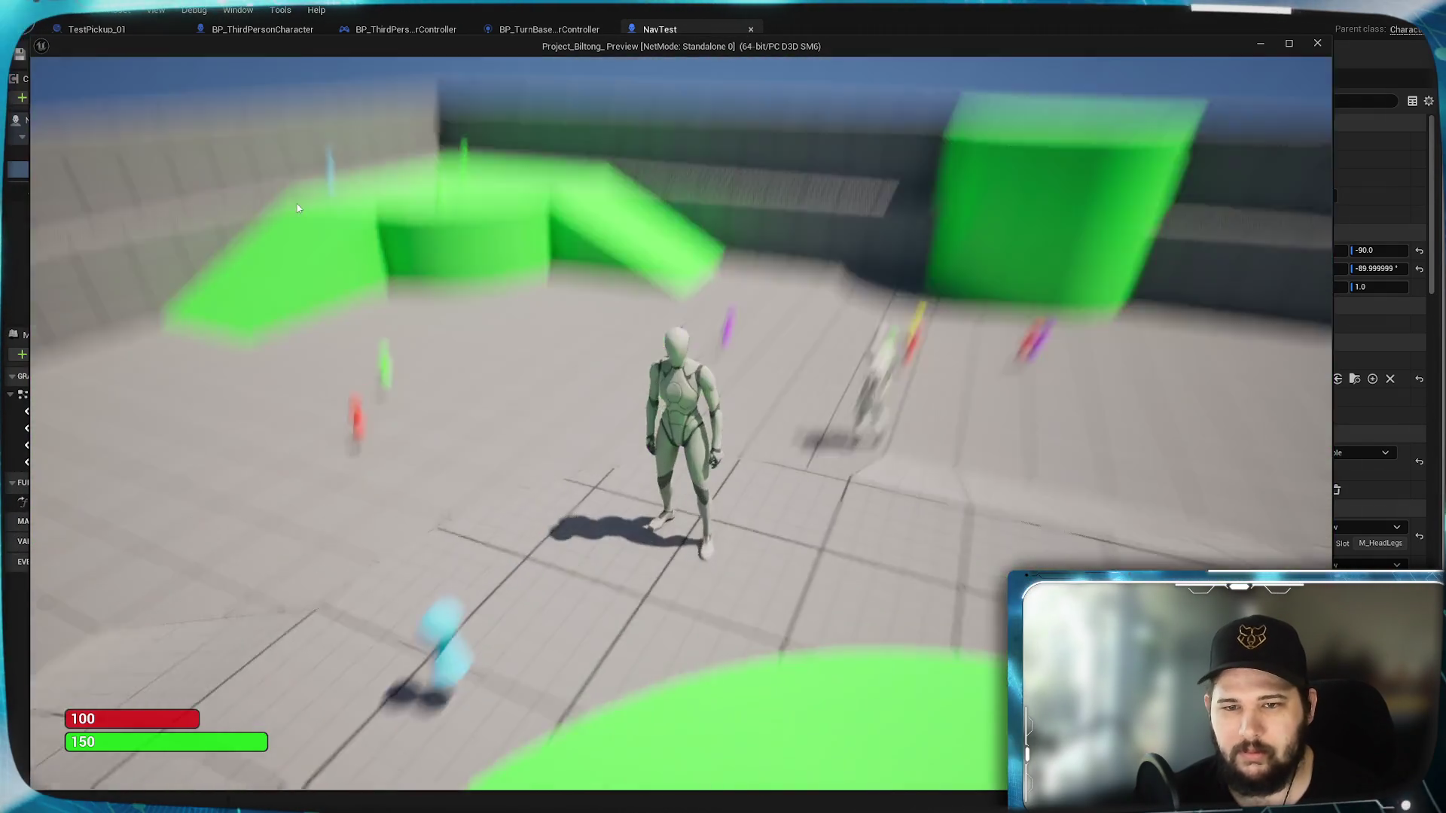
{"action": "key", "text": "space"}
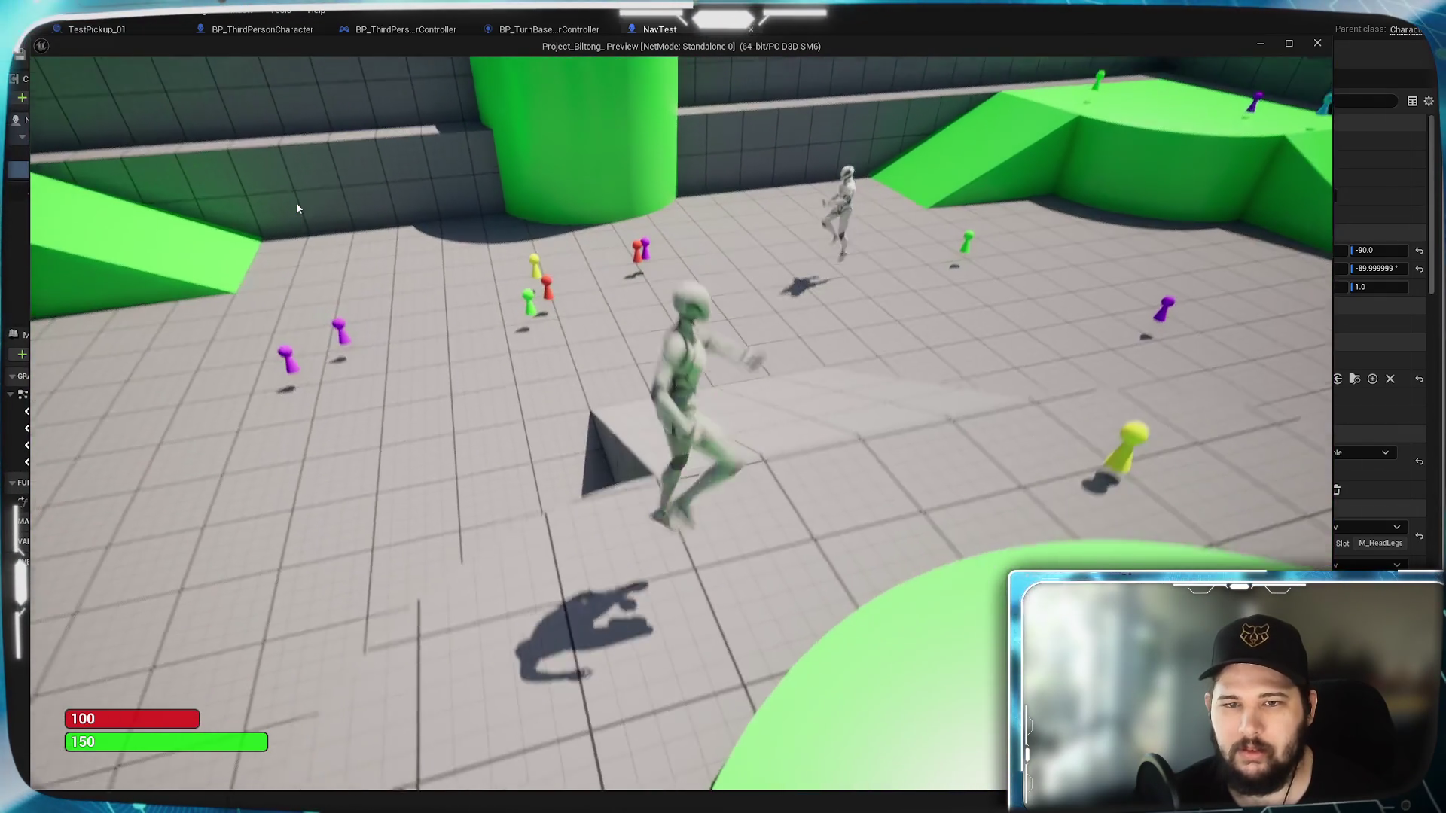
{"action": "key", "text": "space"}
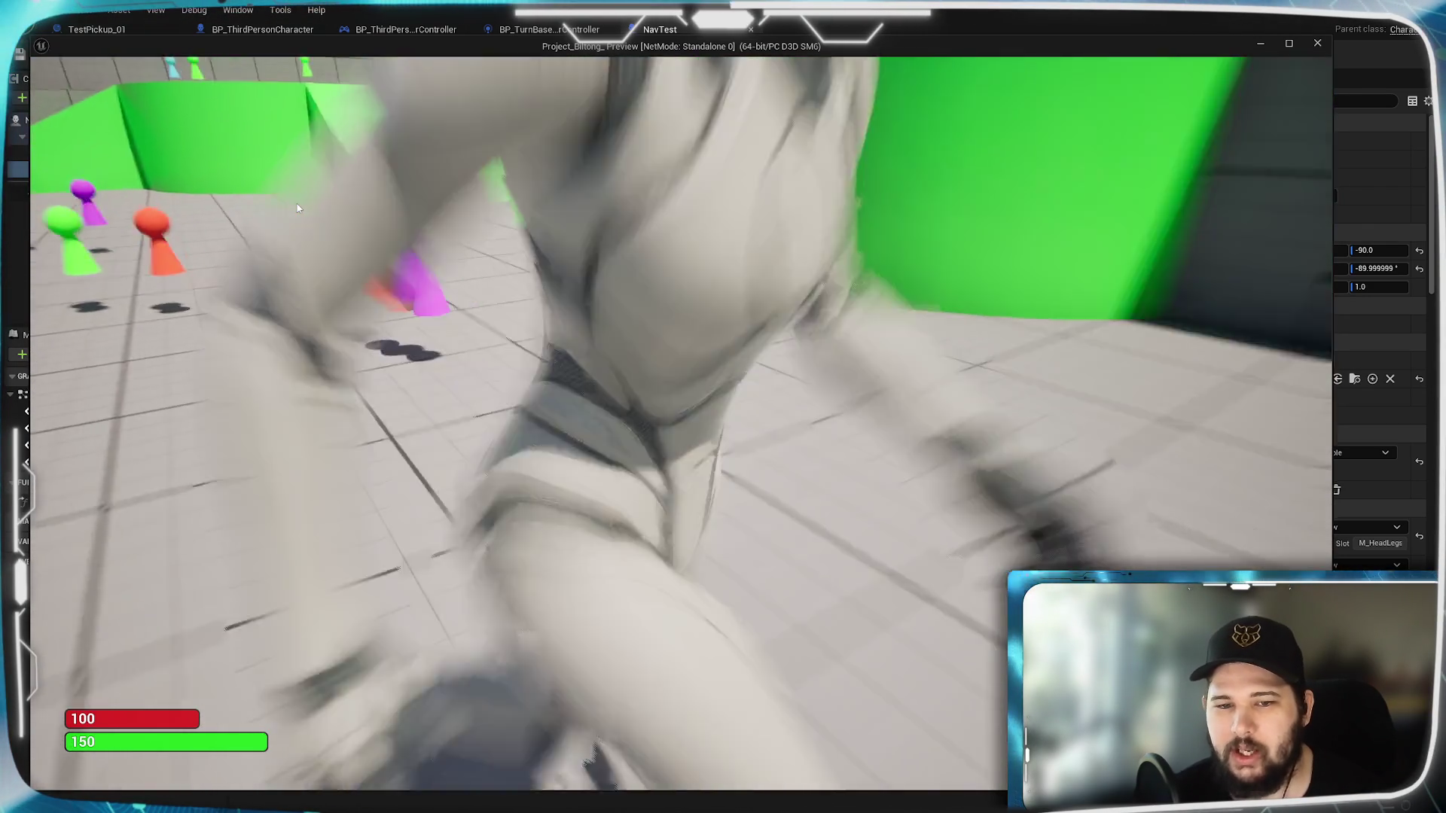
{"action": "key", "text": "Escape"}
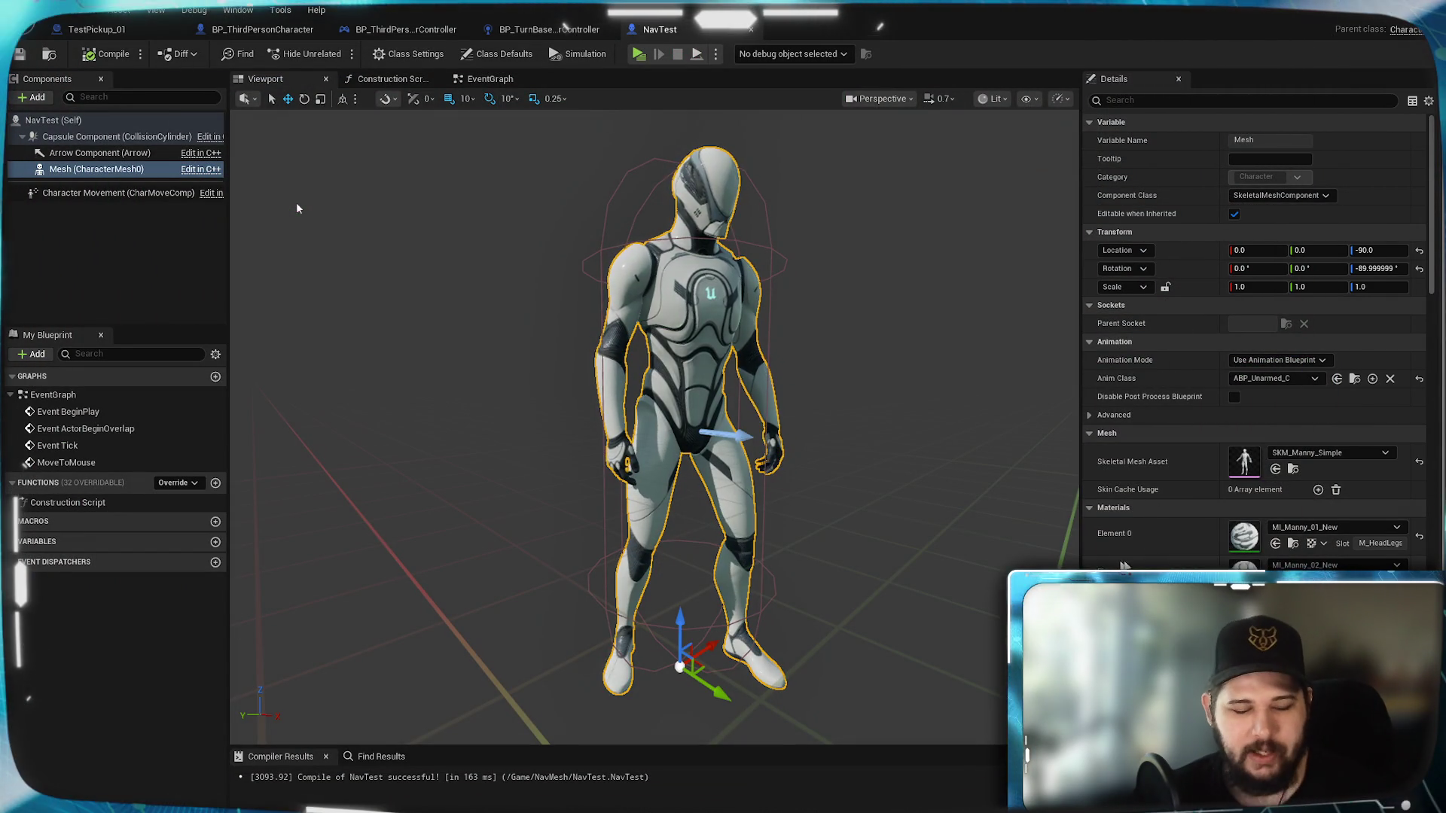
Step: In BP_ThirdPersonCharacter's Jump Input section, align the second Stop Jumping node with the first
{"action": "left_click", "coordinate": [262, 30]}
{"action": "scroll", "coordinate": [730, 509], "scroll_direction": "up", "scroll_amount": 4}
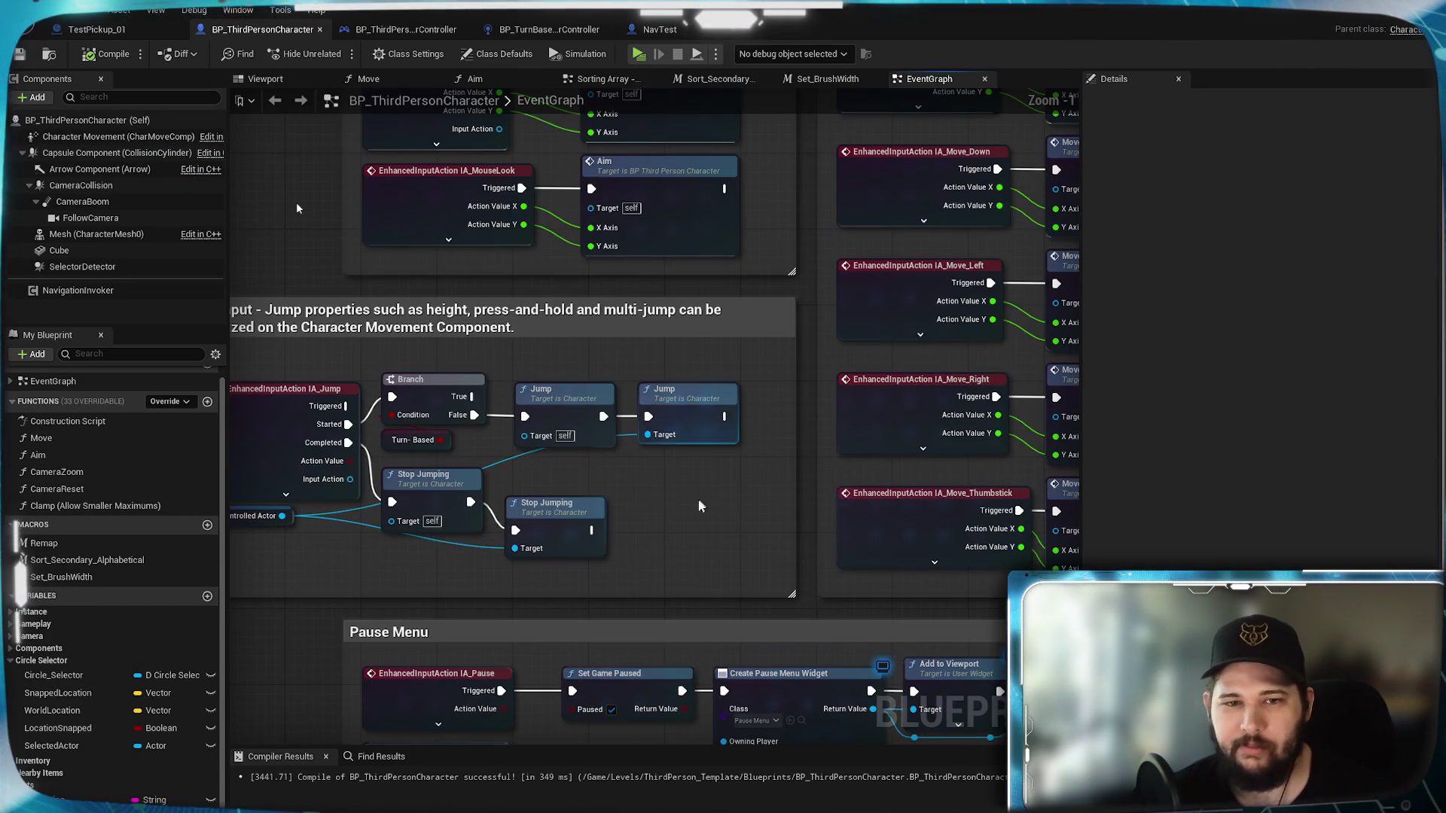
{"action": "left_click_drag", "start_coordinate": [702, 491], "coordinate": [906, 517]}
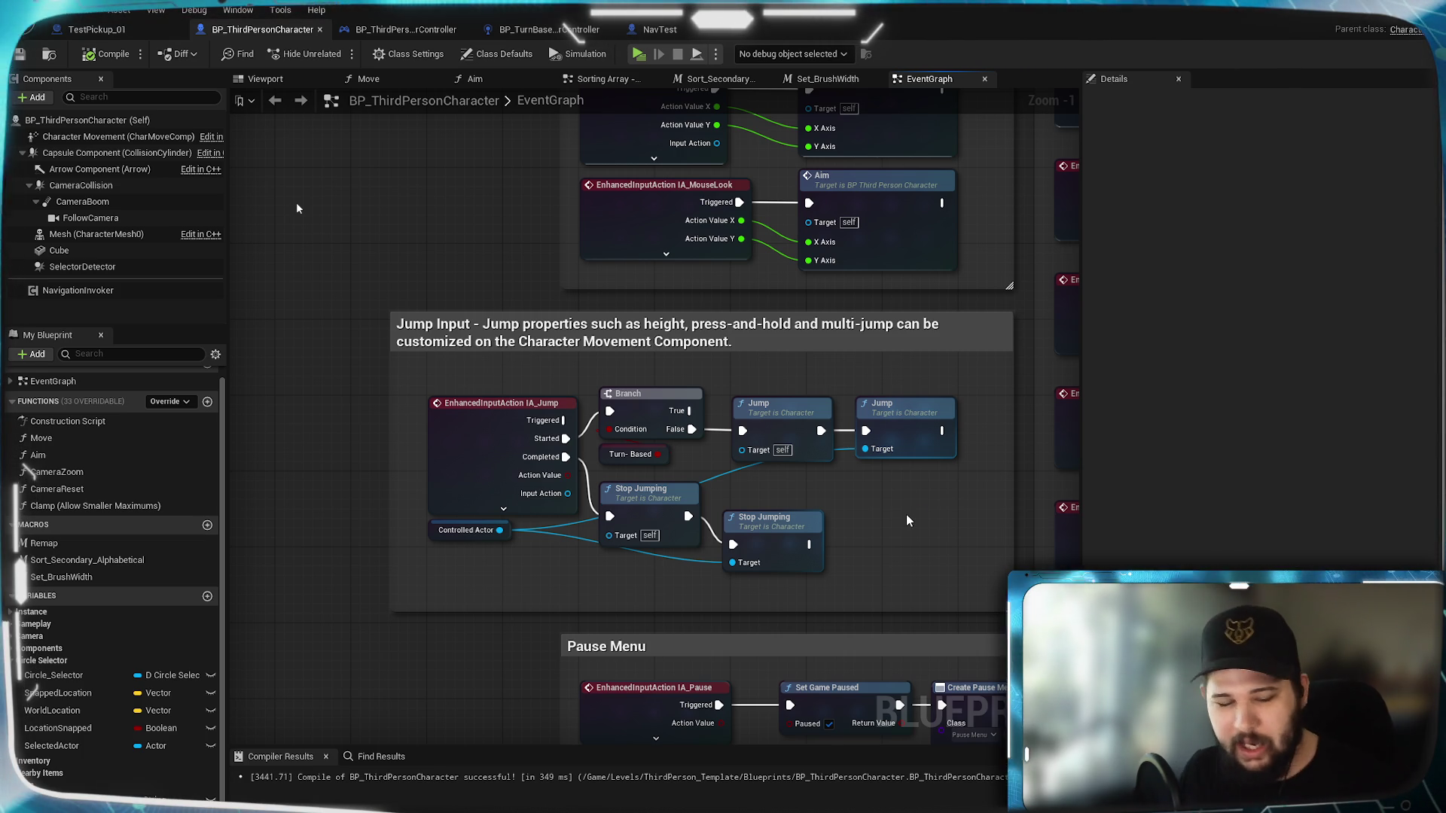
{"action": "mouse_move", "coordinate": [785, 530]}
{"action": "left_click_drag", "start_coordinate": [785, 530], "coordinate": [908, 505]}
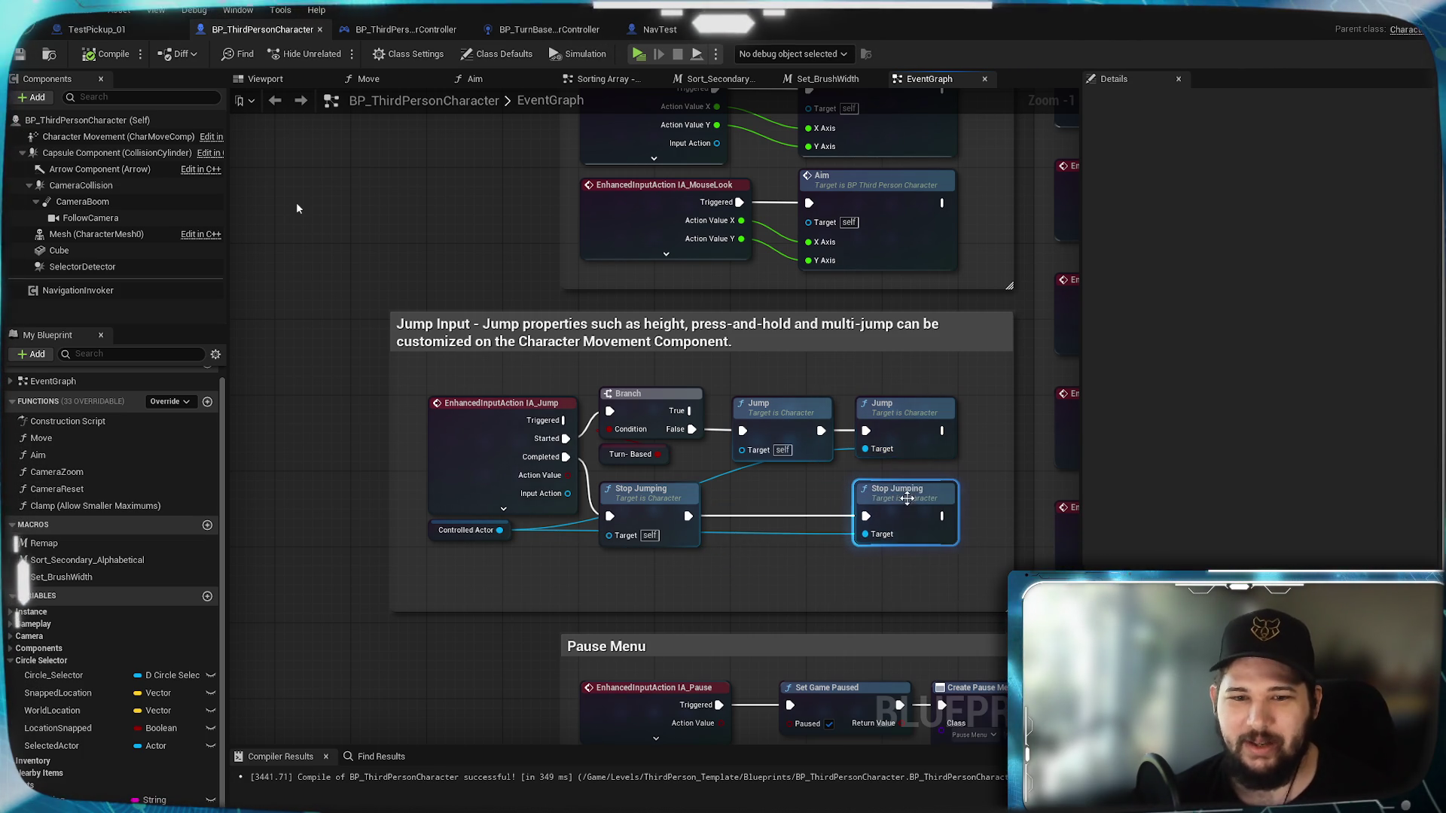
{"action": "left_click", "coordinate": [836, 565]}
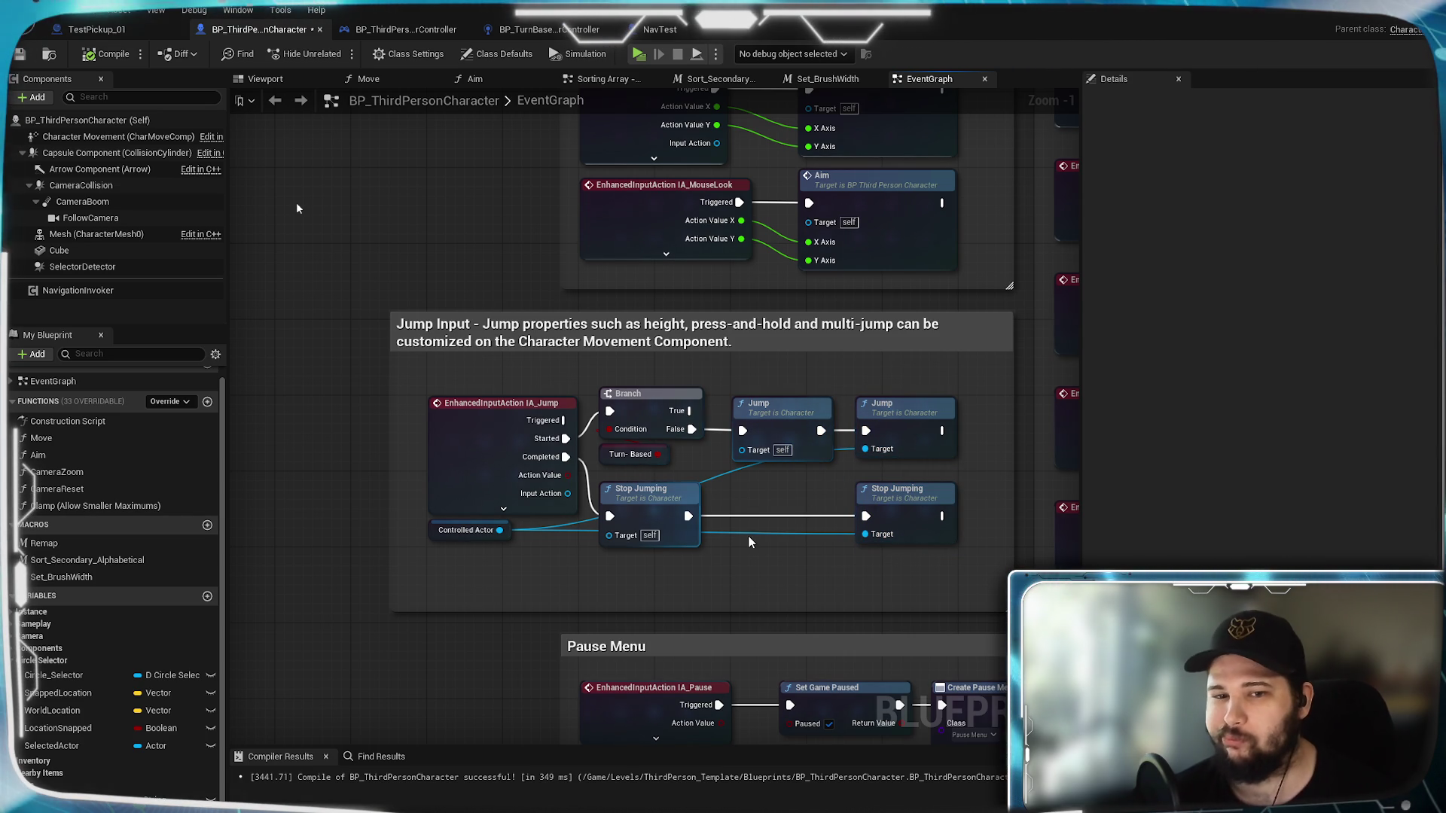
Step: Select the right-hand Jump and Stop Jumping nodes in Jump Input
{"action": "scroll", "coordinate": [708, 512], "scroll_direction": "up", "scroll_amount": 1}
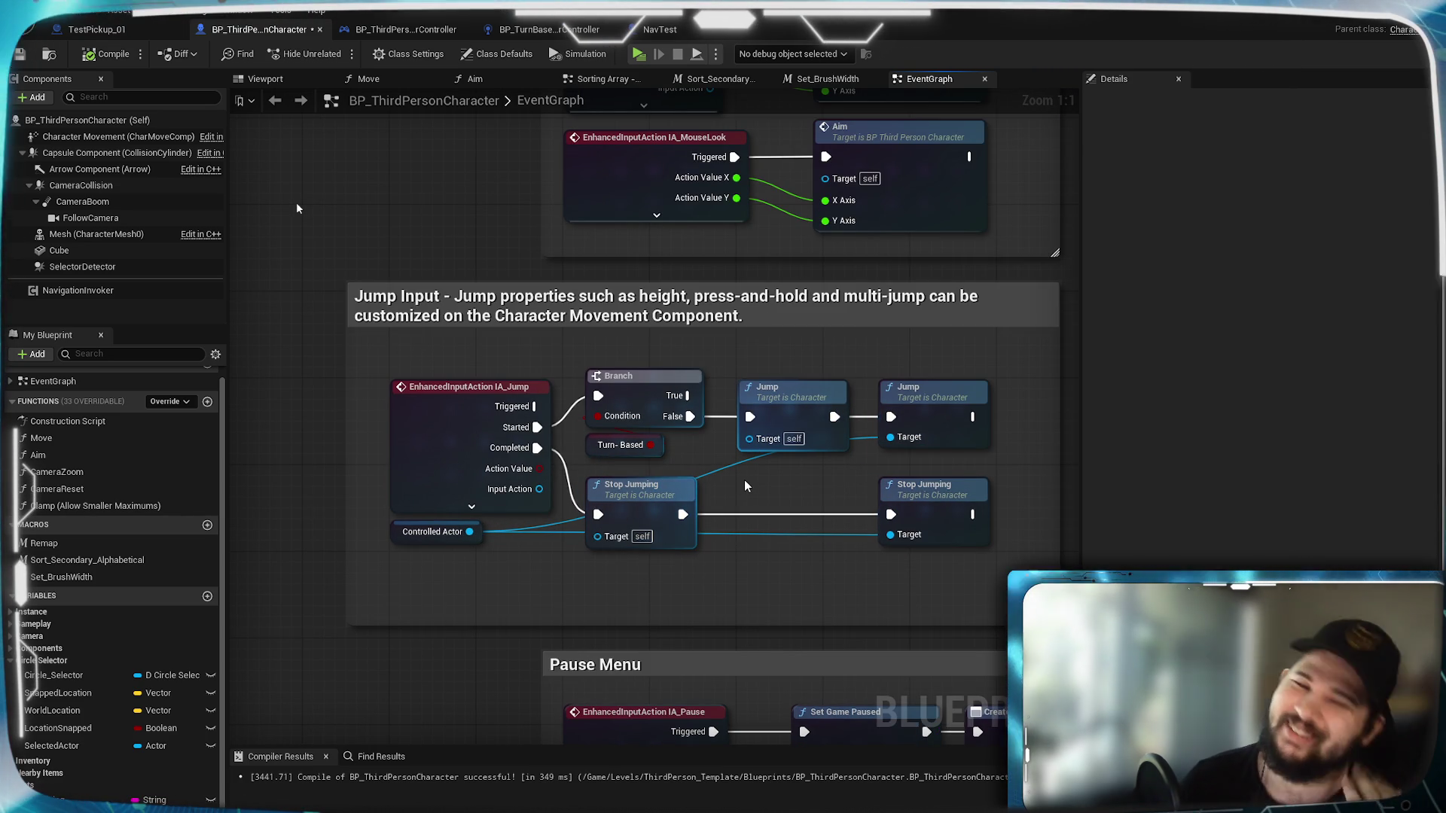
{"action": "mouse_move", "coordinate": [744, 483]}
{"action": "left_mouse_down"}
{"action": "mouse_move", "coordinate": [730, 478]}
{"action": "mouse_move", "coordinate": [766, 486]}
{"action": "left_mouse_up"}
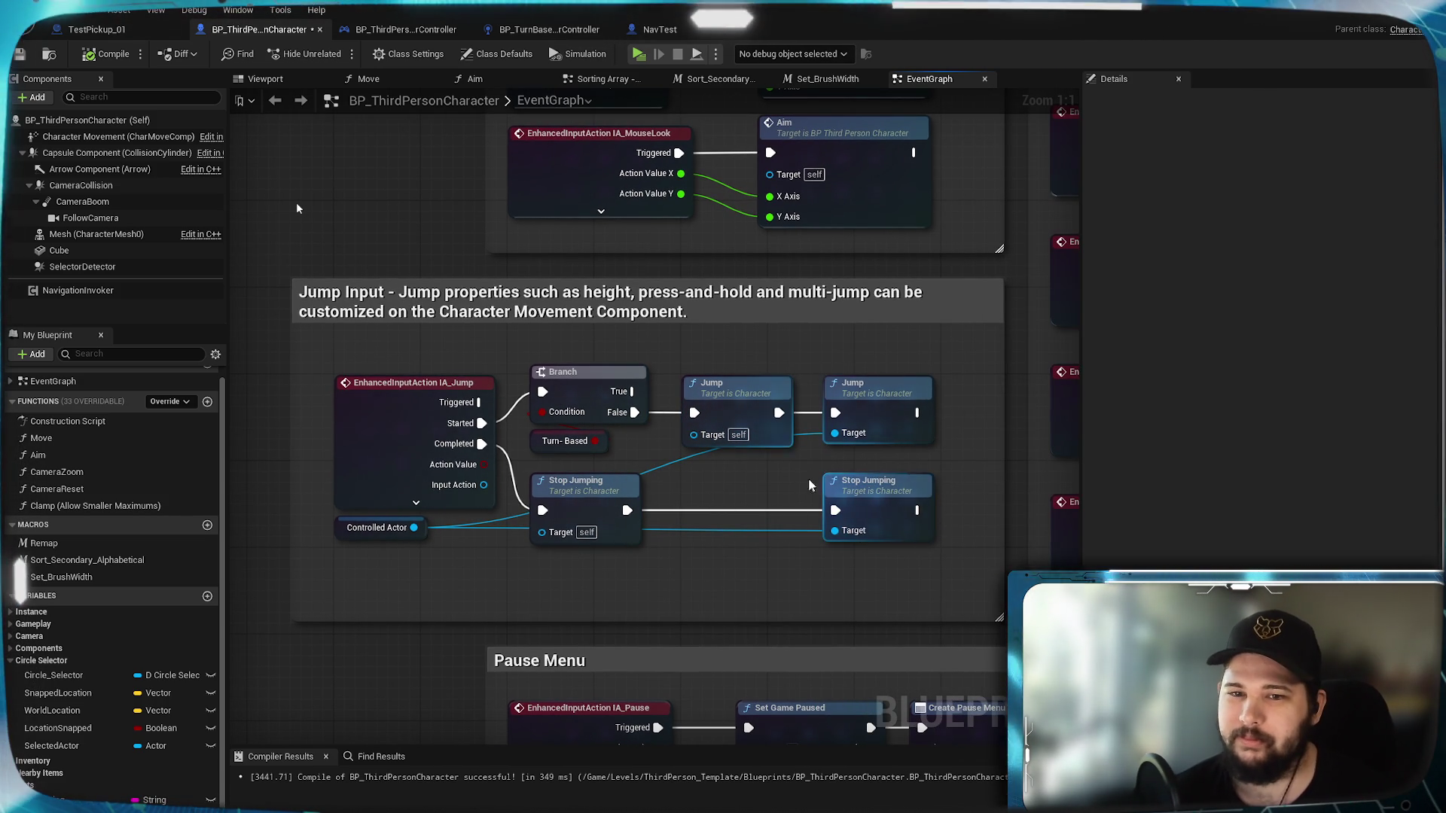
{"action": "mouse_move", "coordinate": [950, 417]}
{"action": "left_mouse_down"}
{"action": "mouse_move", "coordinate": [908, 523]}
{"action": "mouse_move", "coordinate": [919, 482]}
{"action": "left_mouse_up"}
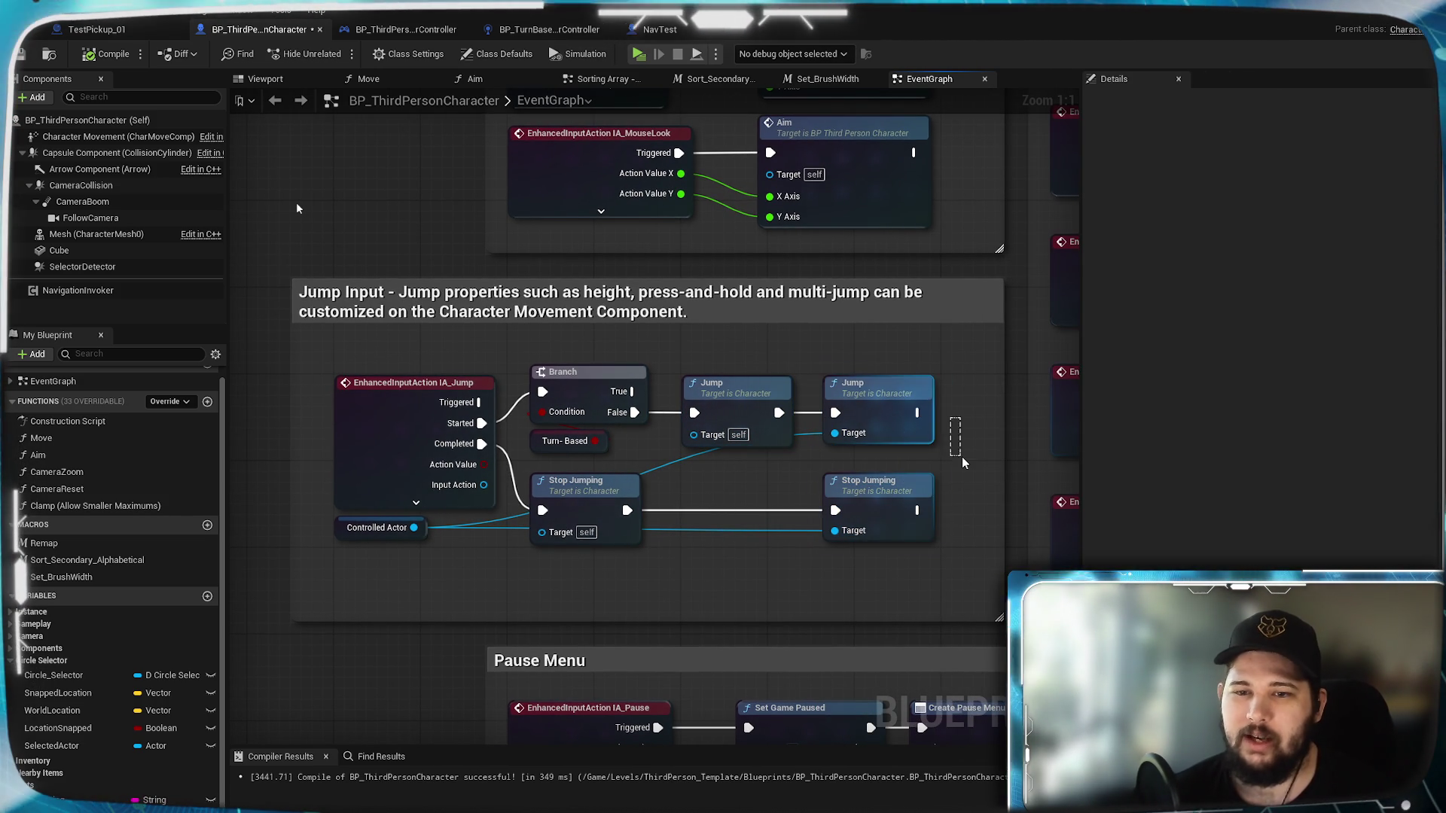
{"action": "scroll", "coordinate": [788, 512], "scroll_direction": "down", "scroll_amount": 5}
{"action": "scroll", "coordinate": [620, 490], "scroll_direction": "up", "scroll_amount": 3}
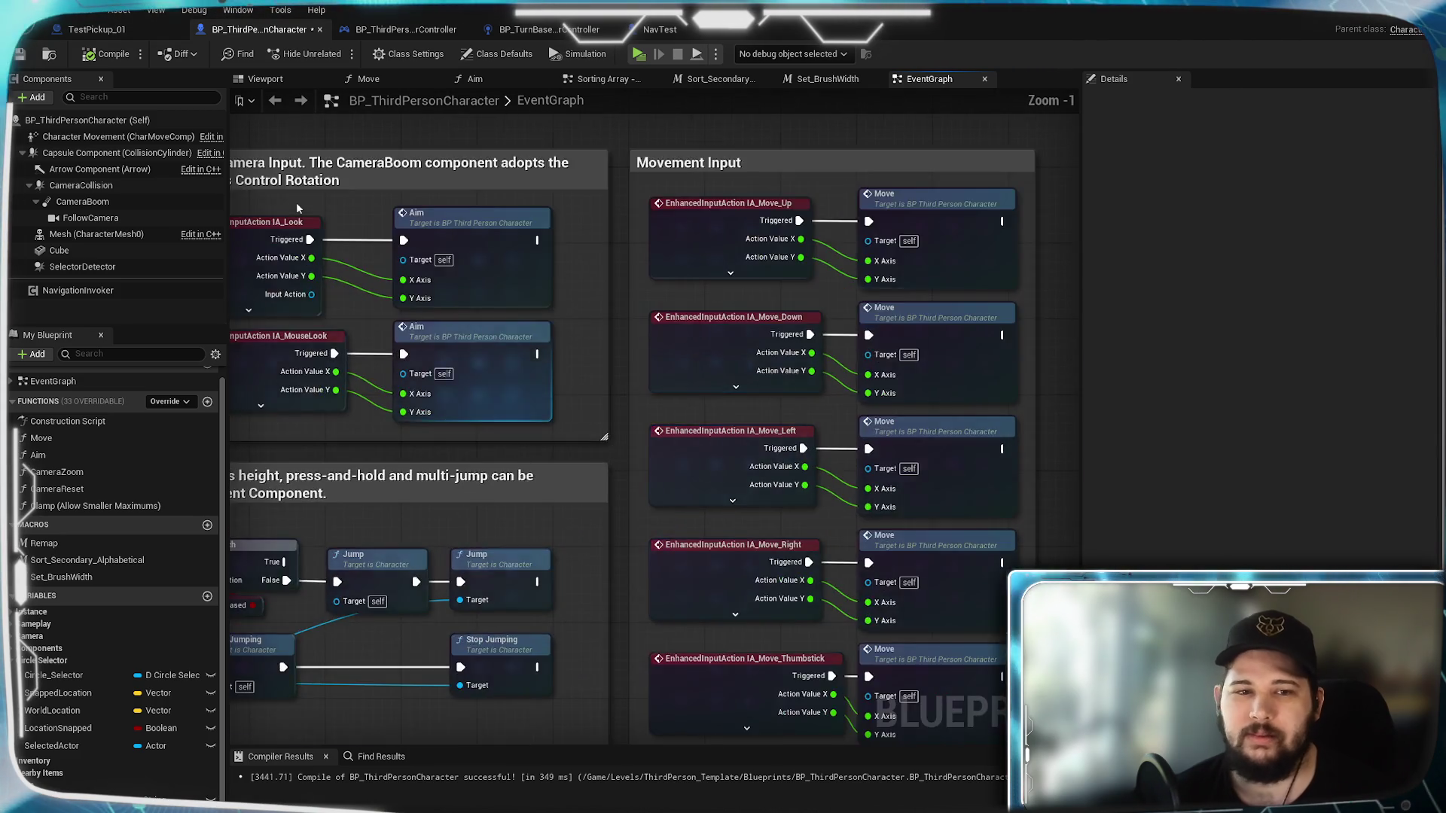
Step: In the Aim function, delete the Get Player Controller and Show Mouse Cursor nodes
{"action": "double_click", "coordinate": [766, 342]}
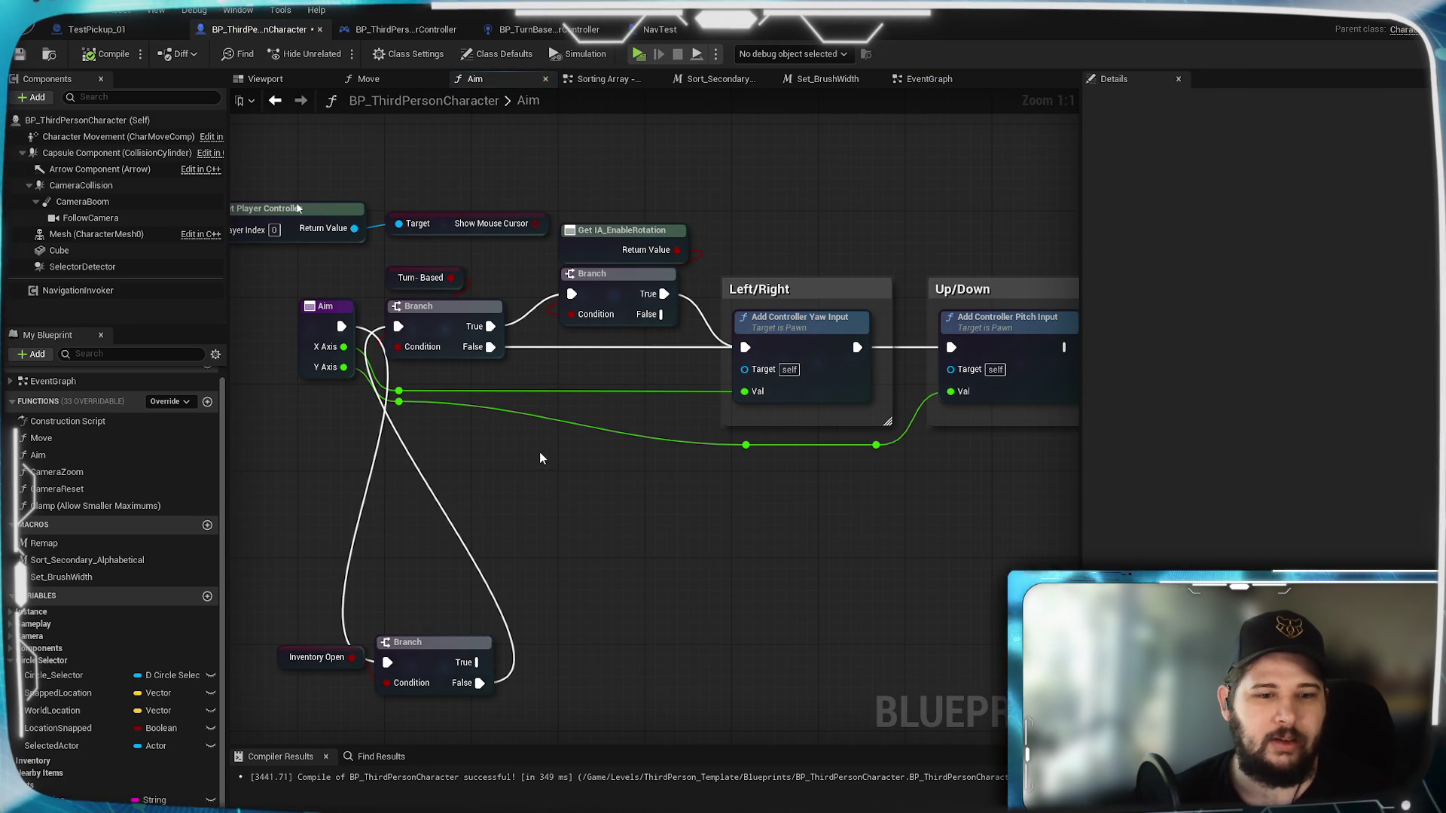
{"action": "mouse_move", "coordinate": [571, 466]}
{"action": "left_mouse_down"}
{"action": "mouse_move", "coordinate": [746, 529]}
{"action": "mouse_move", "coordinate": [721, 542]}
{"action": "left_mouse_up"}
{"action": "left_click_drag", "start_coordinate": [456, 208], "coordinate": [597, 313]}
{"action": "key", "text": "Delete"}
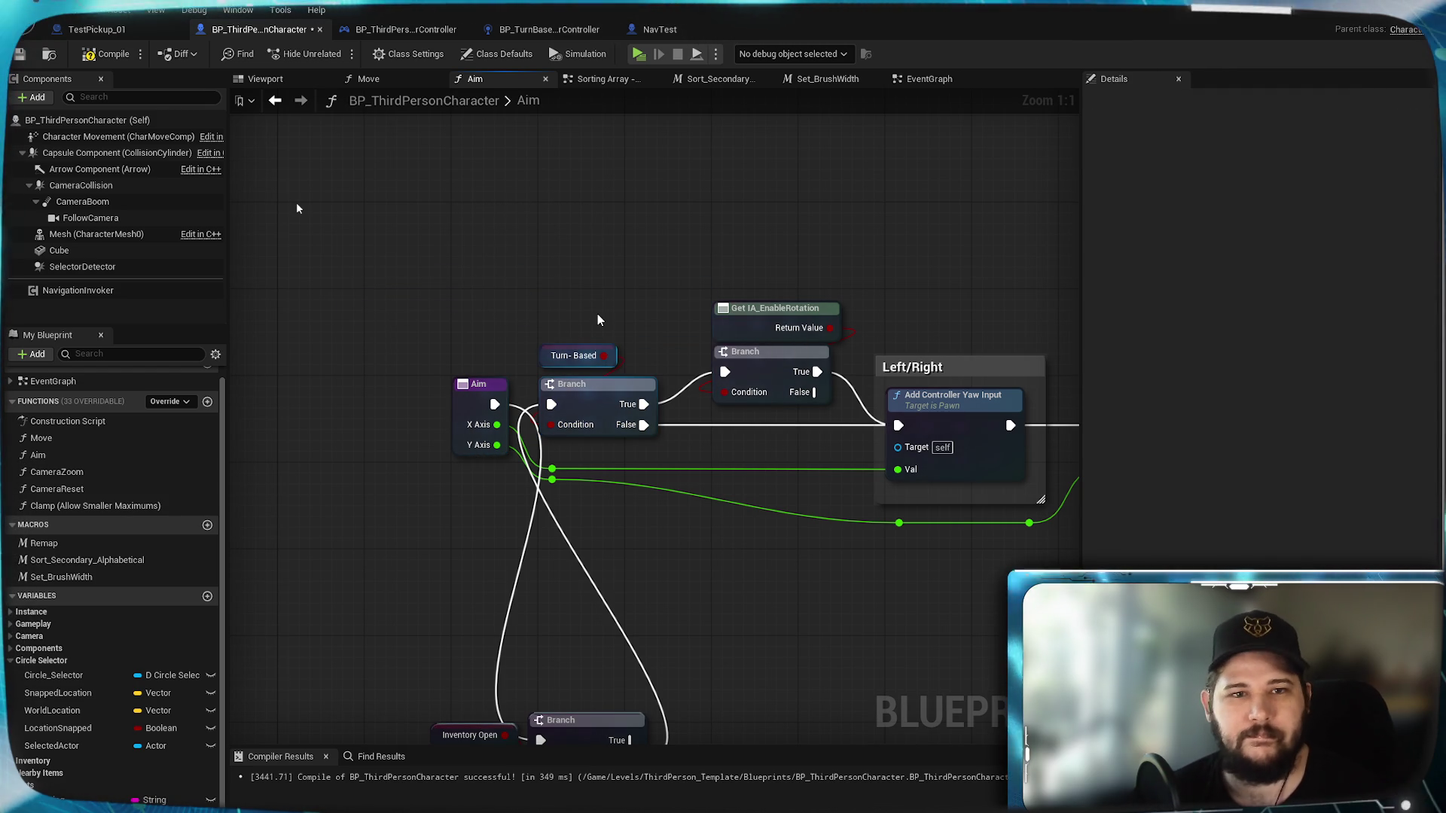
Step: Place a Controlled Actor getter feeding the yaw and pitch input Targets
{"action": "mouse_move", "coordinate": [756, 587]}
{"action": "left_mouse_down"}
{"action": "mouse_move", "coordinate": [459, 490]}
{"action": "mouse_move", "coordinate": [666, 604]}
{"action": "mouse_move", "coordinate": [770, 587]}
{"action": "mouse_move", "coordinate": [550, 481]}
{"action": "mouse_move", "coordinate": [767, 478]}
{"action": "left_mouse_up"}
{"action": "scroll", "coordinate": [509, 493], "scroll_direction": "down", "scroll_amount": 1}
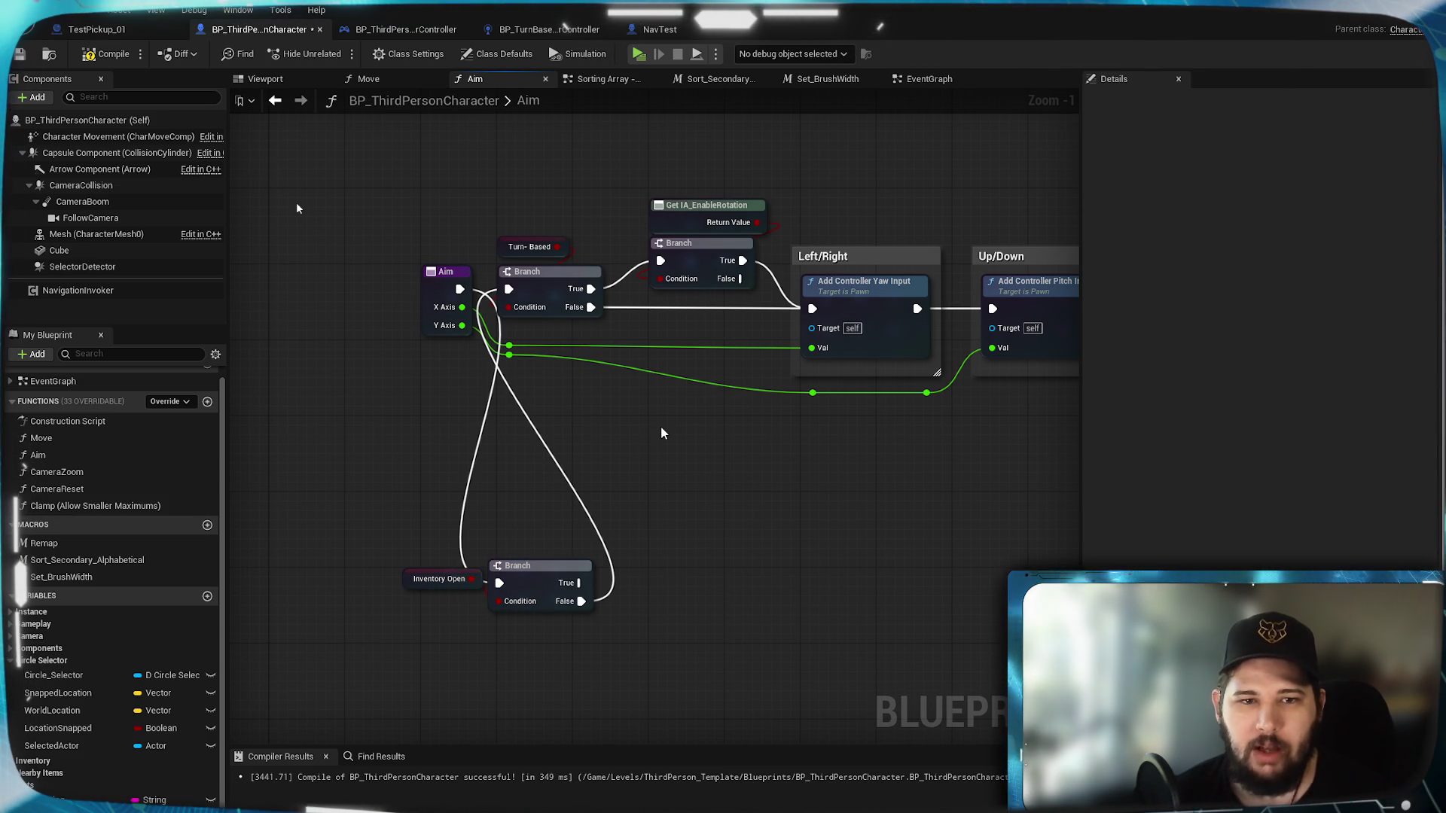
{"action": "mouse_move", "coordinate": [610, 466]}
{"action": "left_mouse_down"}
{"action": "mouse_move", "coordinate": [442, 426]}
{"action": "mouse_move", "coordinate": [452, 508]}
{"action": "left_mouse_up"}
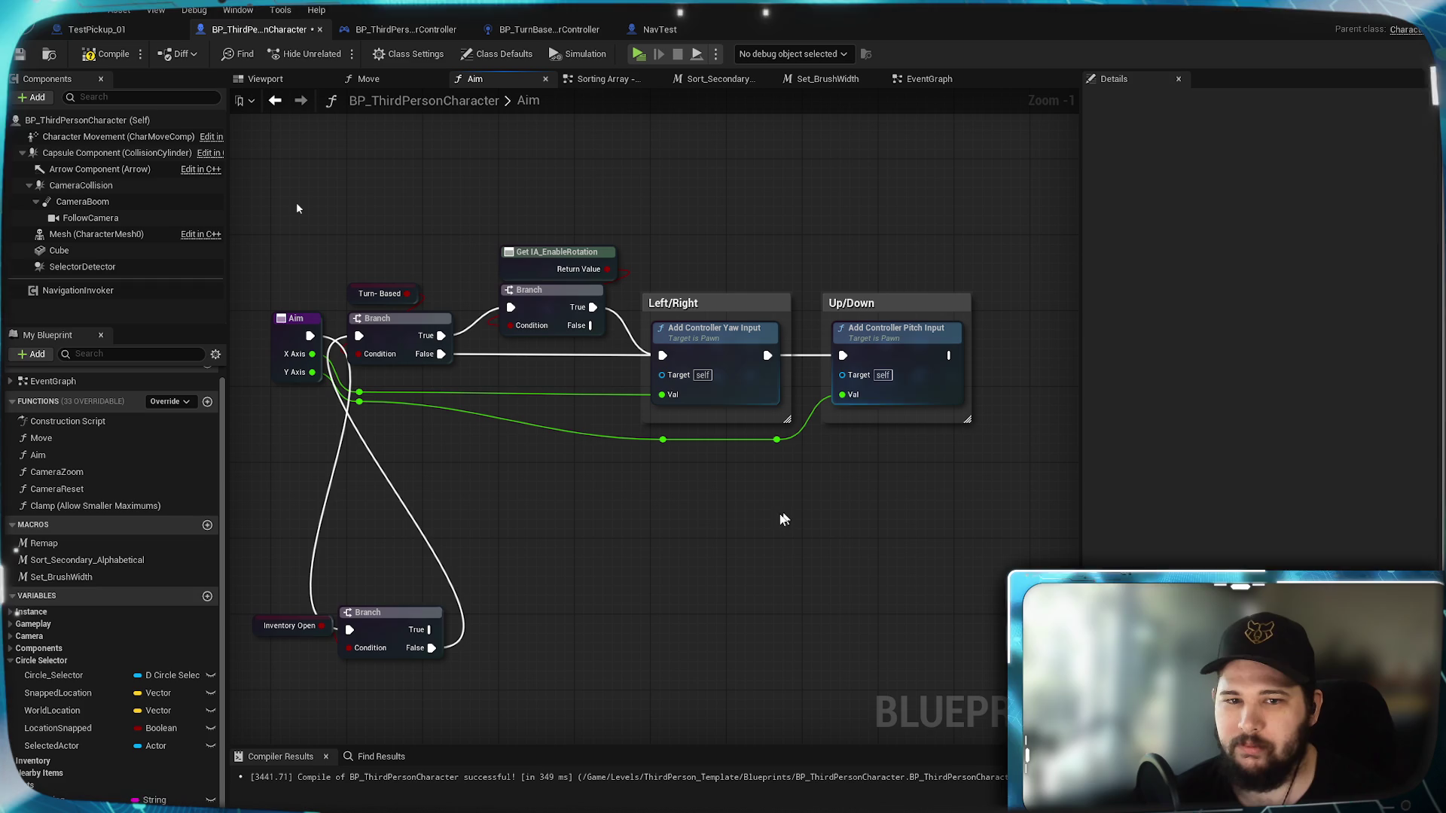
{"action": "scroll", "coordinate": [113, 572], "scroll_direction": "down", "scroll_amount": 1}
{"action": "mouse_move", "coordinate": [68, 780]}
{"action": "left_mouse_down"}
{"action": "mouse_move", "coordinate": [572, 550]}
{"action": "mouse_move", "coordinate": [561, 501]}
{"action": "mouse_move", "coordinate": [662, 376]}
{"action": "mouse_move", "coordinate": [678, 395]}
{"action": "mouse_move", "coordinate": [638, 506]}
{"action": "mouse_move", "coordinate": [829, 407]}
{"action": "mouse_move", "coordinate": [843, 375]}
{"action": "left_mouse_up"}
{"action": "left_click", "coordinate": [595, 510]}
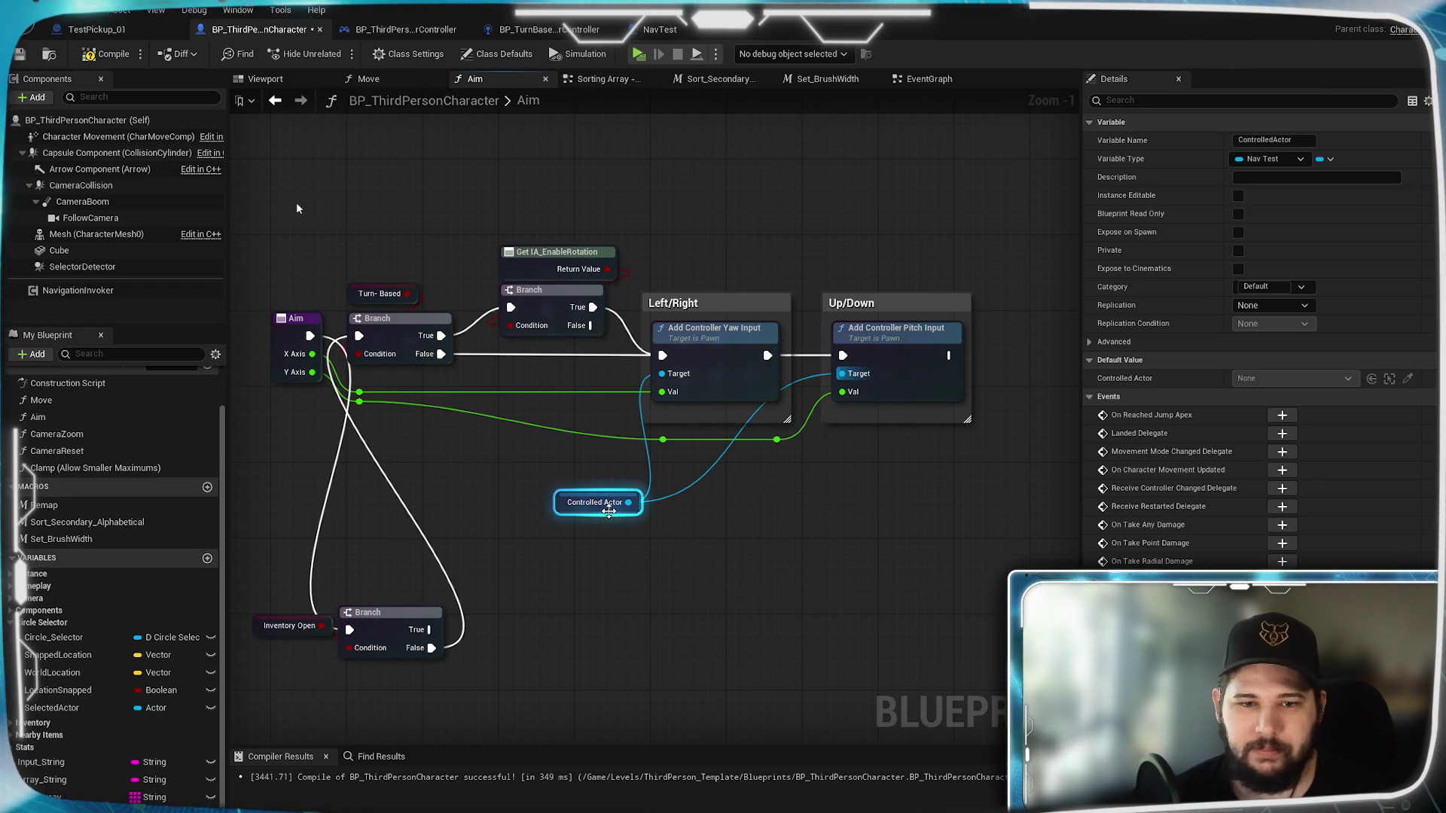
Step: Move the Inventory Open branch nodes upward and save the blueprint
{"action": "left_click", "coordinate": [674, 552]}
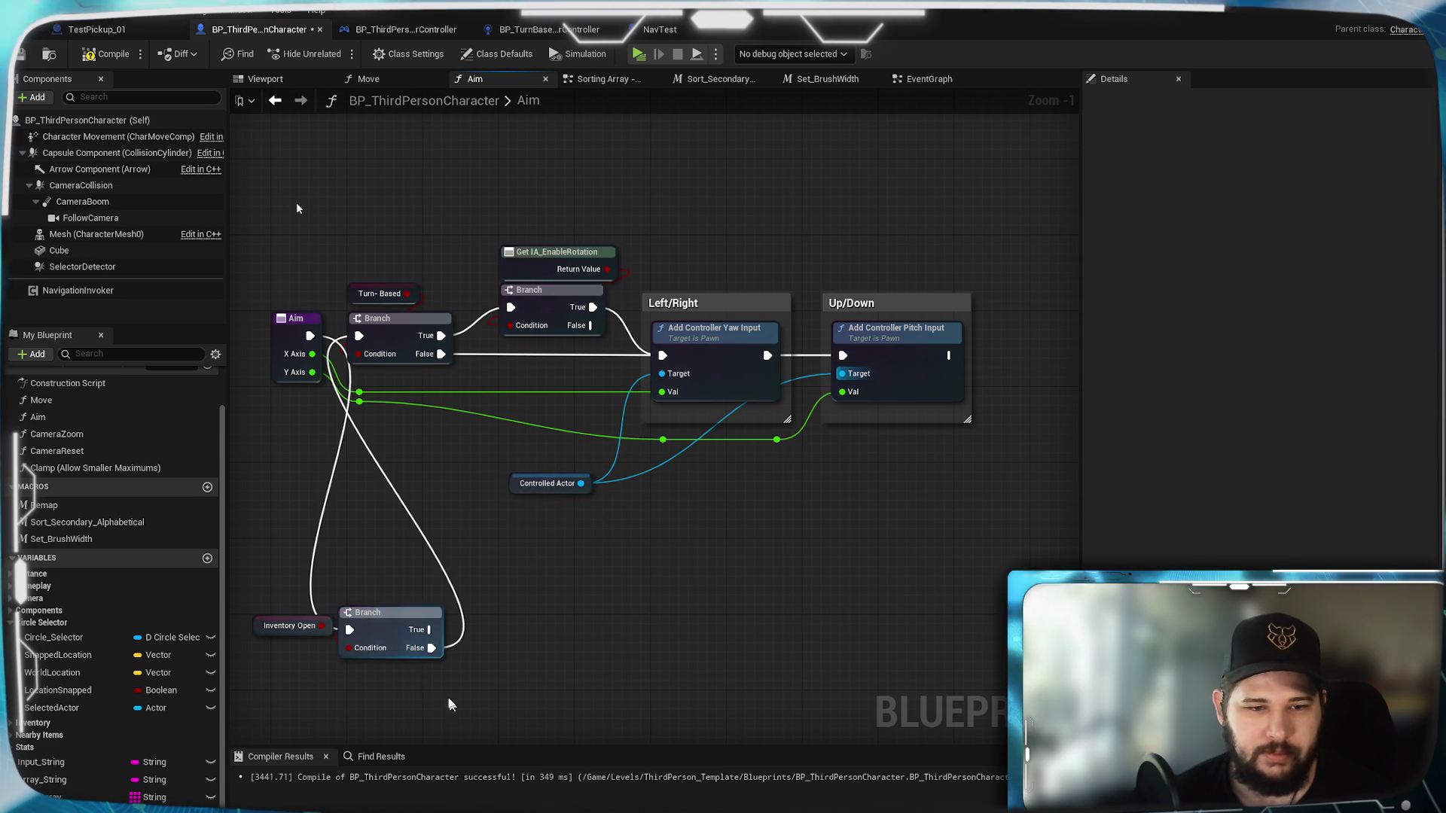
{"action": "left_click_drag", "start_coordinate": [467, 674], "coordinate": [248, 591]}
{"action": "left_click_drag", "start_coordinate": [391, 602], "coordinate": [391, 478]}
{"action": "left_click", "coordinate": [471, 620]}
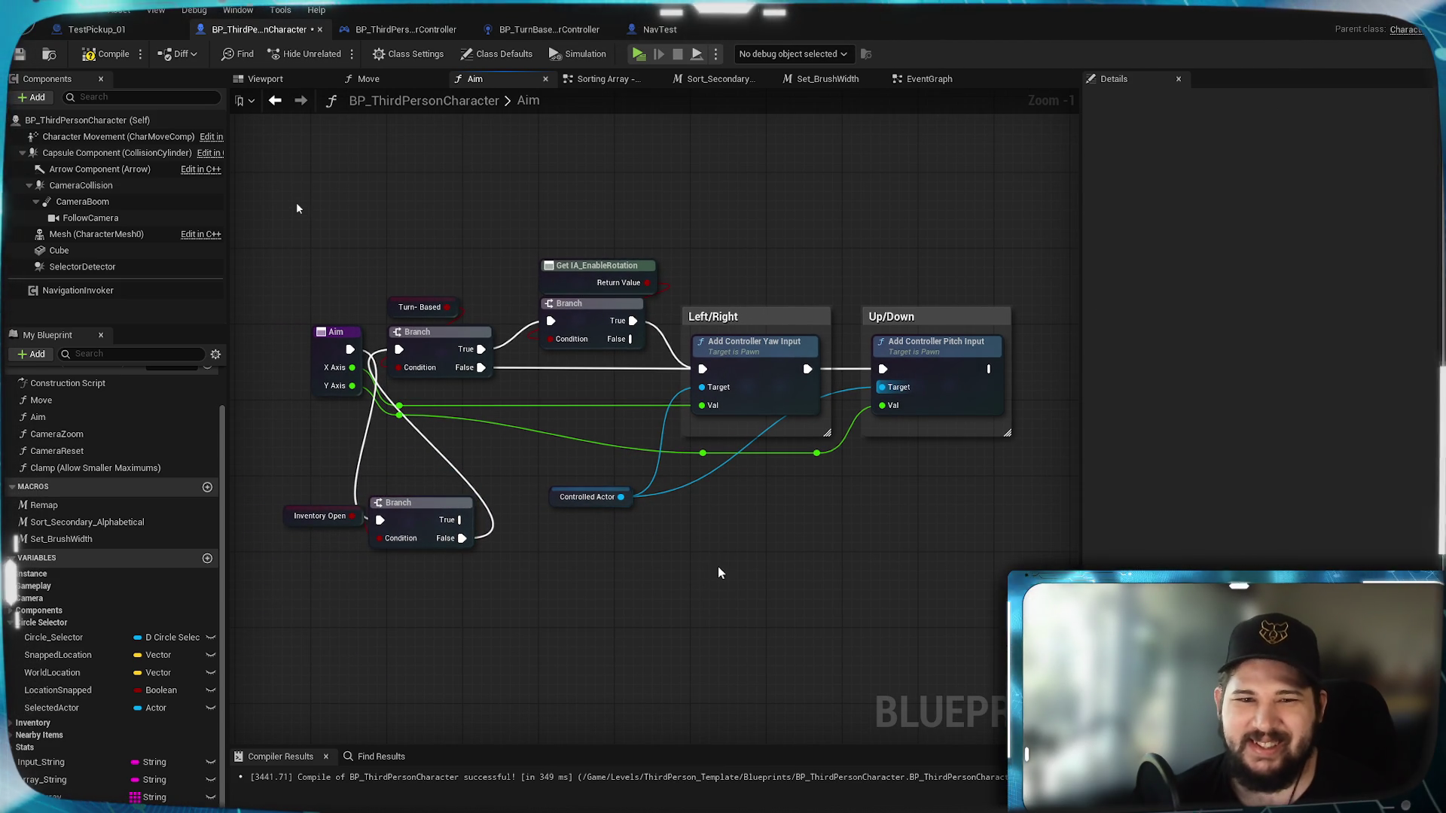
{"action": "left_click", "coordinate": [20, 54]}
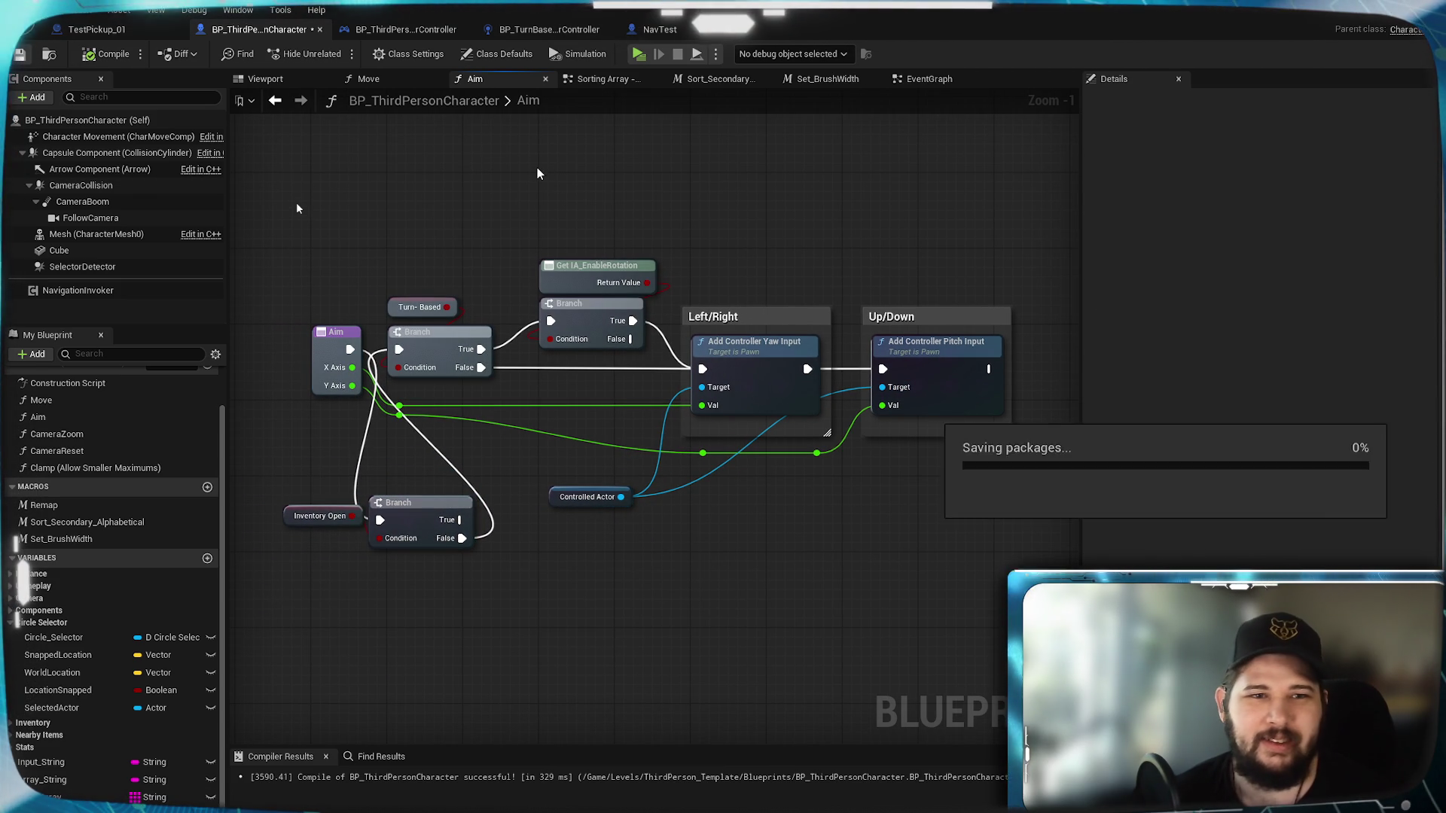
{"action": "left_click", "coordinate": [372, 78]}
Step: Delete the stray Add Component and Add Movement Input nodes in the Move graph
{"action": "left_click_drag", "start_coordinate": [887, 471], "coordinate": [678, 218]}
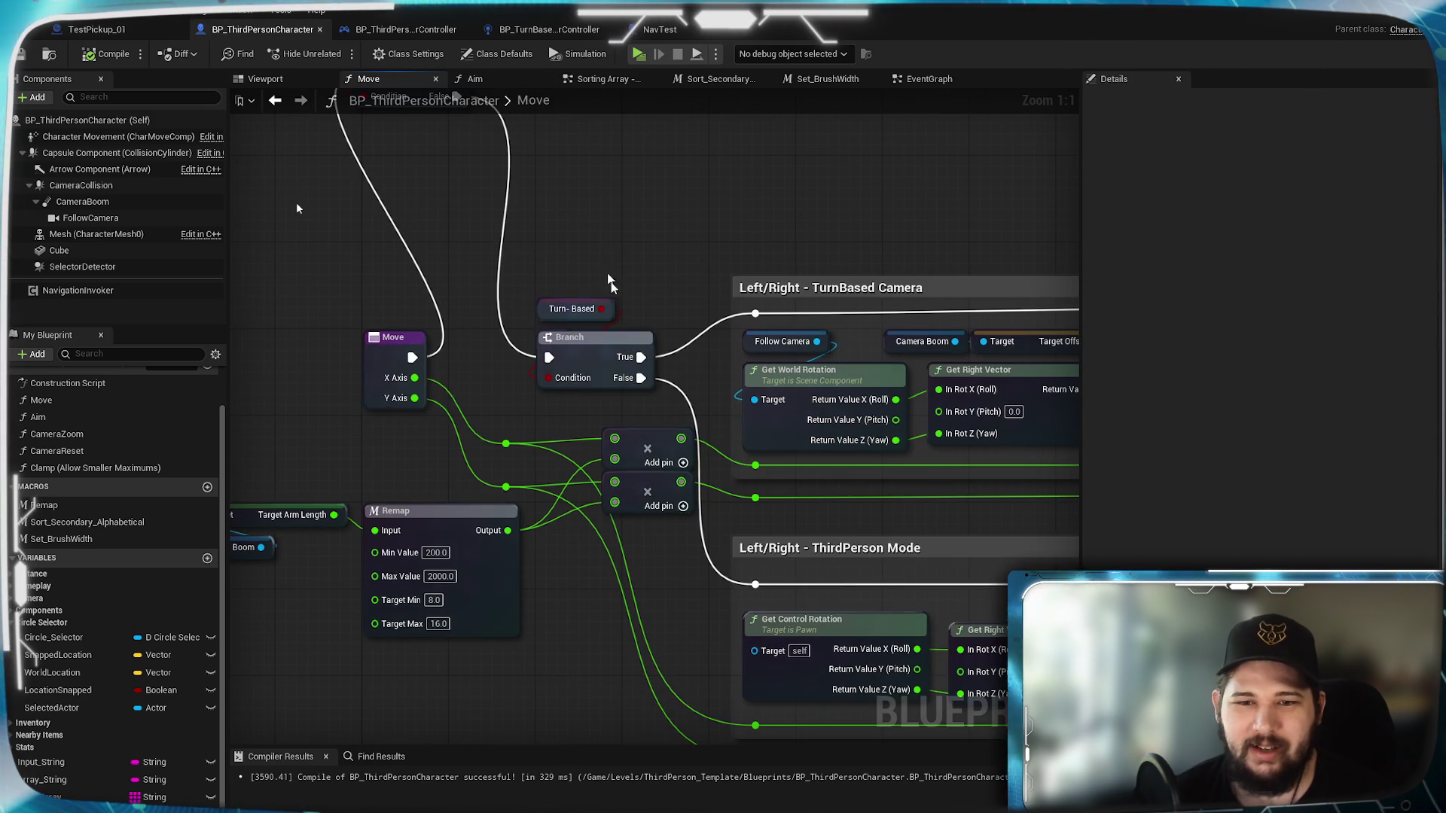
{"action": "left_click_drag", "start_coordinate": [852, 499], "coordinate": [548, 454]}
{"action": "mouse_move", "coordinate": [872, 456]}
{"action": "left_mouse_down"}
{"action": "mouse_move", "coordinate": [396, 438]}
{"action": "mouse_move", "coordinate": [791, 387]}
{"action": "left_mouse_up"}
{"action": "mouse_move", "coordinate": [298, 208]}
{"action": "left_mouse_down"}
{"action": "mouse_move", "coordinate": [500, 219]}
{"action": "mouse_move", "coordinate": [241, 226]}
{"action": "mouse_move", "coordinate": [297, 208]}
{"action": "mouse_move", "coordinate": [248, 215]}
{"action": "mouse_move", "coordinate": [821, 220]}
{"action": "left_mouse_up"}
{"action": "scroll", "coordinate": [692, 391], "scroll_direction": "down", "scroll_amount": 3}
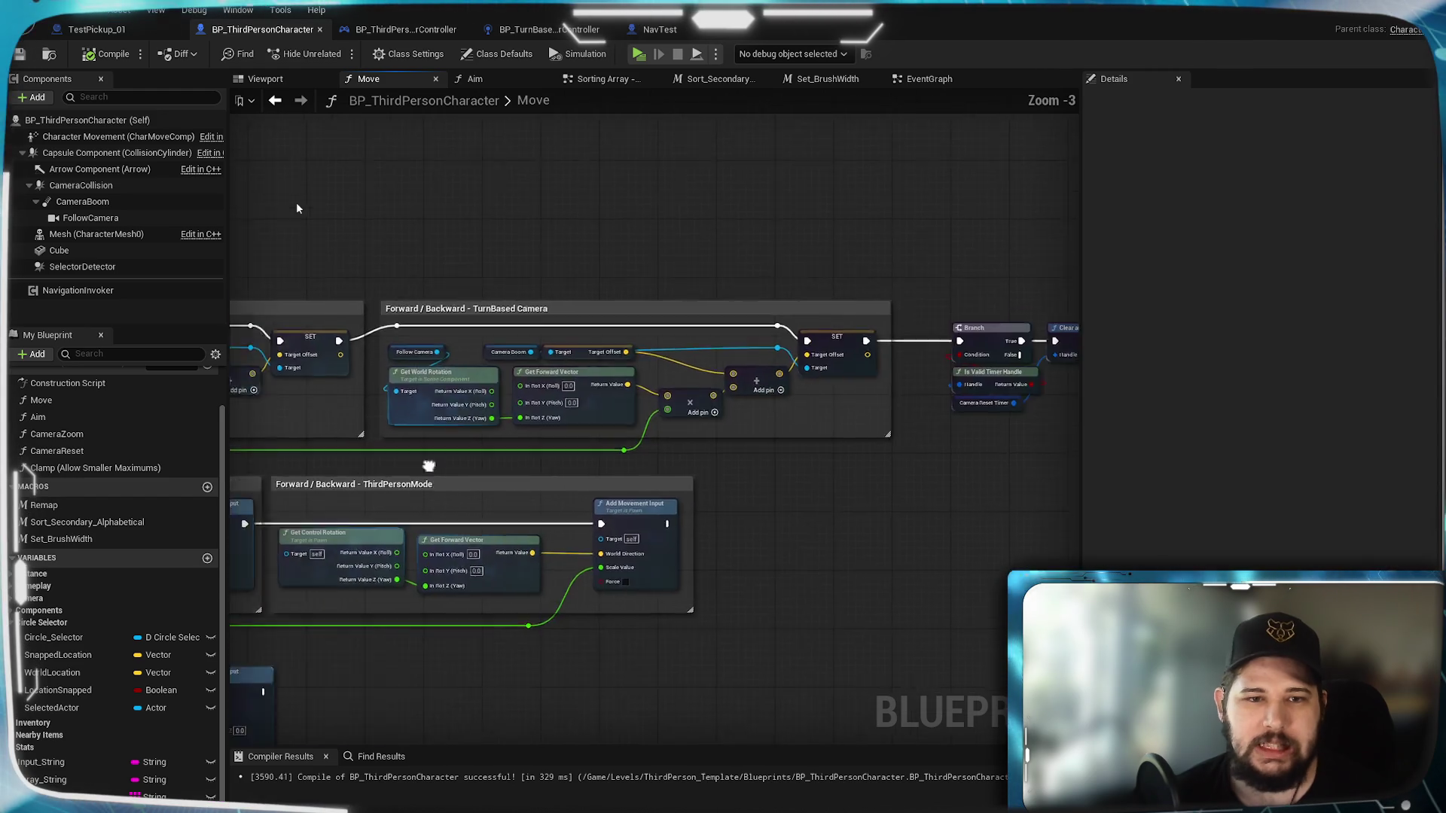
{"action": "scroll", "coordinate": [579, 365], "scroll_direction": "up", "scroll_amount": 1}
{"action": "left_click_drag", "start_coordinate": [579, 365], "coordinate": [527, 519]}
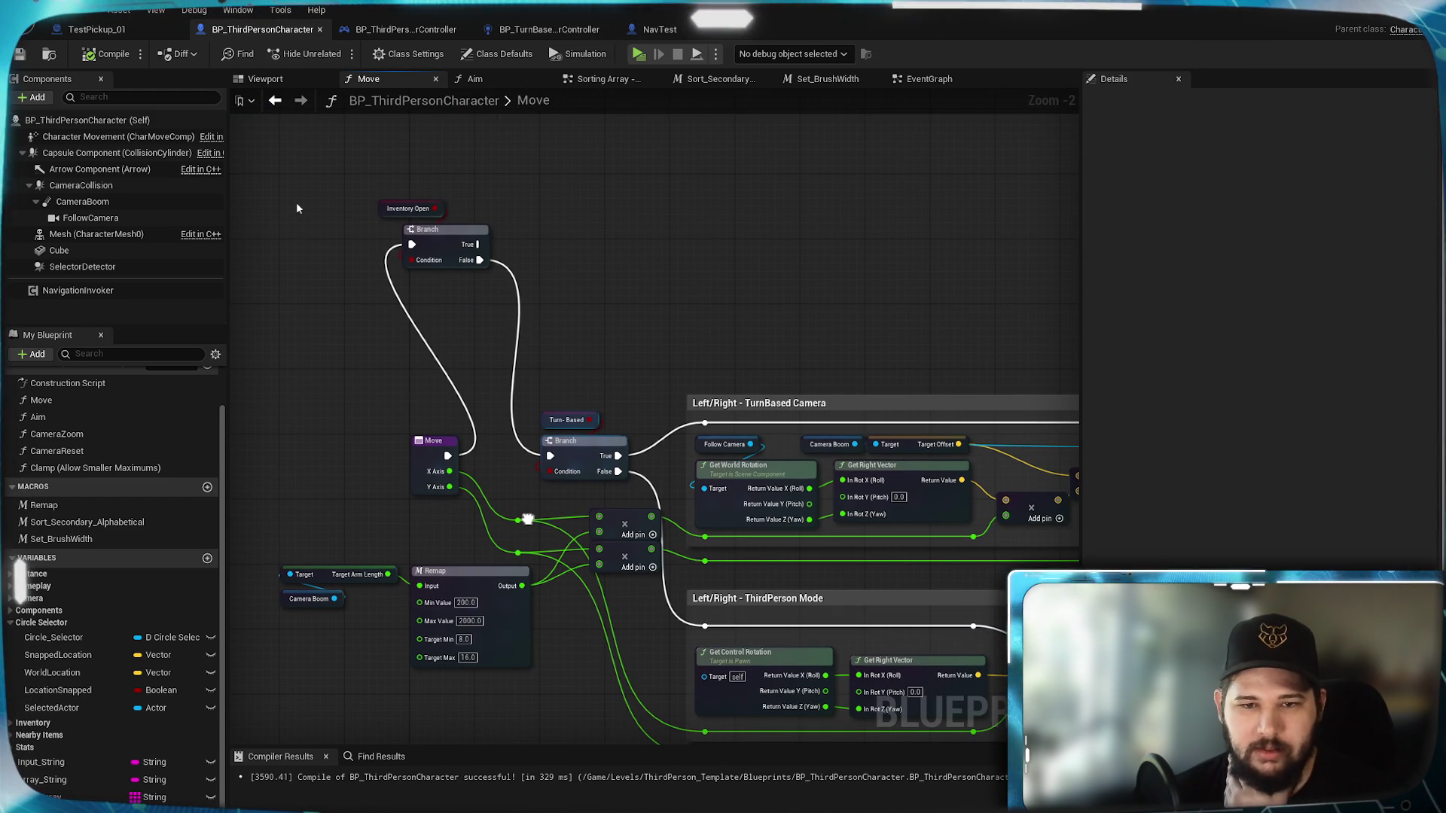
{"action": "mouse_move", "coordinate": [527, 519]}
{"action": "left_mouse_down"}
{"action": "mouse_move", "coordinate": [503, 448]}
{"action": "mouse_move", "coordinate": [375, 257]}
{"action": "left_mouse_up"}
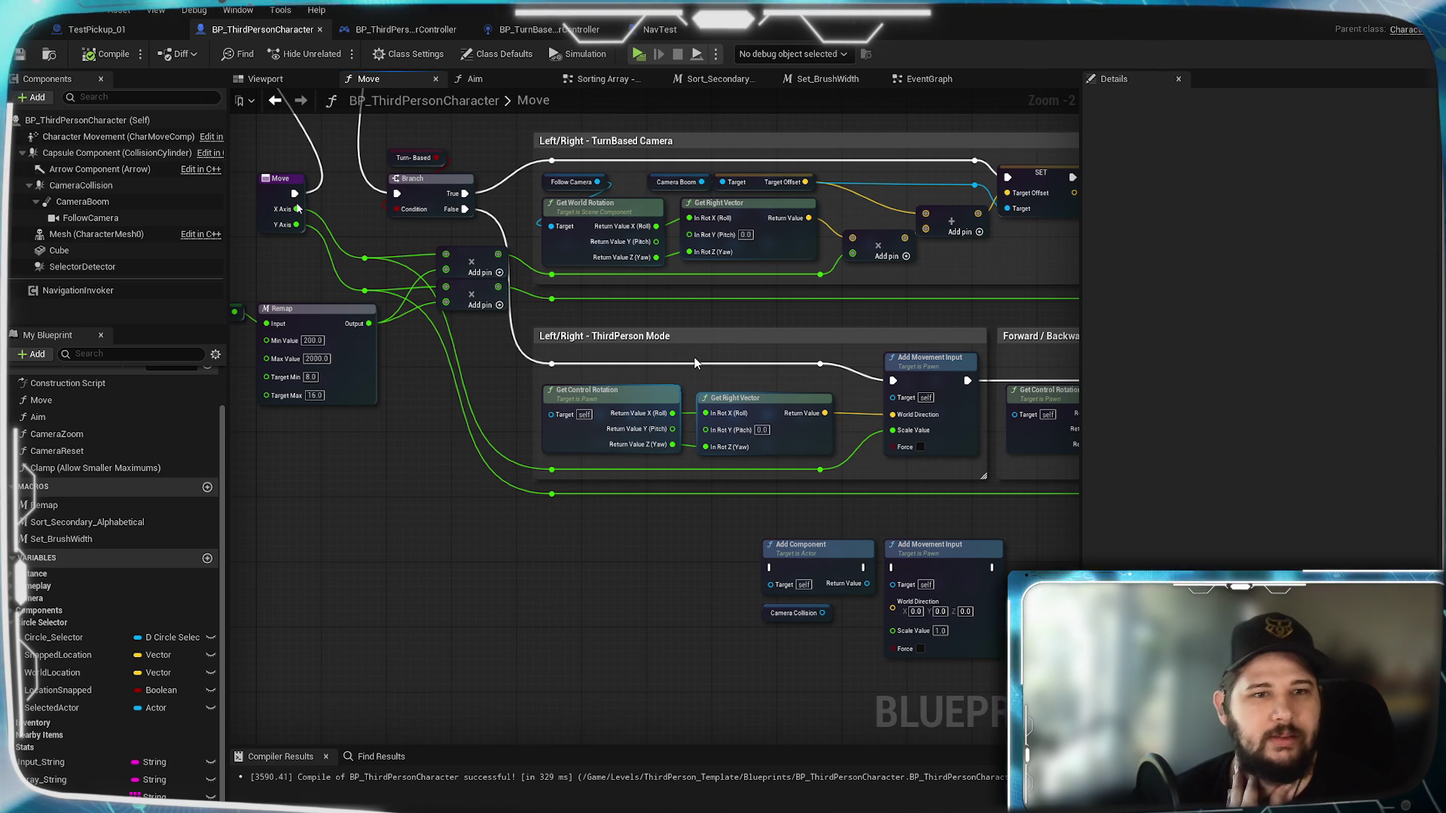
{"action": "left_click_drag", "start_coordinate": [851, 388], "coordinate": [557, 454]}
{"action": "mouse_move", "coordinate": [479, 474]}
{"action": "left_mouse_down"}
{"action": "mouse_move", "coordinate": [893, 452]}
{"action": "mouse_move", "coordinate": [441, 411]}
{"action": "left_mouse_up"}
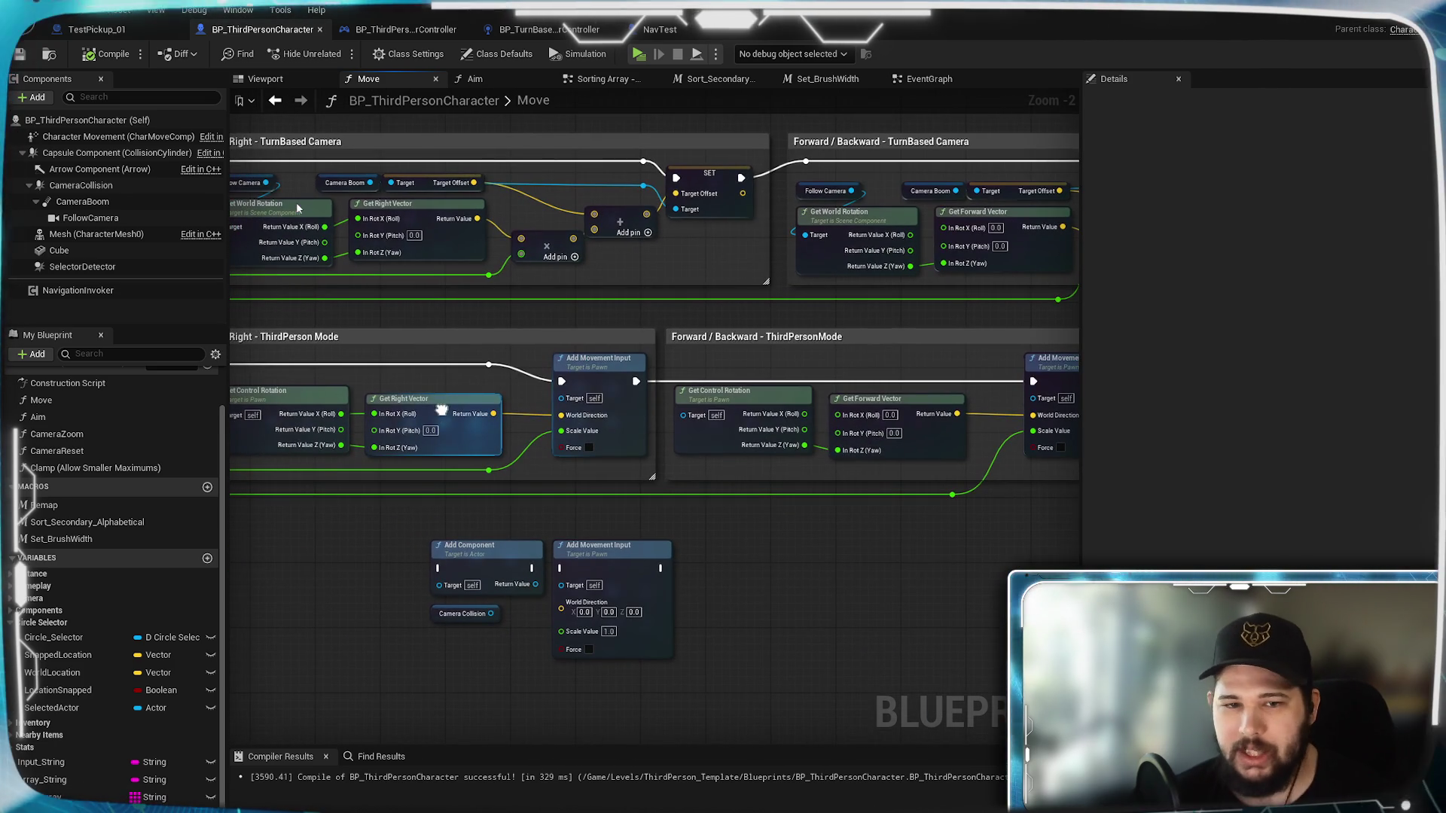
{"action": "mouse_move", "coordinate": [666, 704]}
{"action": "left_mouse_down"}
{"action": "mouse_move", "coordinate": [668, 670]}
{"action": "mouse_move", "coordinate": [374, 517]}
{"action": "left_mouse_up"}
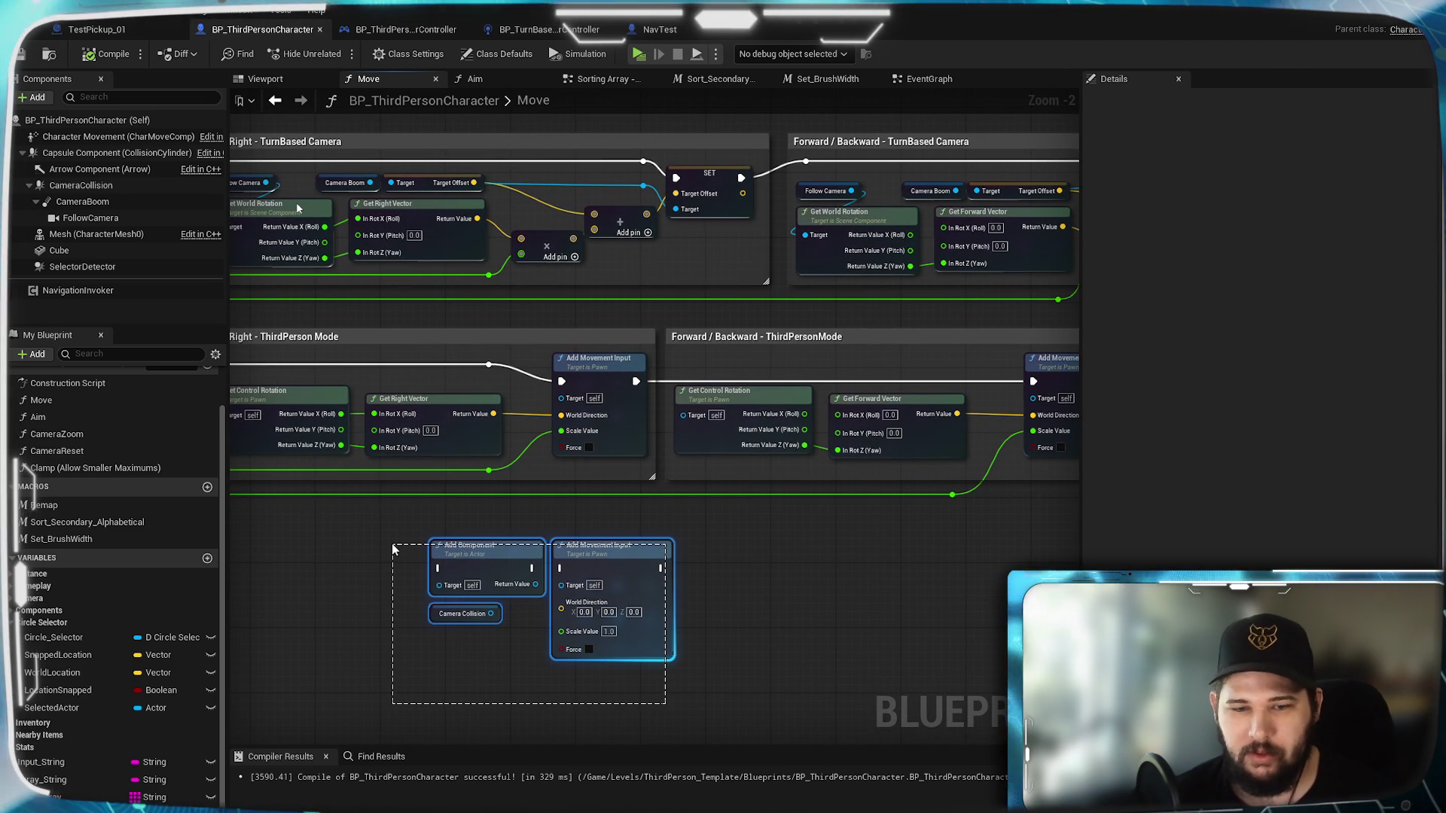
{"action": "key", "text": "Delete"}
Step: Wire Controlled Actor into the Forward/Backward Add Movement Input Target, compile, save and play-test
{"action": "scroll", "coordinate": [553, 507], "scroll_direction": "up", "scroll_amount": 2}
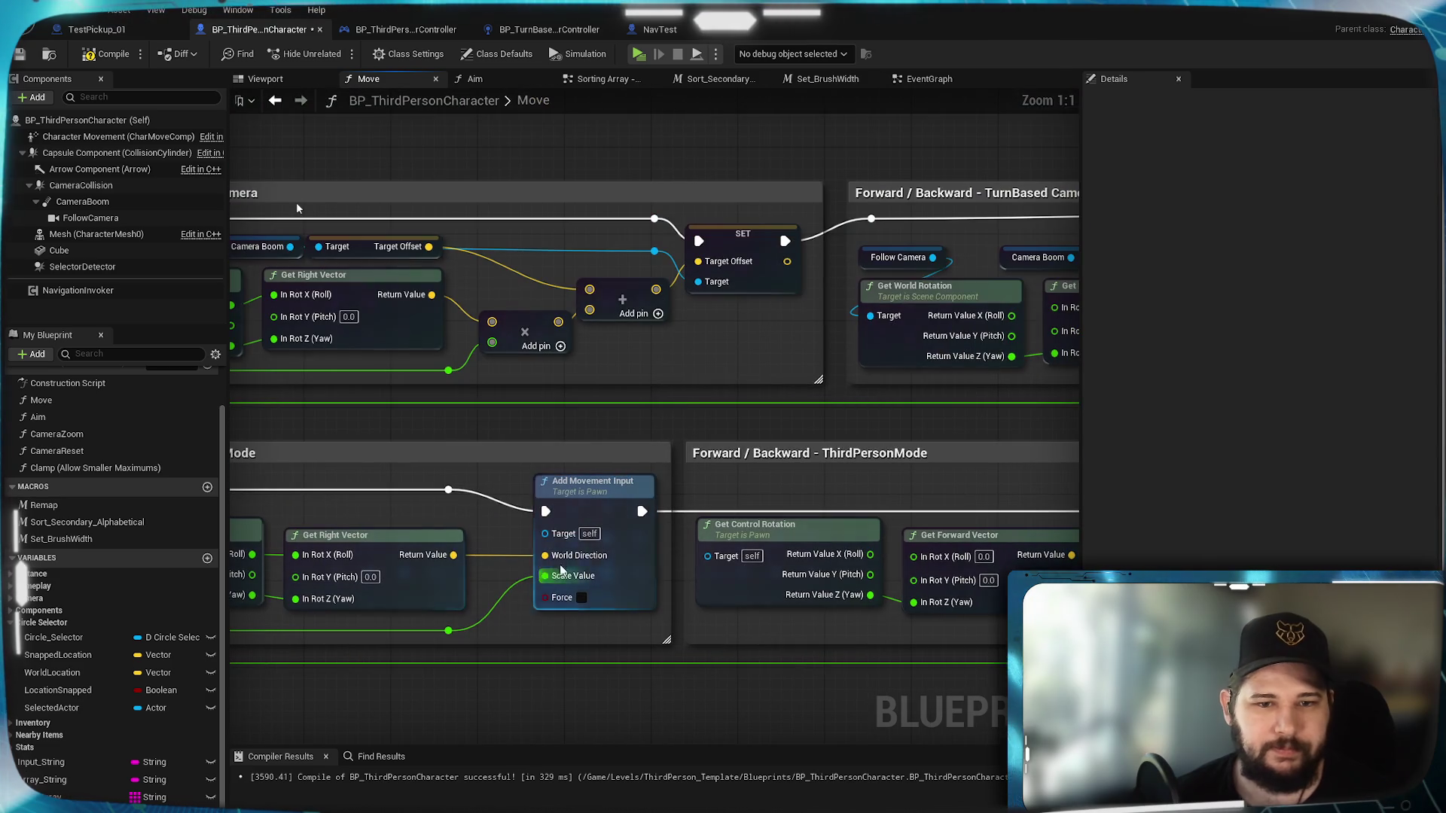
{"action": "mouse_move", "coordinate": [45, 681]}
{"action": "left_mouse_down"}
{"action": "mouse_move", "coordinate": [286, 602]}
{"action": "mouse_move", "coordinate": [324, 584]}
{"action": "mouse_move", "coordinate": [357, 511]}
{"action": "mouse_move", "coordinate": [395, 507]}
{"action": "left_mouse_up"}
{"action": "mouse_move", "coordinate": [510, 539]}
{"action": "left_mouse_down"}
{"action": "mouse_move", "coordinate": [545, 531]}
{"action": "mouse_move", "coordinate": [365, 524]}
{"action": "mouse_move", "coordinate": [377, 510]}
{"action": "left_mouse_up"}
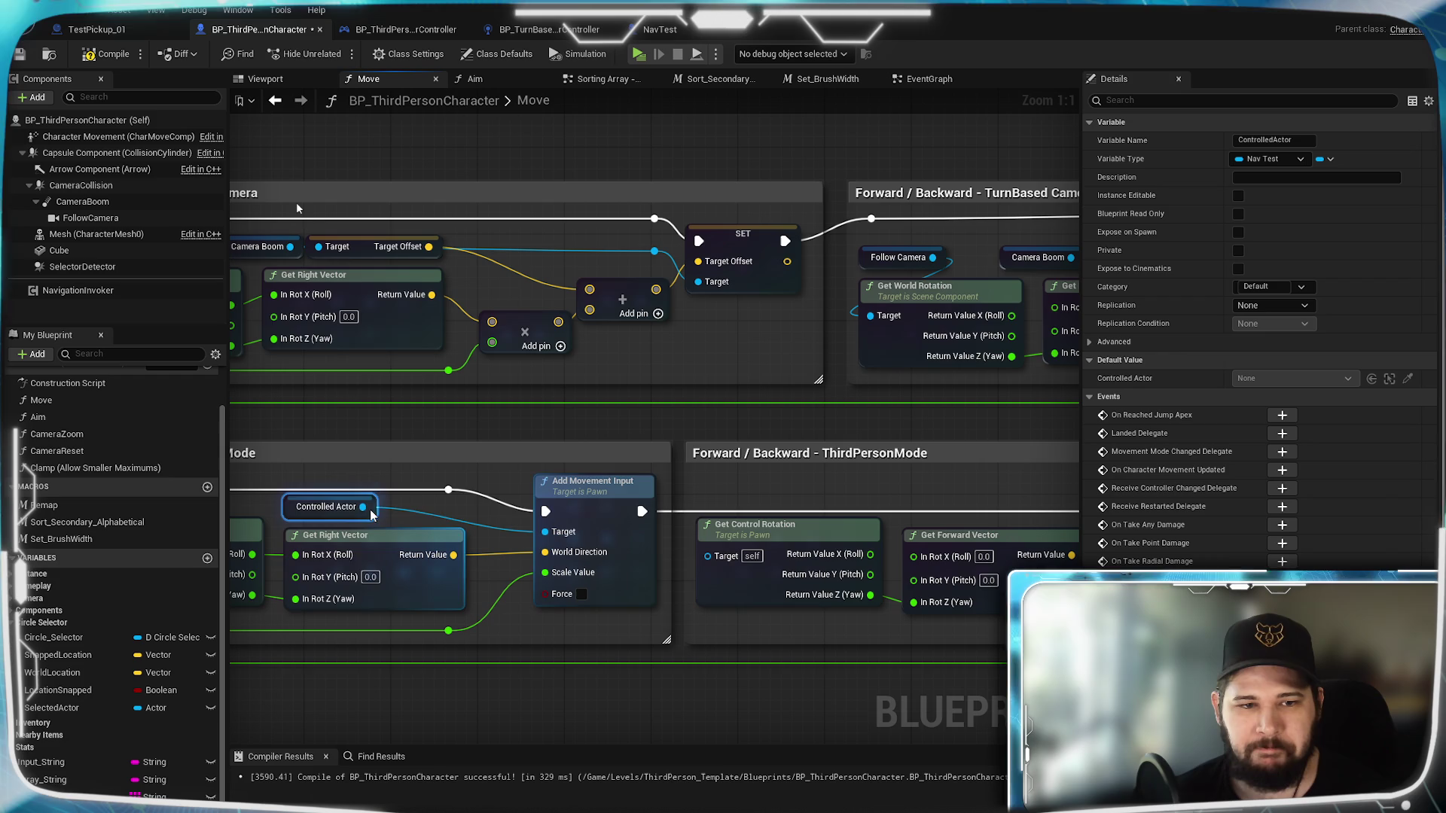
{"action": "left_click_drag", "start_coordinate": [734, 630], "coordinate": [252, 633]}
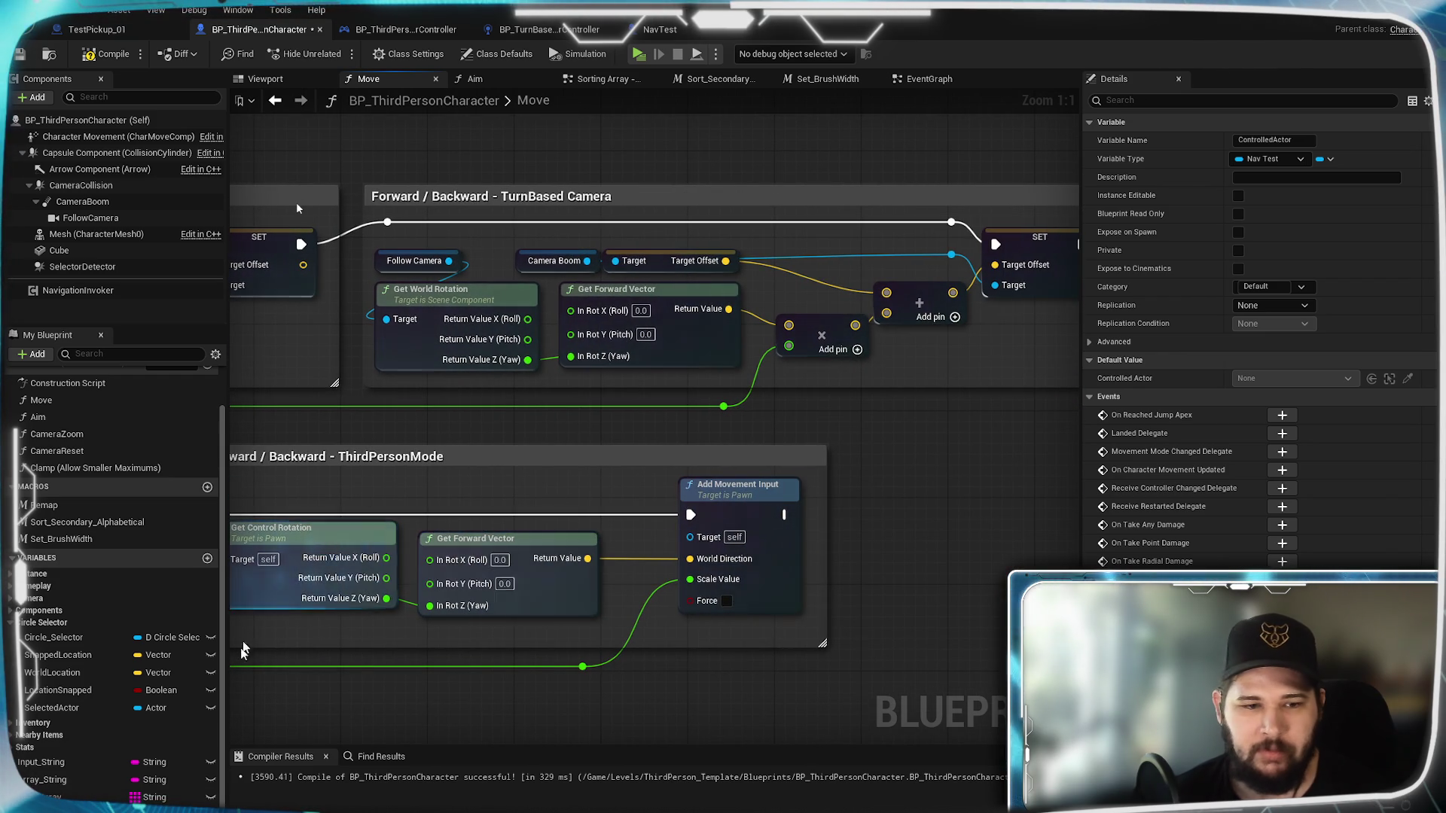
{"action": "mouse_move", "coordinate": [462, 527]}
{"action": "left_mouse_down"}
{"action": "mouse_move", "coordinate": [444, 486]}
{"action": "mouse_move", "coordinate": [687, 526]}
{"action": "mouse_move", "coordinate": [696, 543]}
{"action": "left_mouse_up"}
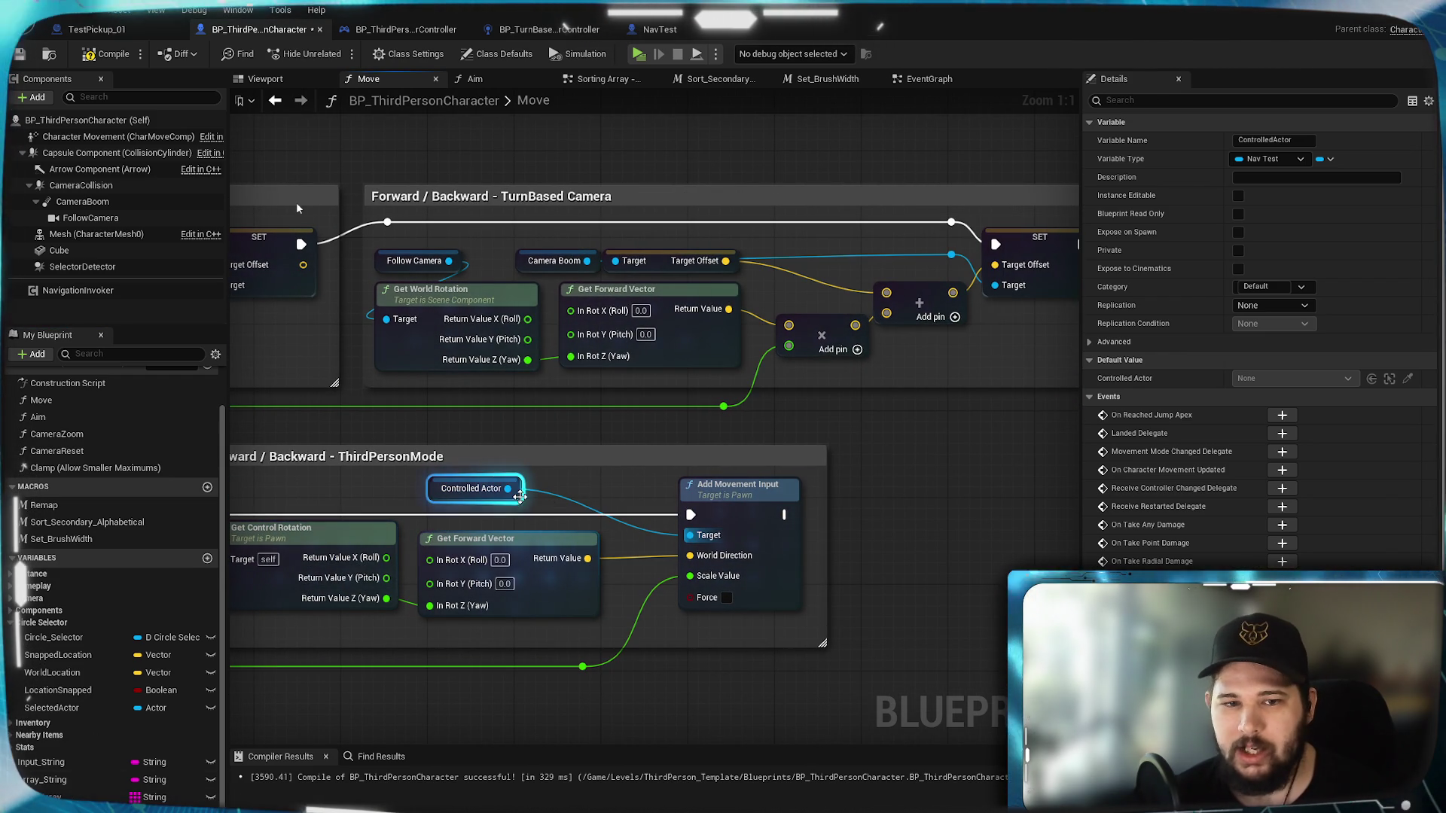
{"action": "left_click", "coordinate": [633, 482]}
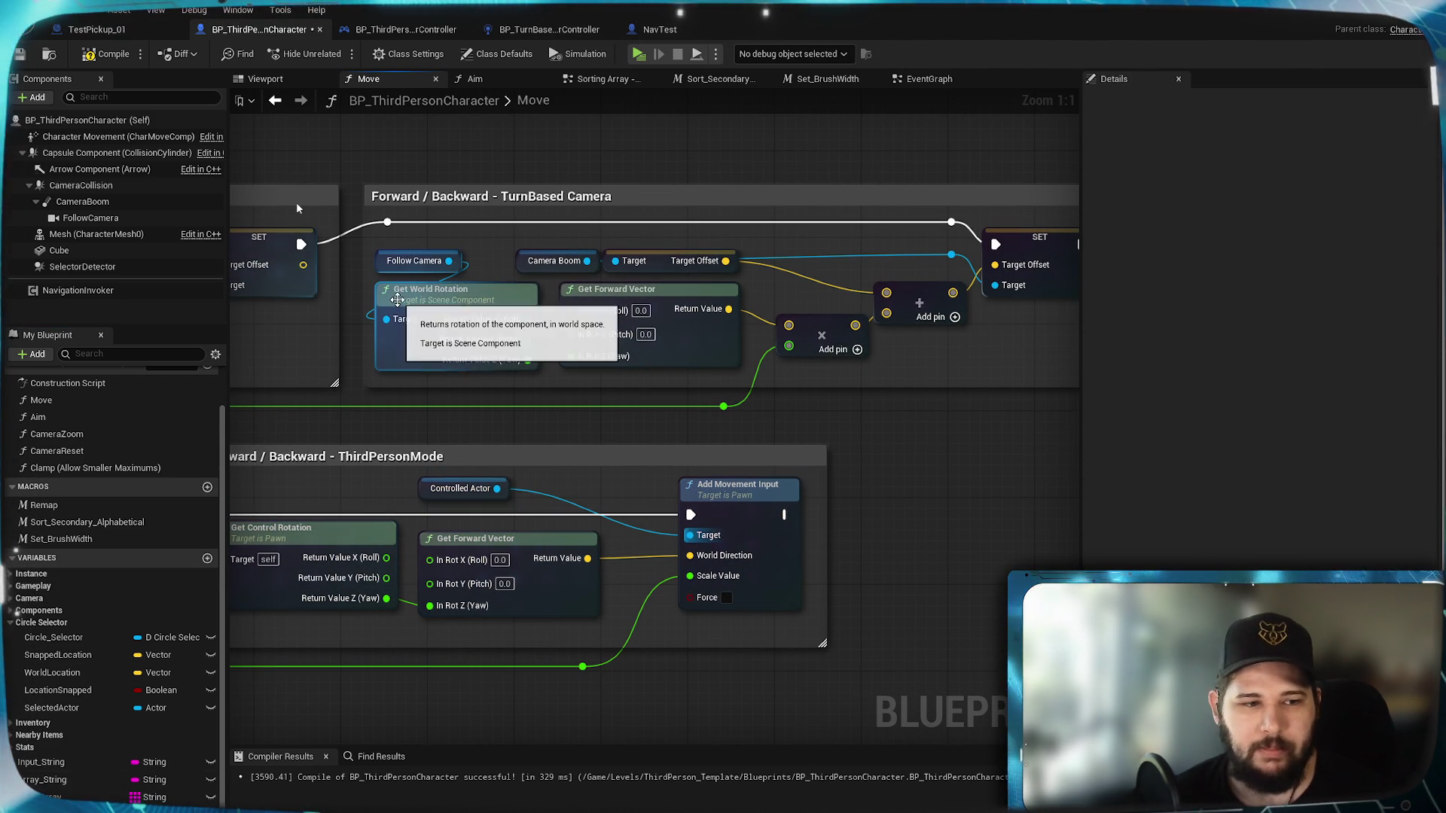
{"action": "left_click", "coordinate": [105, 54]}
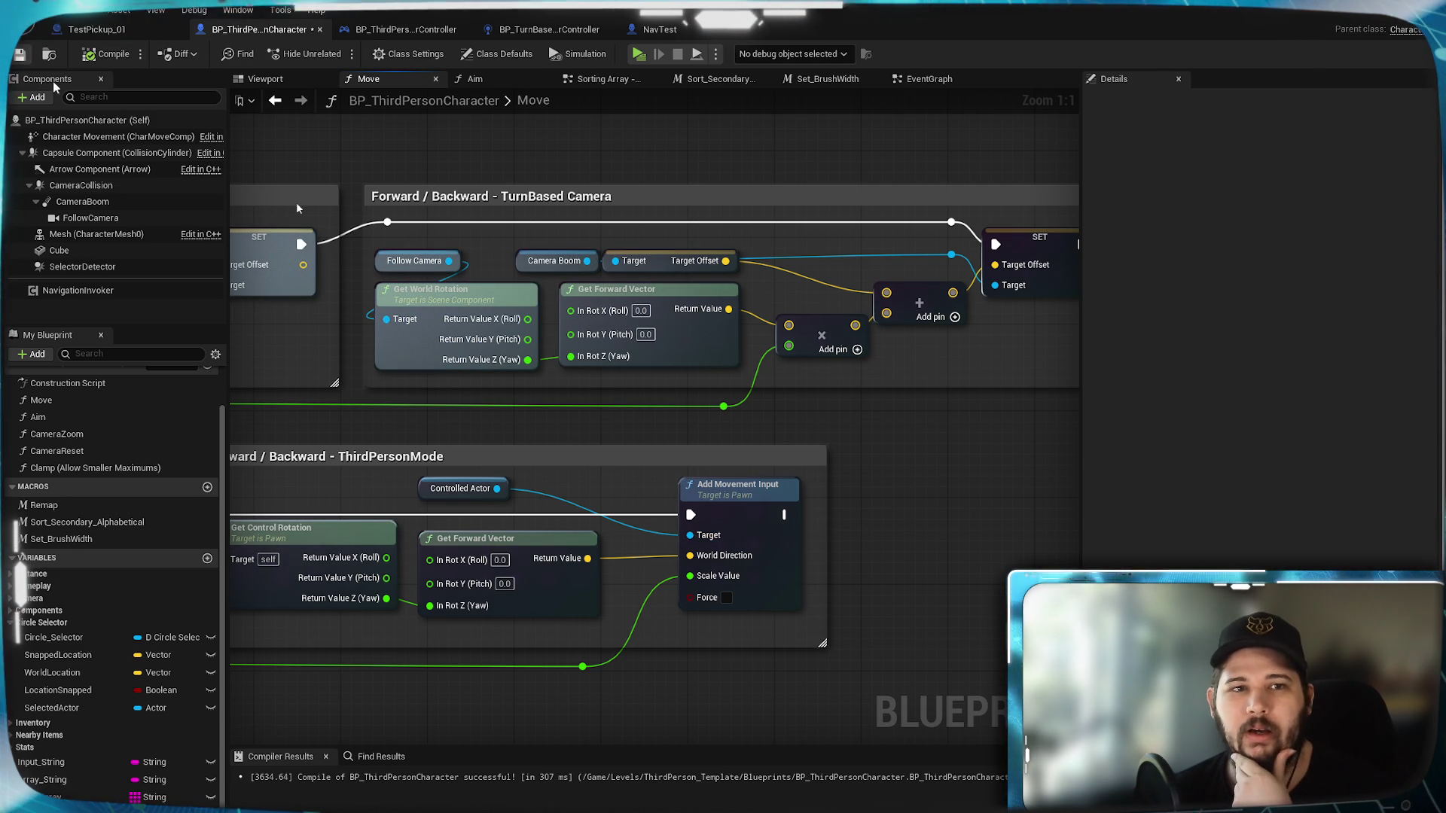
{"action": "left_click", "coordinate": [639, 54]}
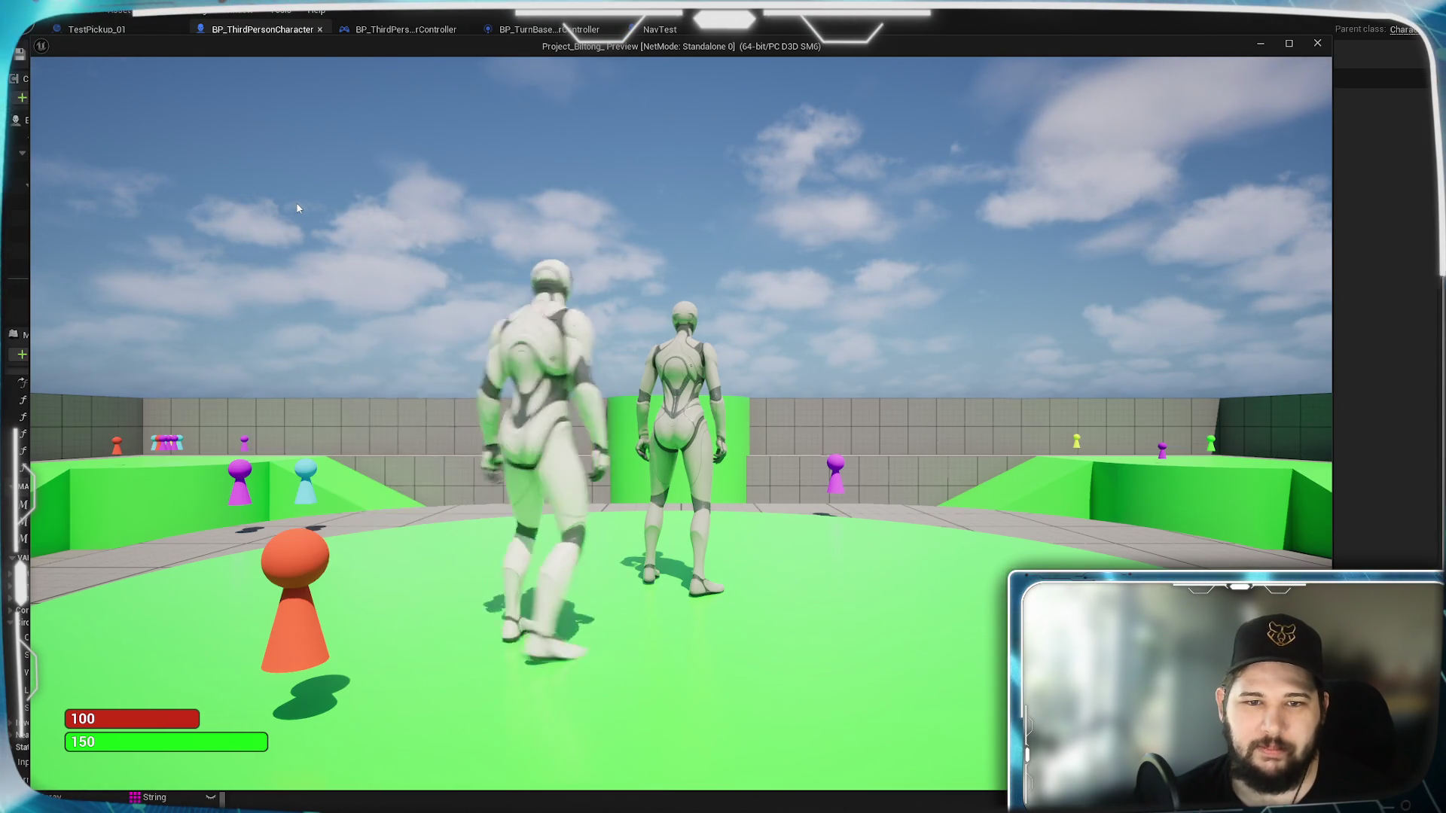
{"action": "key", "text": "Escape"}
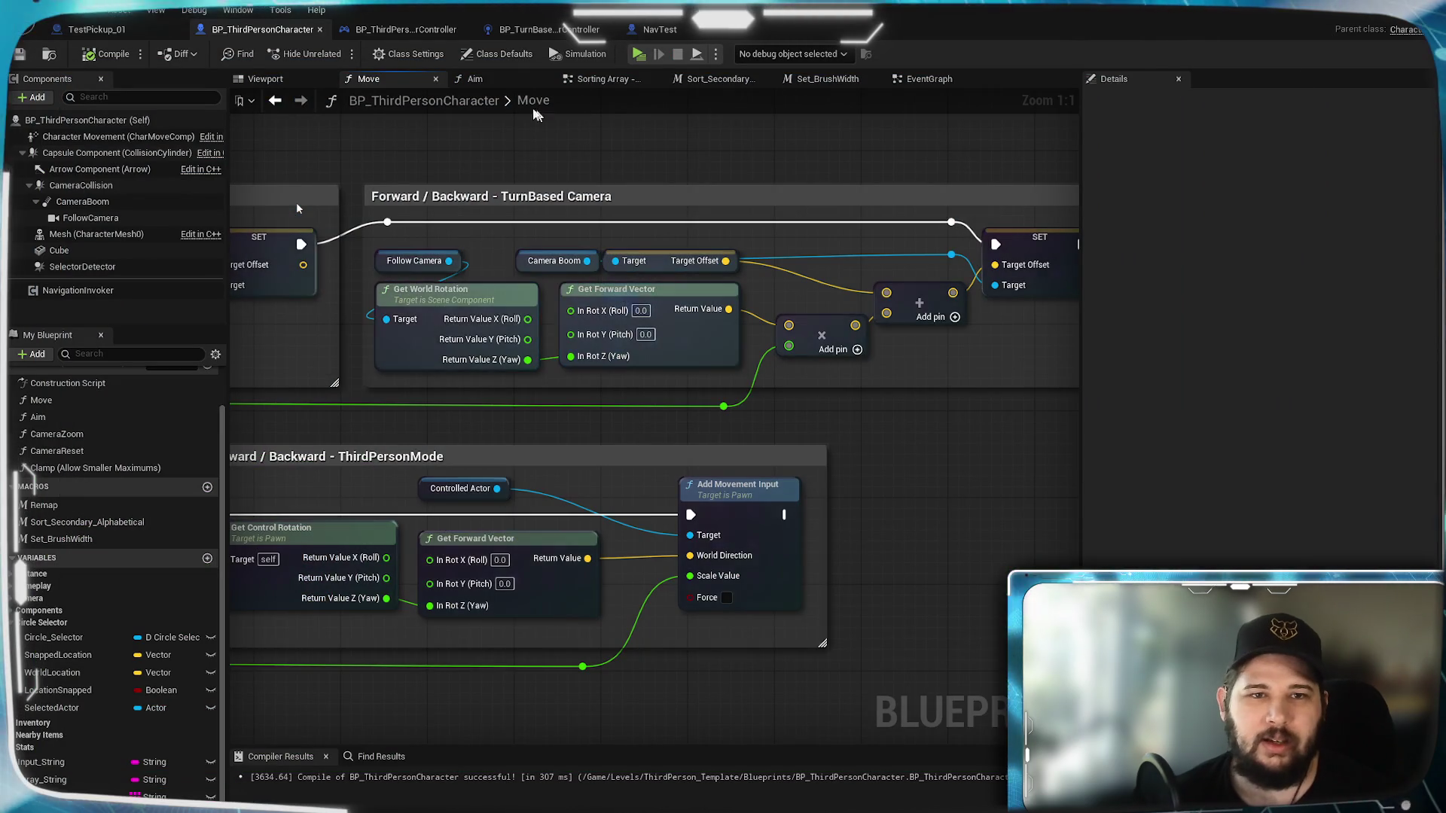
{"action": "left_click", "coordinate": [475, 79]}
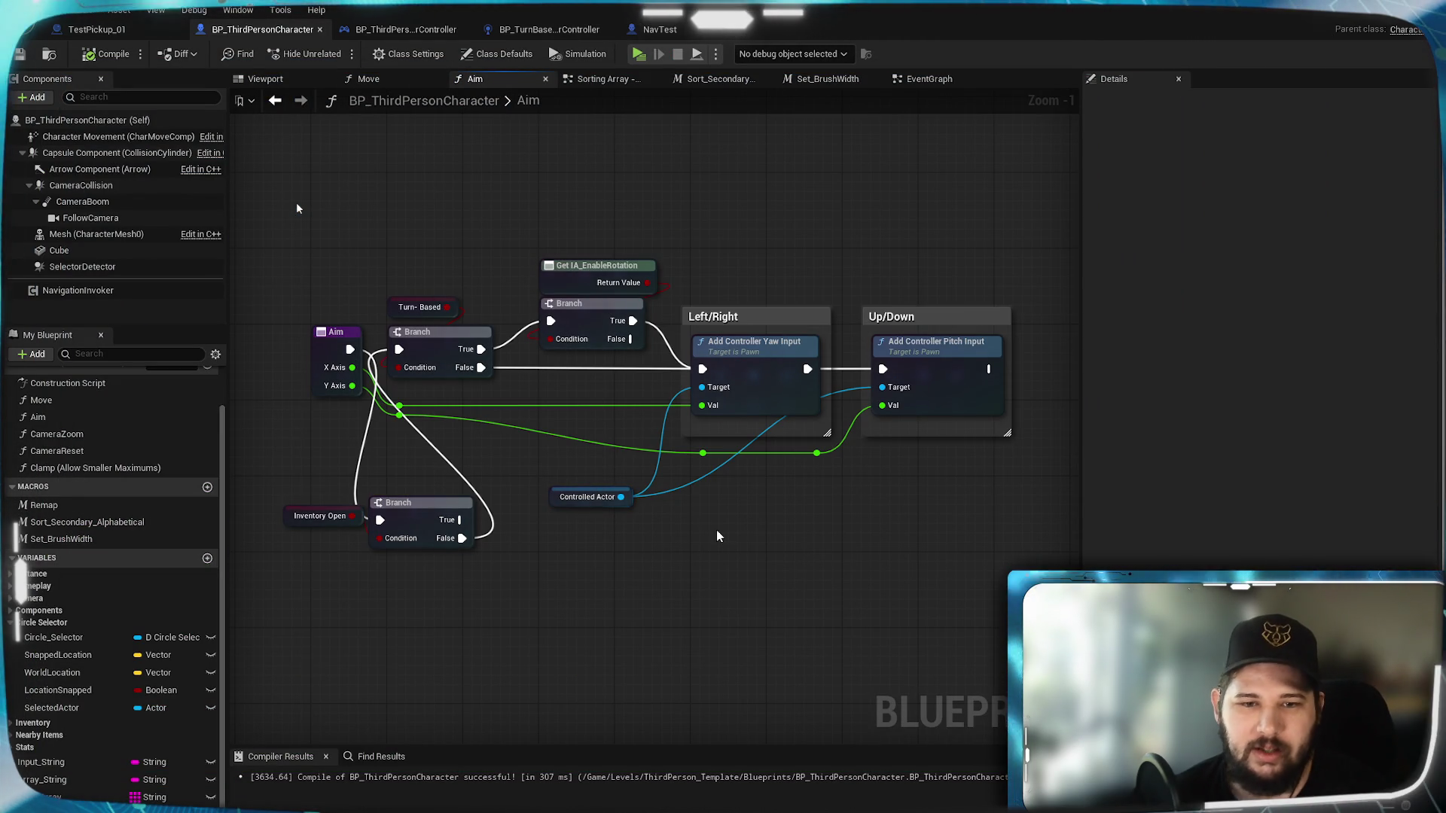
Step: Unlink Controlled Actor from the Aim yaw and pitch Targets, play-test, then return to Move
{"action": "left_click", "coordinate": [620, 497], "text": "alt"}
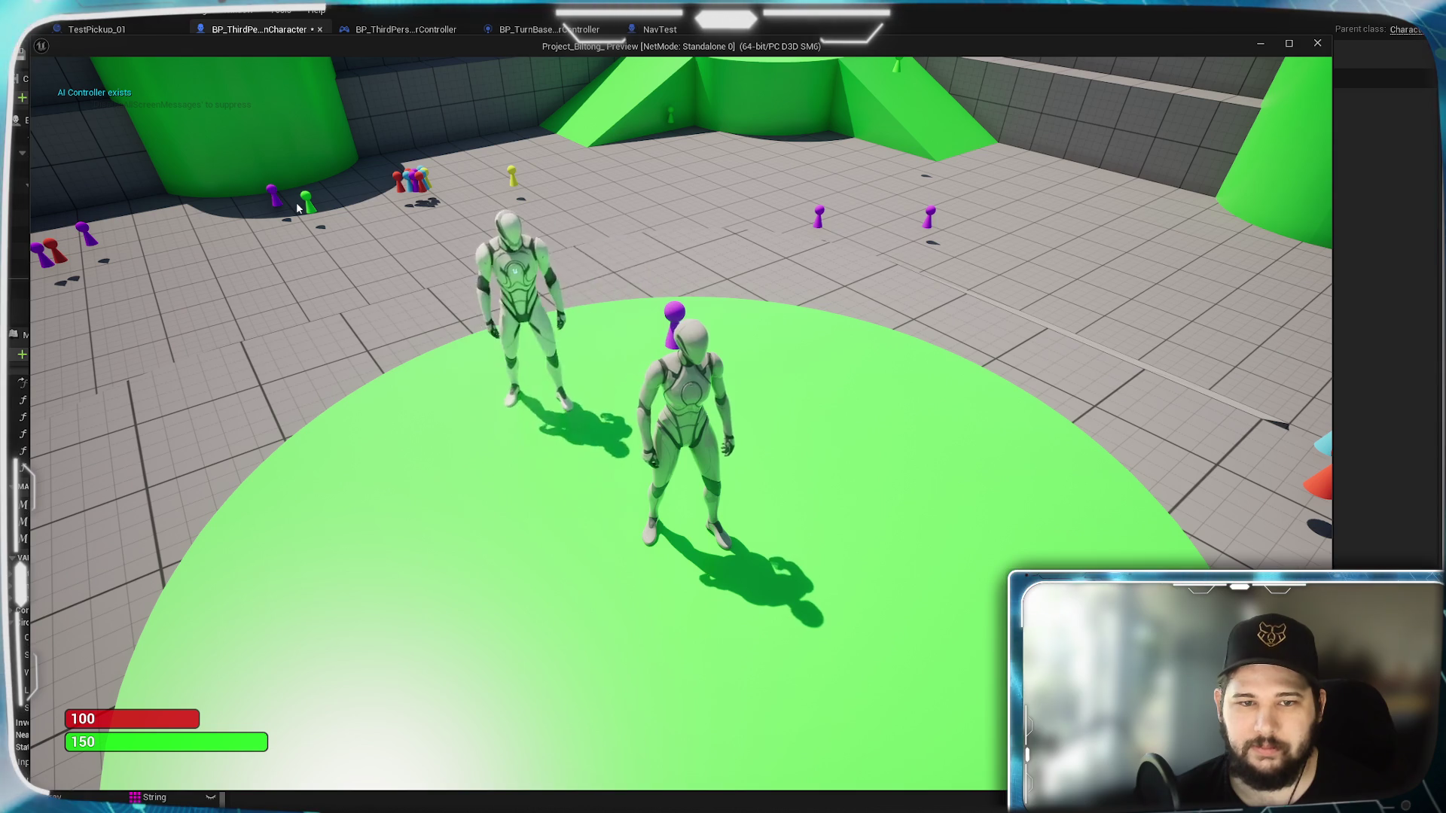
{"action": "key", "text": "Escape"}
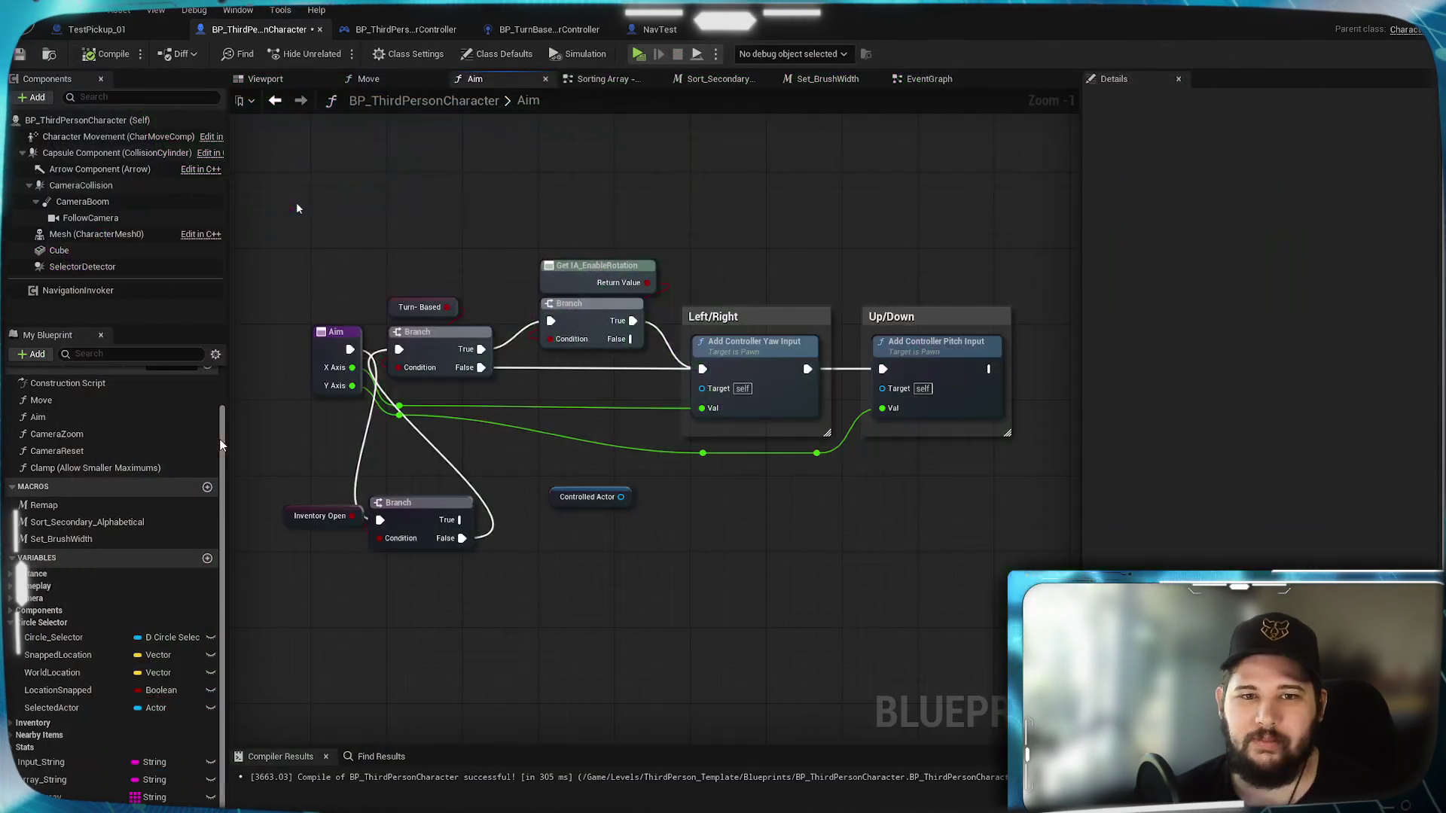
{"action": "left_click", "coordinate": [396, 77]}
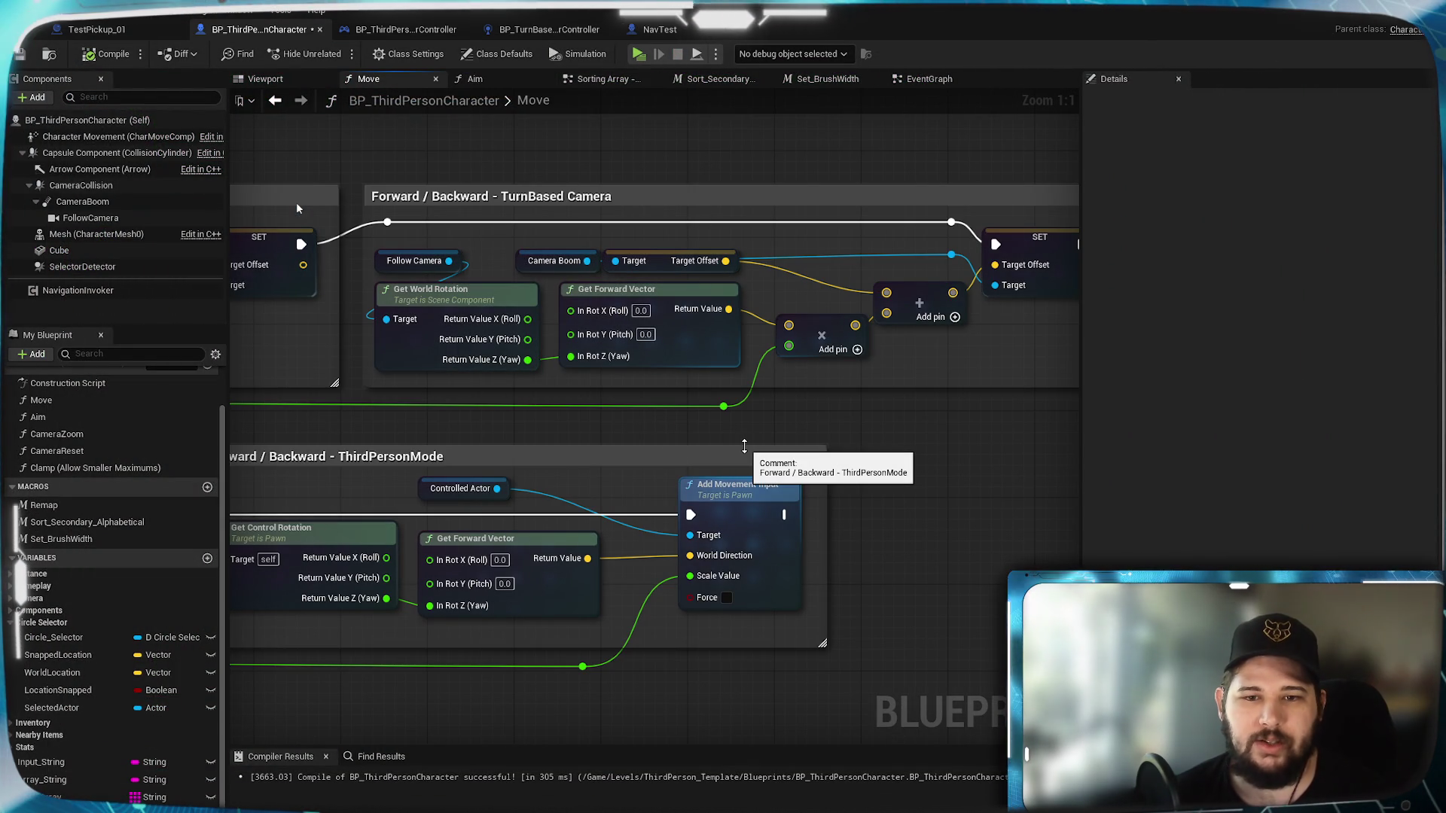
{"action": "scroll", "coordinate": [570, 427], "scroll_direction": "down", "scroll_amount": 2}
{"action": "mouse_move", "coordinate": [571, 428]}
{"action": "left_mouse_down"}
{"action": "mouse_move", "coordinate": [590, 395]}
{"action": "mouse_move", "coordinate": [911, 338]}
{"action": "left_mouse_up"}
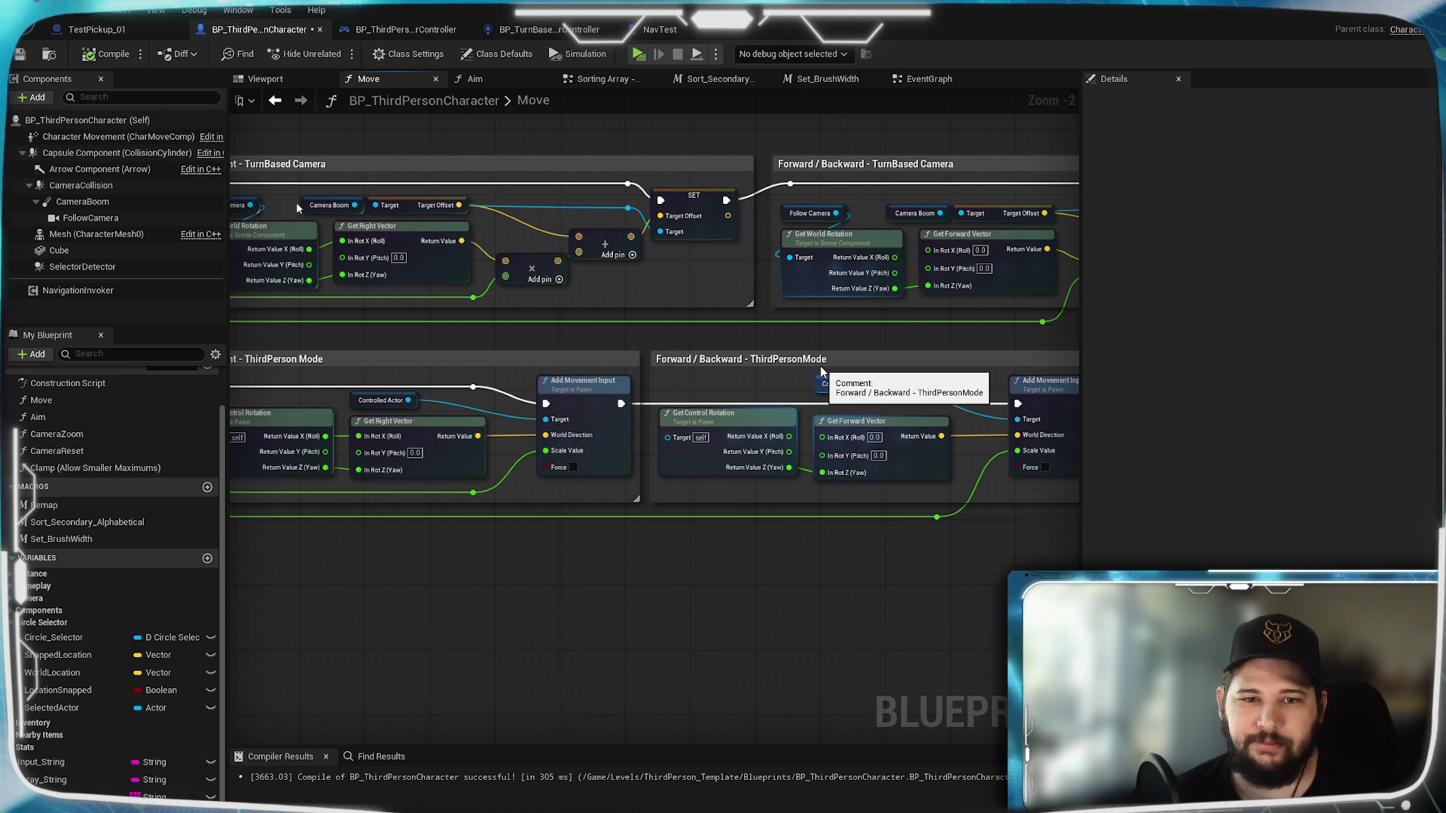
{"action": "left_click_drag", "start_coordinate": [414, 344], "coordinate": [959, 316]}
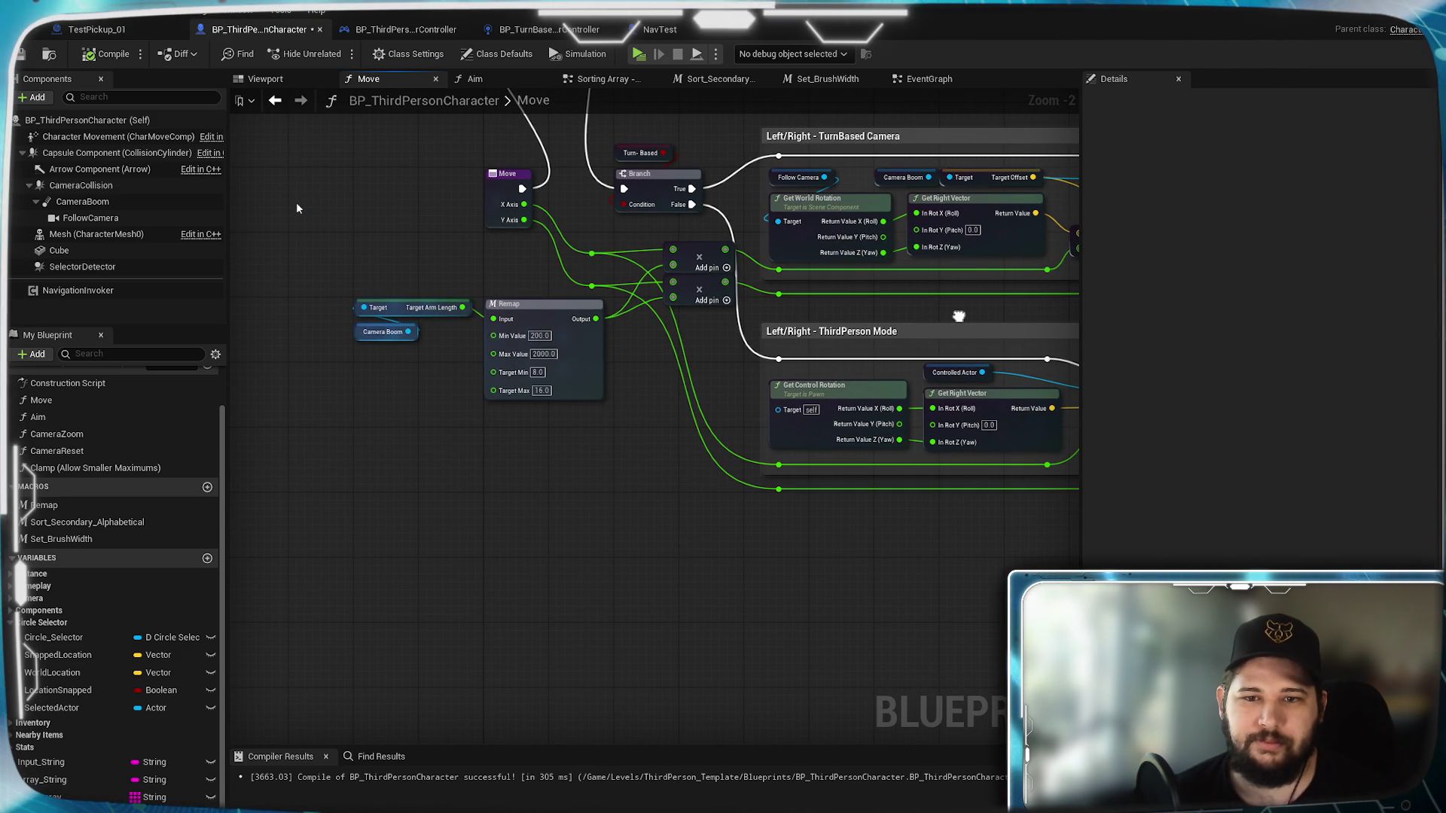
{"action": "left_click_drag", "start_coordinate": [959, 316], "coordinate": [654, 344]}
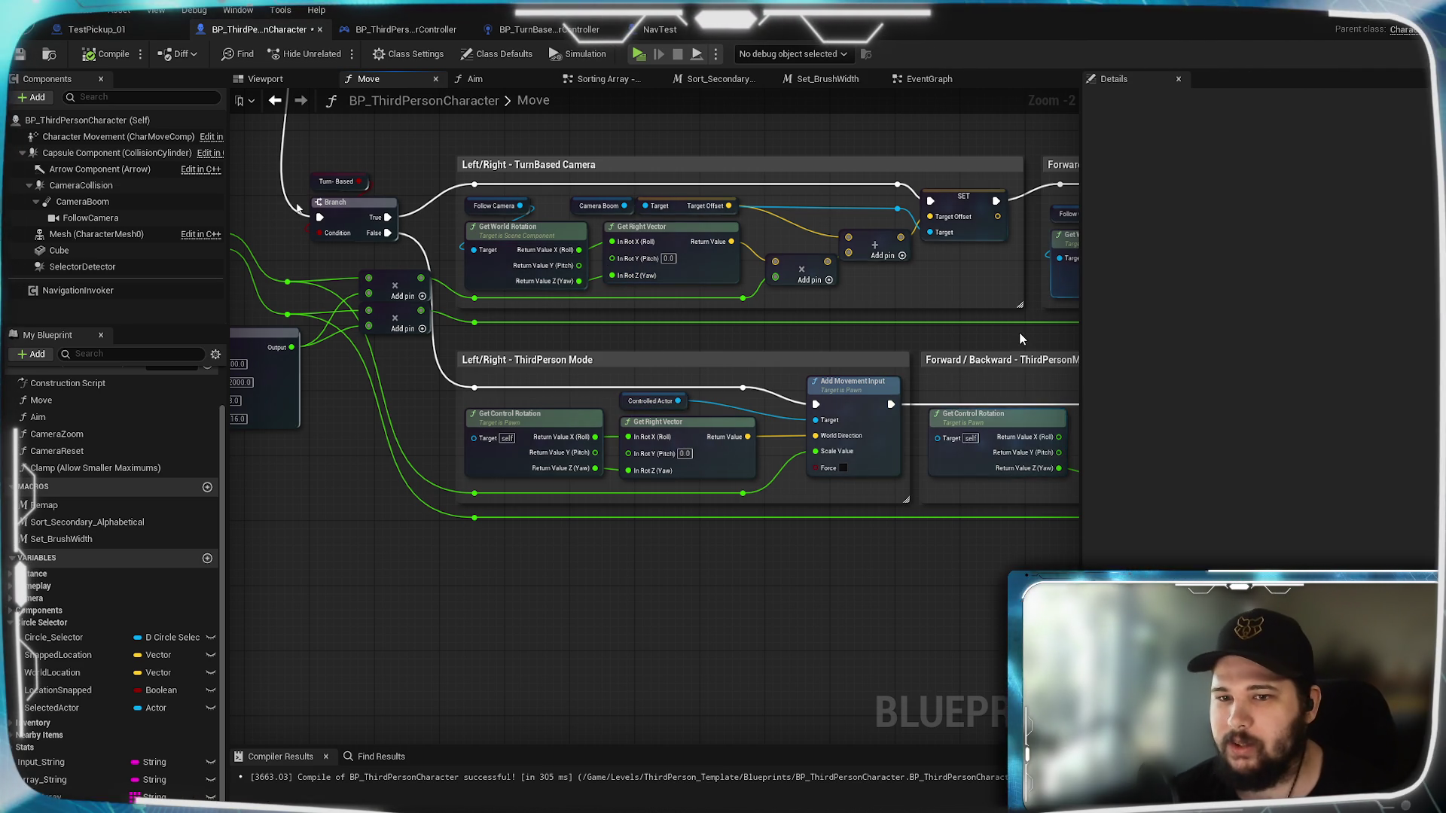
{"action": "left_click_drag", "start_coordinate": [1019, 356], "coordinate": [650, 350]}
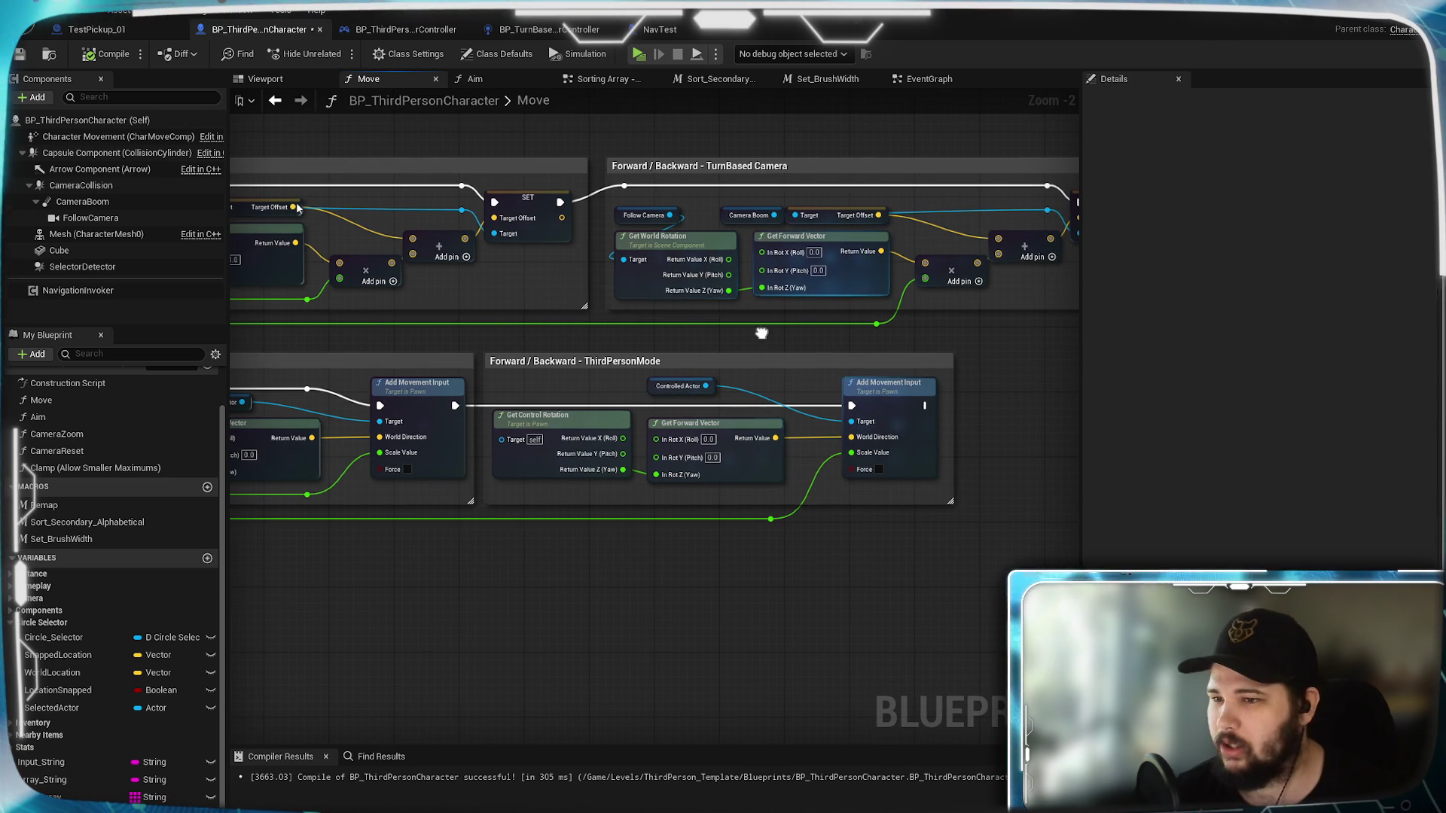
{"action": "left_click_drag", "start_coordinate": [847, 332], "coordinate": [761, 339]}
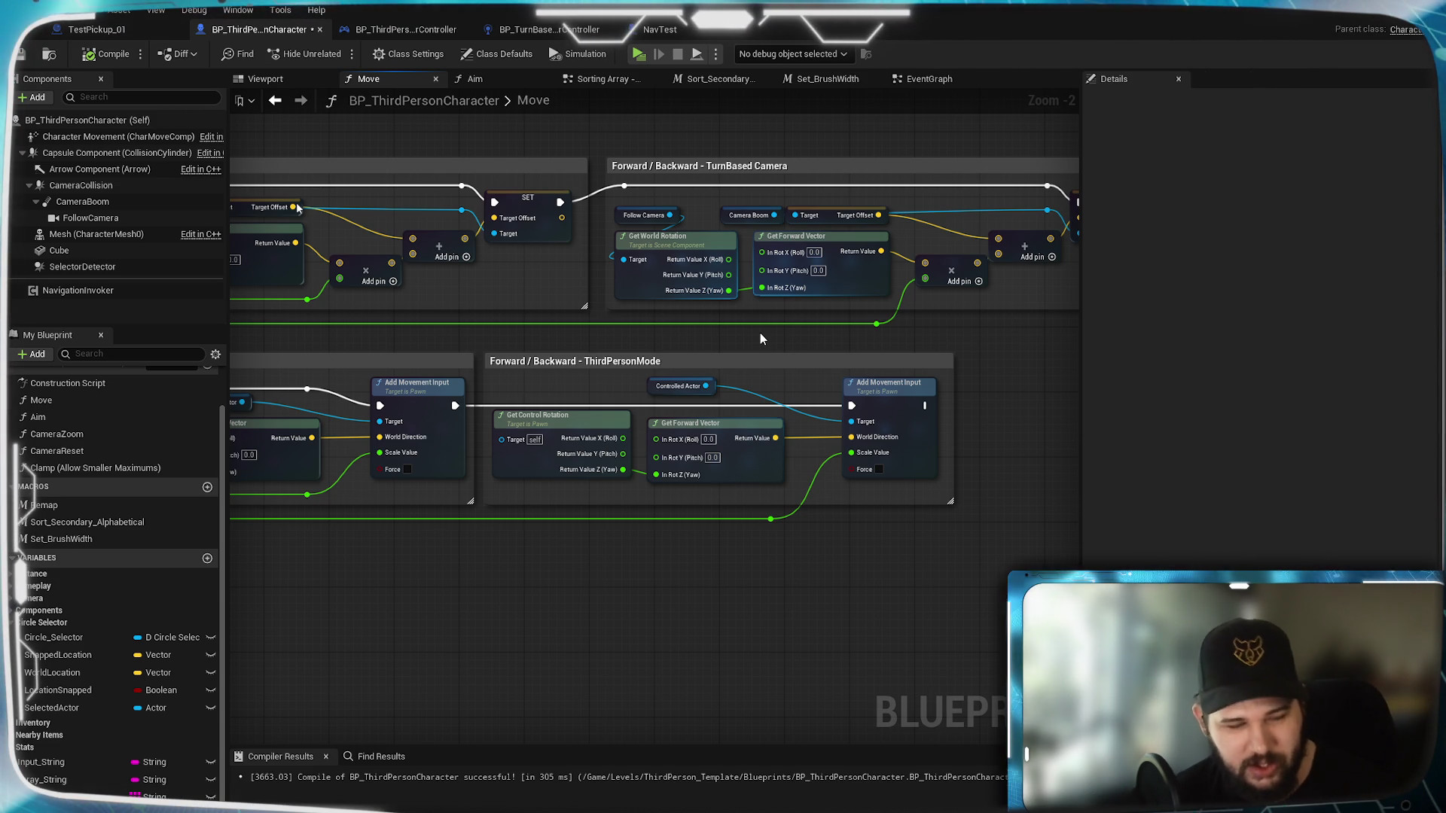
{"action": "mouse_move", "coordinate": [468, 634]}
{"action": "left_mouse_down"}
{"action": "mouse_move", "coordinate": [727, 595]}
{"action": "mouse_move", "coordinate": [671, 606]}
{"action": "mouse_move", "coordinate": [710, 568]}
{"action": "mouse_move", "coordinate": [988, 407]}
{"action": "mouse_move", "coordinate": [730, 364]}
{"action": "mouse_move", "coordinate": [481, 364]}
{"action": "mouse_move", "coordinate": [797, 359]}
{"action": "left_mouse_up"}
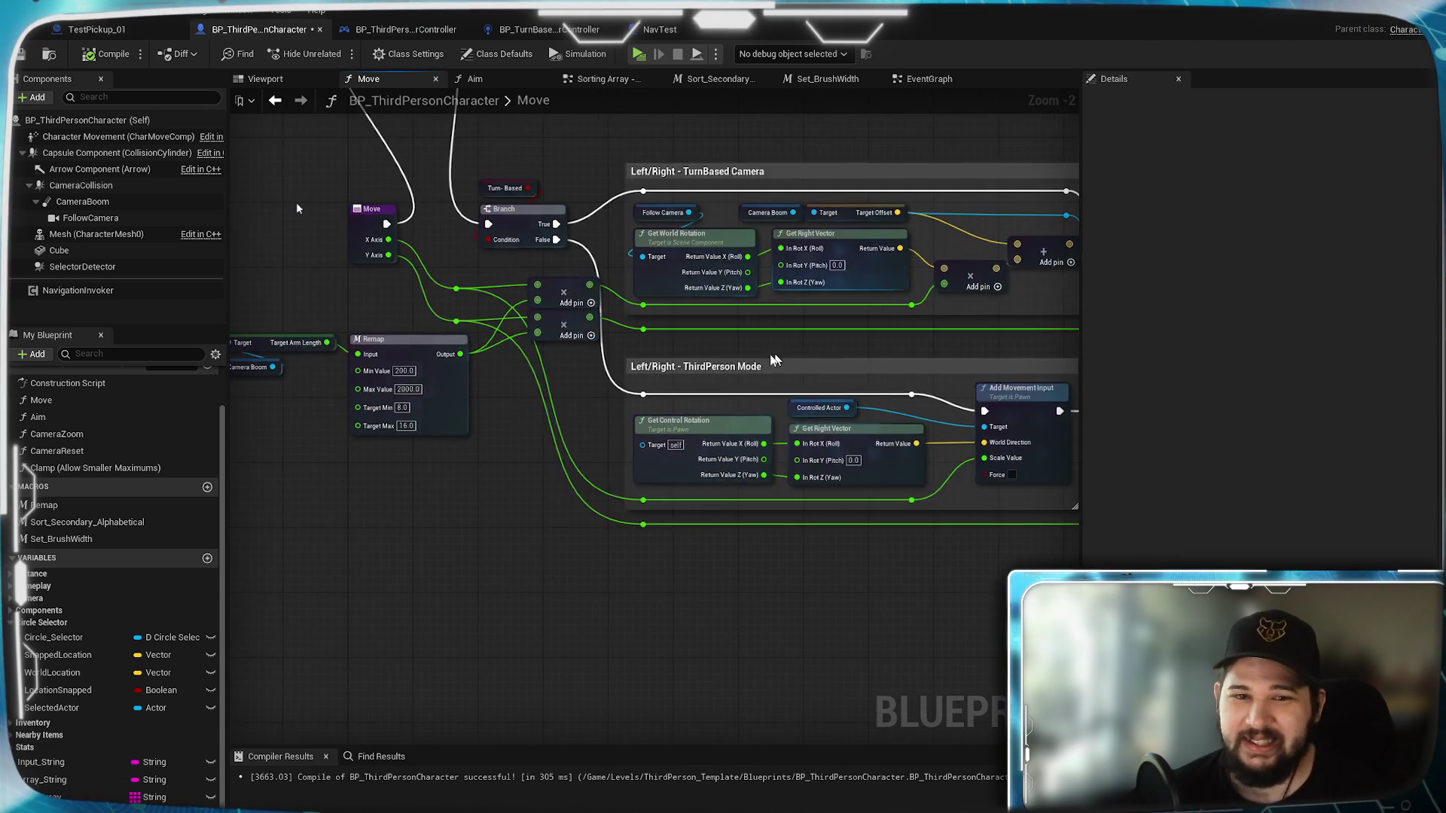
Step: Inspect the two Add pin nodes, recentre the Move and Remap nodes, and save
{"action": "scroll", "coordinate": [655, 357], "scroll_direction": "up", "scroll_amount": 2}
{"action": "mouse_move", "coordinate": [525, 374]}
{"action": "left_mouse_down"}
{"action": "mouse_move", "coordinate": [701, 461]}
{"action": "mouse_move", "coordinate": [688, 354]}
{"action": "mouse_move", "coordinate": [659, 342]}
{"action": "mouse_move", "coordinate": [679, 346]}
{"action": "mouse_move", "coordinate": [734, 294]}
{"action": "left_mouse_up"}
{"action": "left_click", "coordinate": [669, 315]}
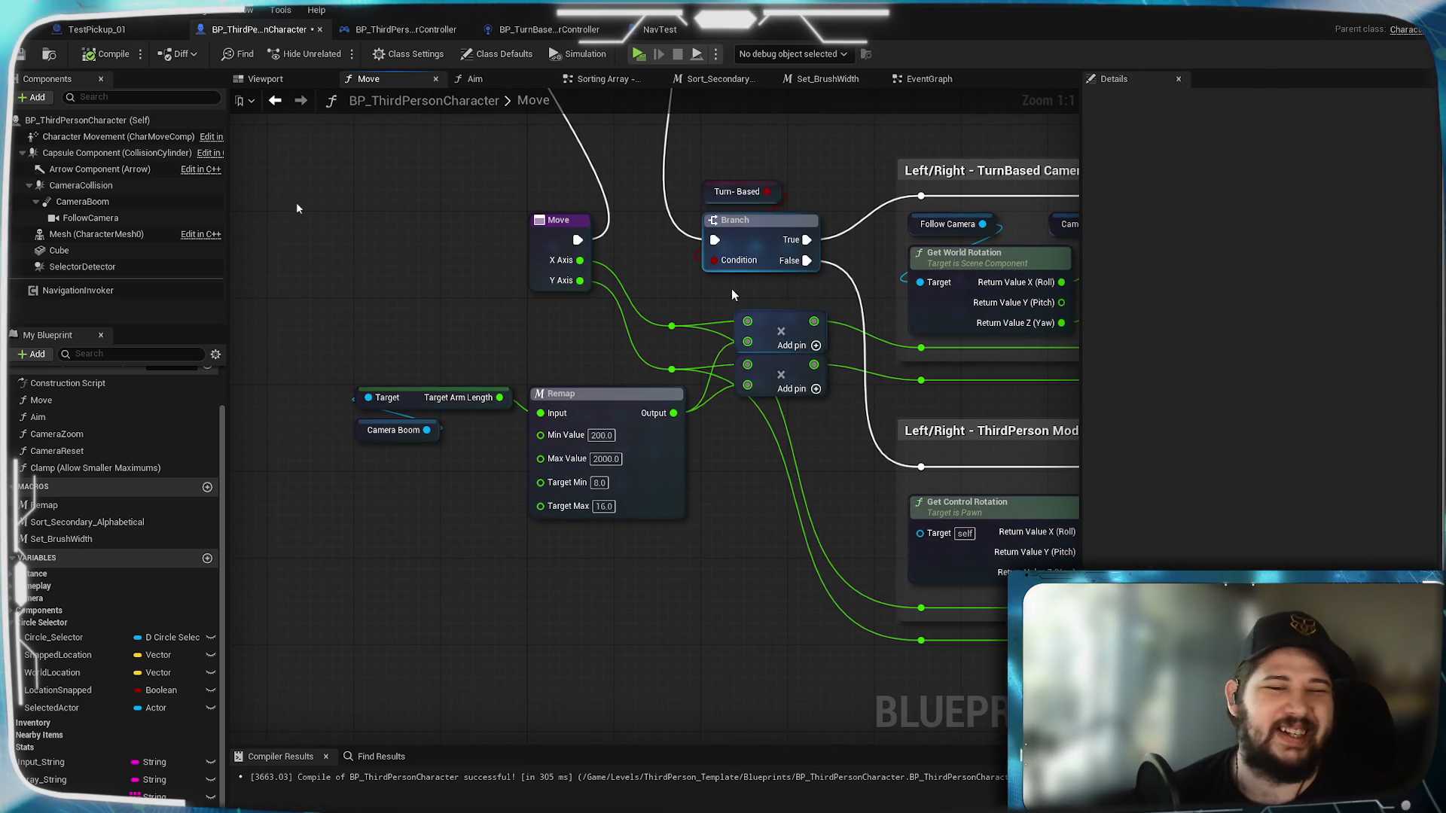
{"action": "left_click_drag", "start_coordinate": [730, 563], "coordinate": [706, 555]}
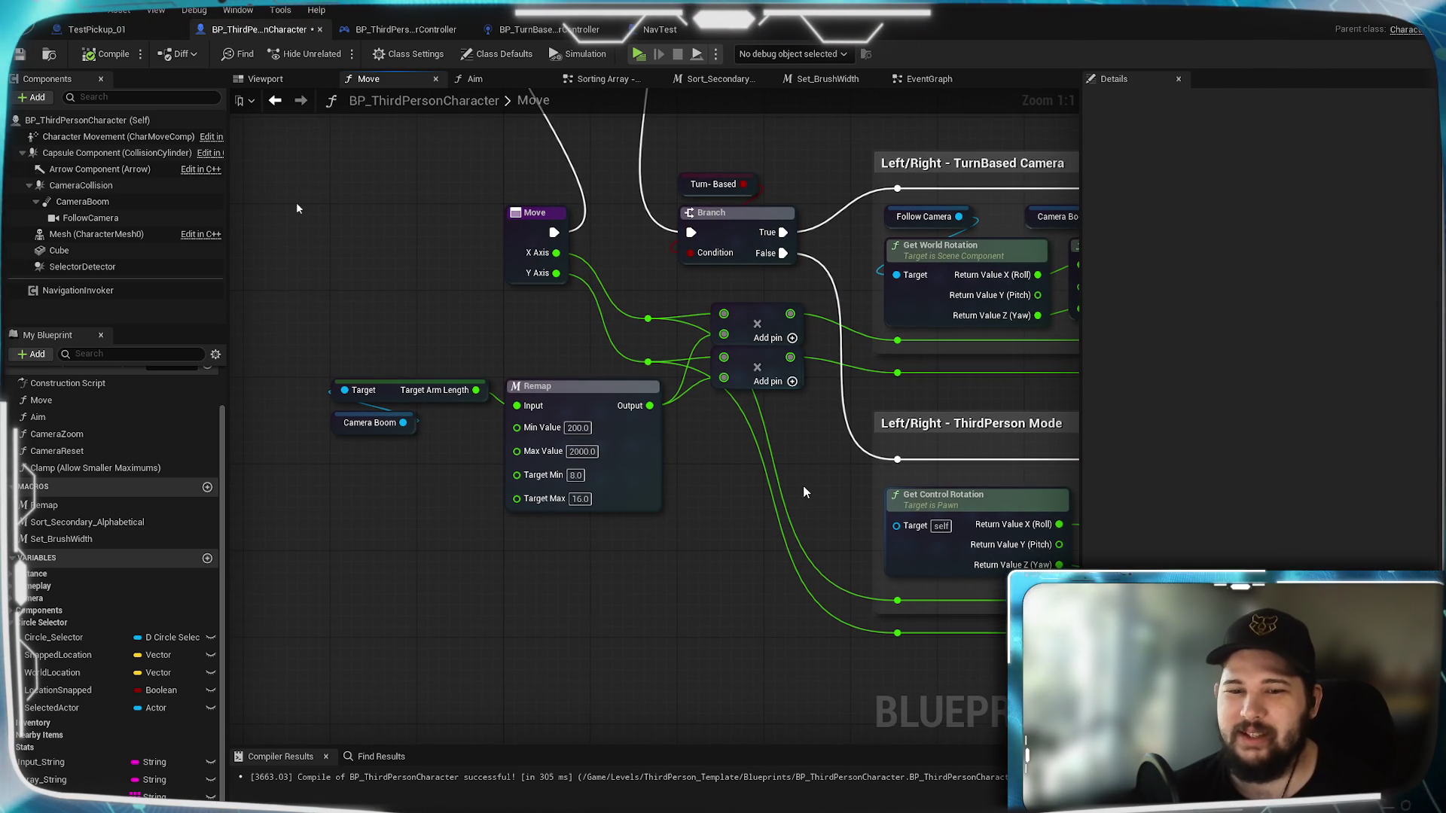
{"action": "key", "text": "ctrl+s"}
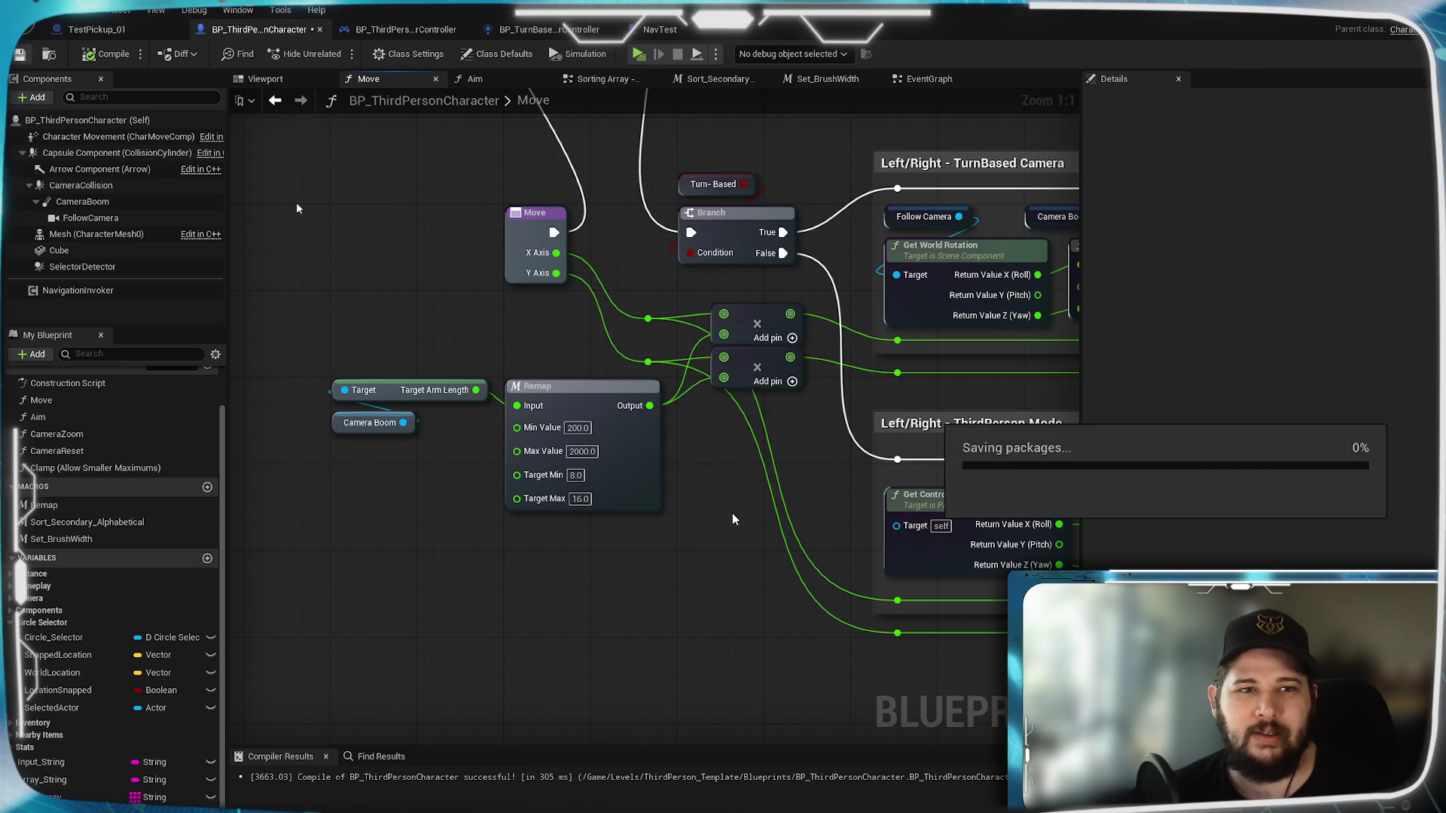
Step: Pan across the Move graph to review the TurnBased Camera and ThirdPersonMode groups
{"action": "mouse_move", "coordinate": [1186, 649]}
{"action": "left_mouse_down"}
{"action": "mouse_move", "coordinate": [859, 584]}
{"action": "mouse_move", "coordinate": [852, 598]}
{"action": "left_mouse_up"}
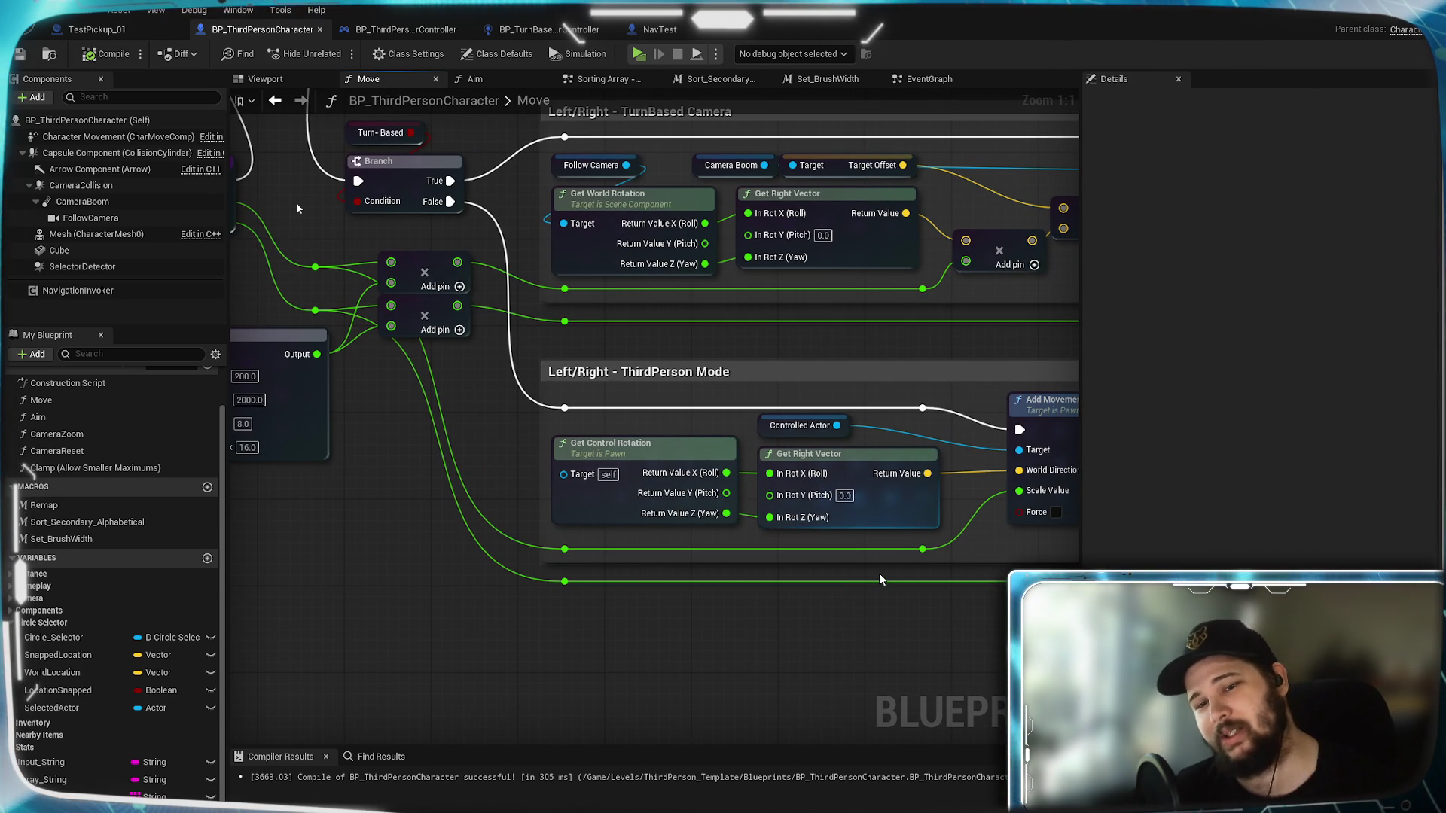
{"action": "left_click_drag", "start_coordinate": [904, 607], "coordinate": [636, 613]}
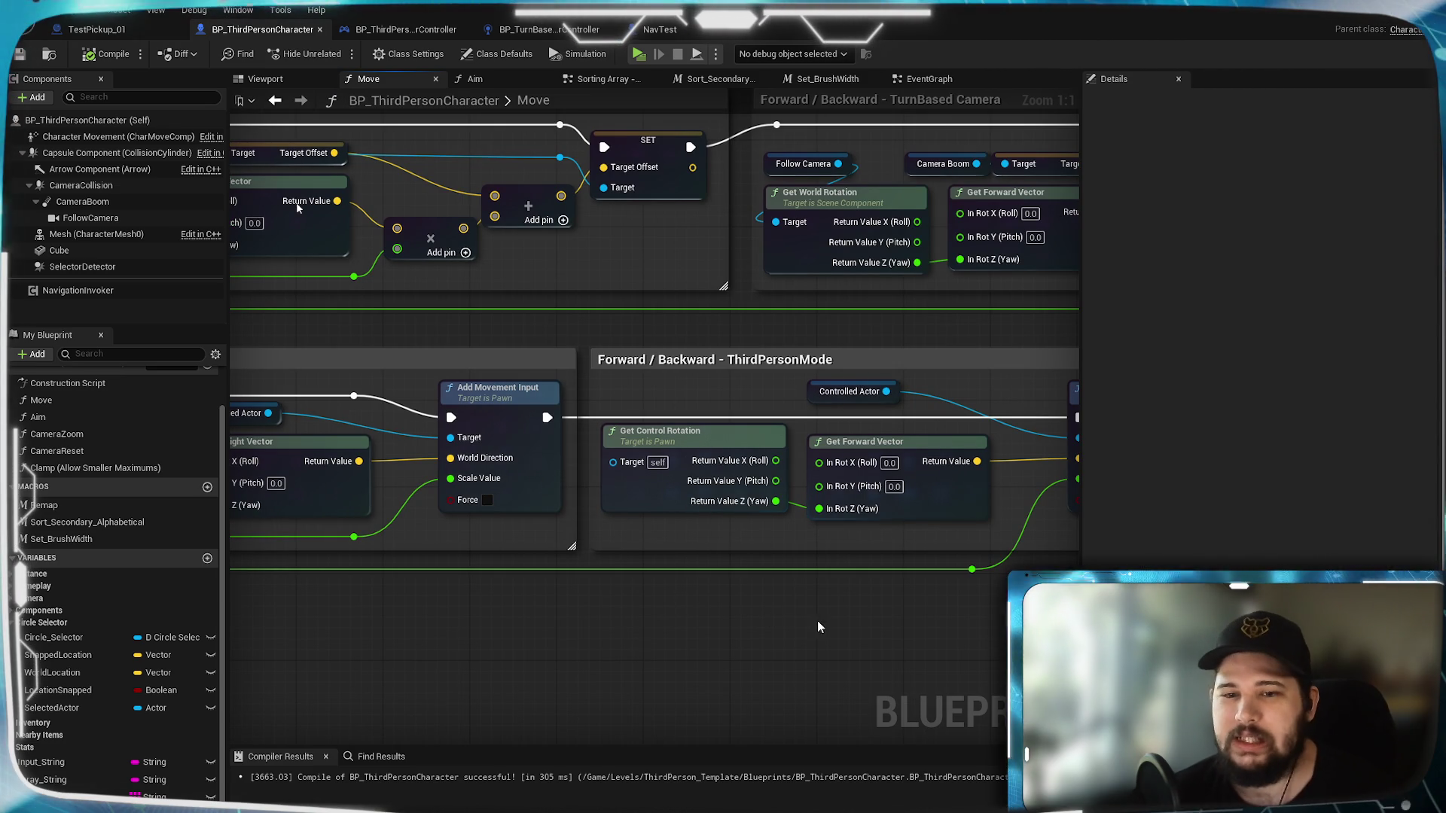
{"action": "mouse_move", "coordinate": [777, 341]}
{"action": "left_mouse_down"}
{"action": "mouse_move", "coordinate": [328, 470]}
{"action": "mouse_move", "coordinate": [435, 463]}
{"action": "left_mouse_up"}
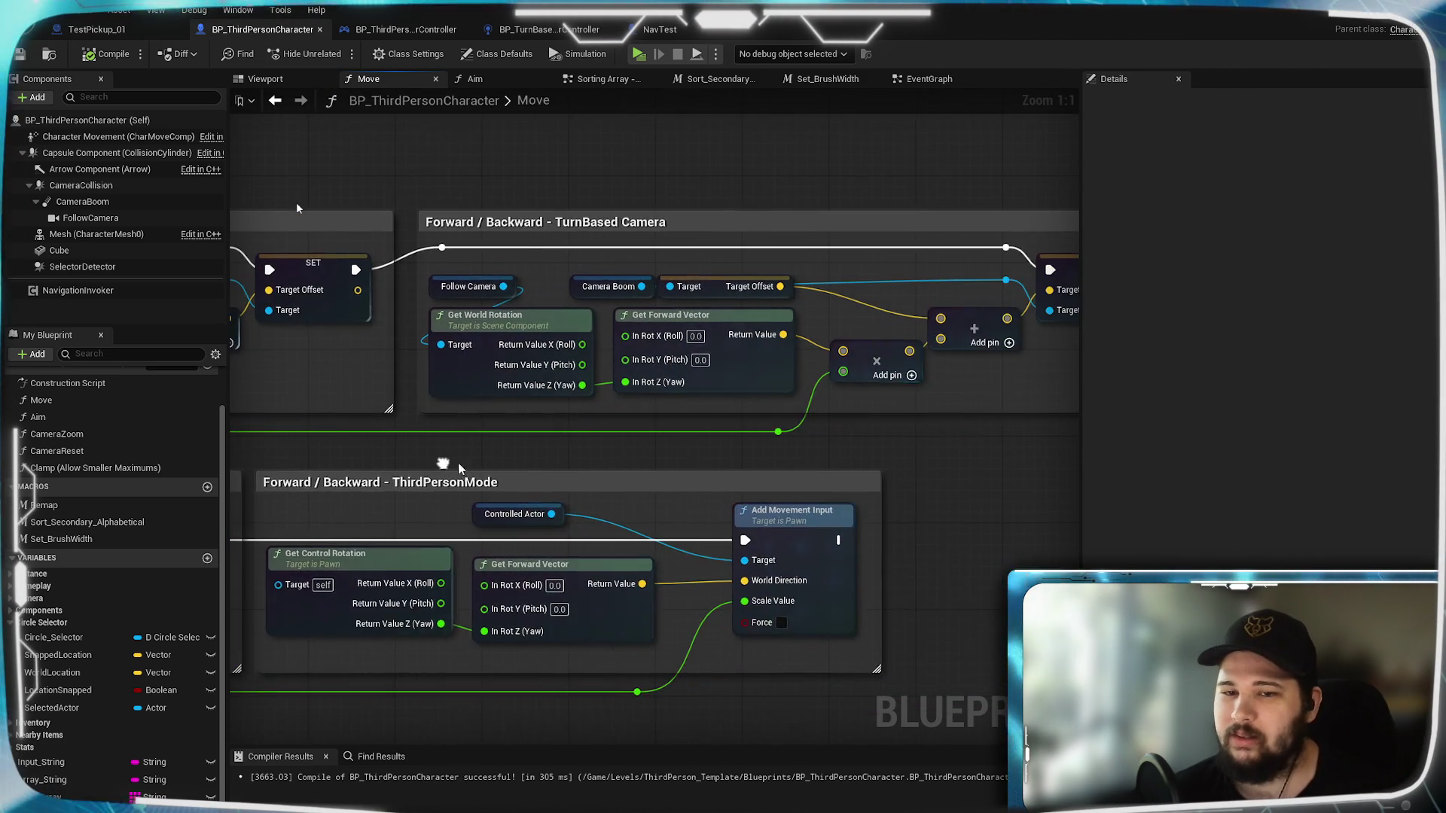
{"action": "left_click_drag", "start_coordinate": [880, 481], "coordinate": [444, 454]}
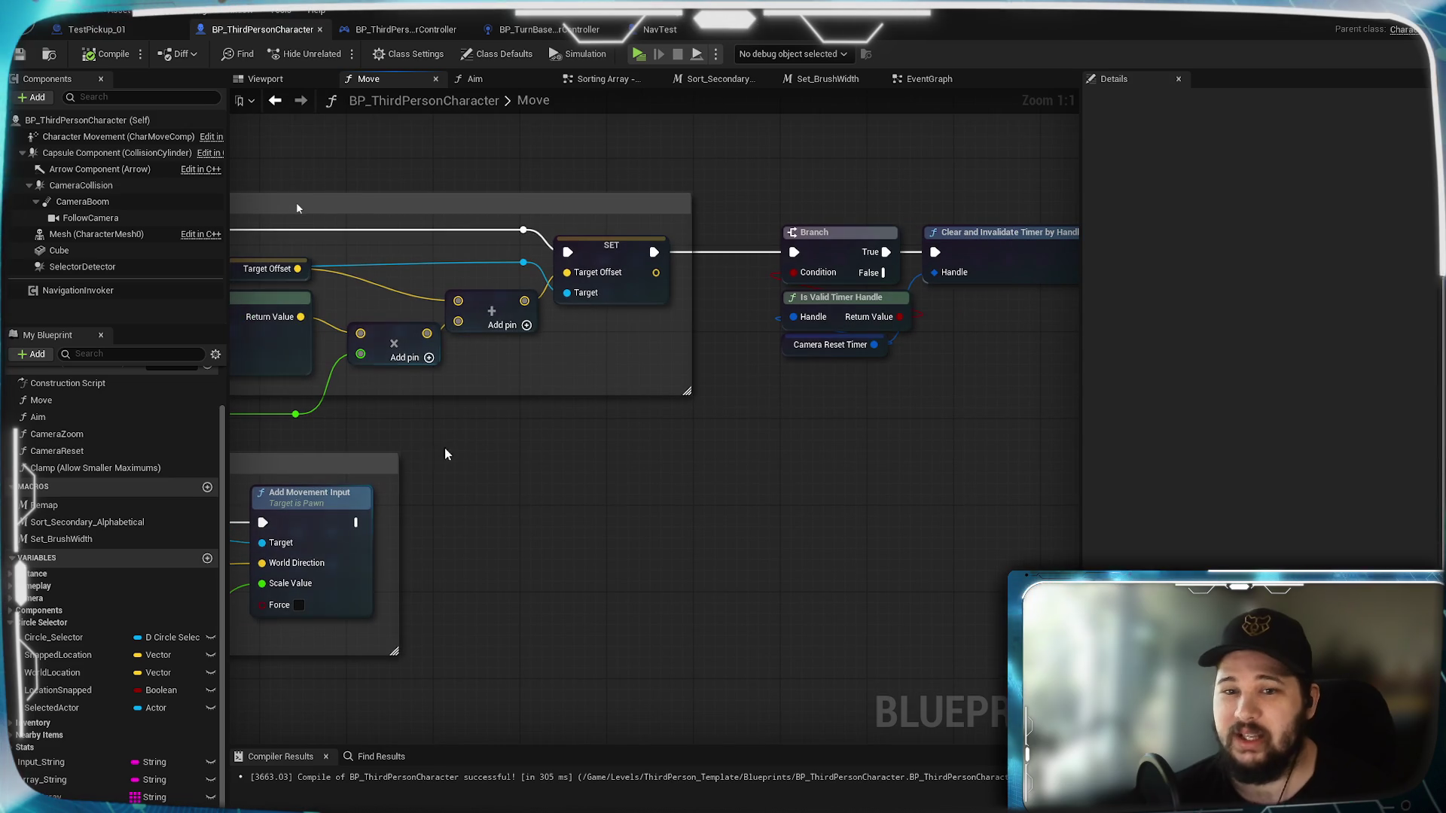
{"action": "mouse_move", "coordinate": [627, 452]}
{"action": "left_mouse_down"}
{"action": "mouse_move", "coordinate": [607, 445]}
{"action": "mouse_move", "coordinate": [681, 484]}
{"action": "left_mouse_up"}
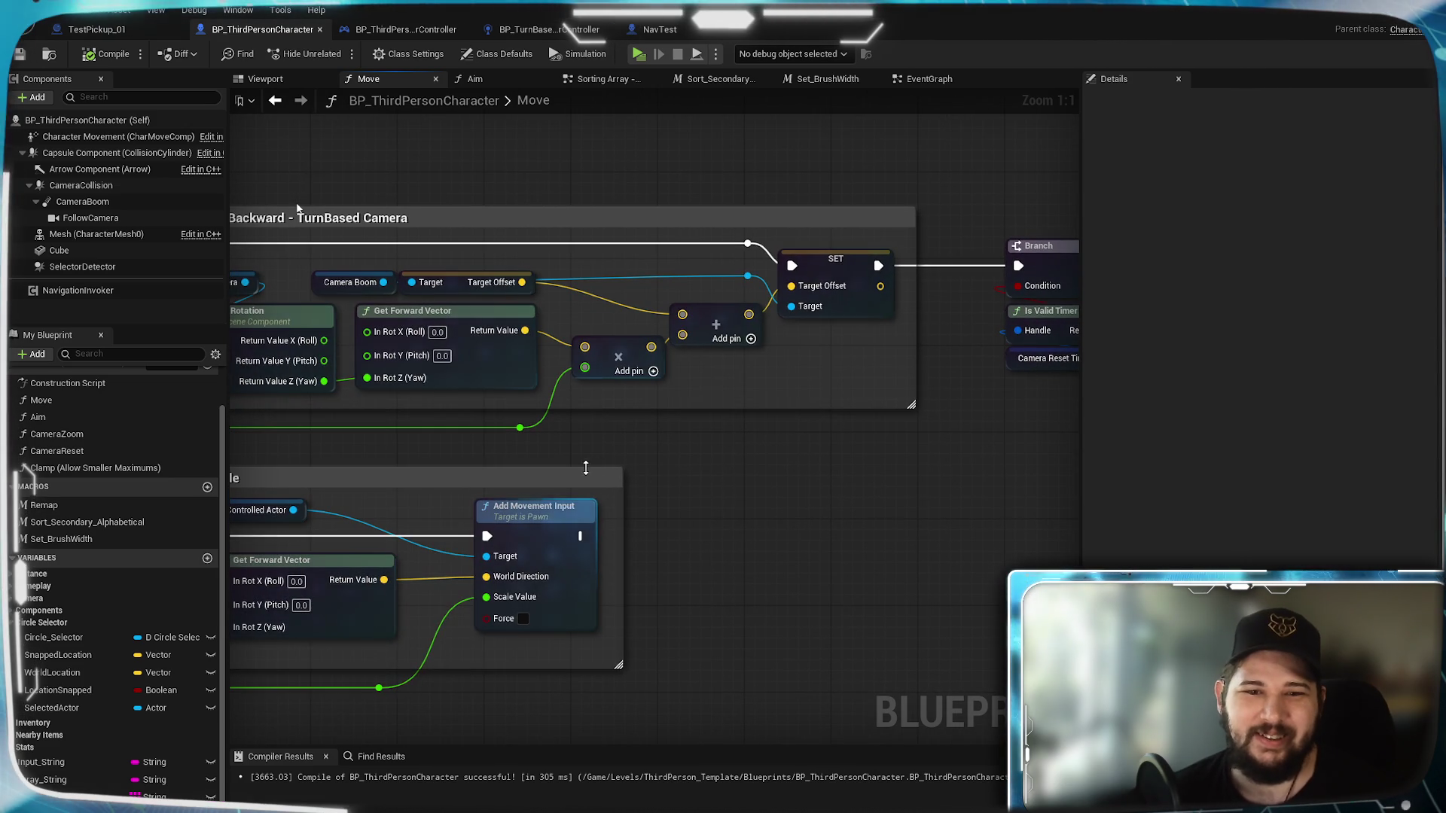
{"action": "left_click_drag", "start_coordinate": [588, 462], "coordinate": [745, 487]}
{"action": "scroll", "coordinate": [746, 487], "scroll_direction": "down", "scroll_amount": 2}
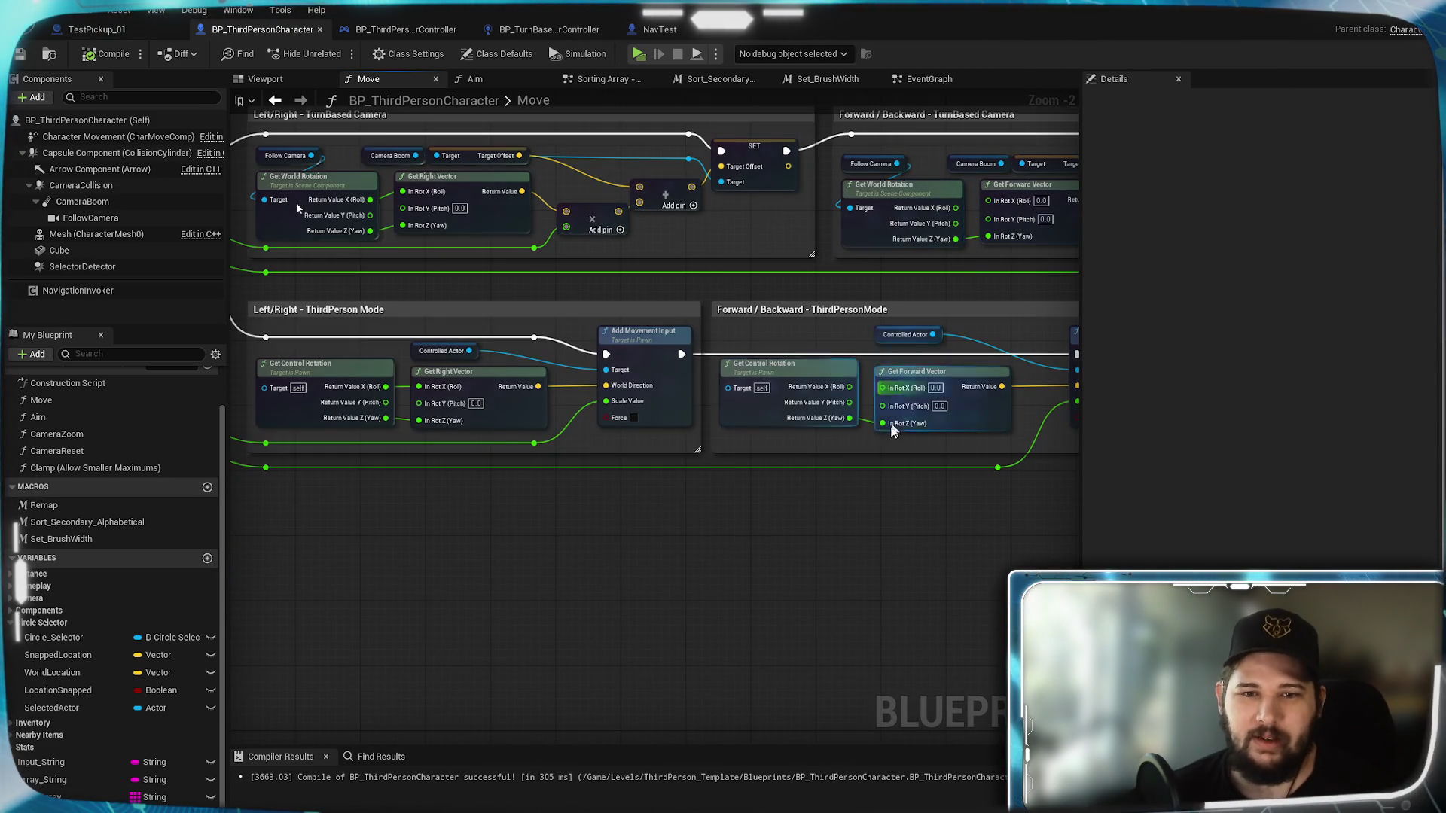
{"action": "left_click_drag", "start_coordinate": [901, 405], "coordinate": [752, 505]}
Step: Select the Forward / Backward - ThirdPersonMode comment group and shift it further right
{"action": "left_click_drag", "start_coordinate": [967, 548], "coordinate": [485, 325]}
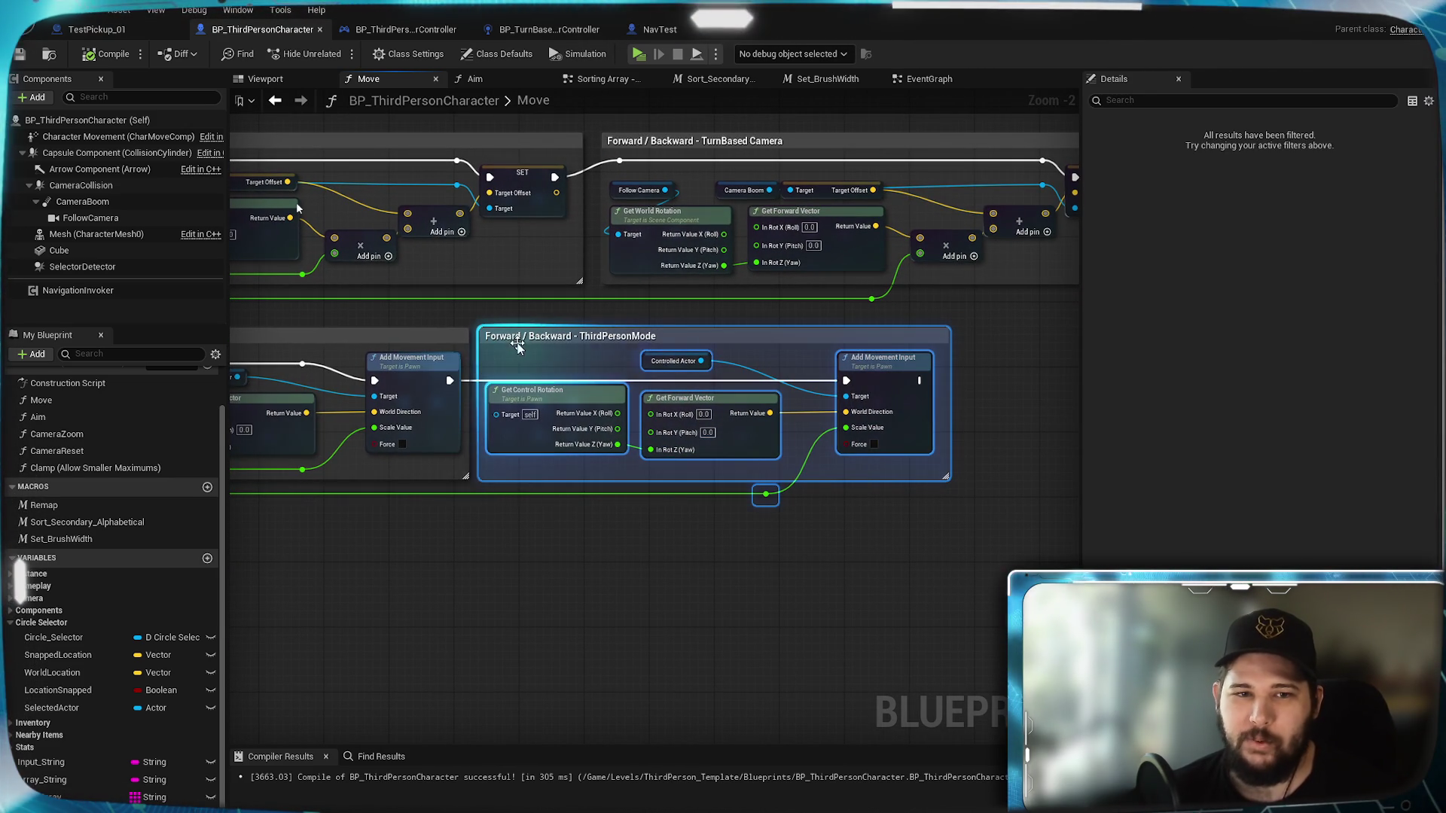
{"action": "key", "text": "Home"}
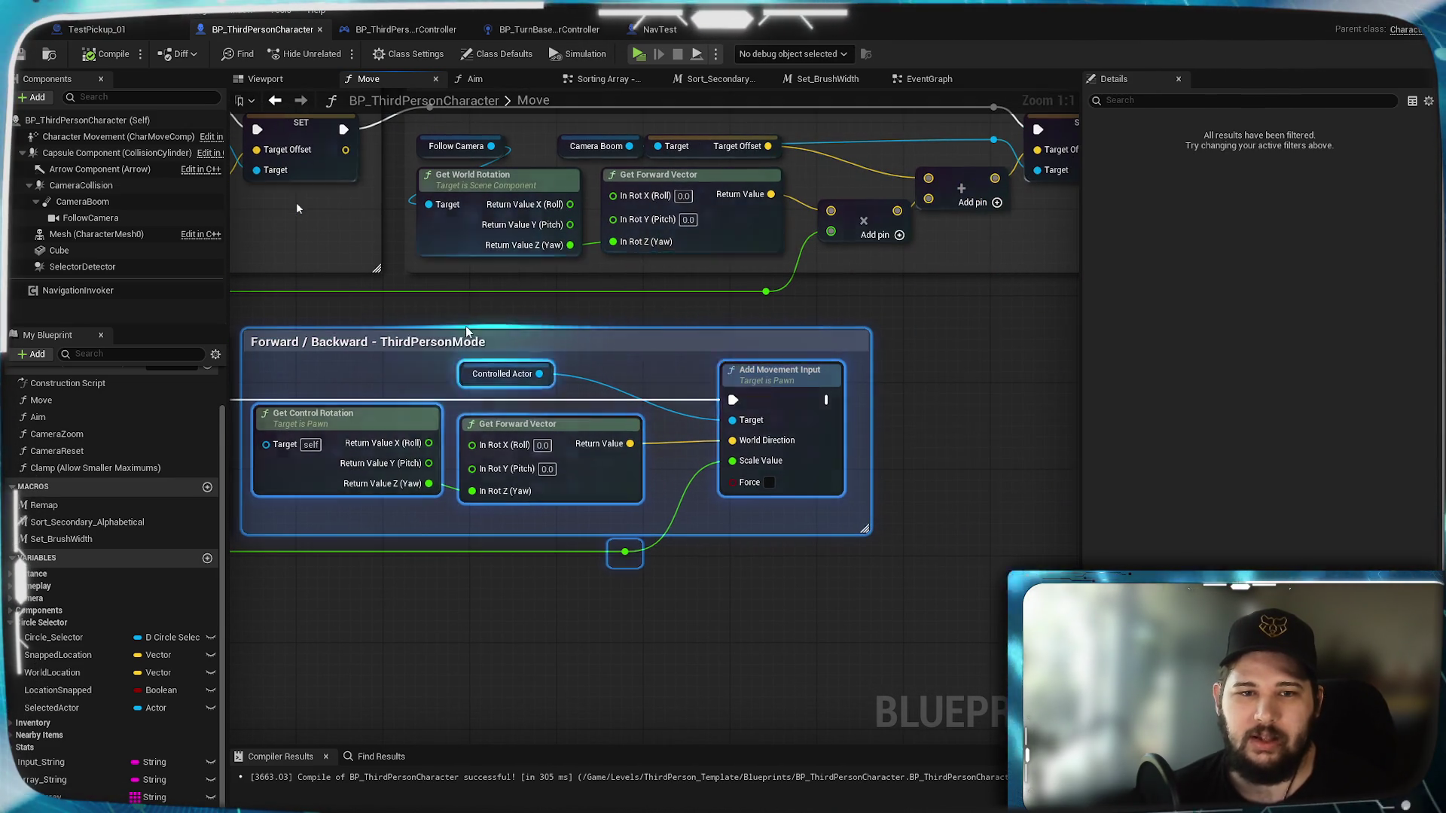
{"action": "left_click_drag", "start_coordinate": [555, 350], "coordinate": [774, 350]}
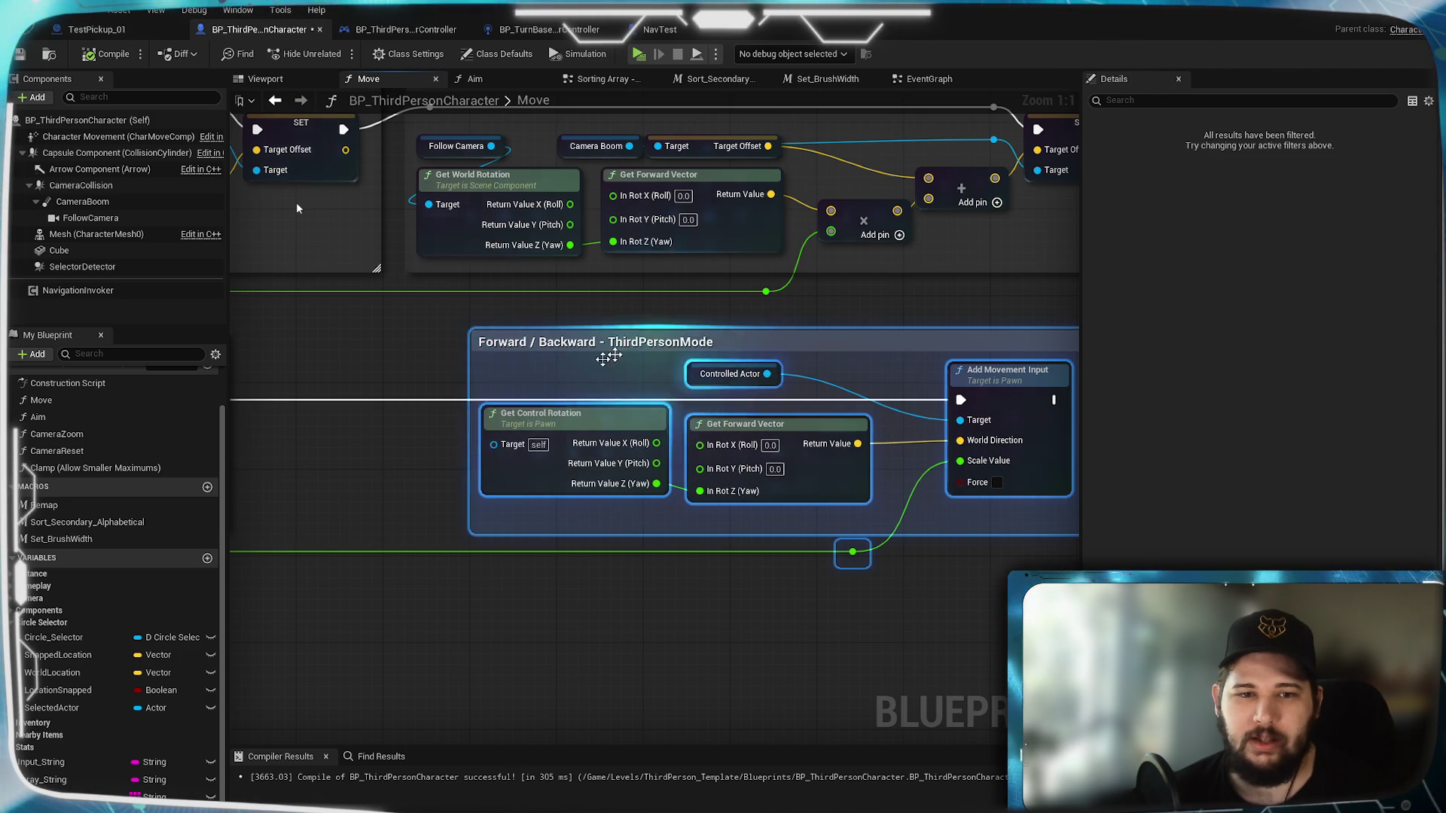
{"action": "left_click", "coordinate": [347, 490]}
Step: Pan the Move graph to inspect the Branch, Remap and Left/Right ThirdPersonMode groups
{"action": "left_click_drag", "start_coordinate": [346, 489], "coordinate": [886, 467]}
{"action": "left_click_drag", "start_coordinate": [505, 569], "coordinate": [738, 551]}
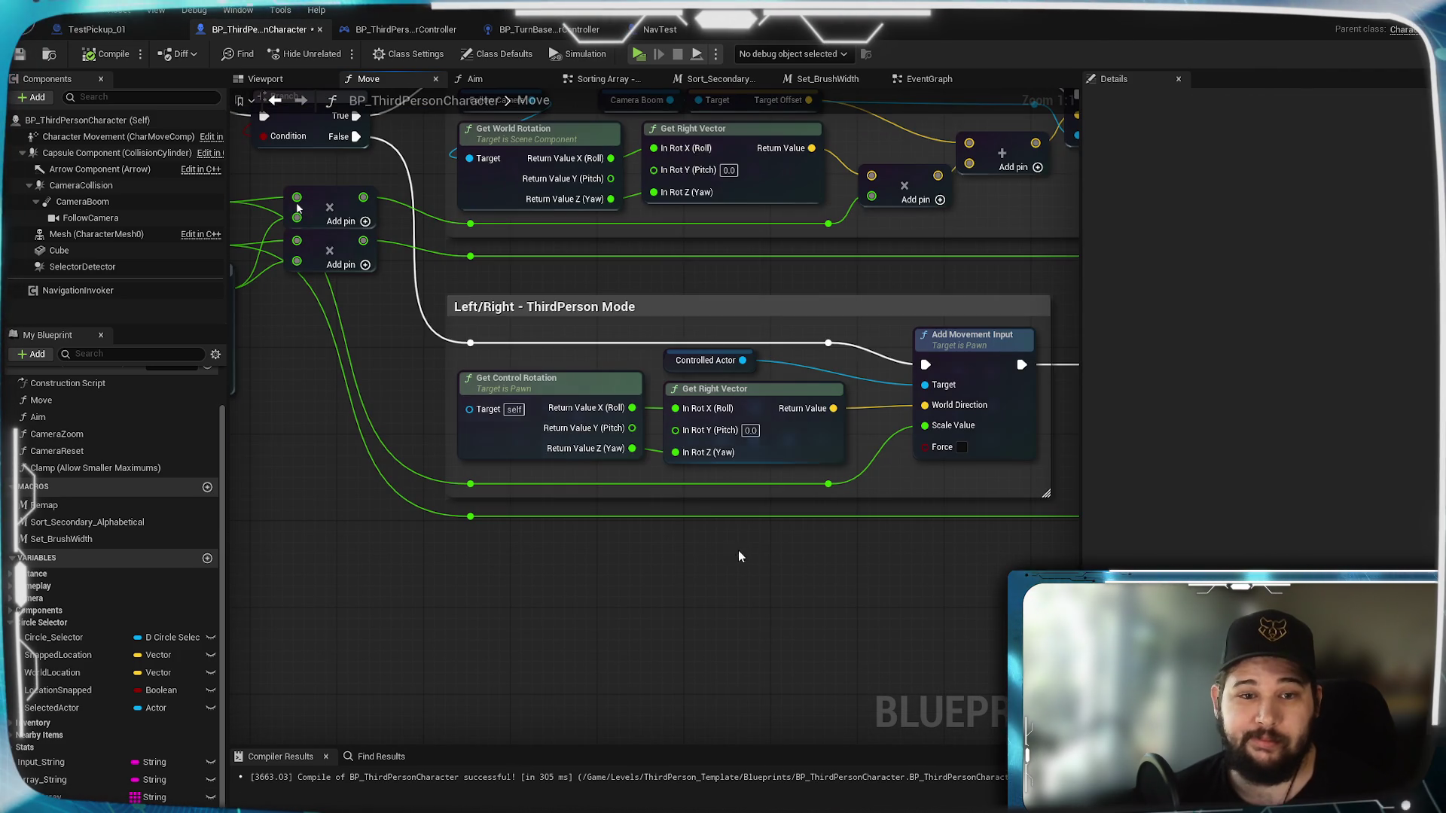
{"action": "left_click_drag", "start_coordinate": [835, 536], "coordinate": [1050, 633]}
{"action": "left_click_drag", "start_coordinate": [299, 209], "coordinate": [761, 593]}
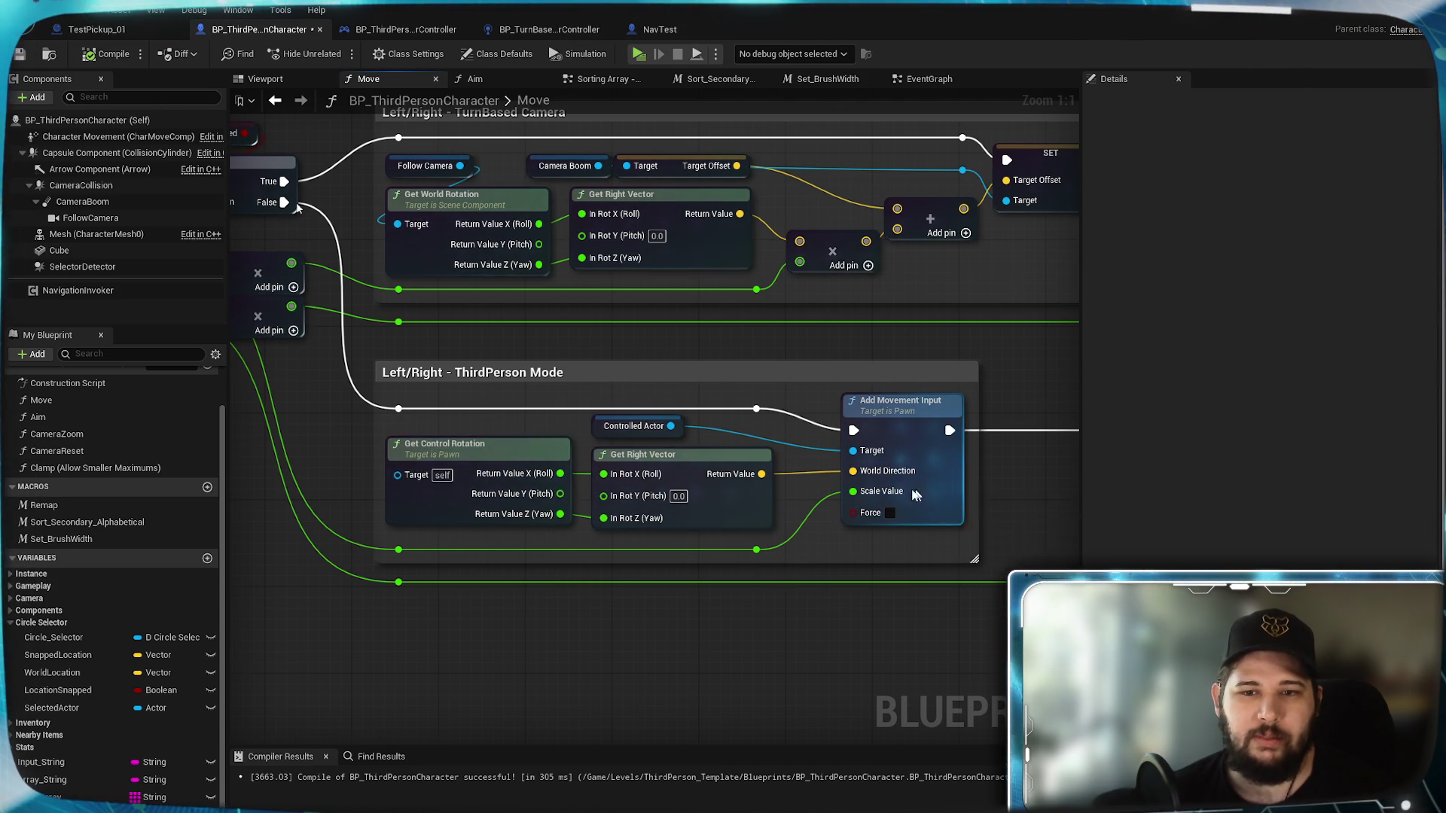
{"action": "left_click_drag", "start_coordinate": [950, 431], "coordinate": [649, 413]}
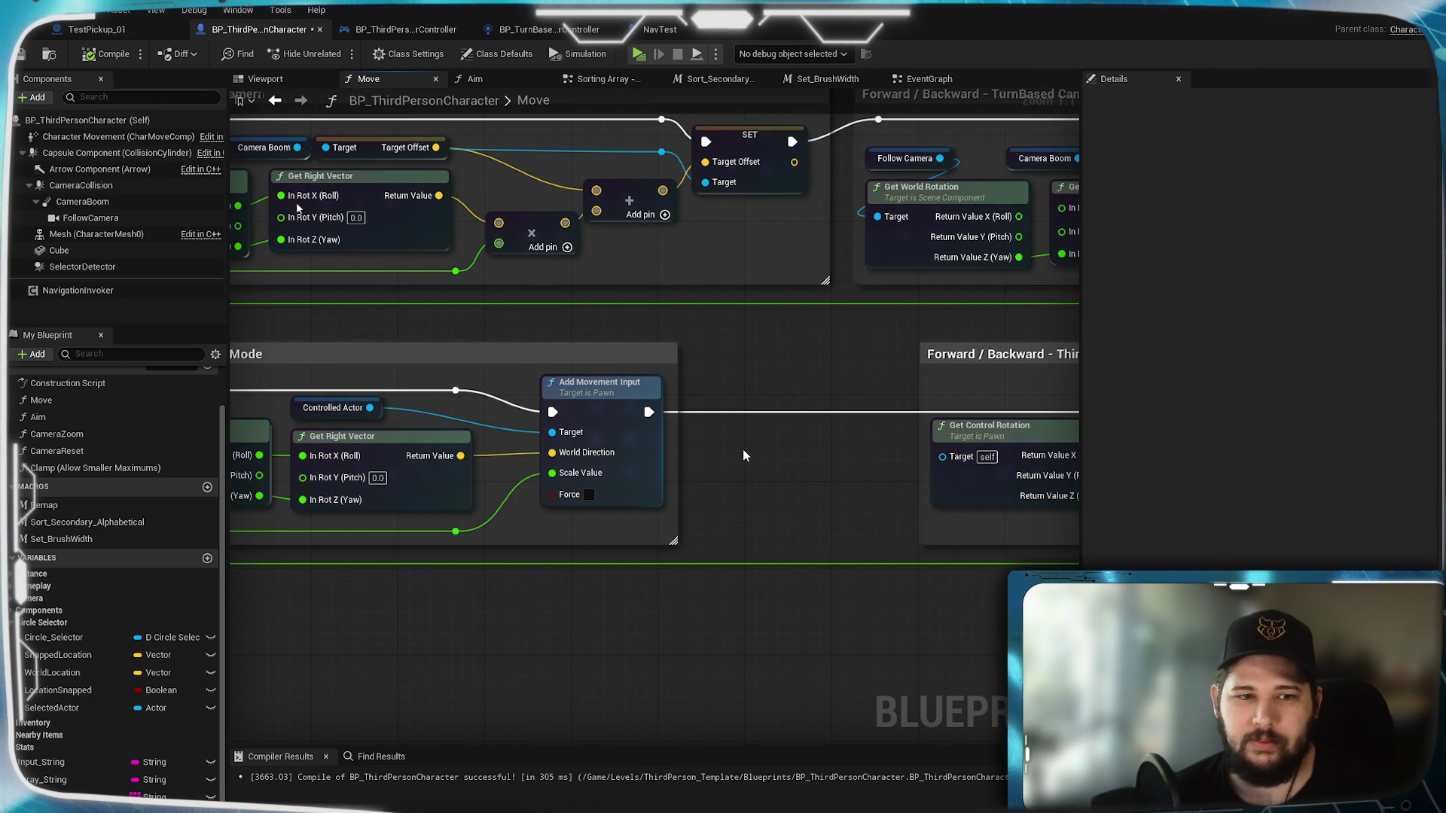
{"action": "mouse_move", "coordinate": [743, 452]}
{"action": "left_mouse_down"}
{"action": "mouse_move", "coordinate": [1165, 459]}
{"action": "mouse_move", "coordinate": [758, 454]}
{"action": "left_mouse_up"}
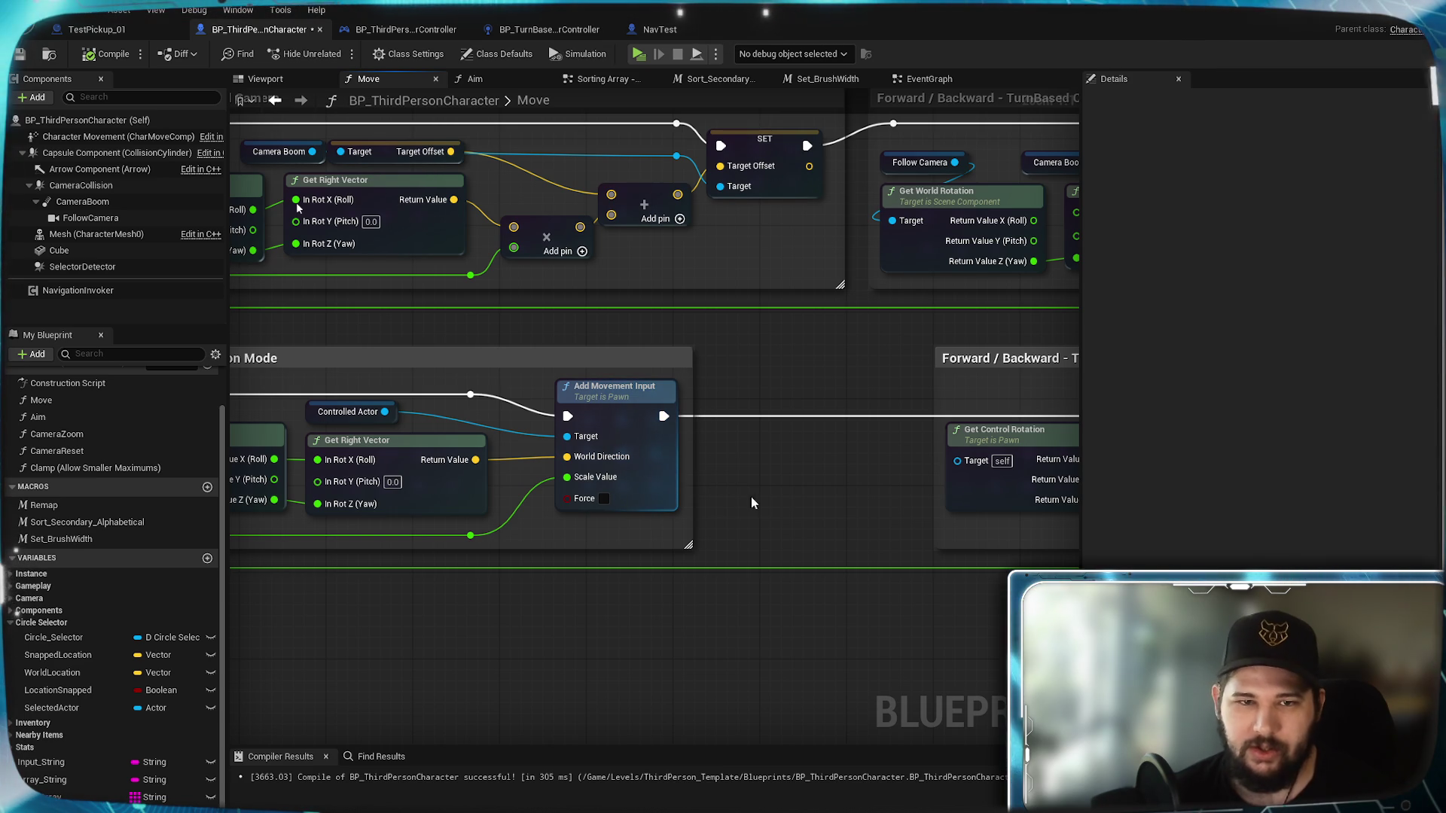
{"action": "mouse_move", "coordinate": [763, 502]}
{"action": "left_mouse_down"}
{"action": "mouse_move", "coordinate": [1059, 493]}
{"action": "mouse_move", "coordinate": [852, 460]}
{"action": "mouse_move", "coordinate": [700, 460]}
{"action": "left_mouse_up"}
Step: Place a self-targeted Set Actor Location And Rotation node below the Left/Right ThirdPerson Mode section
{"action": "right_click", "coordinate": [700, 460]}
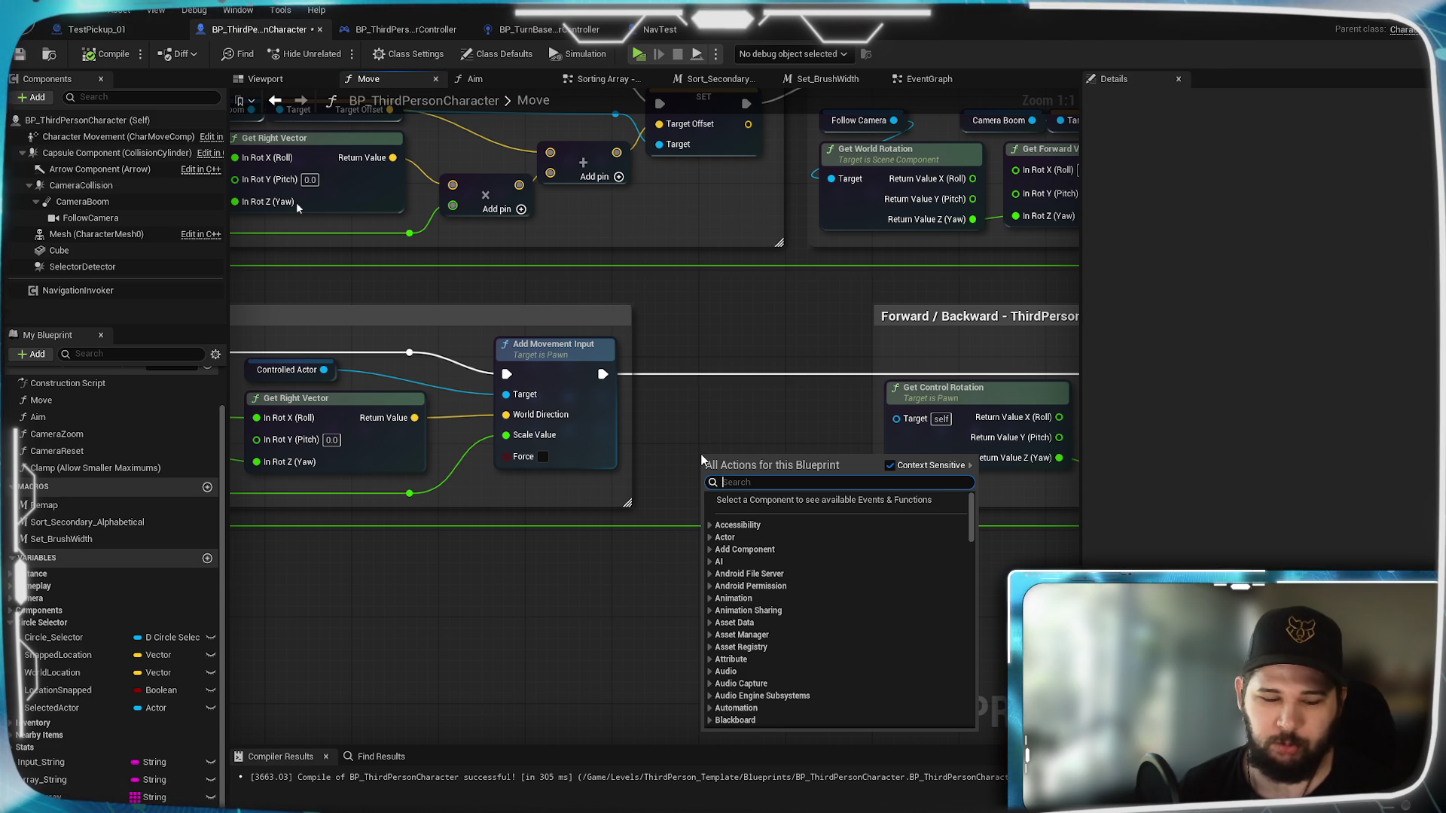
{"action": "type", "text": "set locat"}
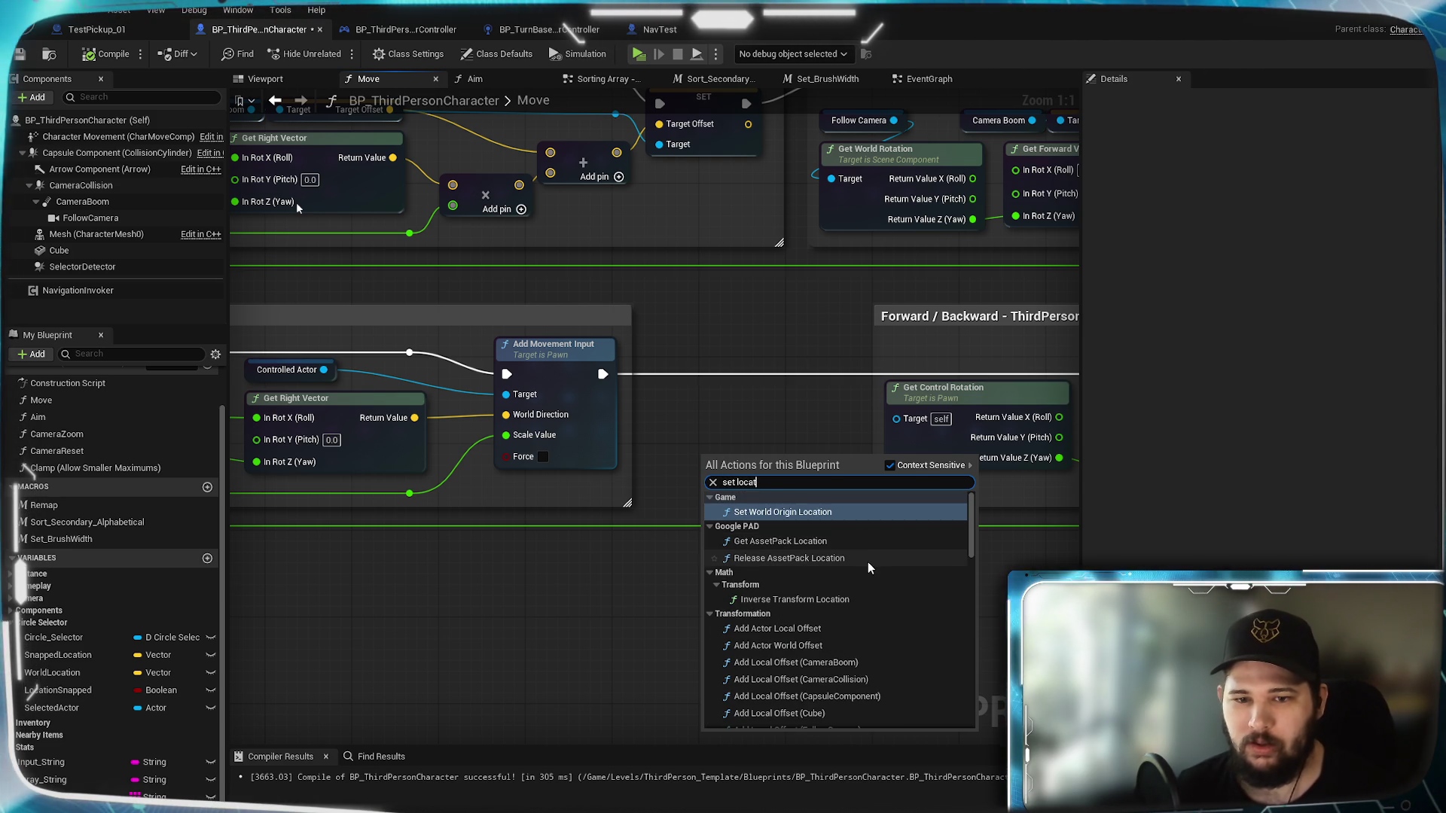
{"action": "scroll", "coordinate": [867, 561], "scroll_direction": "down", "scroll_amount": 4}
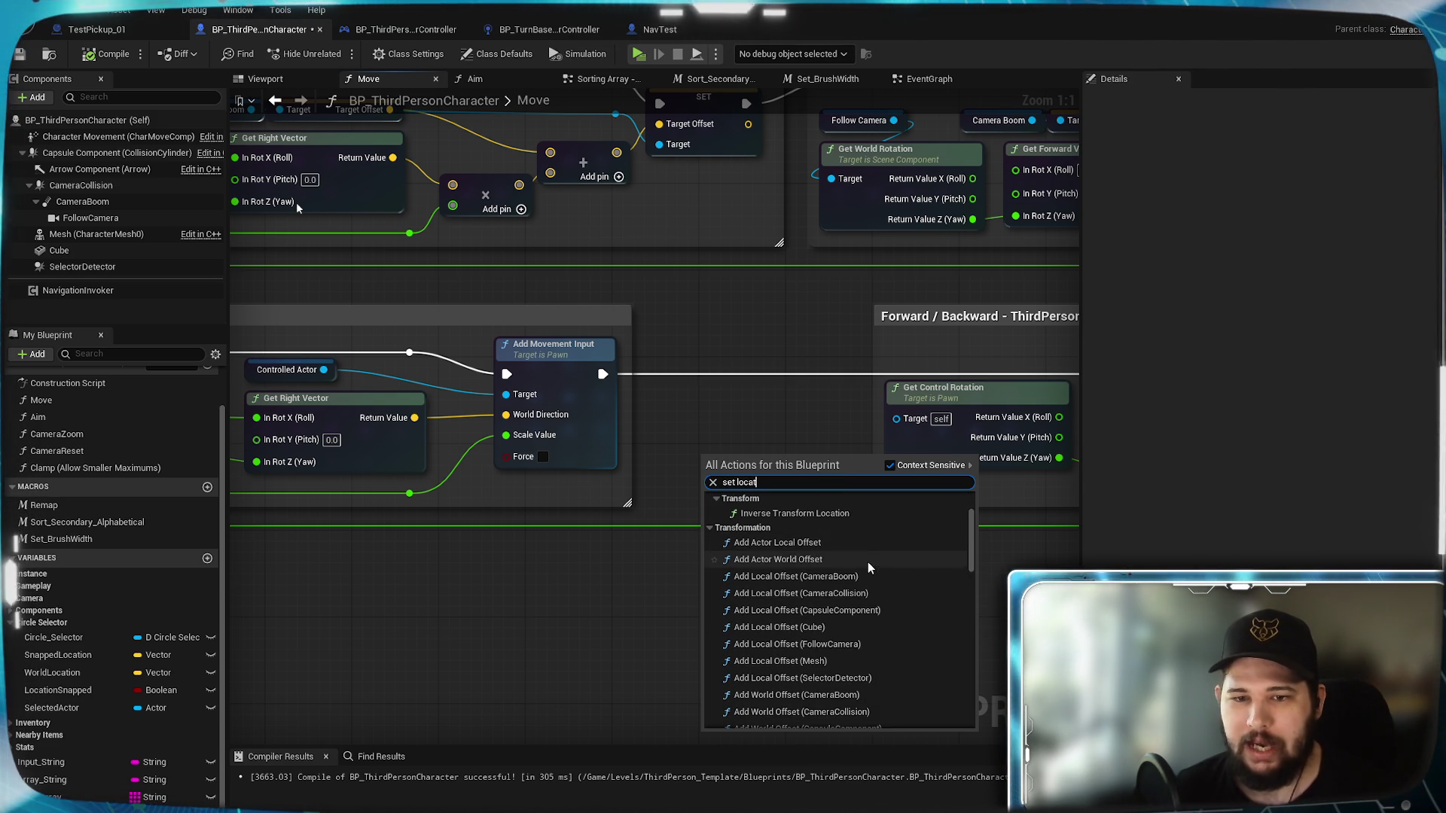
{"action": "scroll", "coordinate": [871, 577], "scroll_direction": "down", "scroll_amount": 5}
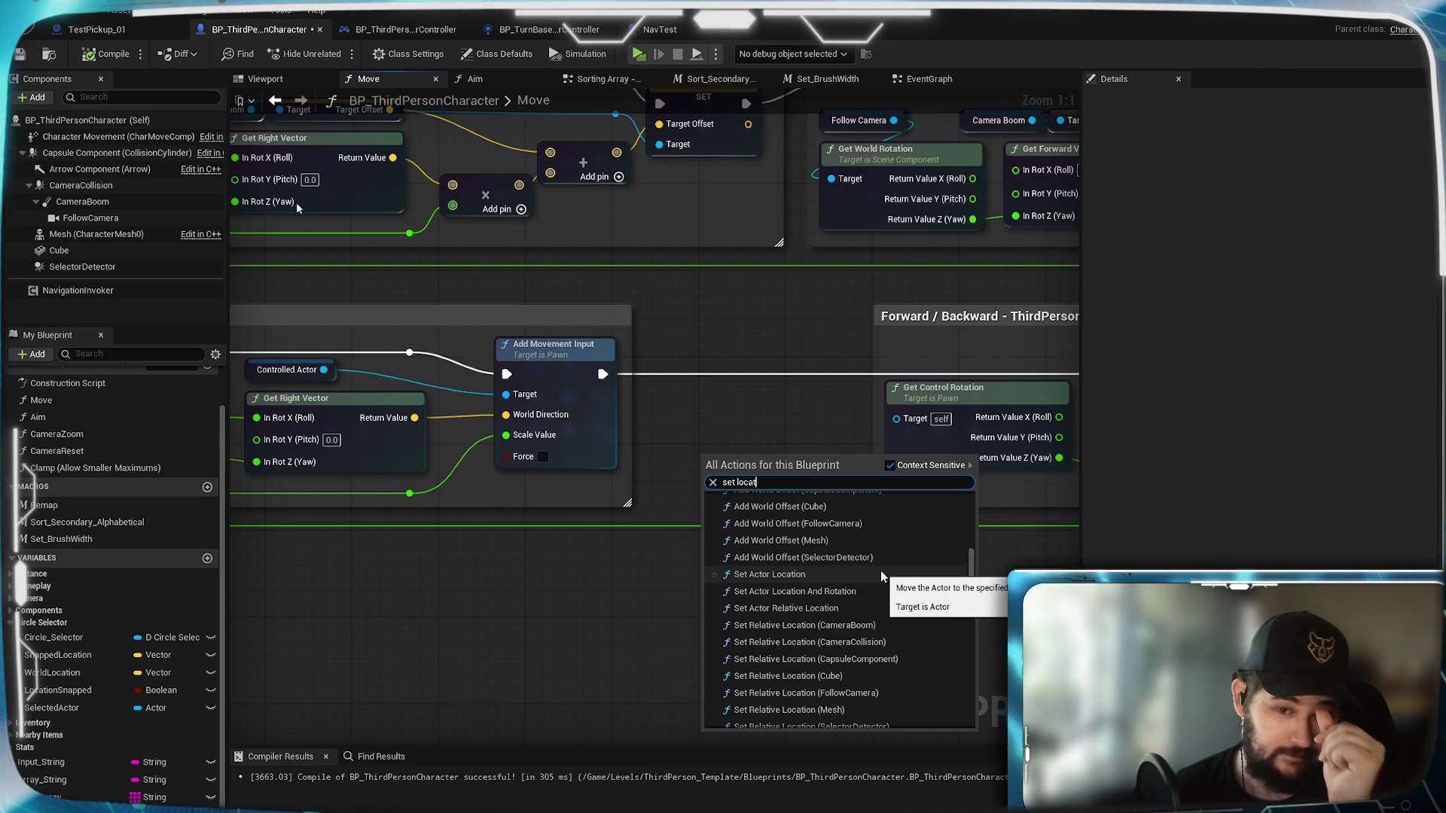
{"action": "left_click", "coordinate": [848, 590]}
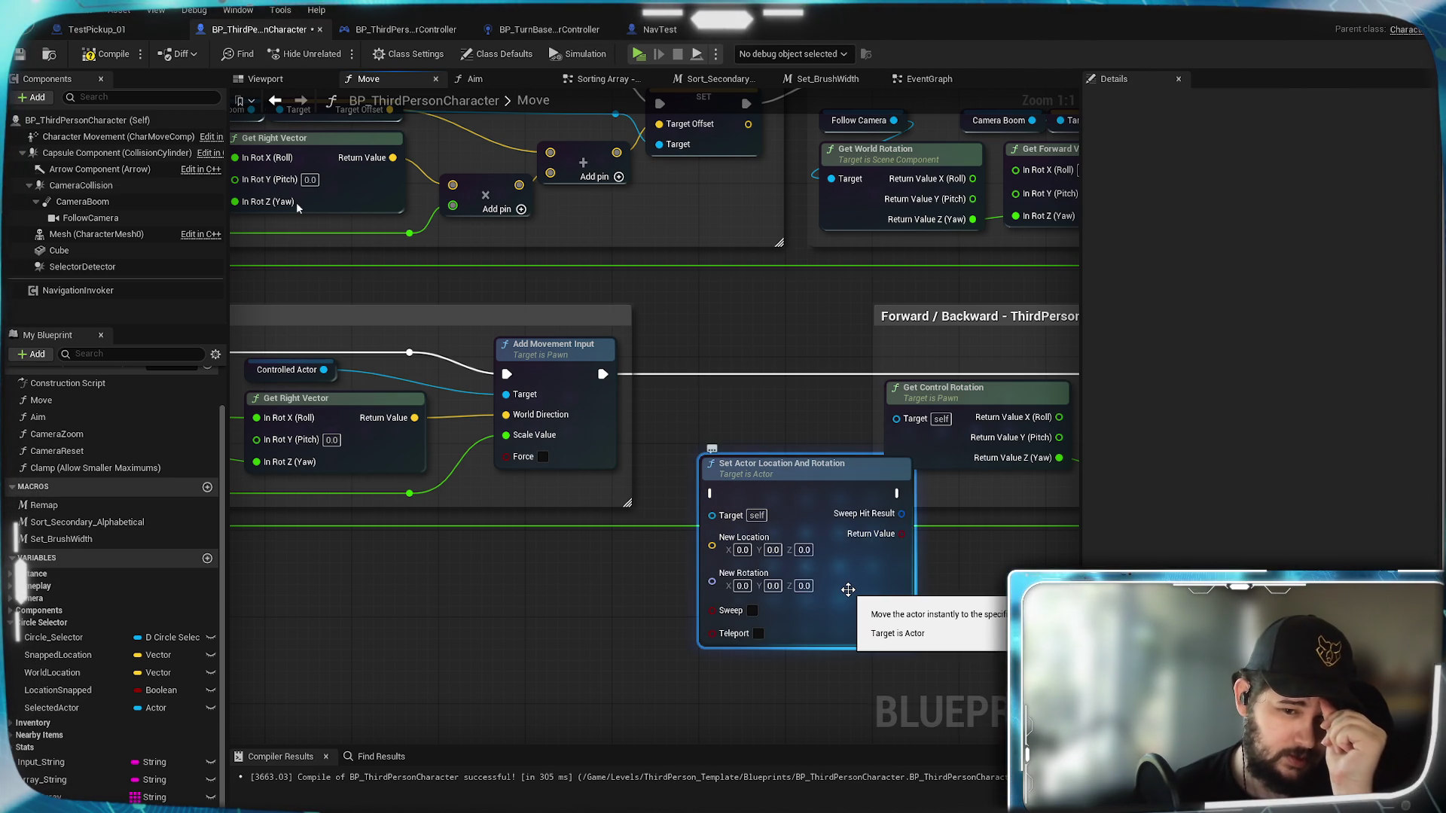
{"action": "mouse_move", "coordinate": [804, 491]}
{"action": "left_mouse_down"}
{"action": "mouse_move", "coordinate": [783, 580]}
{"action": "mouse_move", "coordinate": [759, 577]}
{"action": "mouse_move", "coordinate": [749, 555]}
{"action": "mouse_move", "coordinate": [751, 574]}
{"action": "left_mouse_up"}
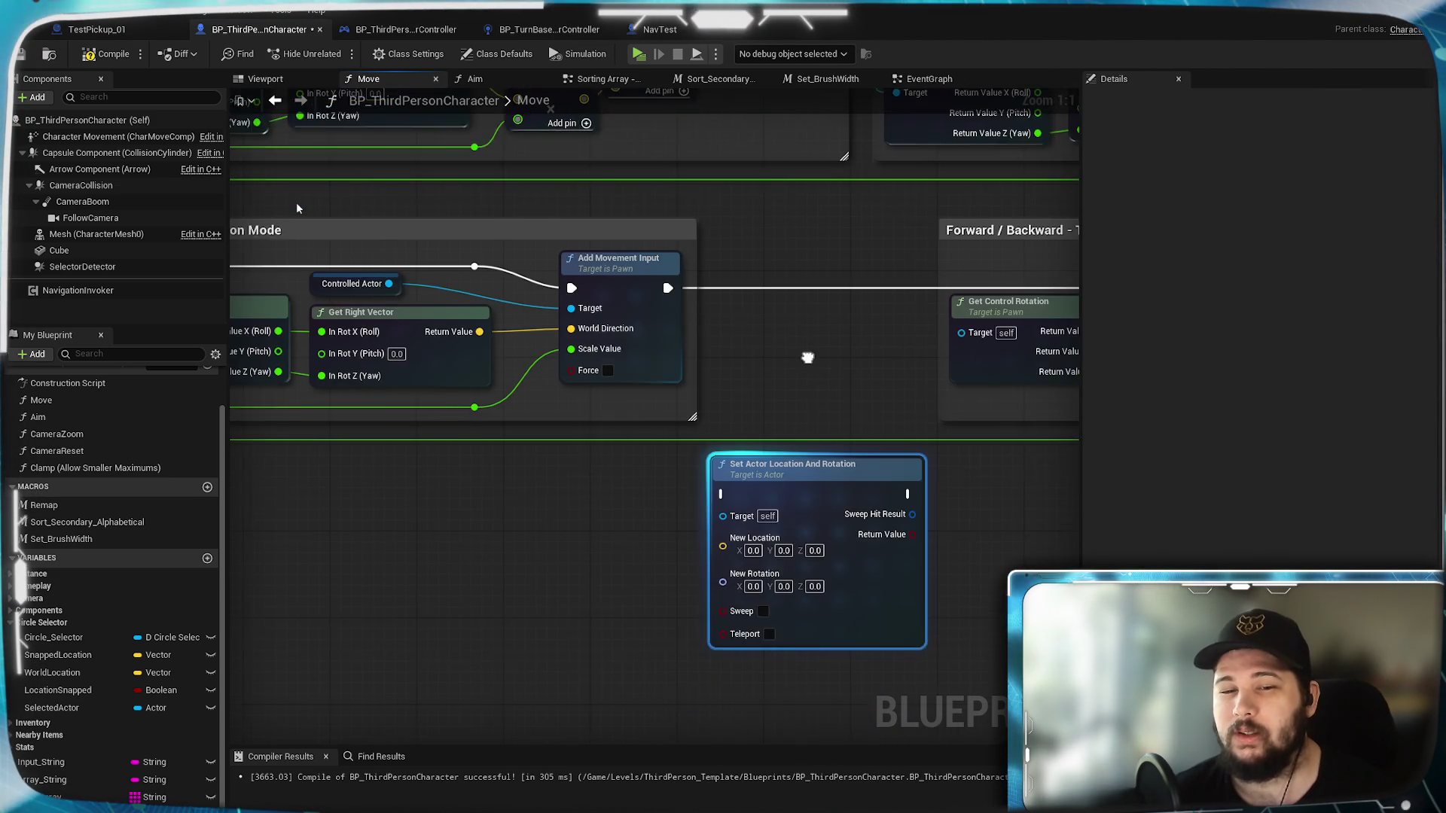
Step: Add a Get Actor Location node from Controlled Actor and wire its Return Value into New Location
{"action": "left_click_drag", "start_coordinate": [408, 271], "coordinate": [482, 472]}
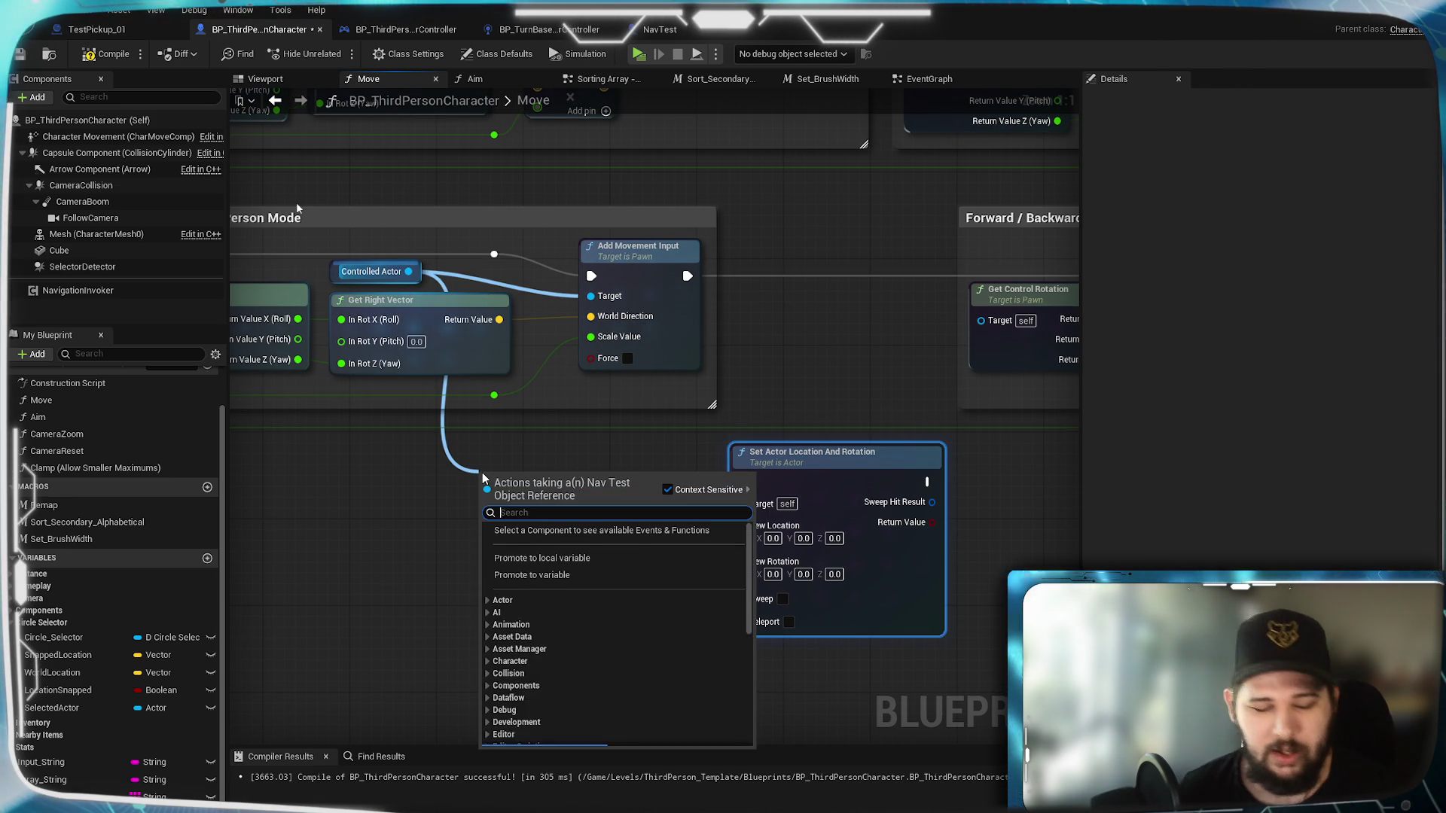
{"action": "type", "text": "get locat"}
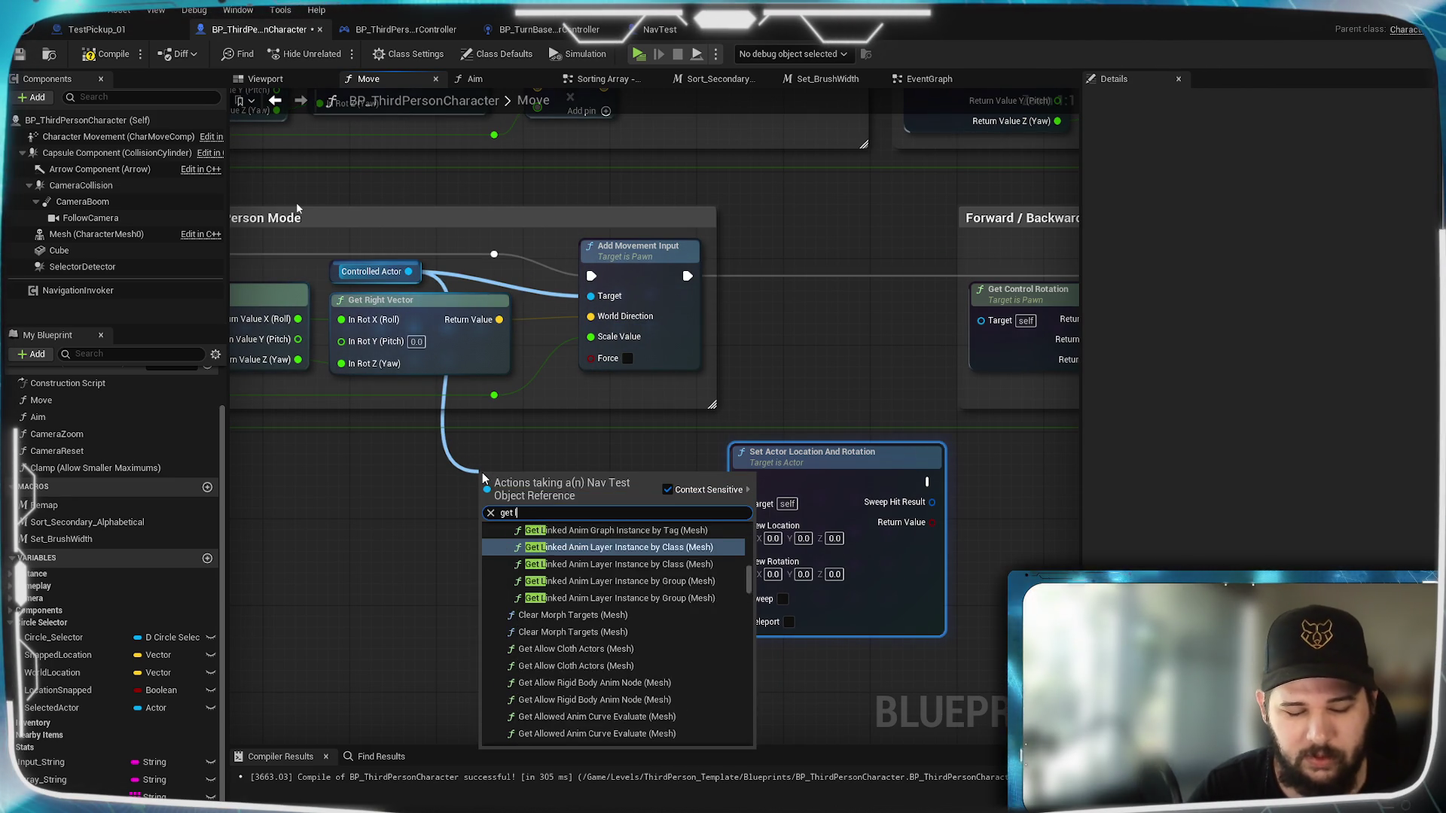
{"action": "type", "text": "ion"}
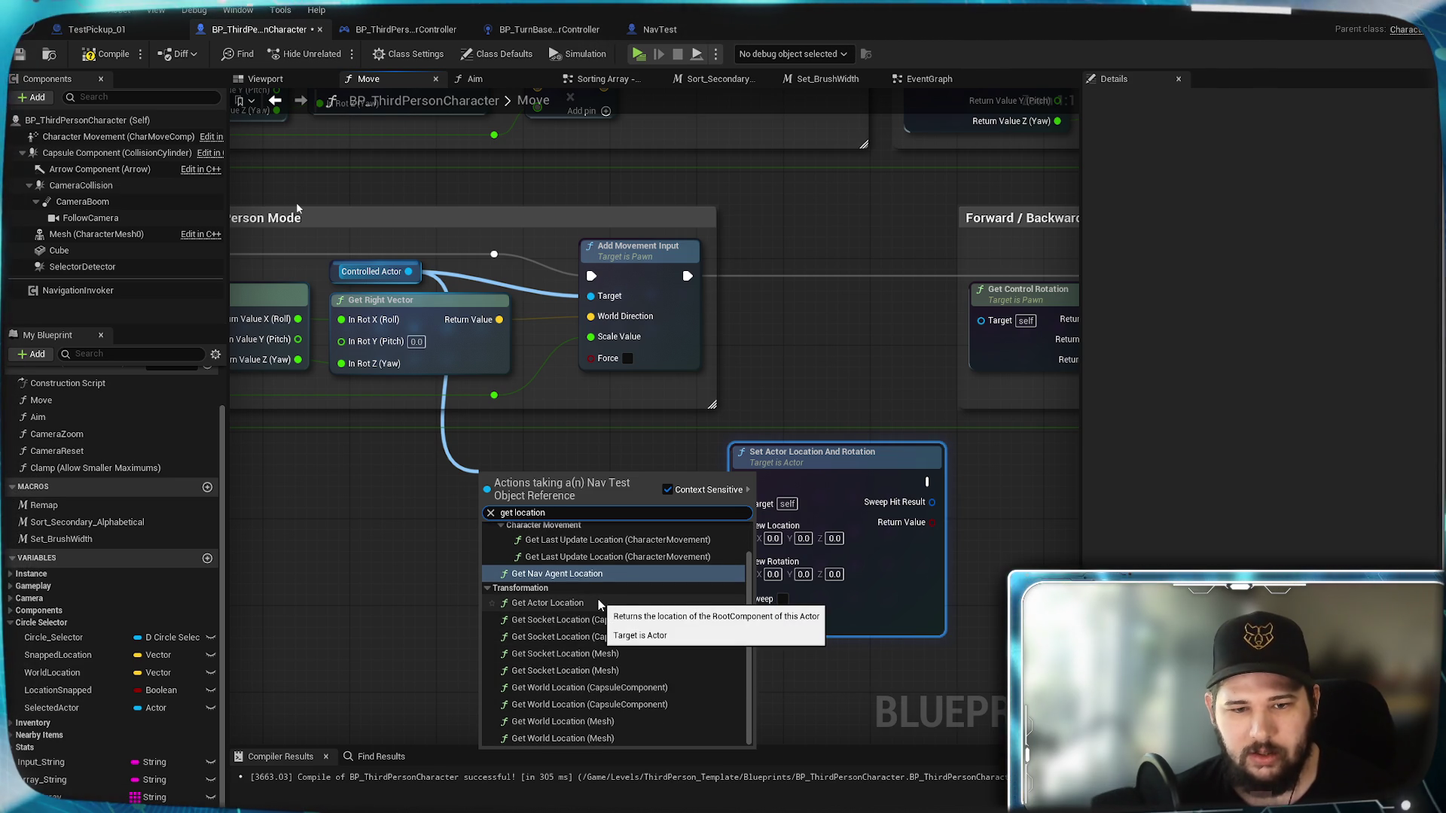
{"action": "left_click", "coordinate": [548, 603]}
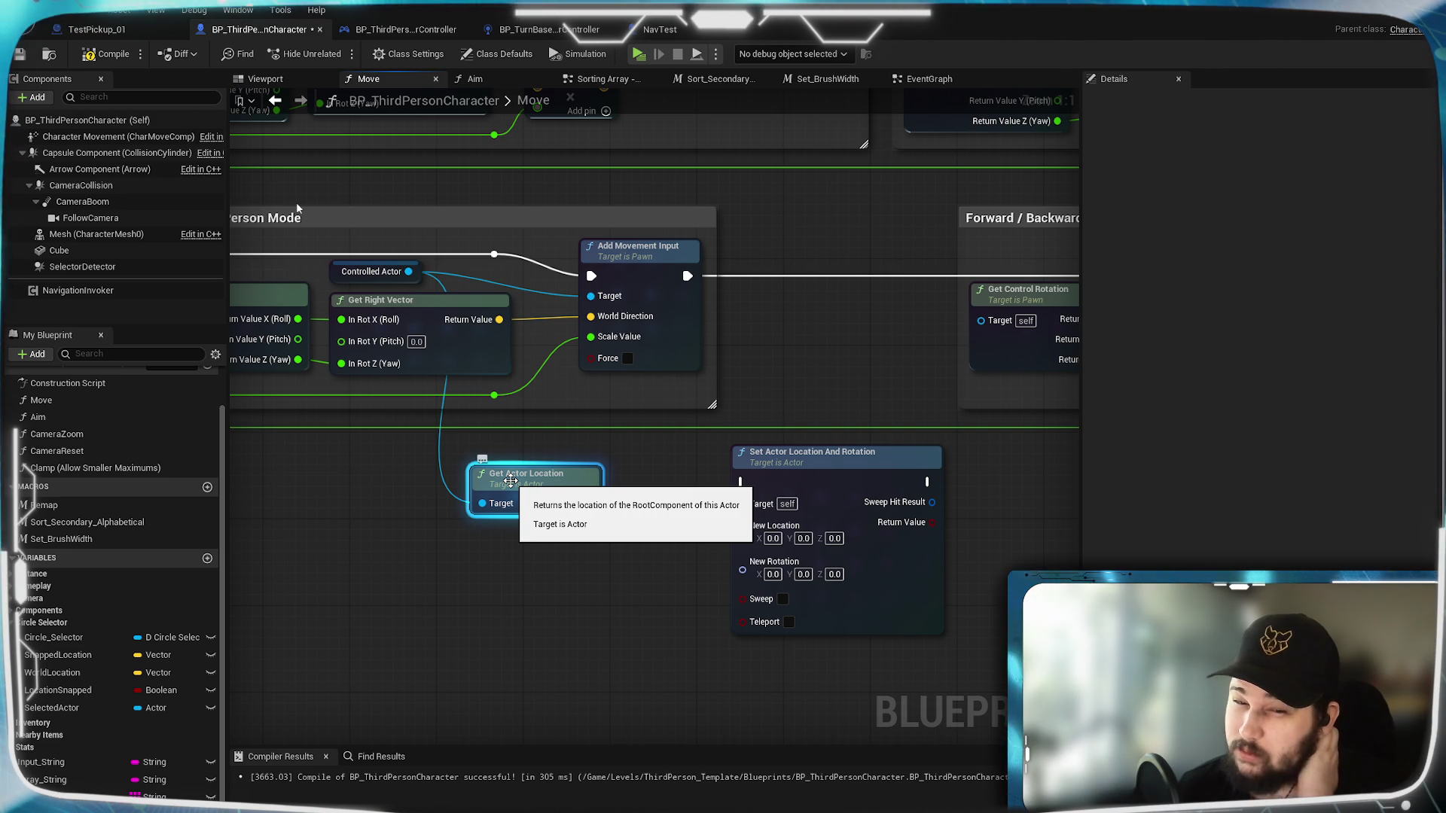
{"action": "left_click_drag", "start_coordinate": [589, 503], "coordinate": [742, 537]}
{"action": "left_click_drag", "start_coordinate": [632, 600], "coordinate": [587, 620]}
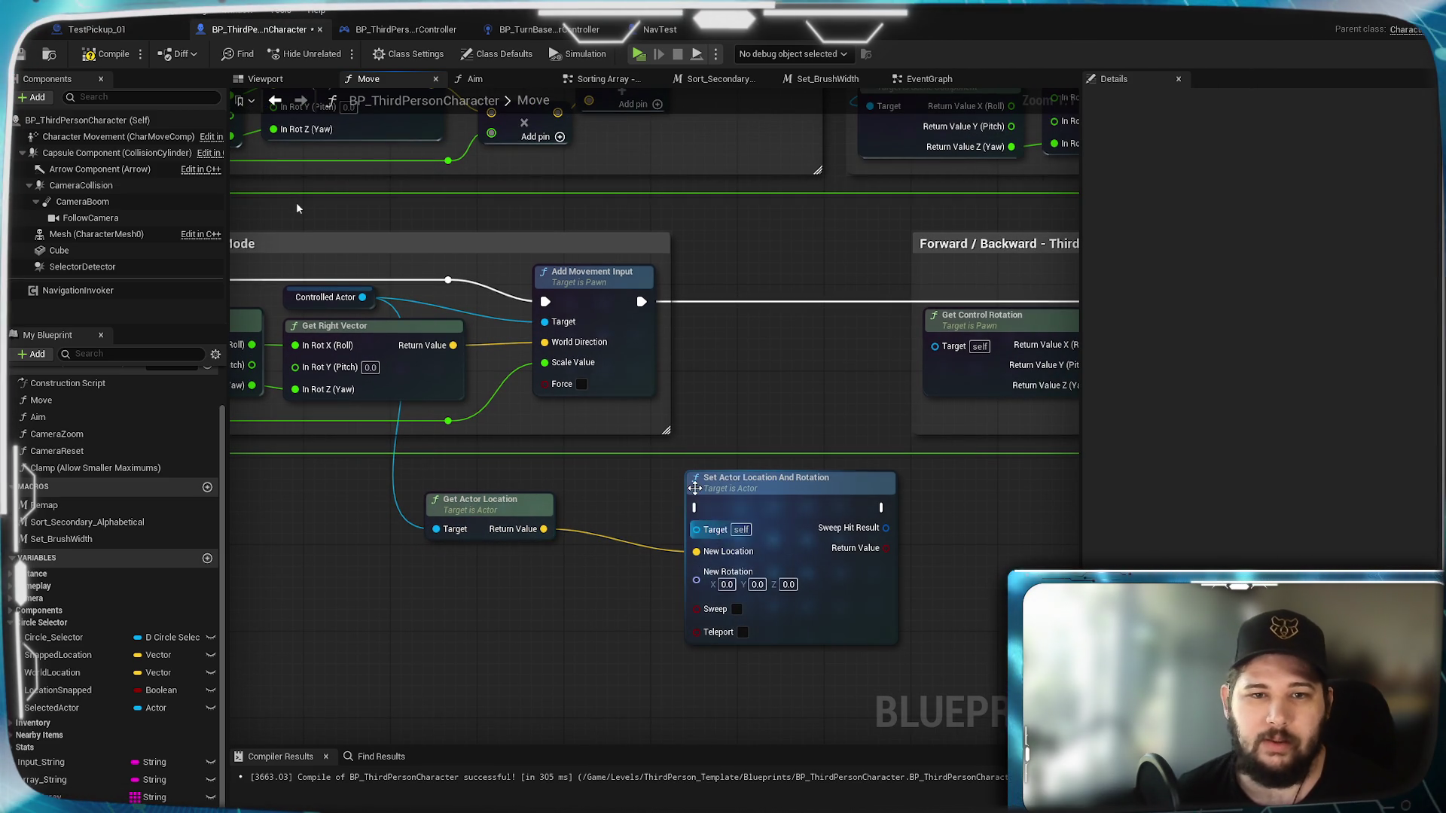
Step: Shift the Forward/Backward group left and move the two new nodes to the right
{"action": "mouse_move", "coordinate": [748, 399]}
{"action": "left_mouse_down"}
{"action": "mouse_move", "coordinate": [739, 360]}
{"action": "mouse_move", "coordinate": [234, 299]}
{"action": "left_mouse_up"}
{"action": "scroll", "coordinate": [738, 360], "scroll_direction": "down", "scroll_amount": 4}
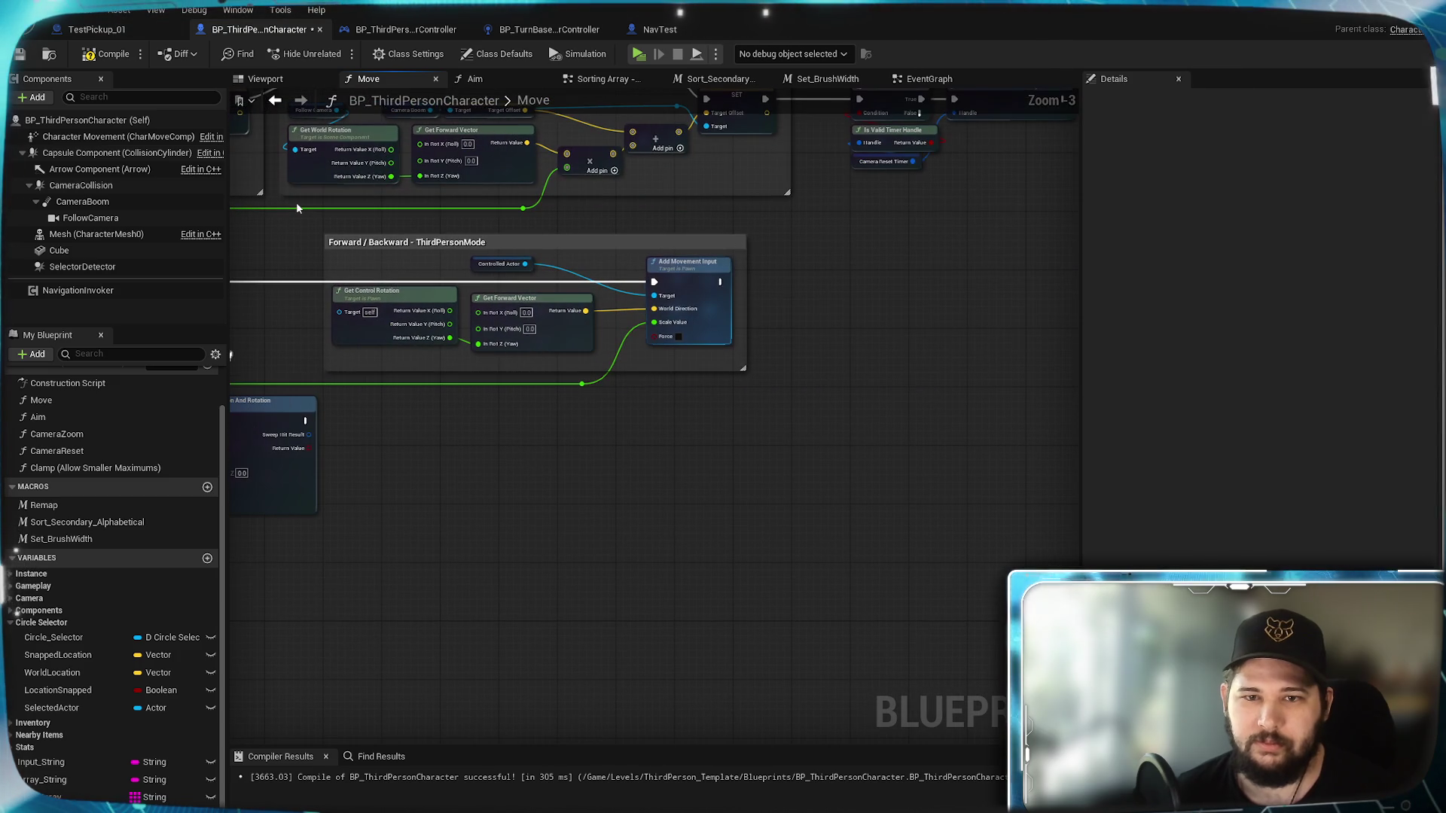
{"action": "mouse_move", "coordinate": [297, 208]}
{"action": "left_mouse_down"}
{"action": "mouse_move", "coordinate": [349, 361]}
{"action": "mouse_move", "coordinate": [558, 371]}
{"action": "mouse_move", "coordinate": [956, 452]}
{"action": "mouse_move", "coordinate": [929, 440]}
{"action": "left_mouse_up"}
{"action": "left_click", "coordinate": [594, 290]}
{"action": "left_click_drag", "start_coordinate": [594, 290], "coordinate": [445, 280]}
{"action": "left_click_drag", "start_coordinate": [524, 656], "coordinate": [692, 629]}
{"action": "left_click_drag", "start_coordinate": [655, 553], "coordinate": [339, 404]}
{"action": "mouse_move", "coordinate": [639, 422]}
{"action": "left_mouse_down"}
{"action": "mouse_move", "coordinate": [1024, 429]}
{"action": "mouse_move", "coordinate": [696, 495]}
{"action": "mouse_move", "coordinate": [784, 482]}
{"action": "mouse_move", "coordinate": [789, 506]}
{"action": "mouse_move", "coordinate": [761, 318]}
{"action": "mouse_move", "coordinate": [763, 345]}
{"action": "mouse_move", "coordinate": [752, 334]}
{"action": "left_mouse_up"}
Step: Chain Add Movement Input's exec output into Set Actor Location And Rotation
{"action": "scroll", "coordinate": [786, 500], "scroll_direction": "up", "scroll_amount": 3}
{"action": "left_click_drag", "start_coordinate": [508, 341], "coordinate": [684, 340]}
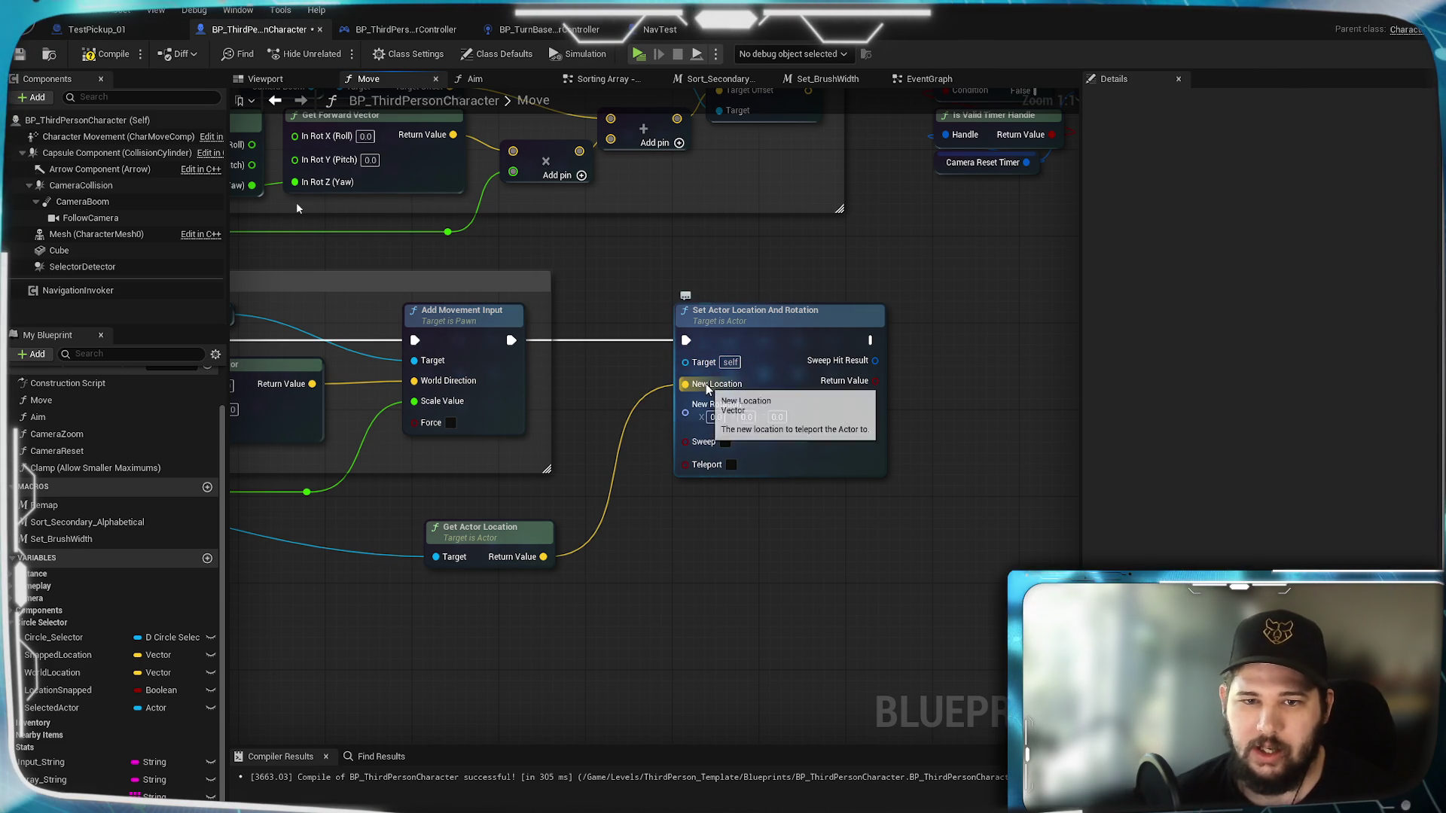
{"action": "left_click_drag", "start_coordinate": [622, 544], "coordinate": [723, 544]}
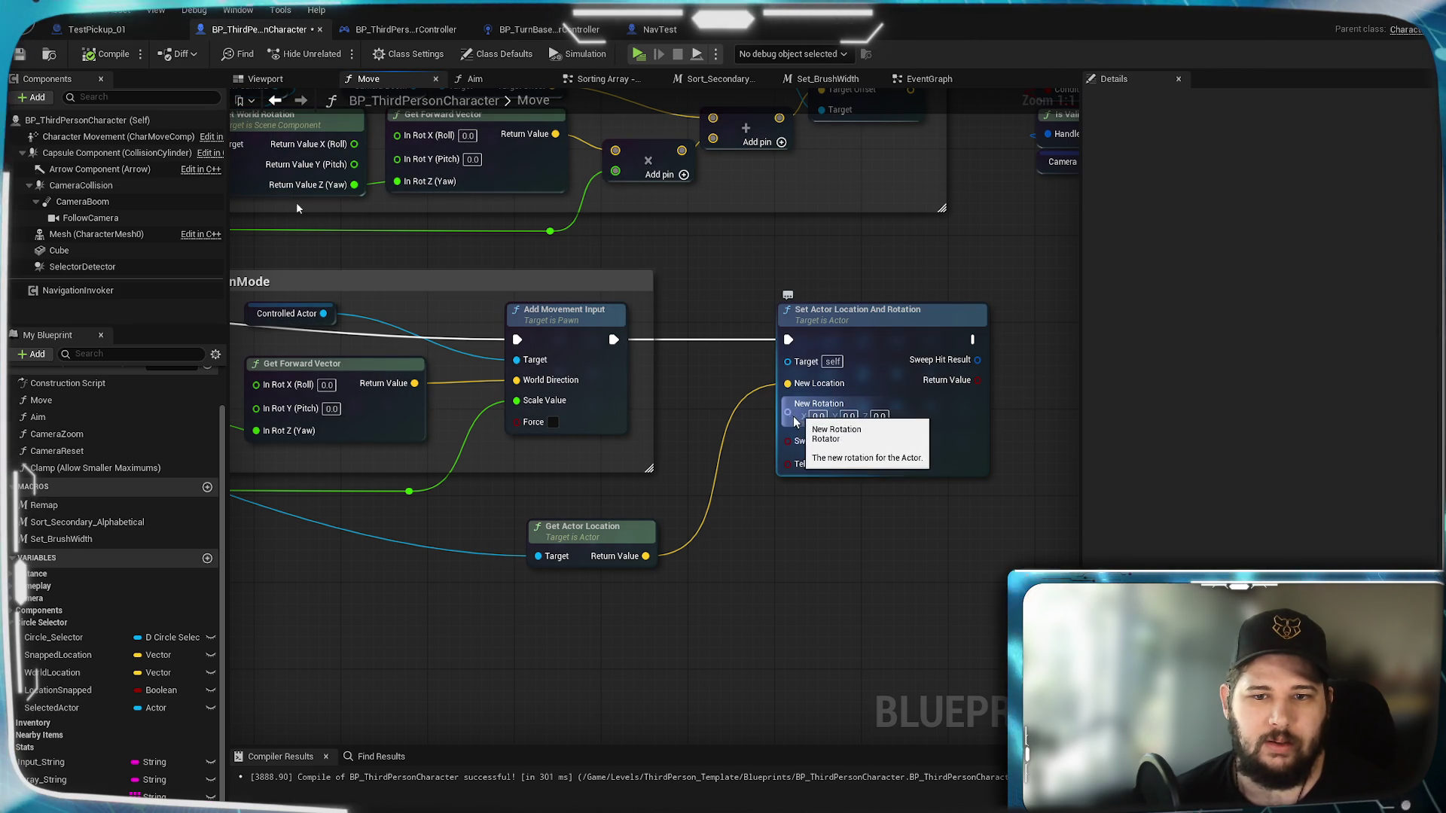
Step: Wire Controlled Actor into Get Actor Location's Target and add a Get Actor Rotation from it
{"action": "mouse_move", "coordinate": [685, 416]}
{"action": "left_mouse_down"}
{"action": "mouse_move", "coordinate": [1227, 416]}
{"action": "mouse_move", "coordinate": [544, 352]}
{"action": "left_mouse_up"}
{"action": "left_click_drag", "start_coordinate": [483, 310], "coordinate": [698, 554]}
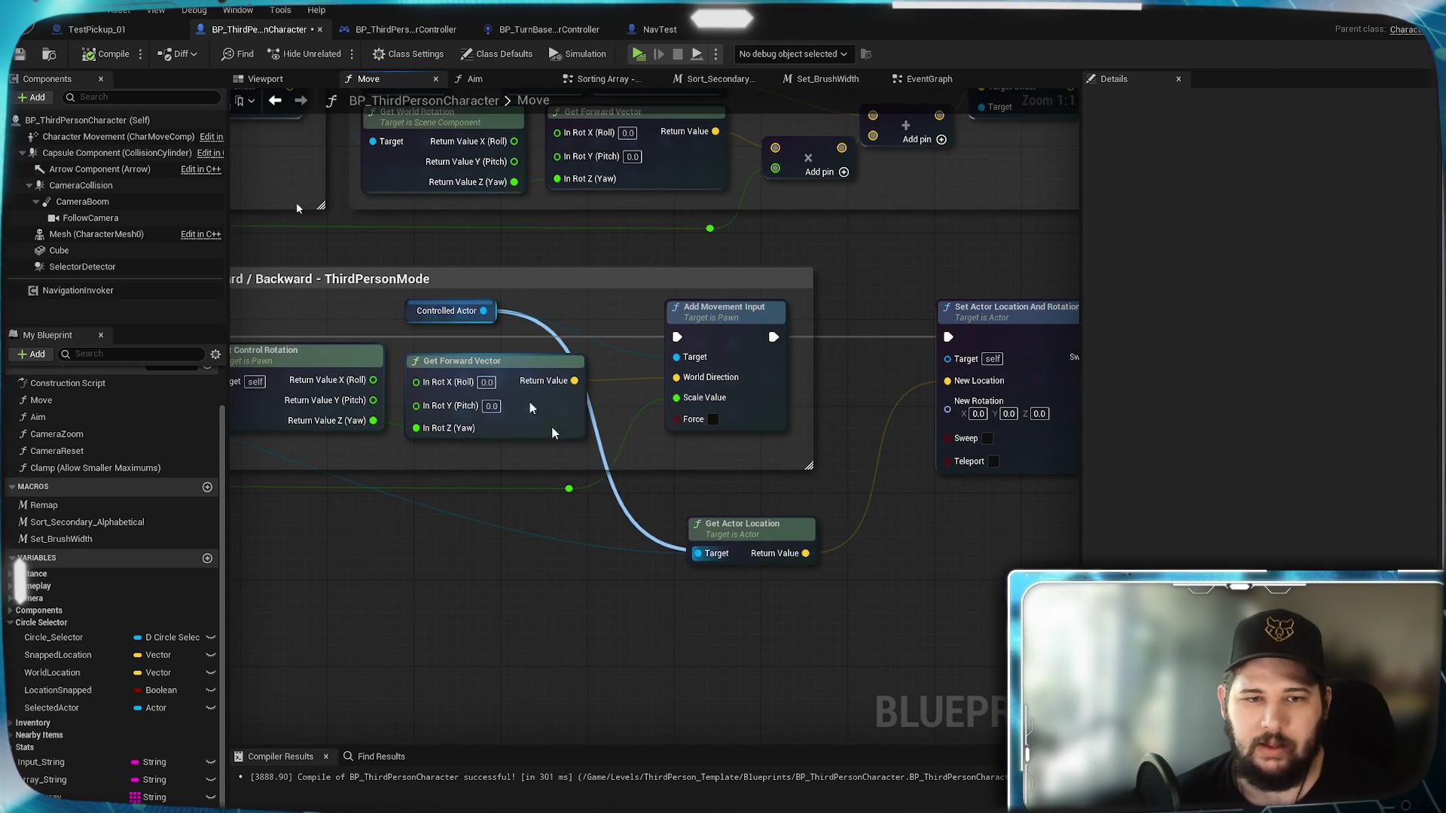
{"action": "mouse_move", "coordinate": [482, 310]}
{"action": "left_mouse_down"}
{"action": "mouse_move", "coordinate": [896, 595]}
{"action": "mouse_move", "coordinate": [749, 602]}
{"action": "mouse_move", "coordinate": [707, 586]}
{"action": "left_mouse_up"}
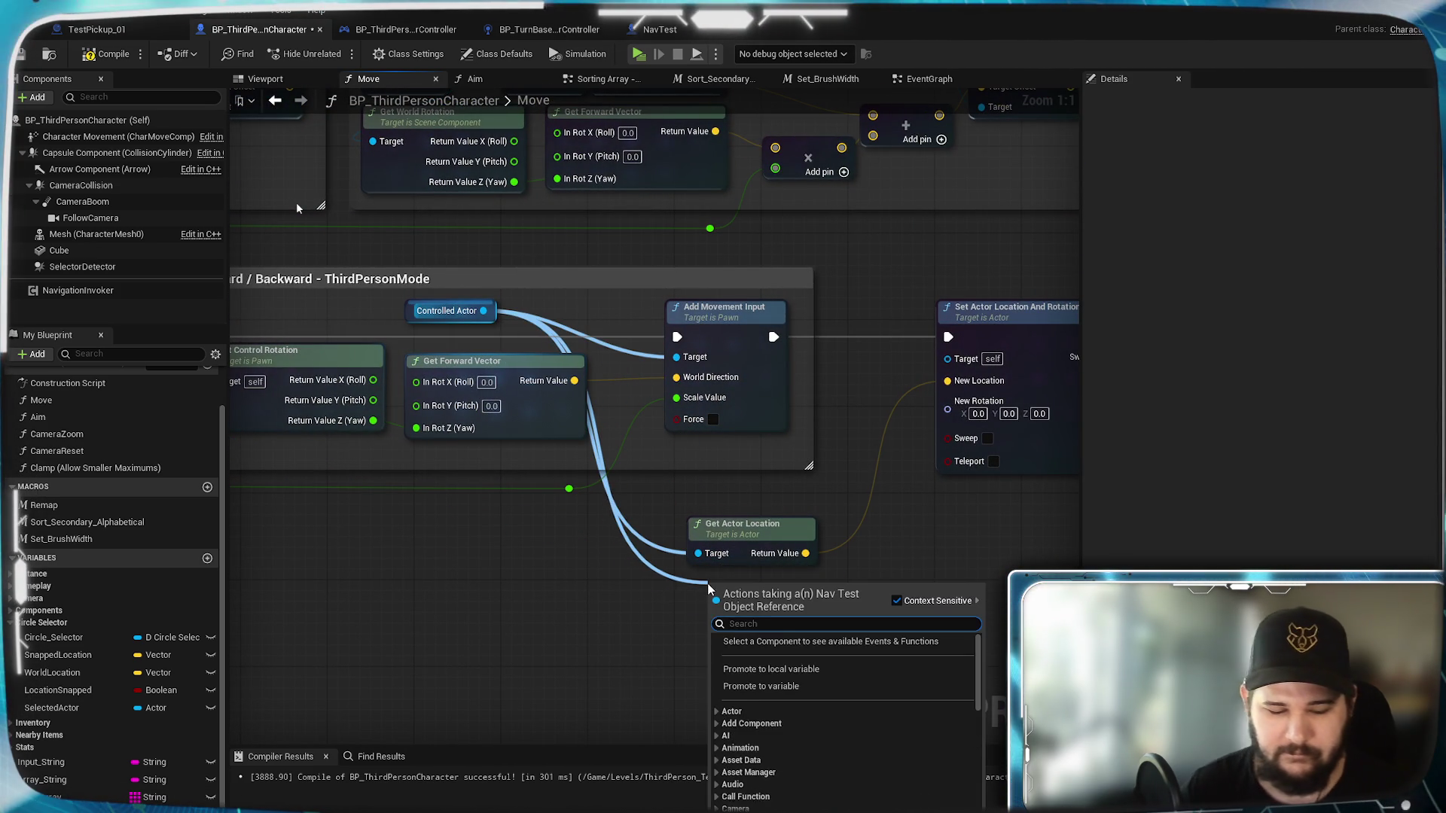
{"action": "type", "text": "get actor rotat"}
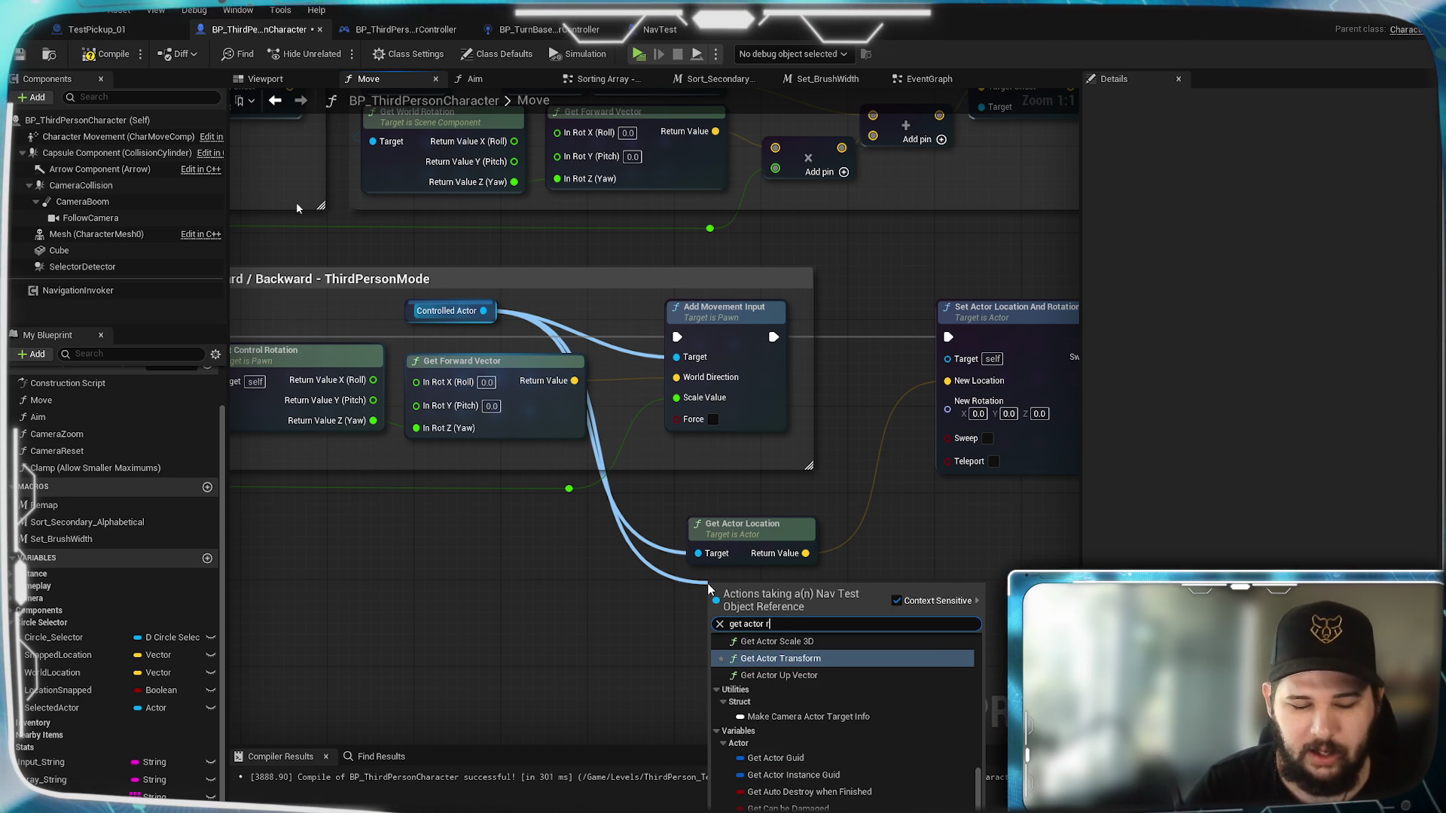
{"action": "key", "text": "Return"}
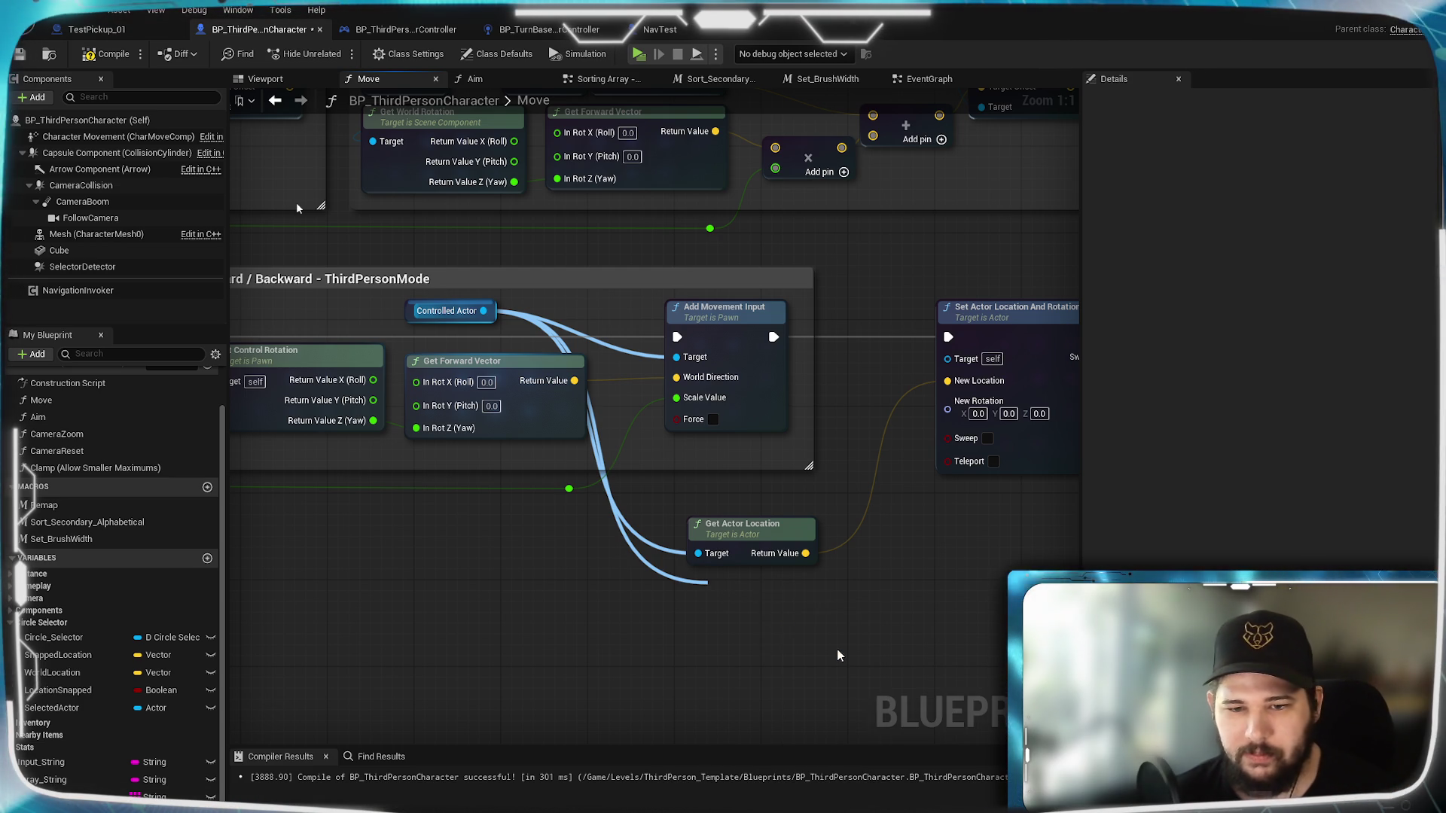
Step: Connect Get Actor Rotation to New Rotation, then compile and save BP_ThirdPersonCharacter
{"action": "left_click_drag", "start_coordinate": [828, 618], "coordinate": [947, 400]}
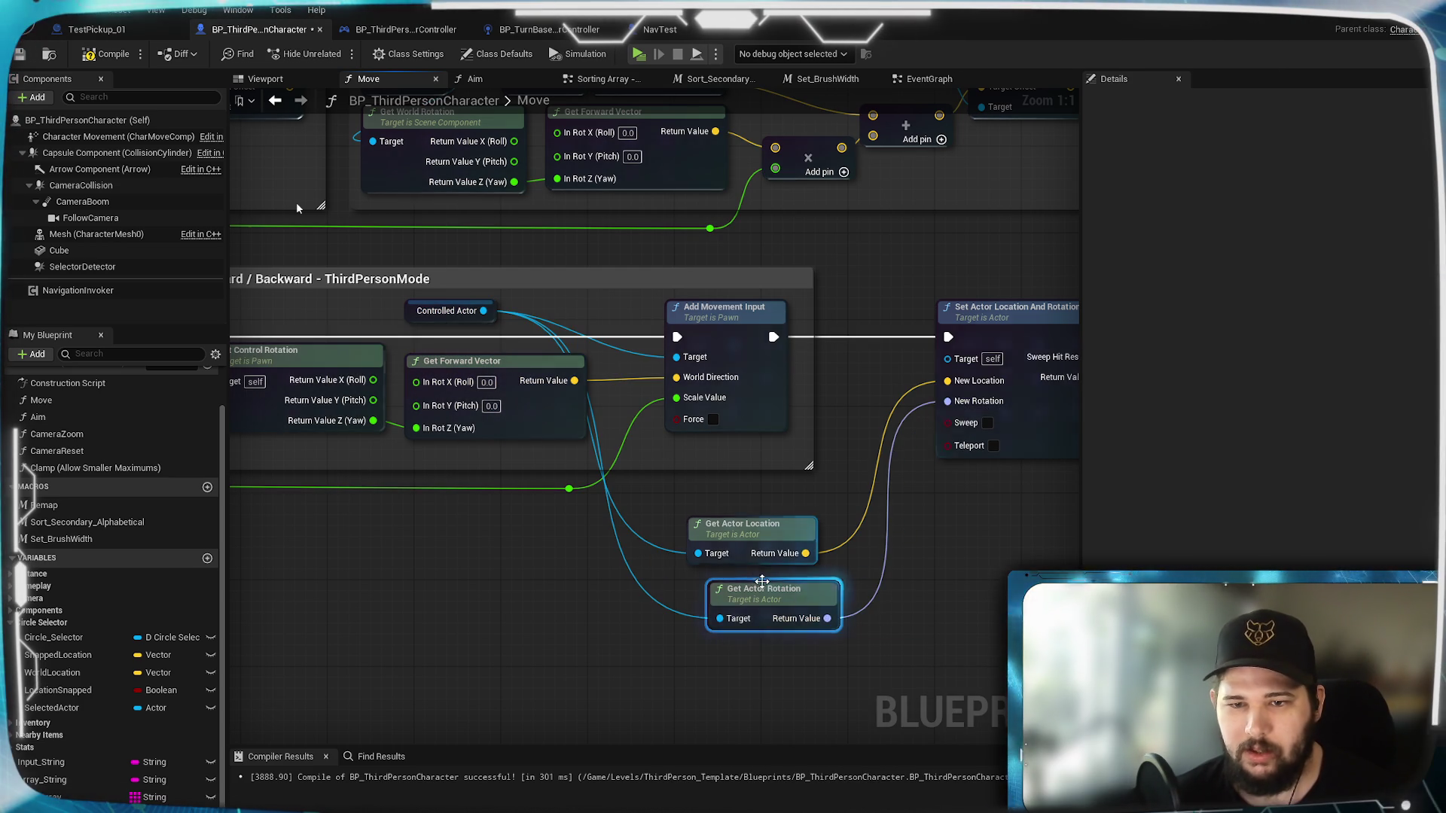
{"action": "left_click_drag", "start_coordinate": [753, 600], "coordinate": [739, 590]}
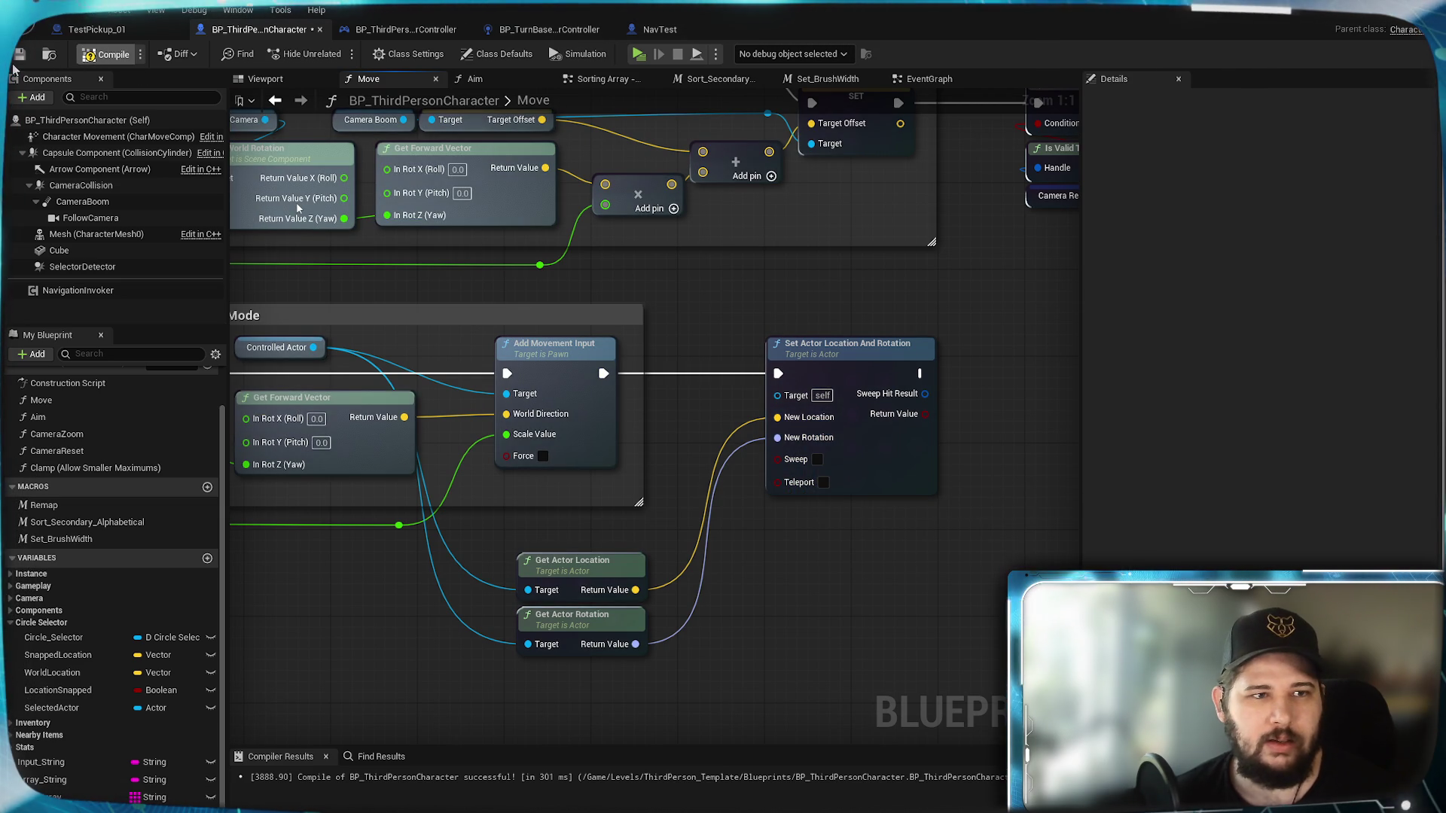
{"action": "left_click", "coordinate": [105, 54]}
{"action": "left_click", "coordinate": [21, 55]}
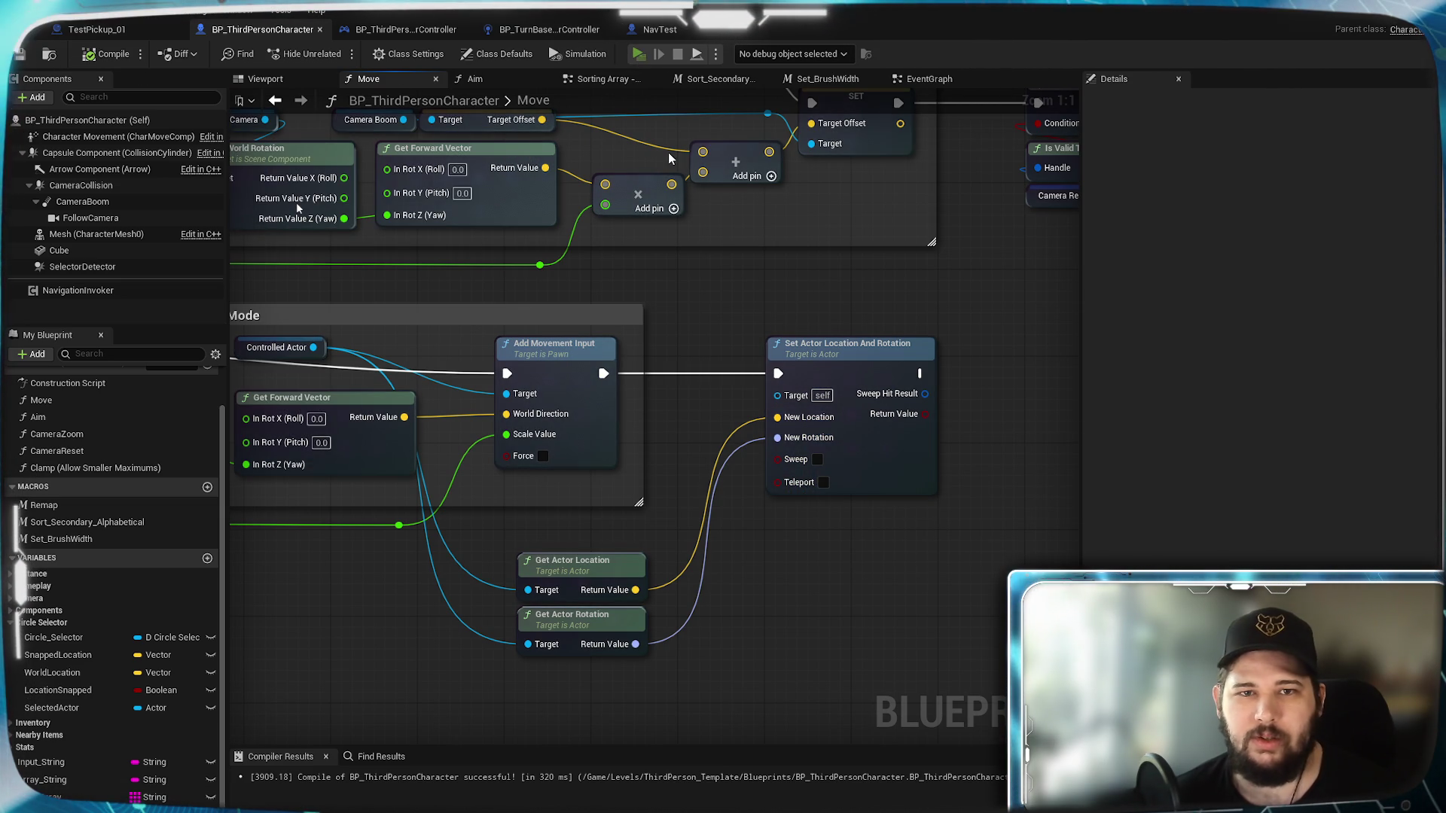
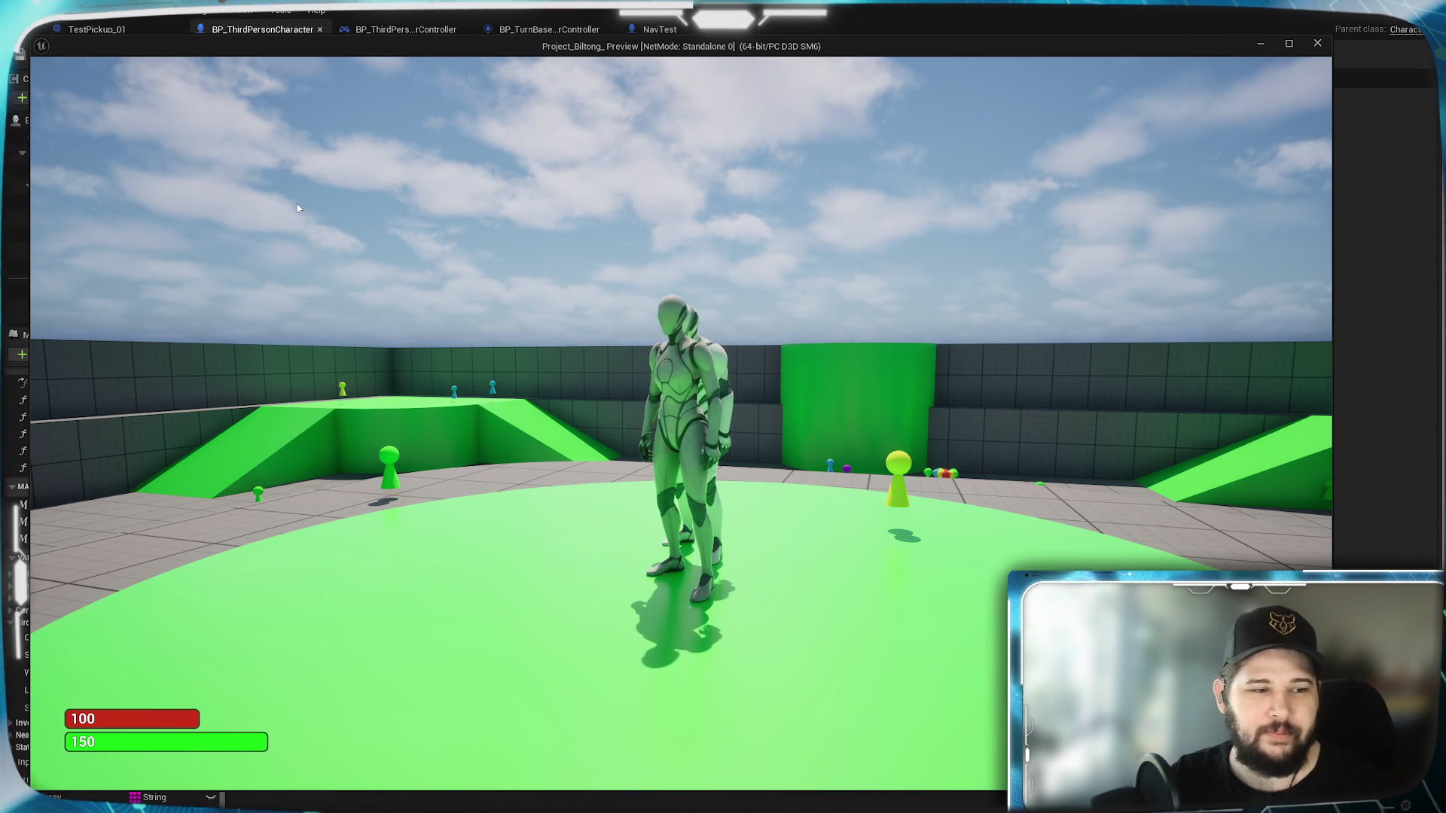
Step: Stop the play preview, select the Capsule Component and scroll Details down to its Collision settings
{"action": "key", "text": "Escape"}
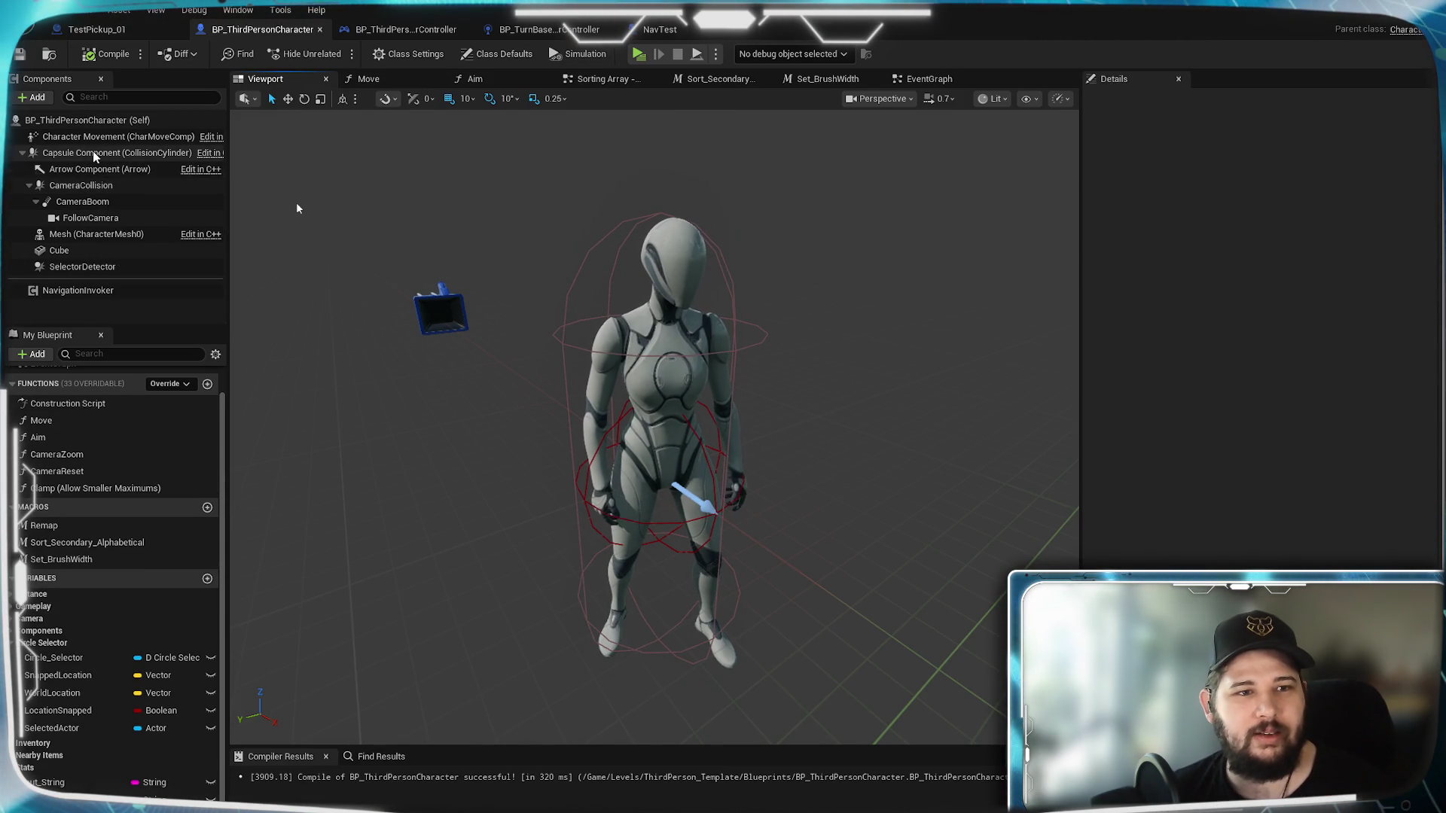
{"action": "left_click", "coordinate": [95, 153]}
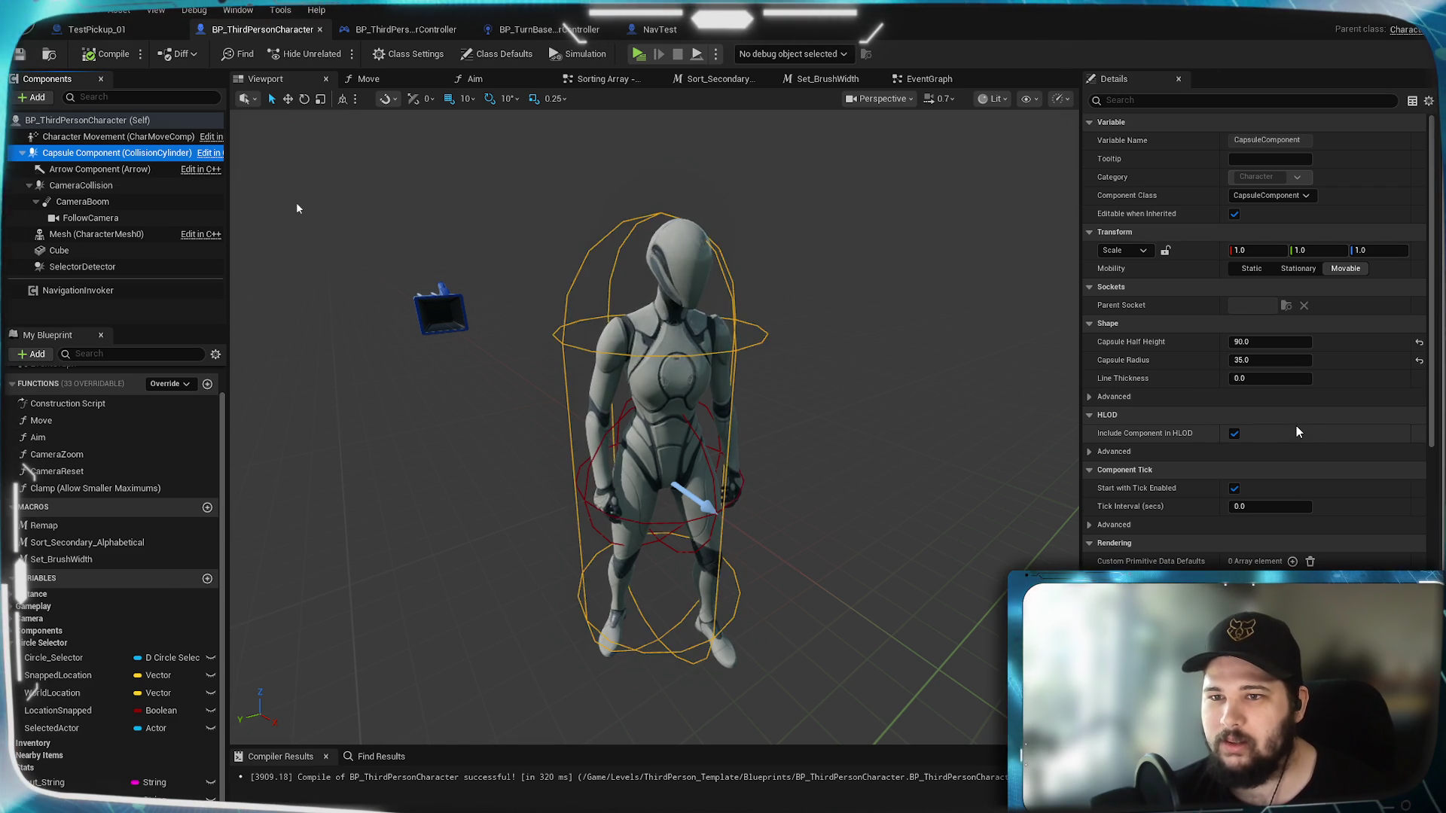
{"action": "scroll", "coordinate": [1296, 432], "scroll_direction": "down", "scroll_amount": 4}
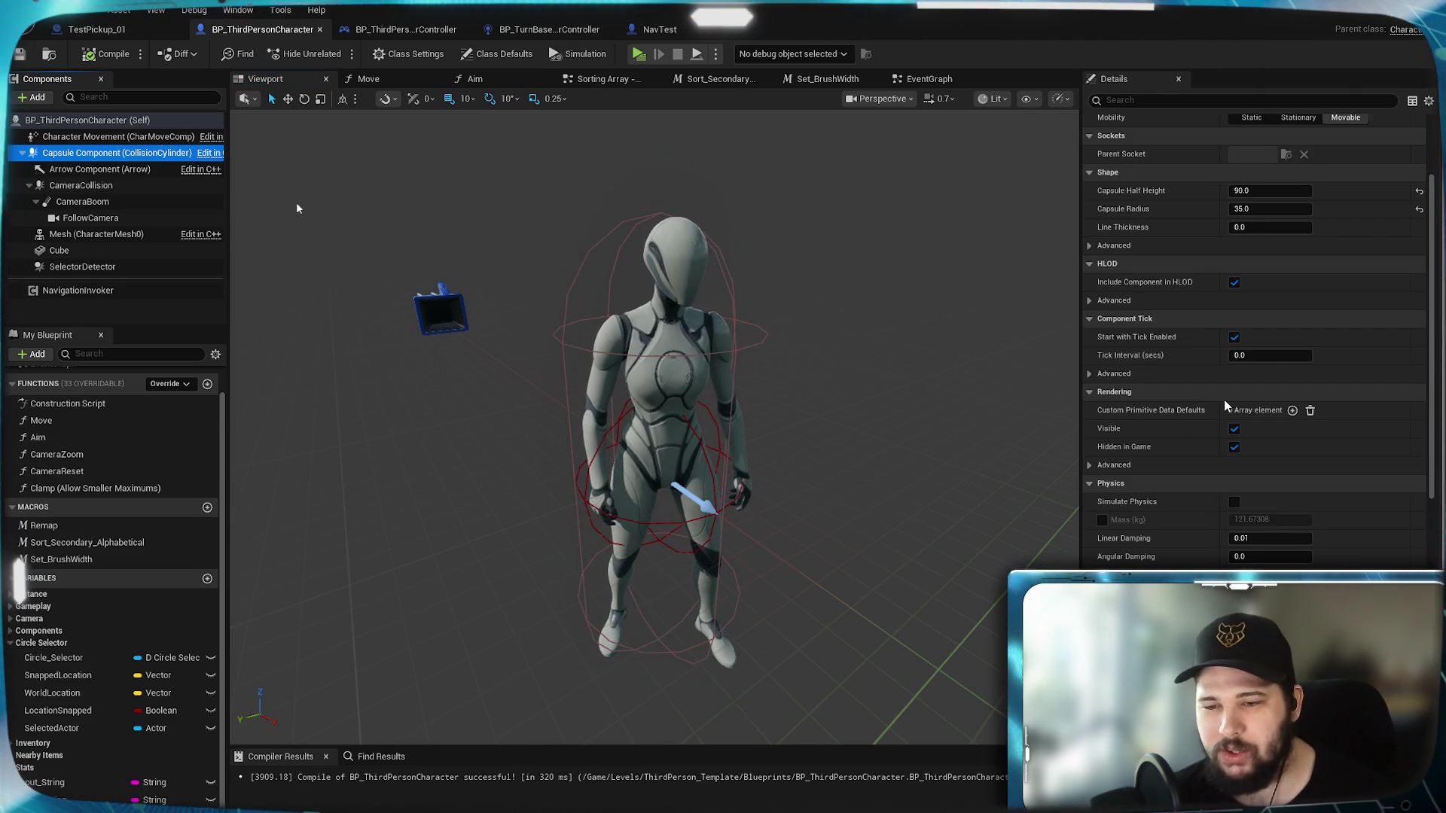
{"action": "scroll", "coordinate": [1226, 407], "scroll_direction": "down", "scroll_amount": 3}
{"action": "scroll", "coordinate": [1224, 405], "scroll_direction": "down", "scroll_amount": 3}
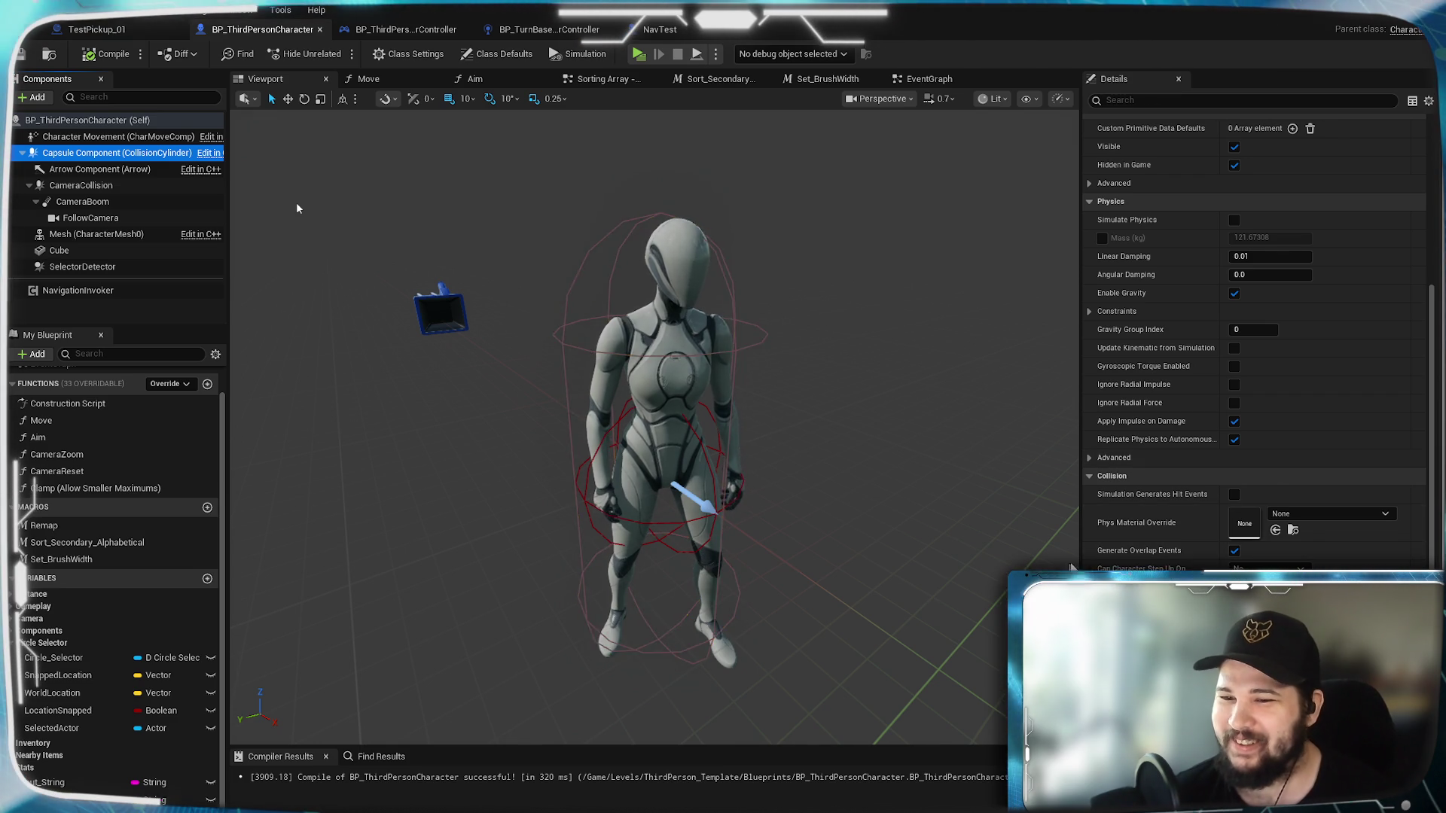
{"action": "scroll", "coordinate": [1299, 550], "scroll_direction": "down", "scroll_amount": 1}
{"action": "scroll", "coordinate": [1265, 467], "scroll_direction": "down", "scroll_amount": 2}
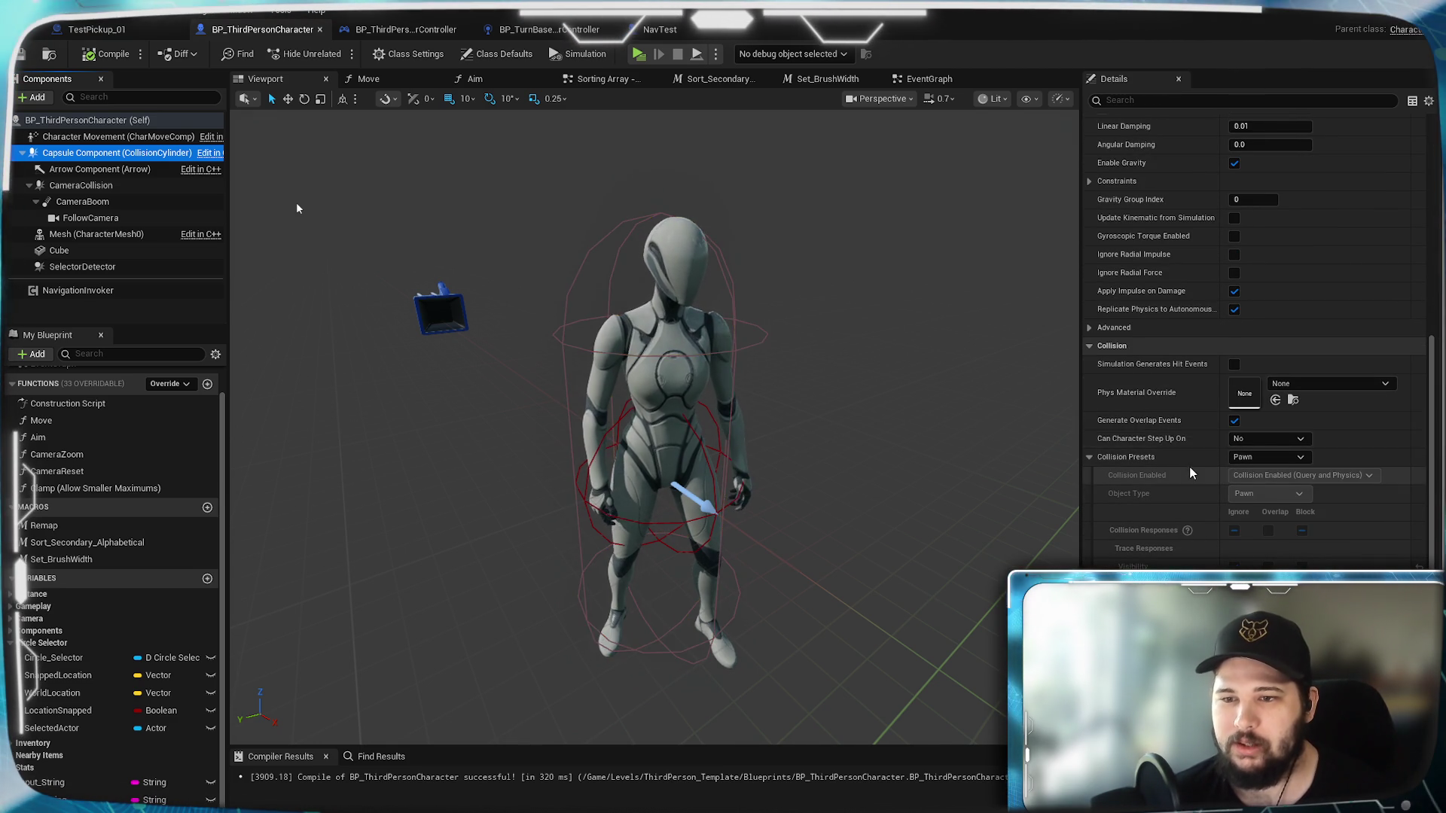
Step: Set the capsule's collision preset to NoCollision and play-test the change
{"action": "left_click", "coordinate": [1277, 453]}
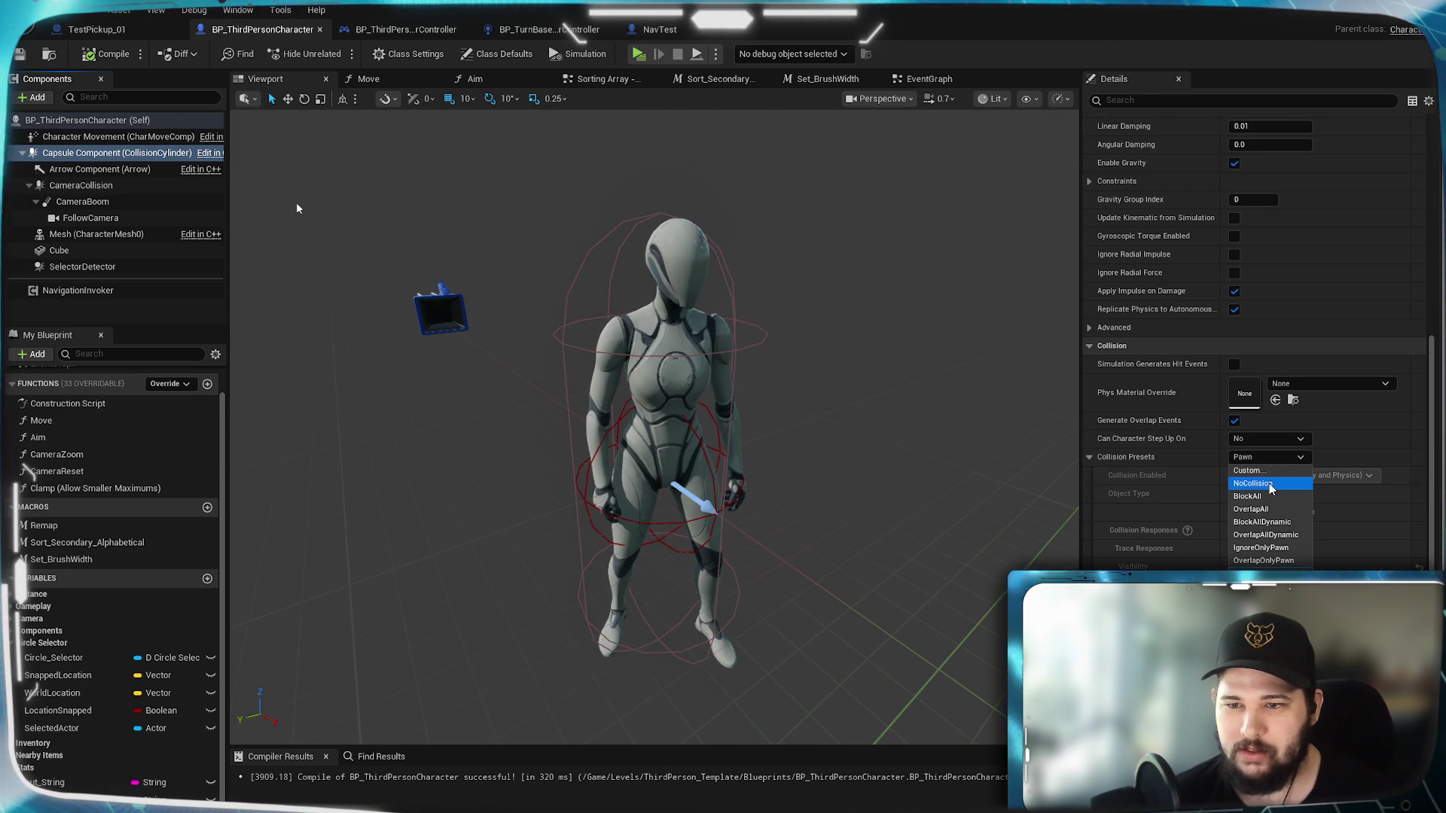
{"action": "left_click", "coordinate": [1253, 481]}
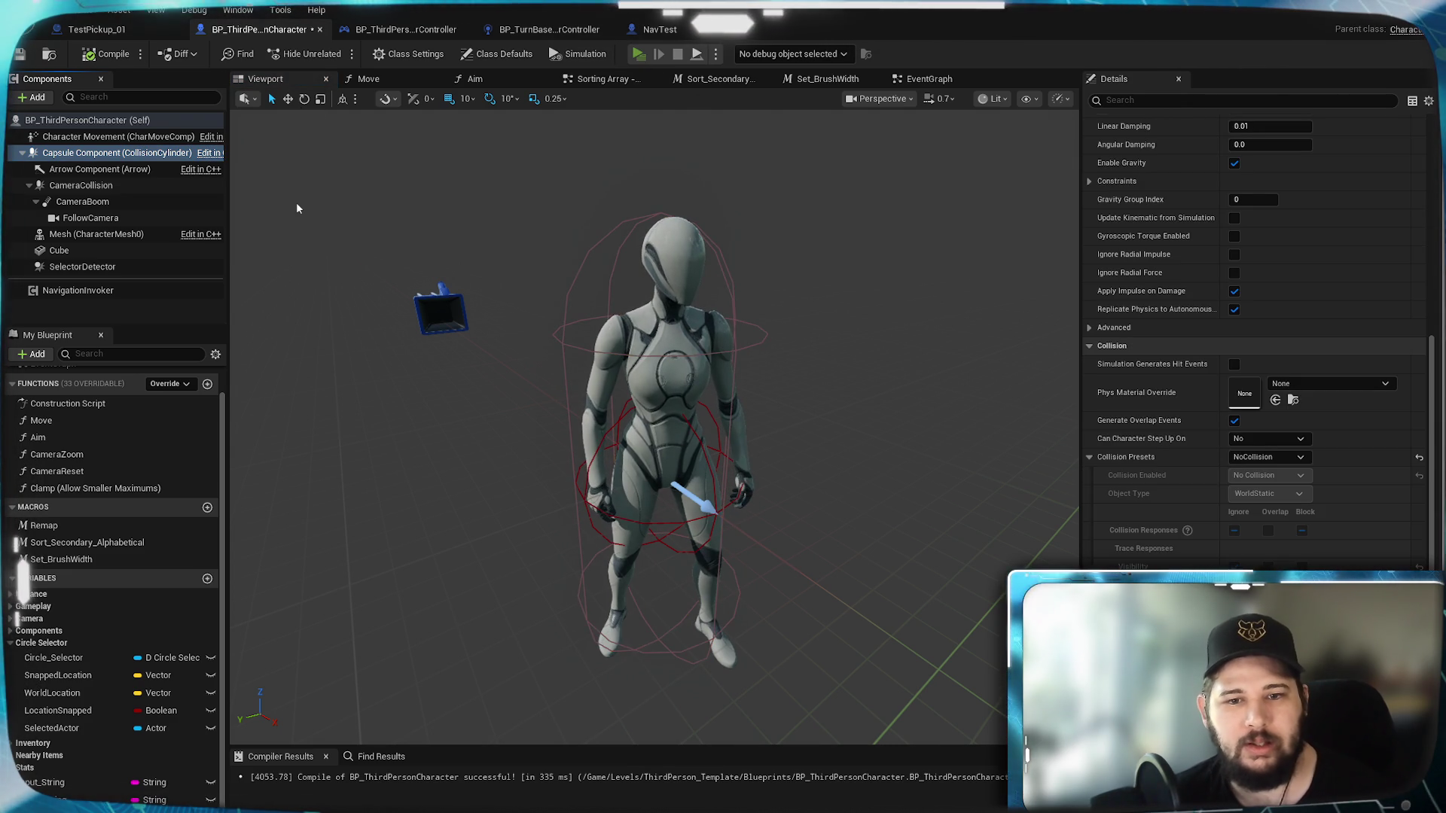
{"action": "key", "text": "alt+p"}
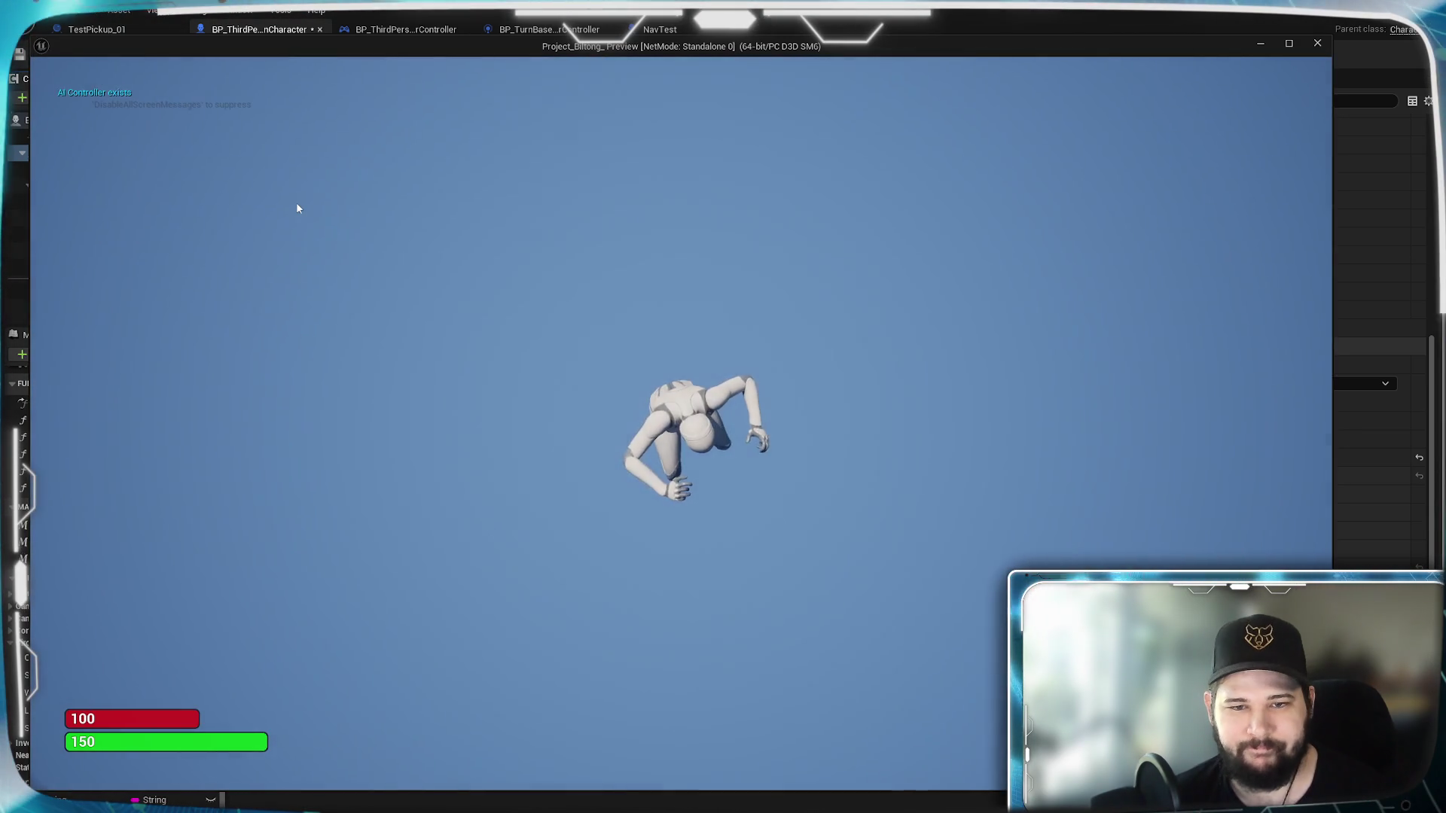
{"action": "key", "text": "Escape"}
Step: Turn off the capsule's Enable Gravity, play-test the falling character, and reopen the presets list
{"action": "scroll", "coordinate": [1215, 201], "scroll_direction": "up", "scroll_amount": 2}
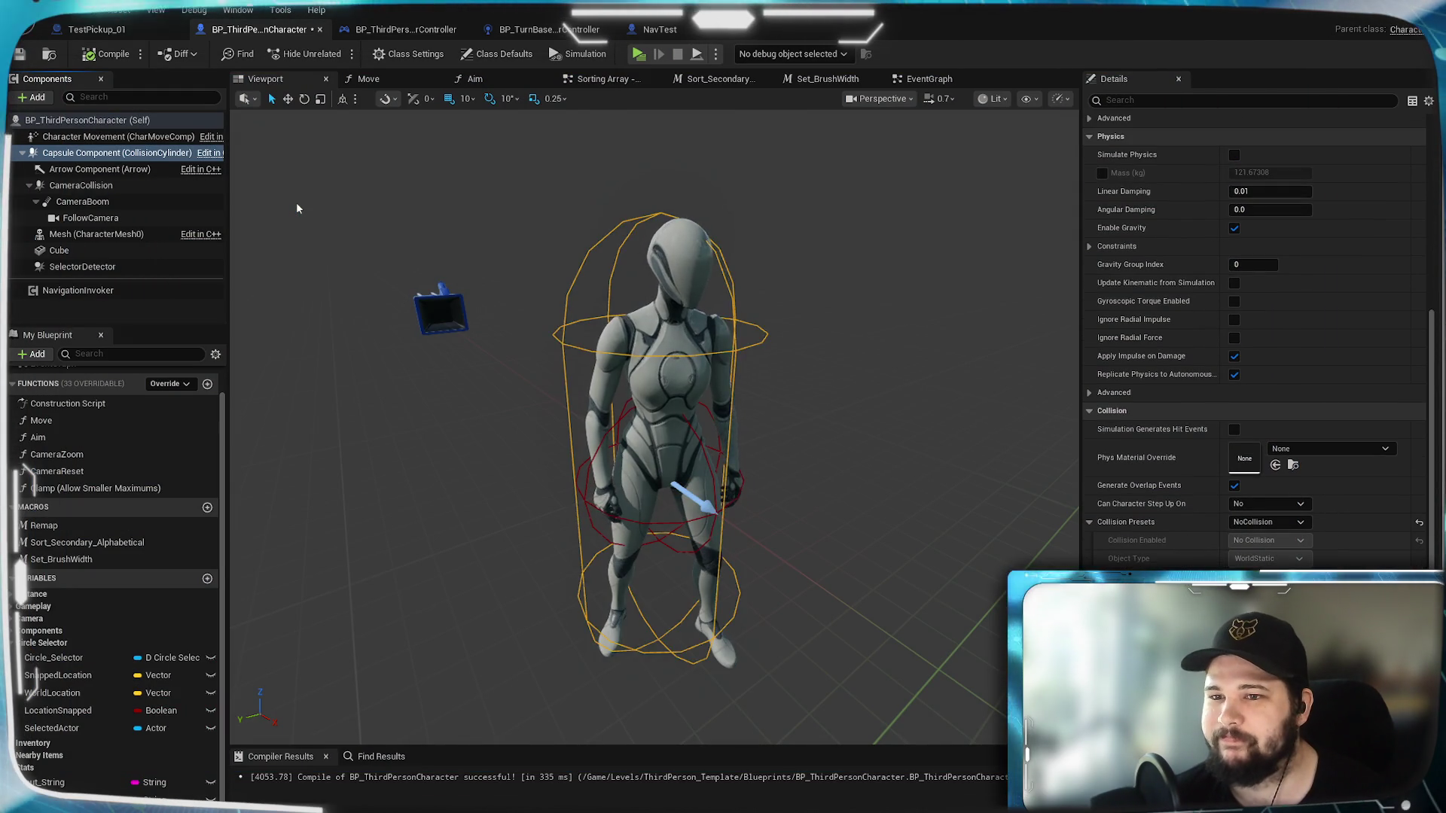
{"action": "left_click", "coordinate": [1234, 228]}
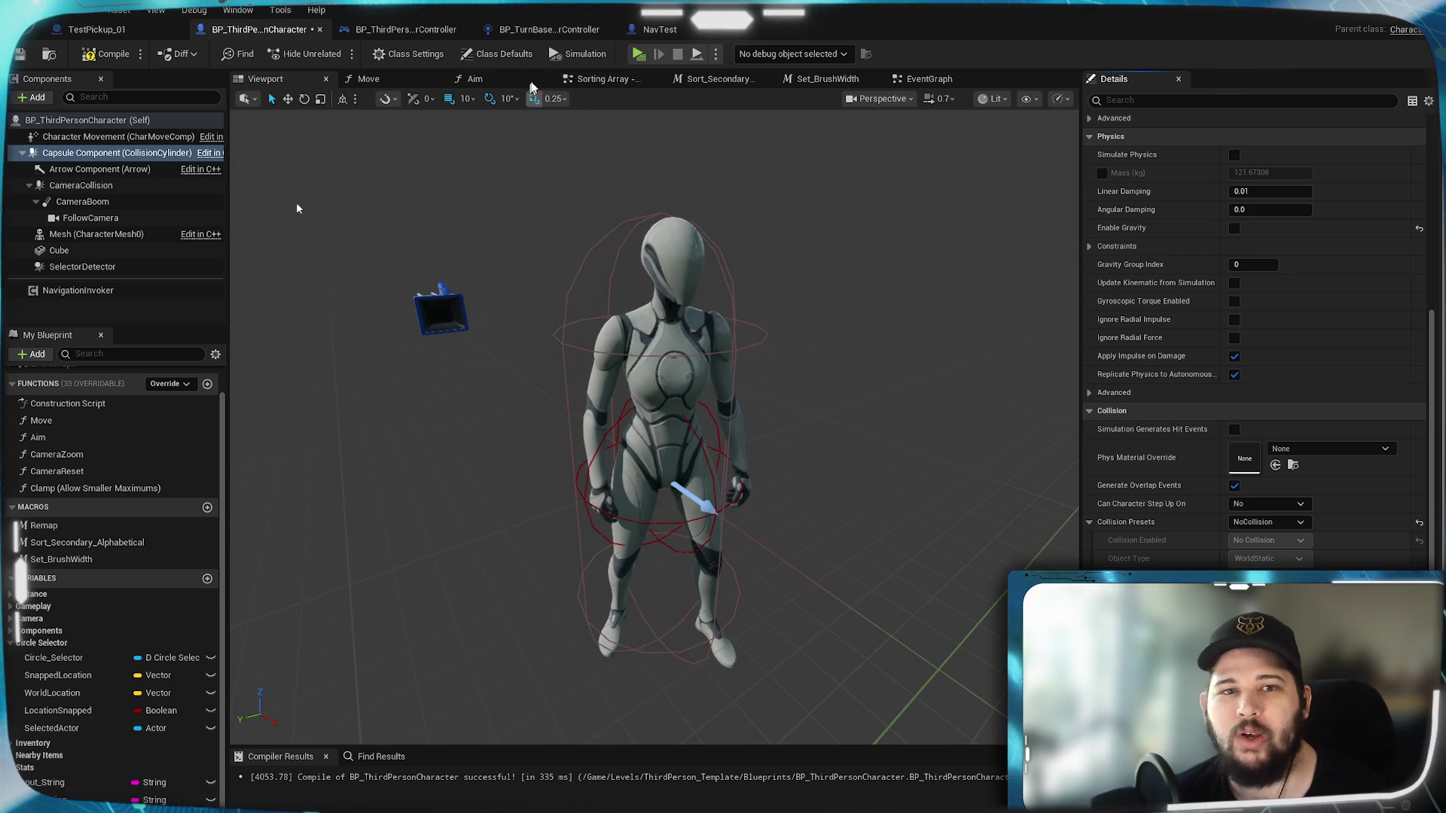
{"action": "left_click", "coordinate": [637, 54]}
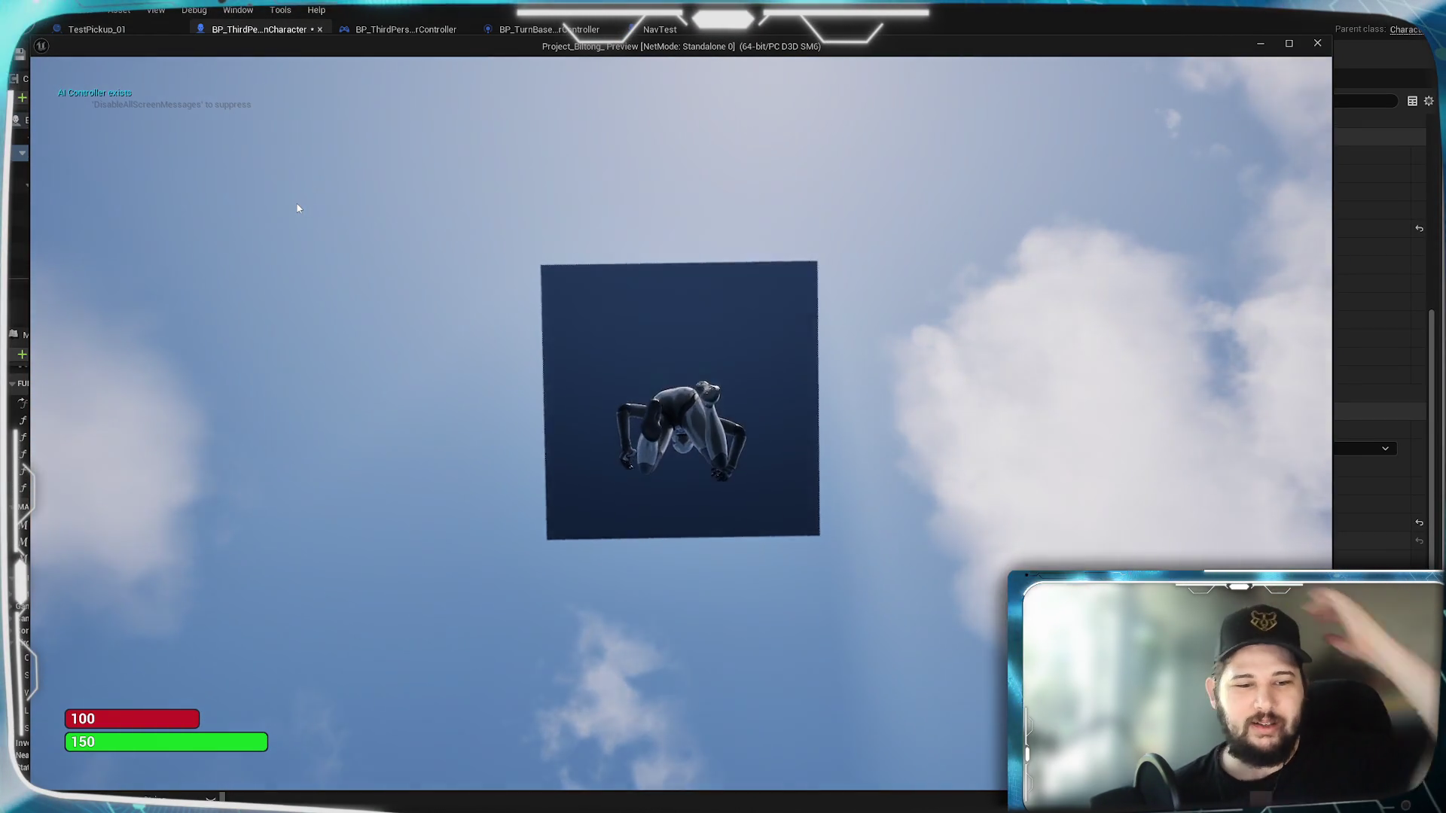
{"action": "key", "text": "Escape"}
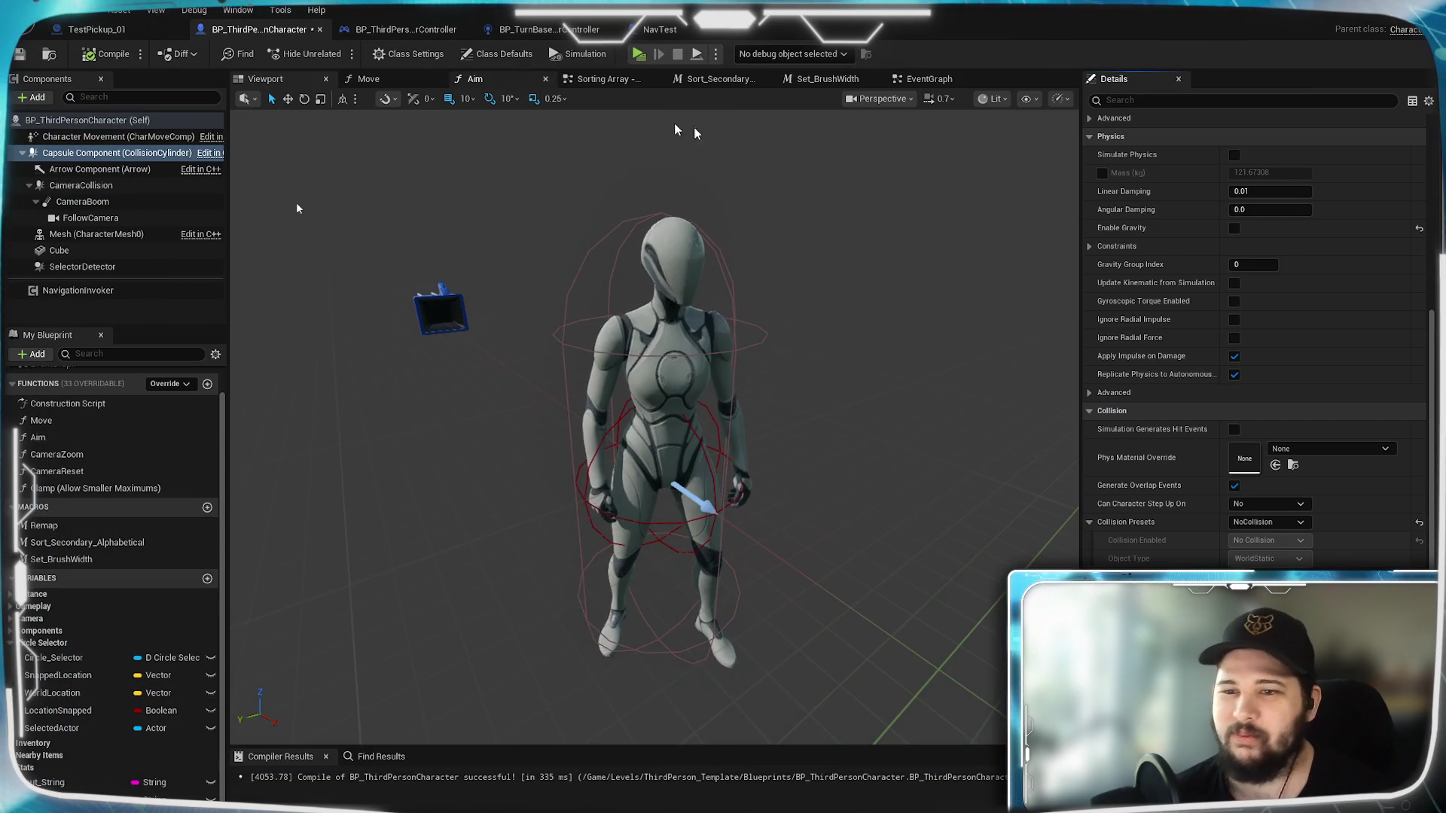
{"action": "left_click", "coordinate": [1269, 523]}
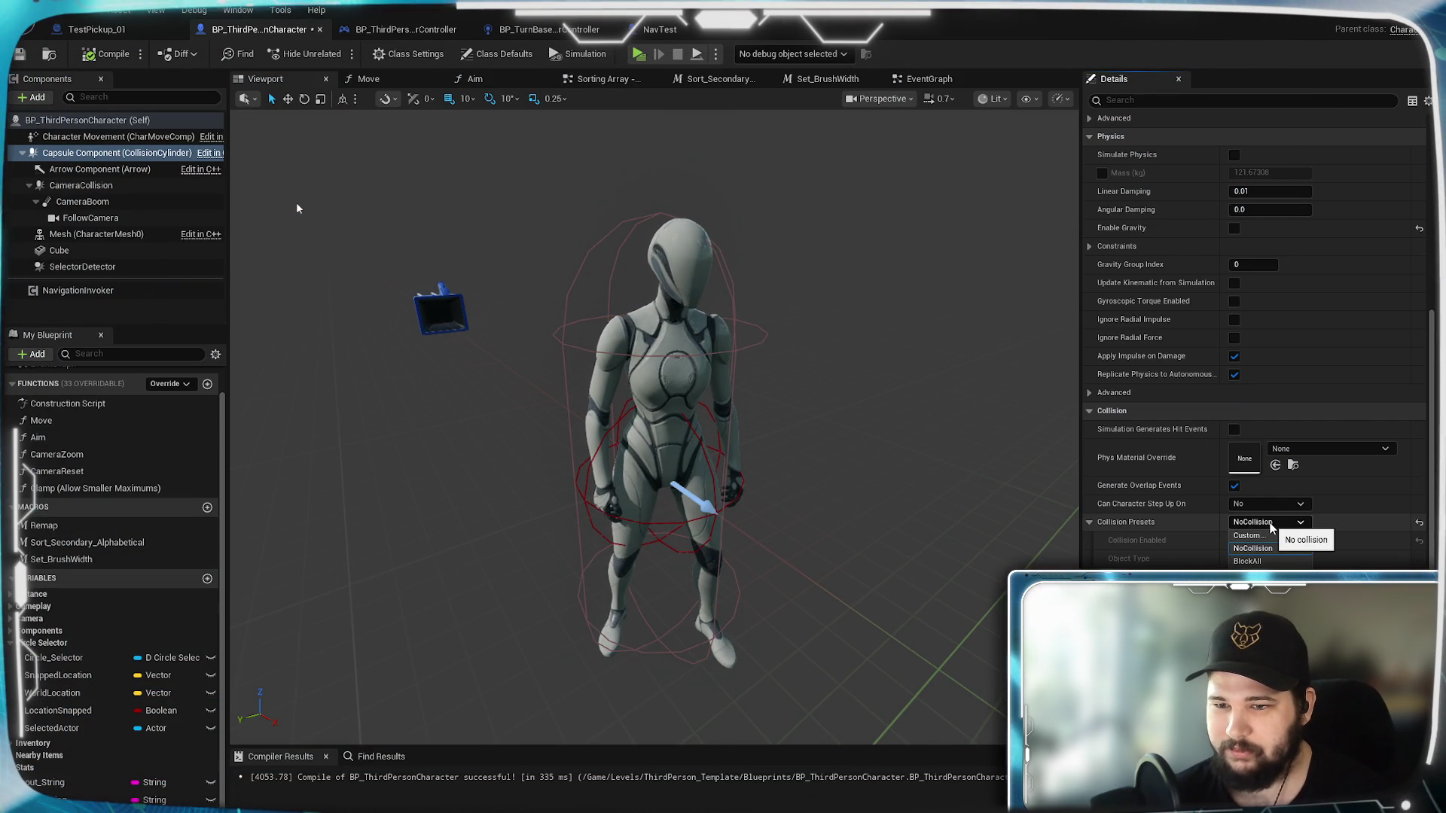
Step: Close the preset list leaving NoCollision, then compile the character Blueprint with F7
{"action": "left_click", "coordinate": [1269, 522]}
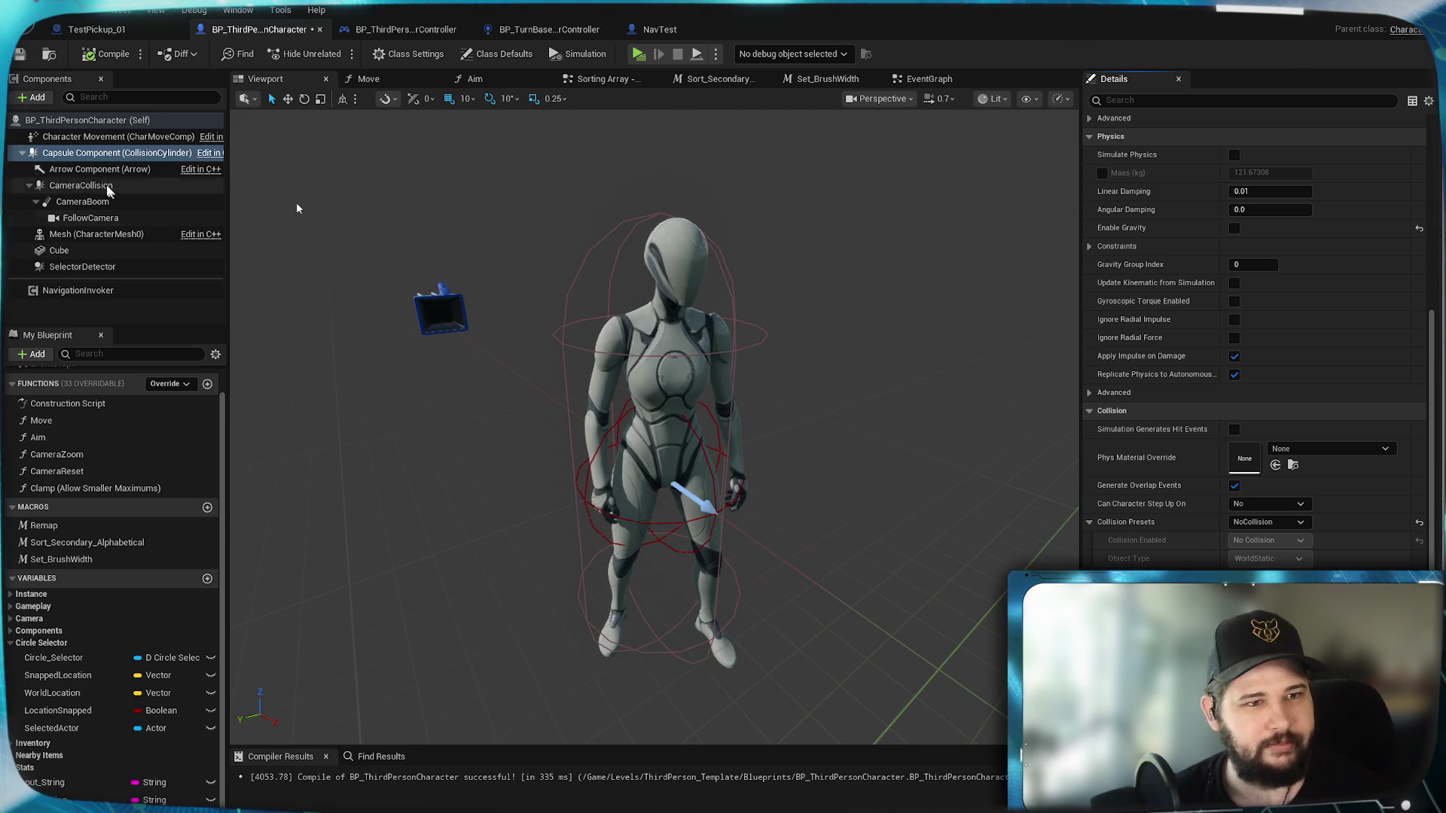
{"action": "scroll", "coordinate": [1250, 339], "scroll_direction": "down", "scroll_amount": 3}
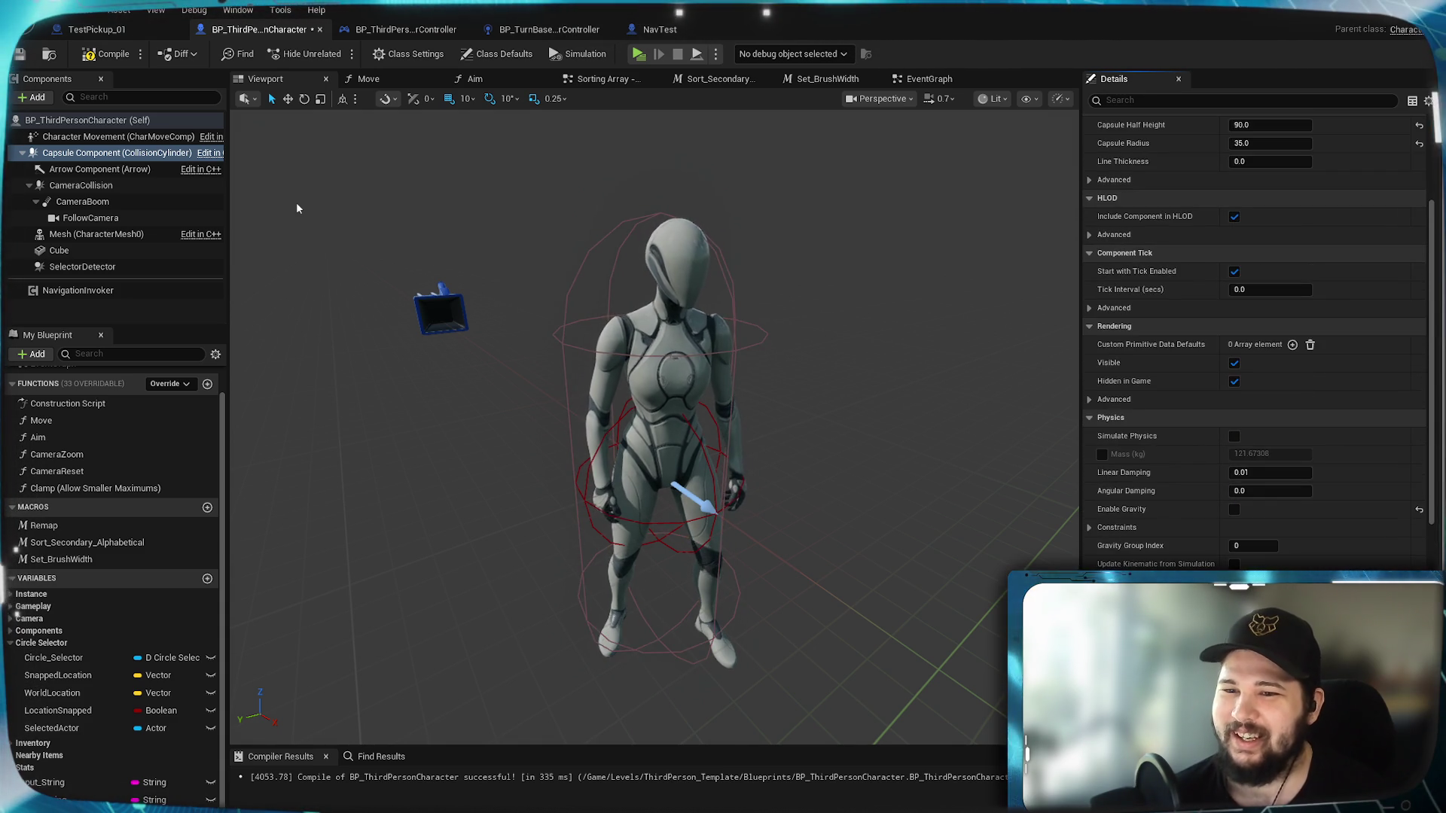
{"action": "scroll", "coordinate": [1180, 449], "scroll_direction": "down", "scroll_amount": 2}
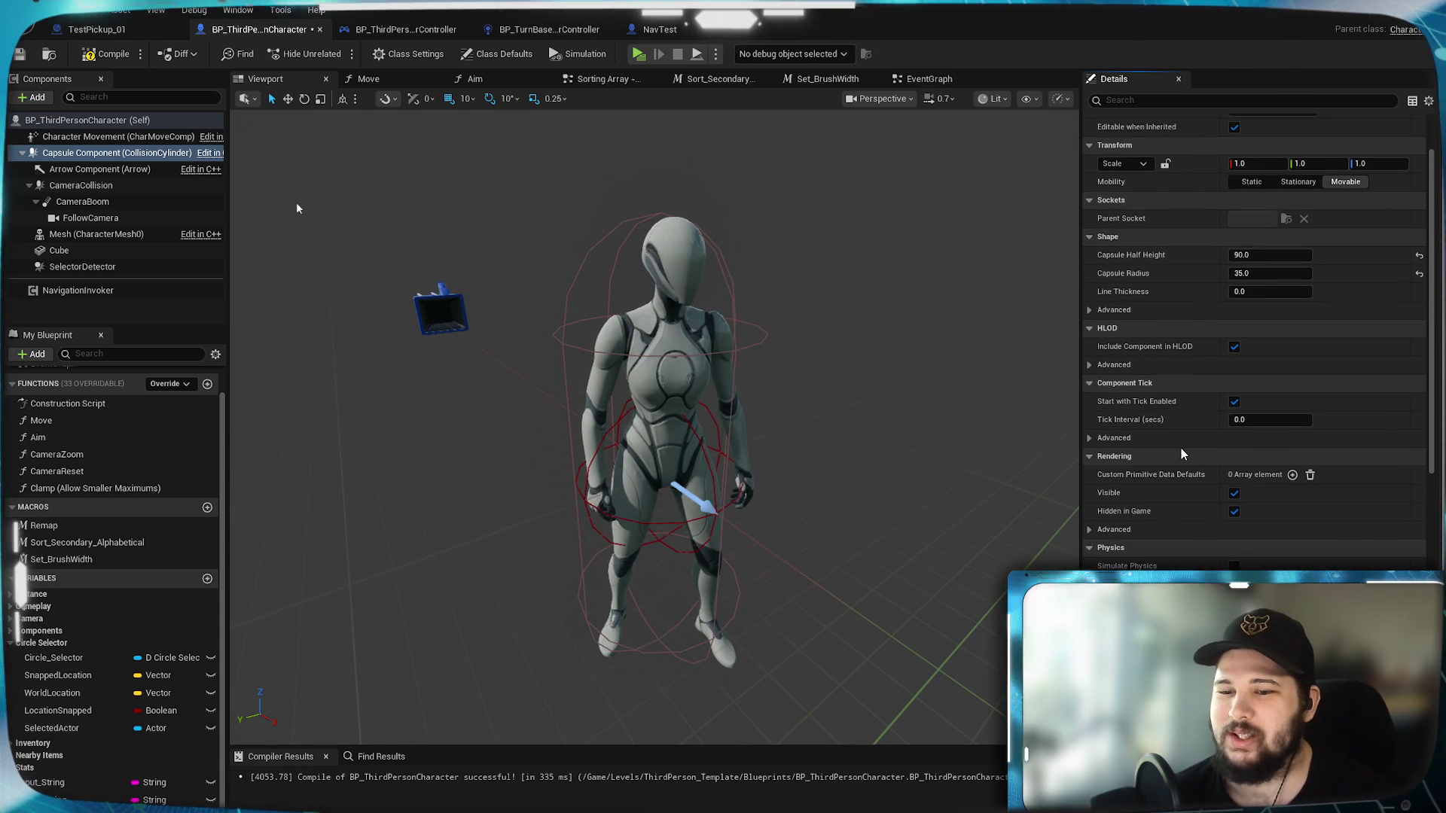
{"action": "scroll", "coordinate": [1180, 450], "scroll_direction": "down", "scroll_amount": 1}
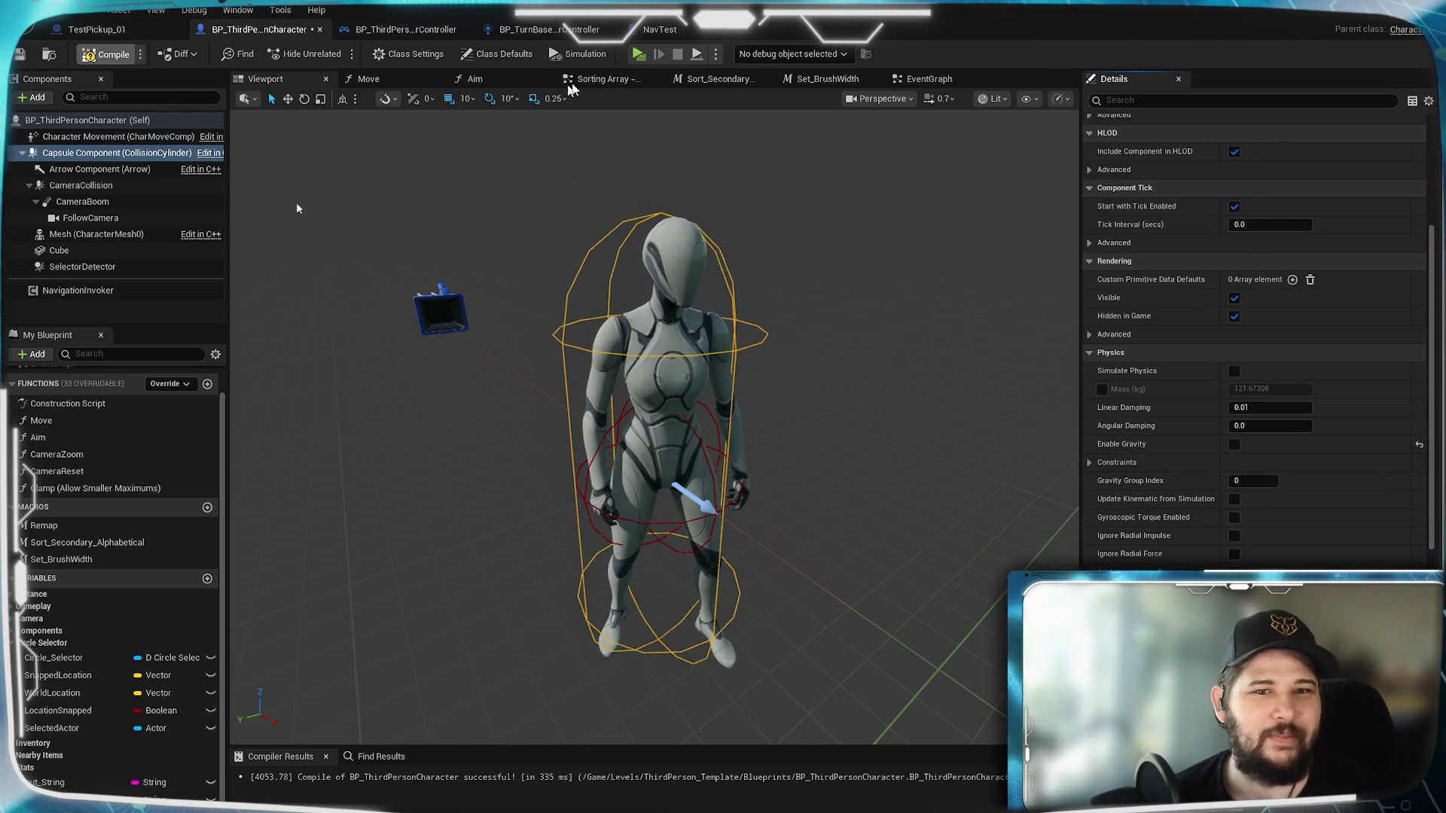
{"action": "key", "text": "F7"}
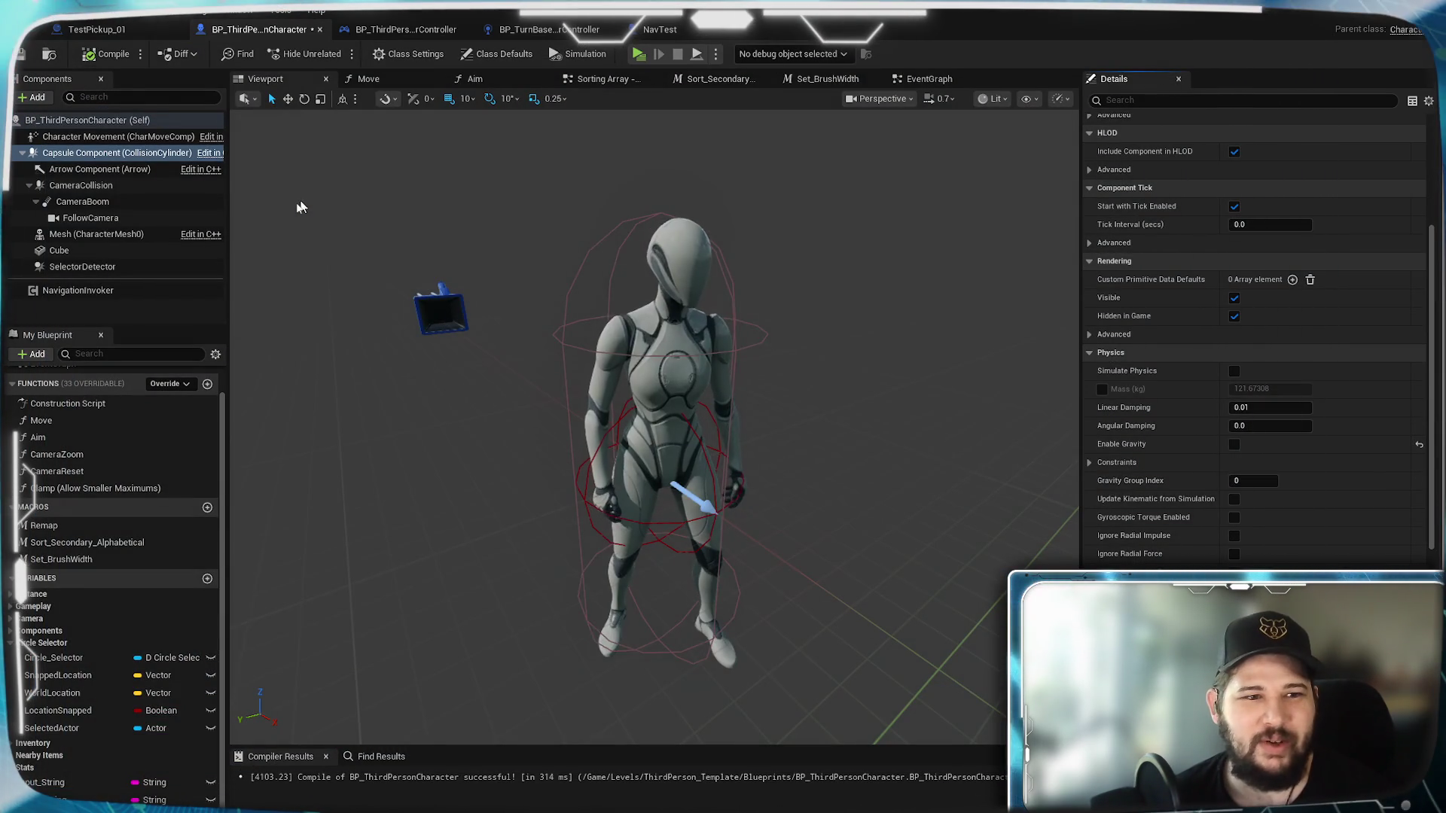
Step: Browse the Arrow and CameraCollision components, then show the character's Class Defaults
{"action": "left_click", "coordinate": [90, 169]}
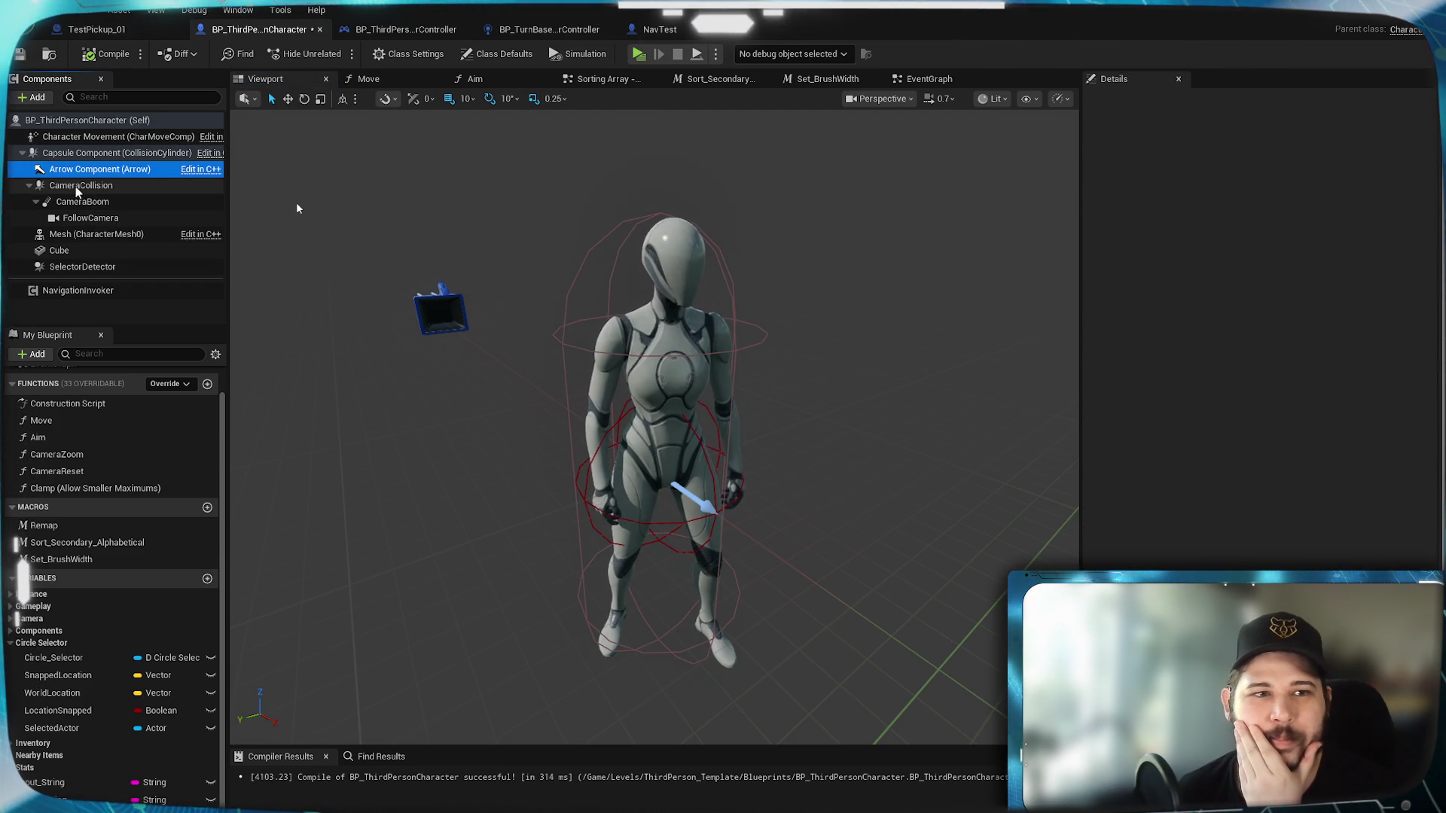
{"action": "left_click", "coordinate": [75, 186]}
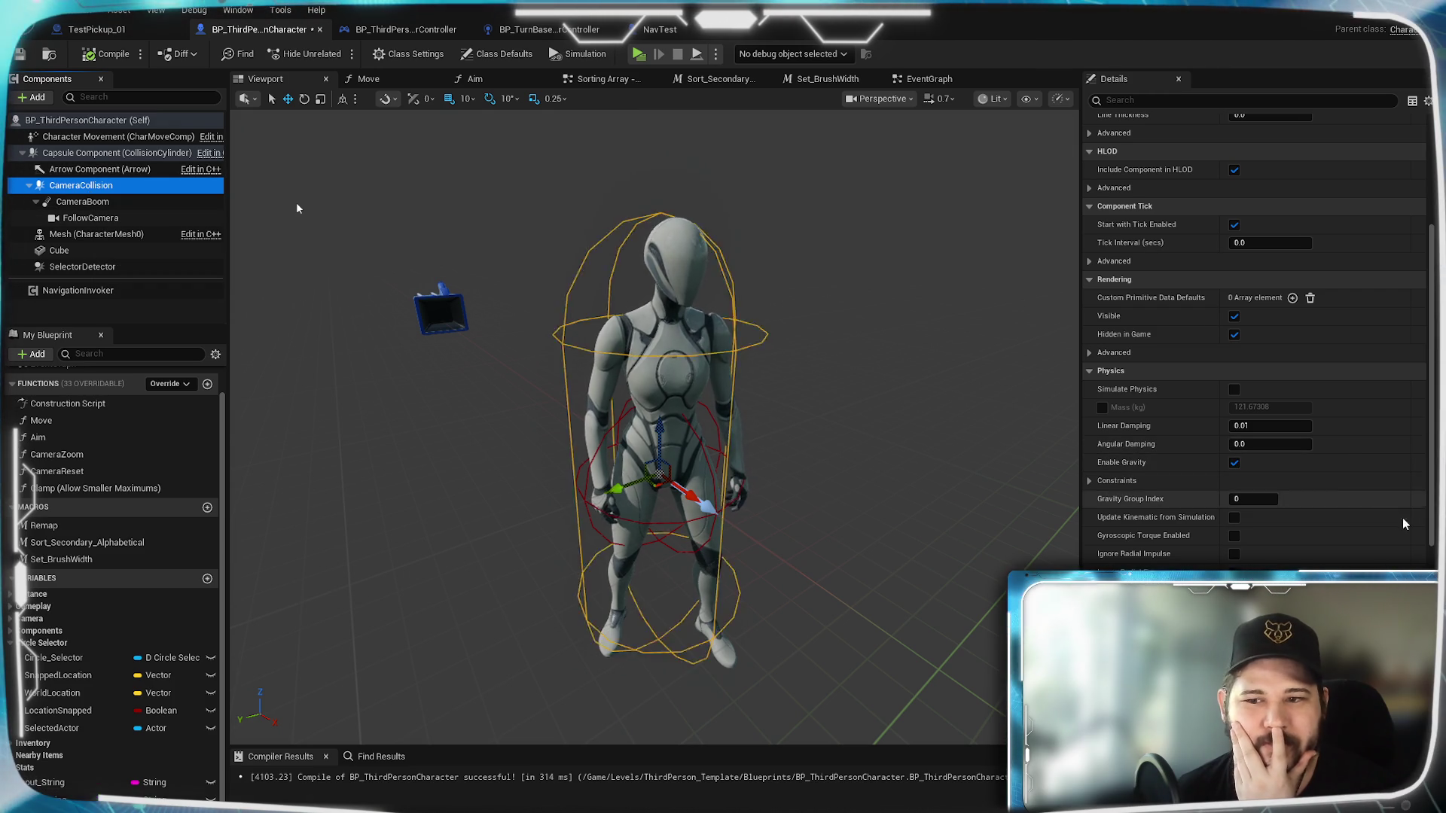
{"action": "left_click", "coordinate": [137, 122]}
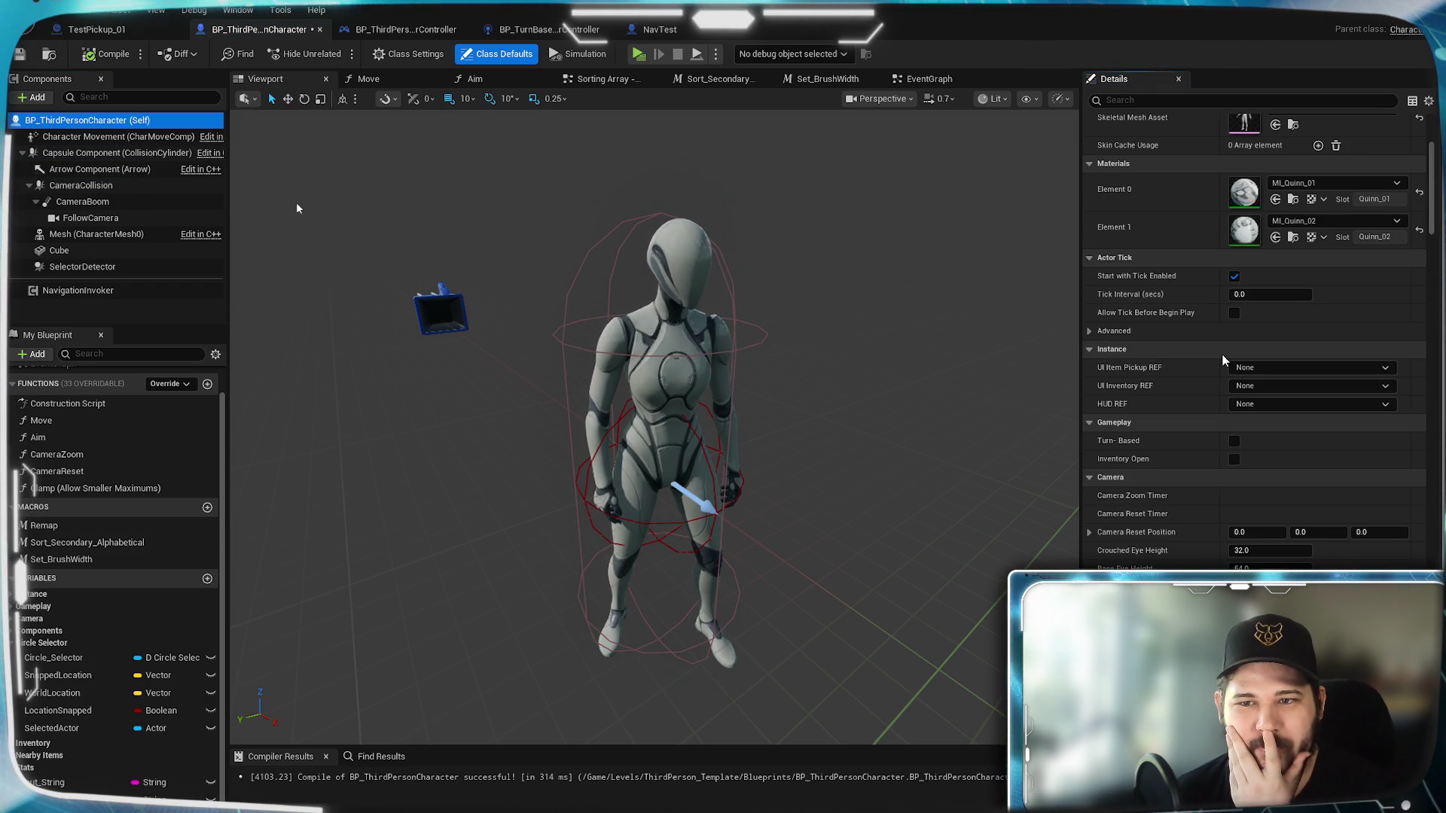
{"action": "scroll", "coordinate": [1174, 465], "scroll_direction": "down", "scroll_amount": 5}
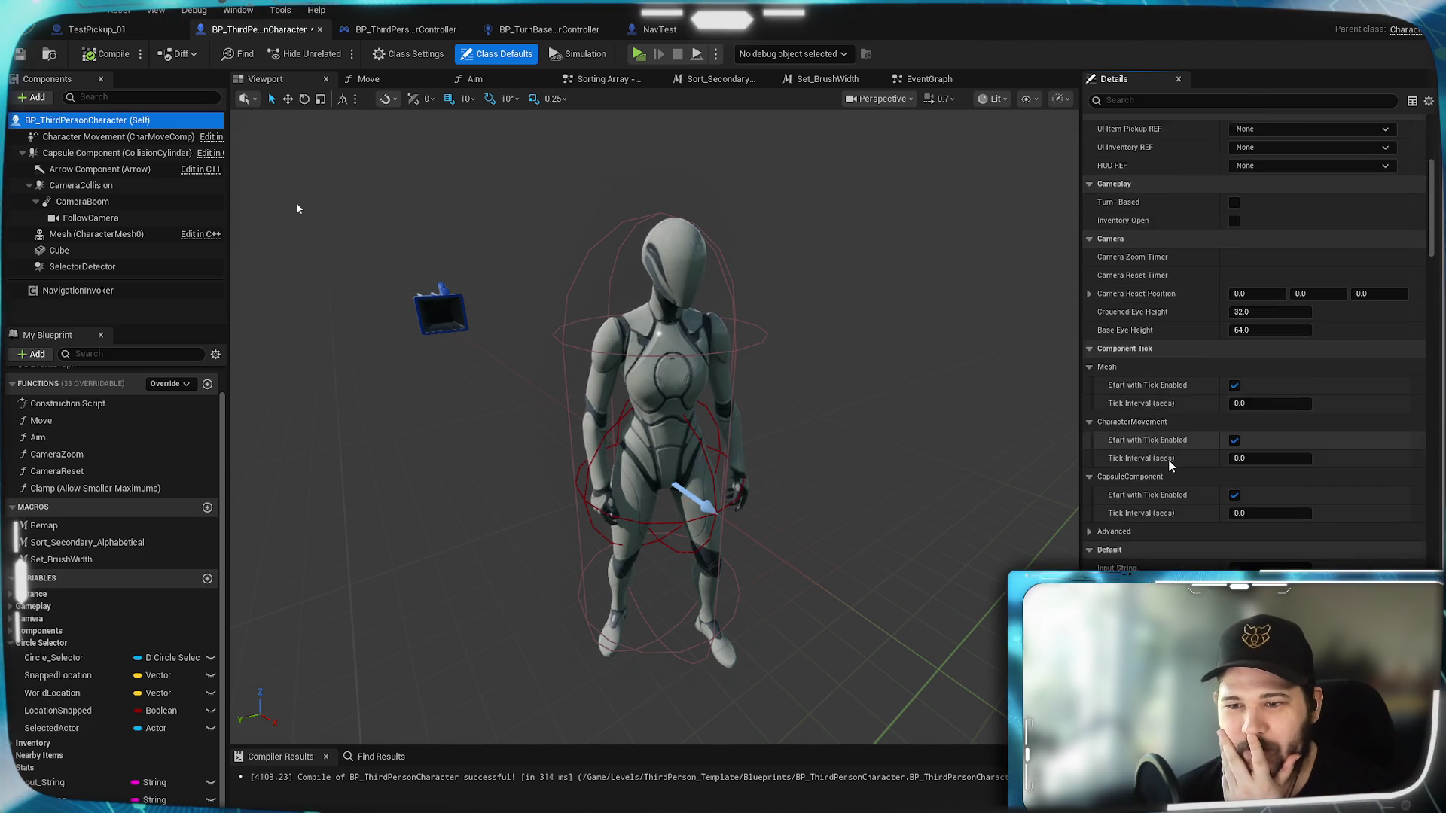
{"action": "scroll", "coordinate": [1171, 466], "scroll_direction": "down", "scroll_amount": 7}
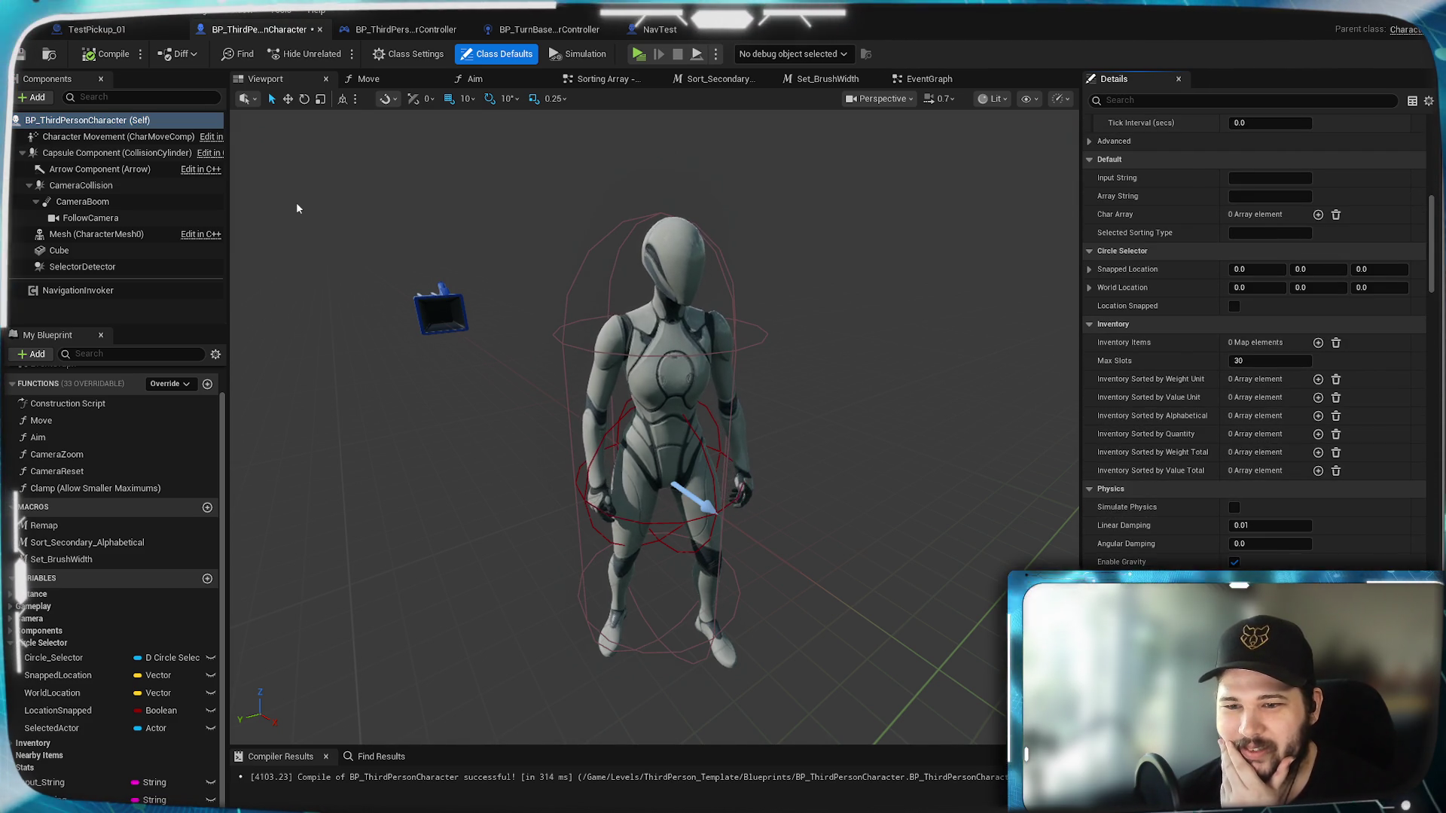
Step: Uncheck Enable Gravity in Class Defaults, play-test it, then undo to restore gravity
{"action": "left_click", "coordinate": [1234, 562]}
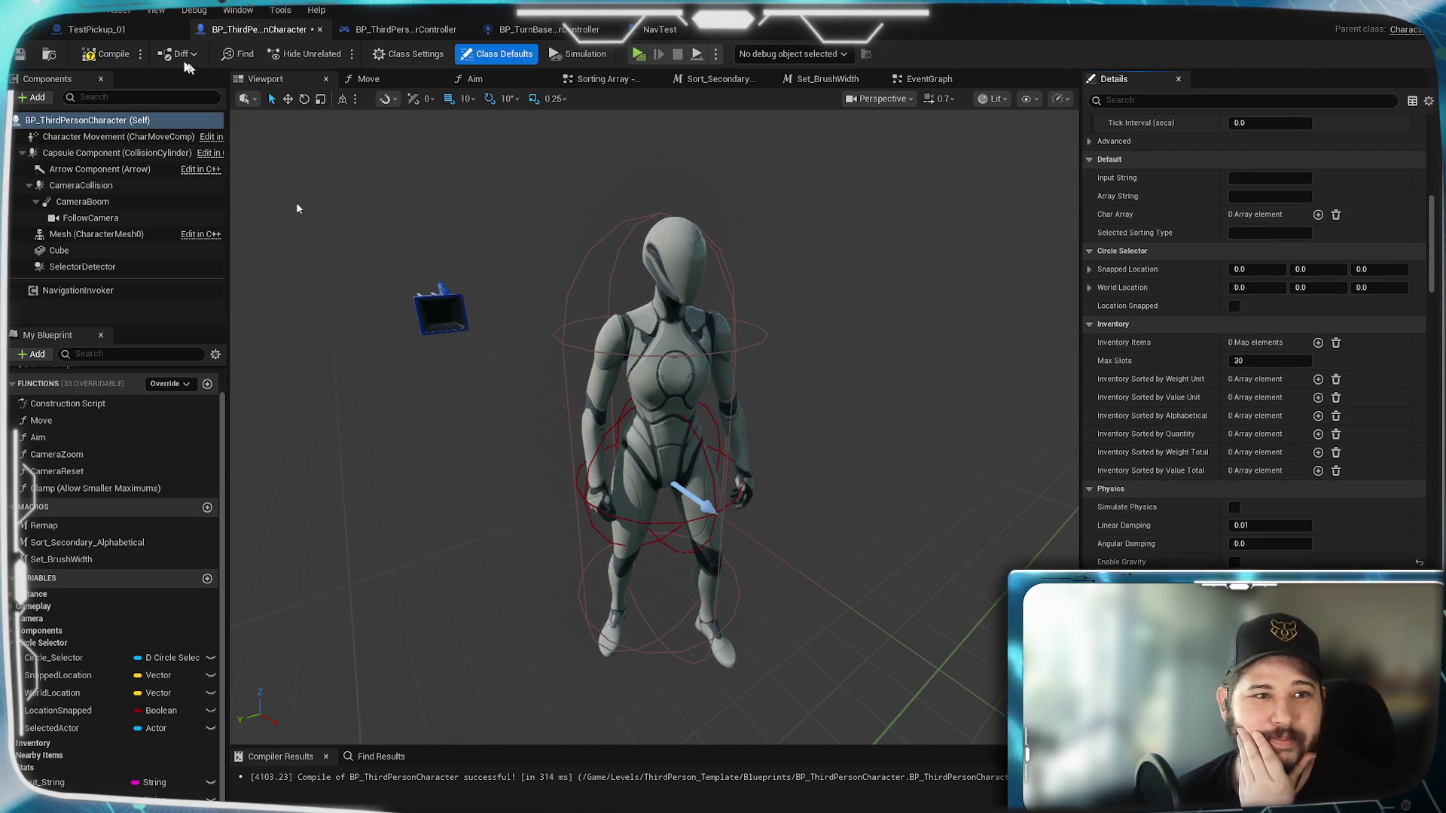
{"action": "left_click", "coordinate": [638, 54]}
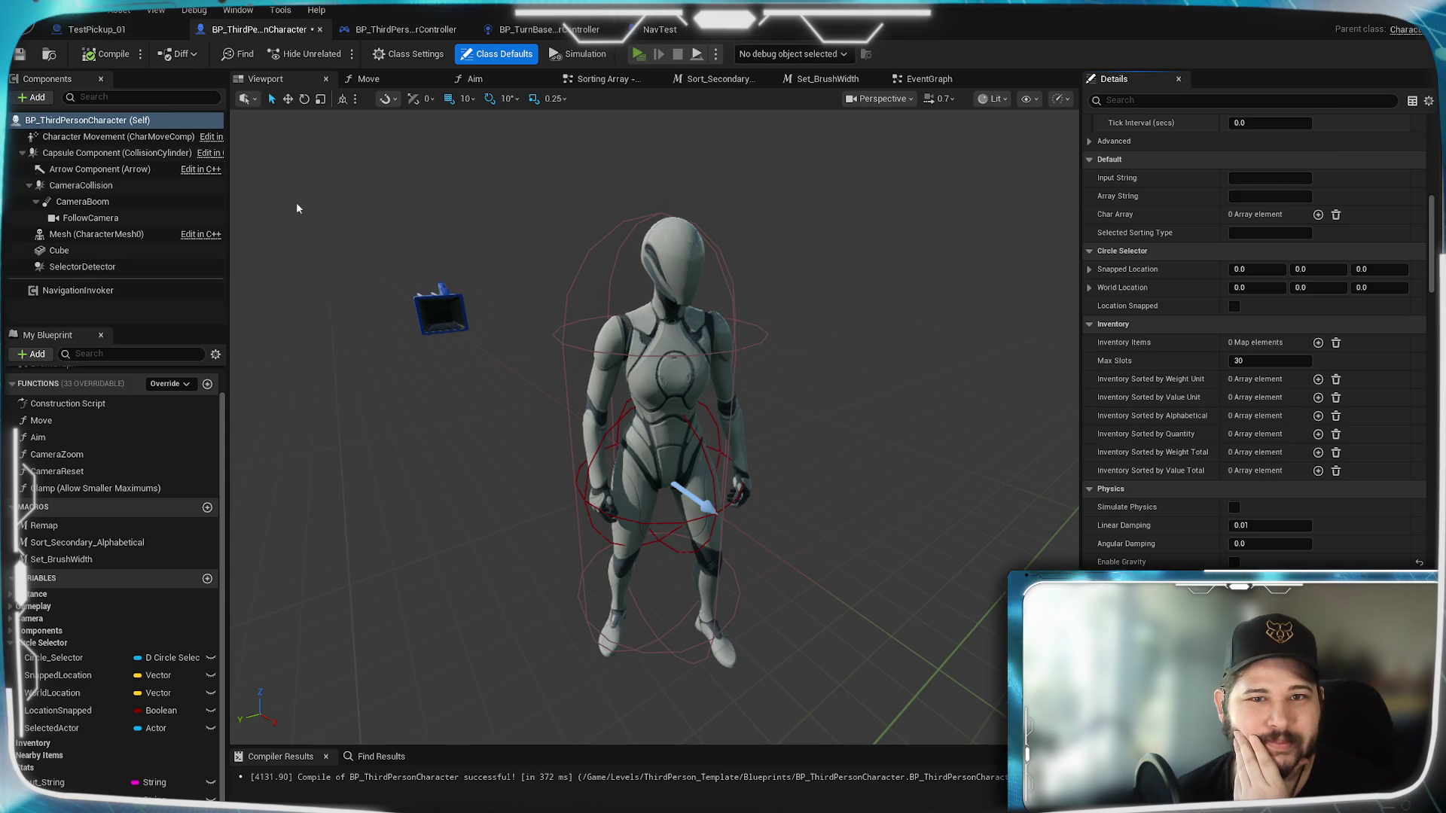
{"action": "key", "text": "Escape"}
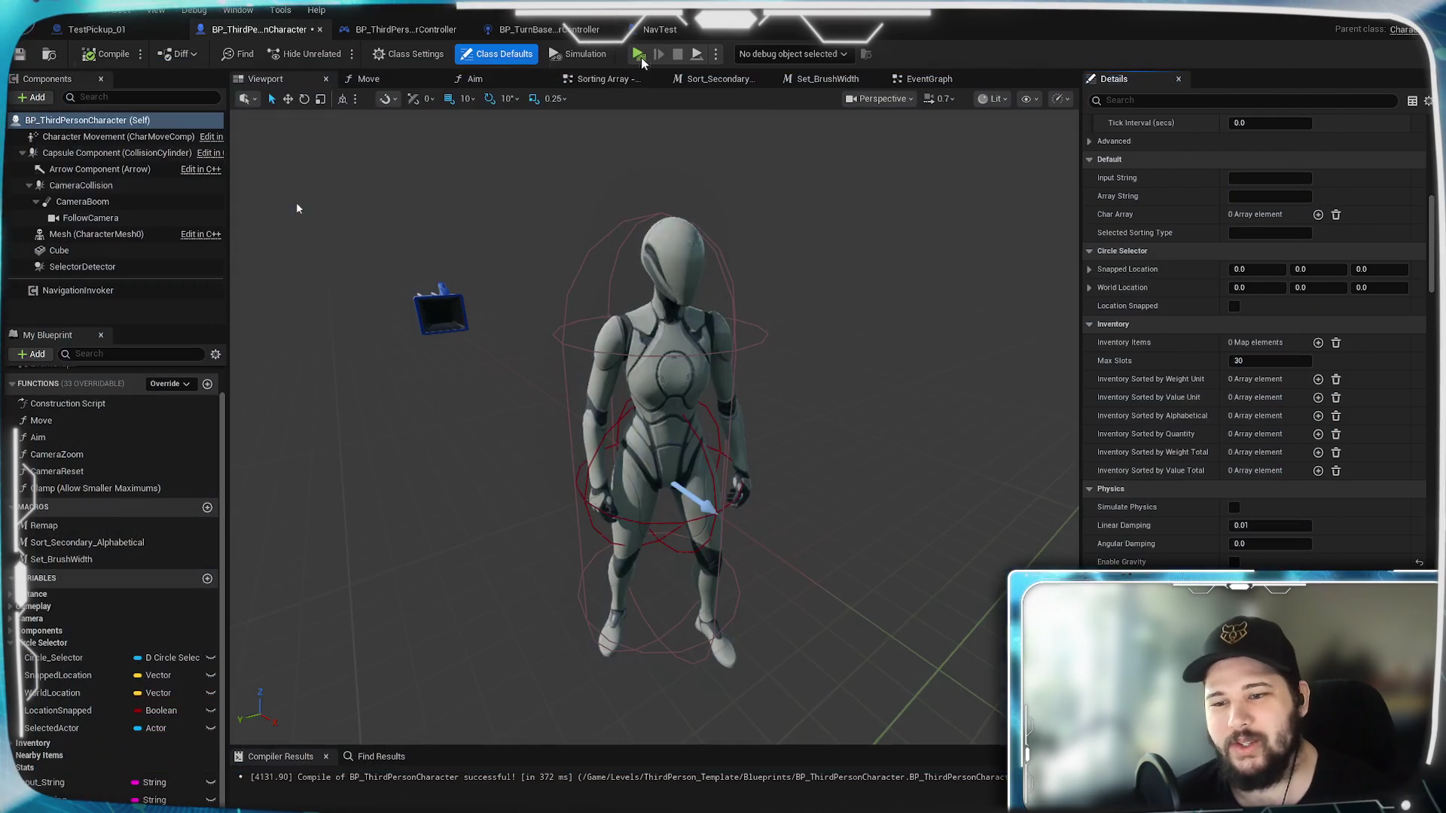
{"action": "key", "text": "ctrl+z"}
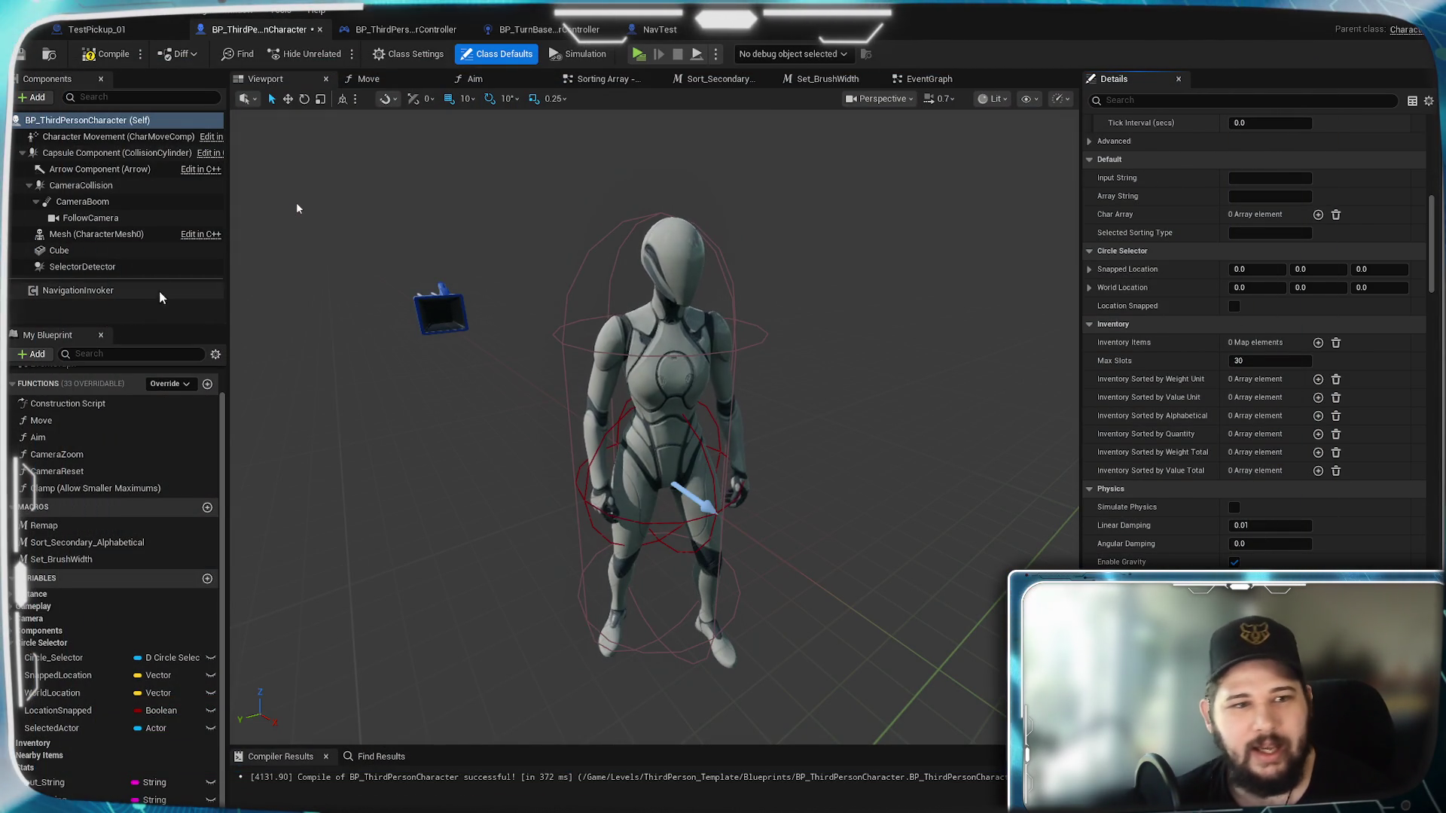
Step: Re-enable gravity on the Capsule Component and inspect the SelectorDetector component
{"action": "left_click", "coordinate": [113, 153]}
{"action": "scroll", "coordinate": [1158, 444], "scroll_direction": "down", "scroll_amount": 10}
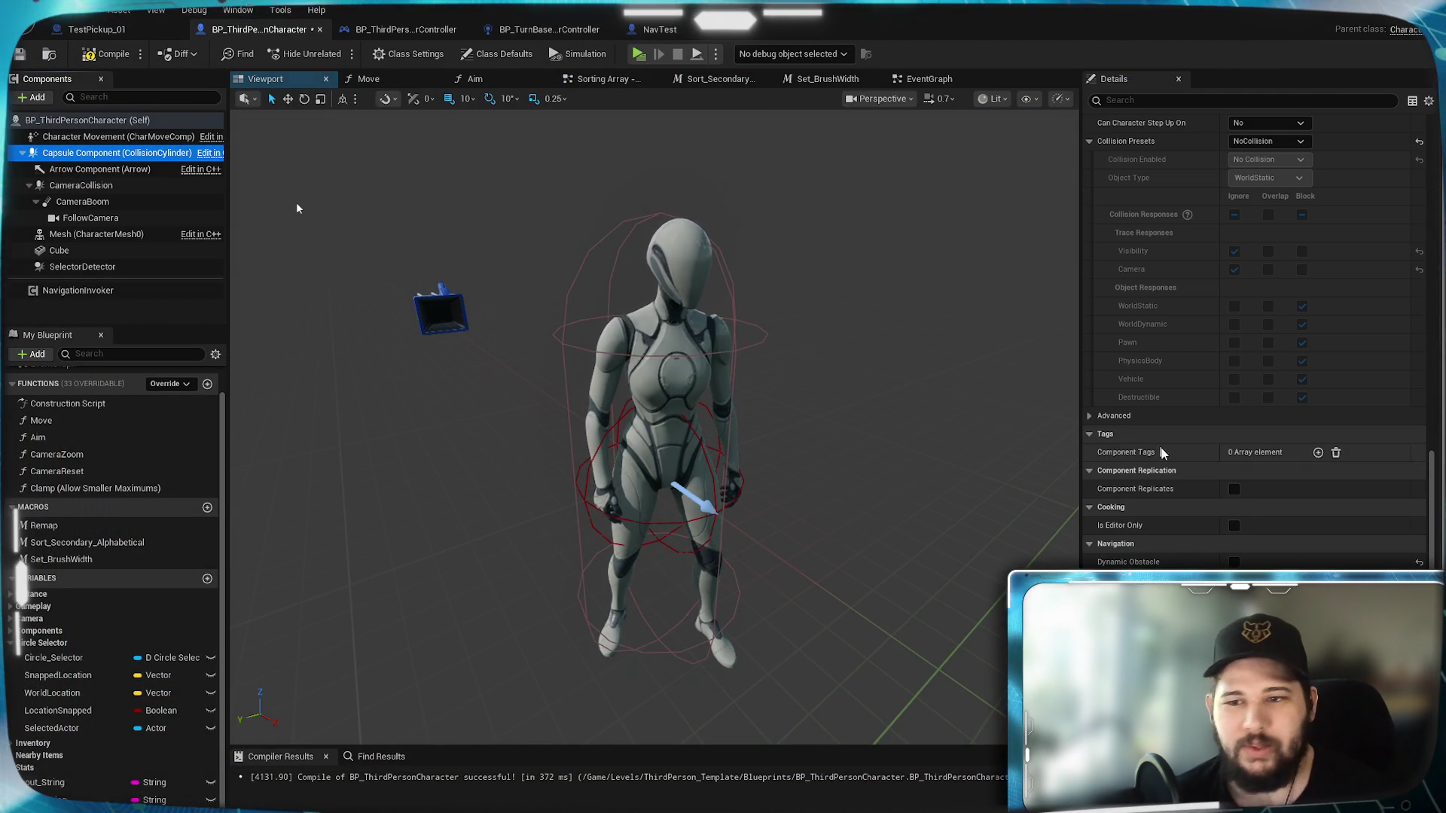
{"action": "scroll", "coordinate": [1200, 546], "scroll_direction": "up", "scroll_amount": 5}
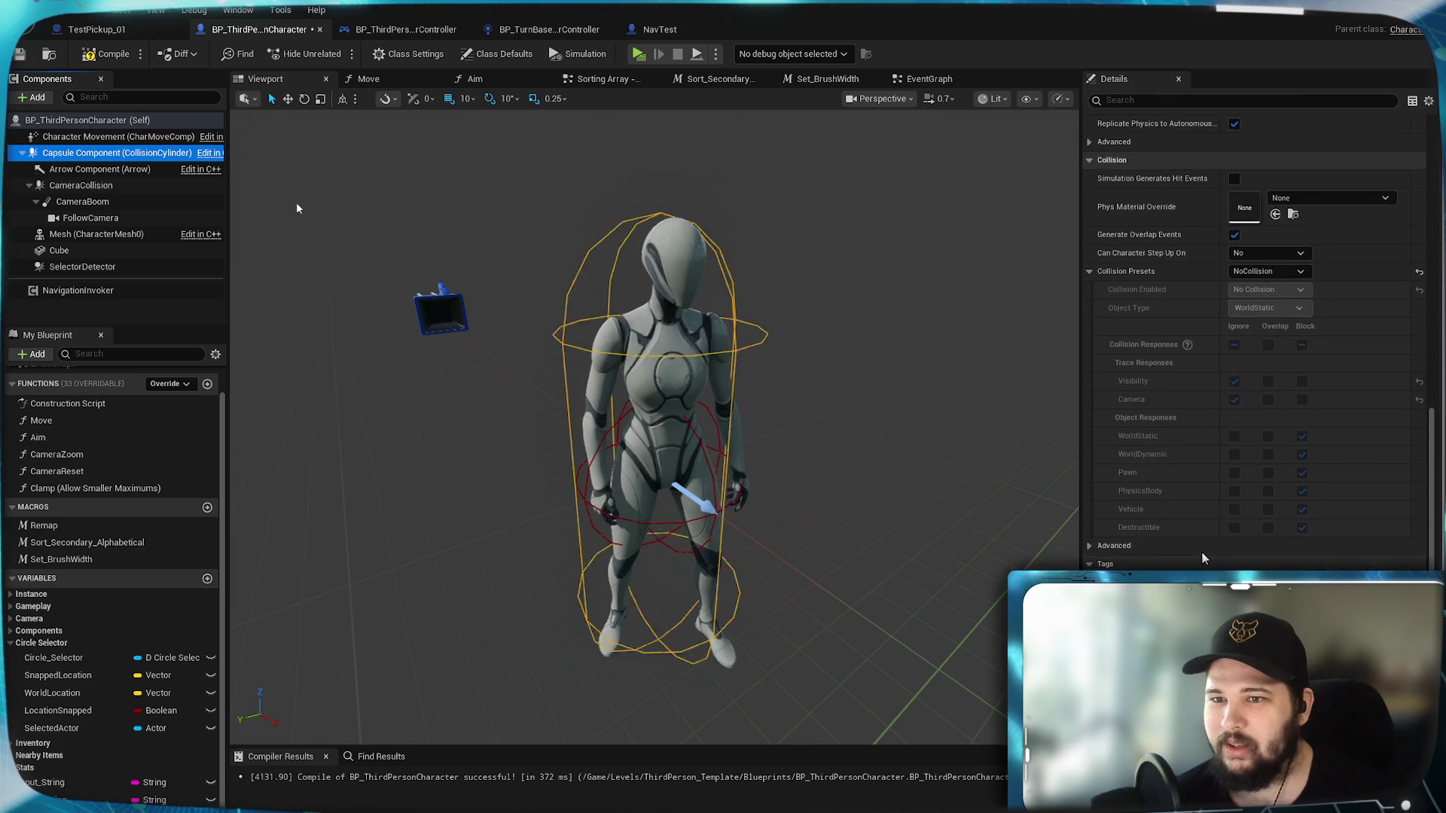
{"action": "scroll", "coordinate": [1200, 551], "scroll_direction": "up", "scroll_amount": 2}
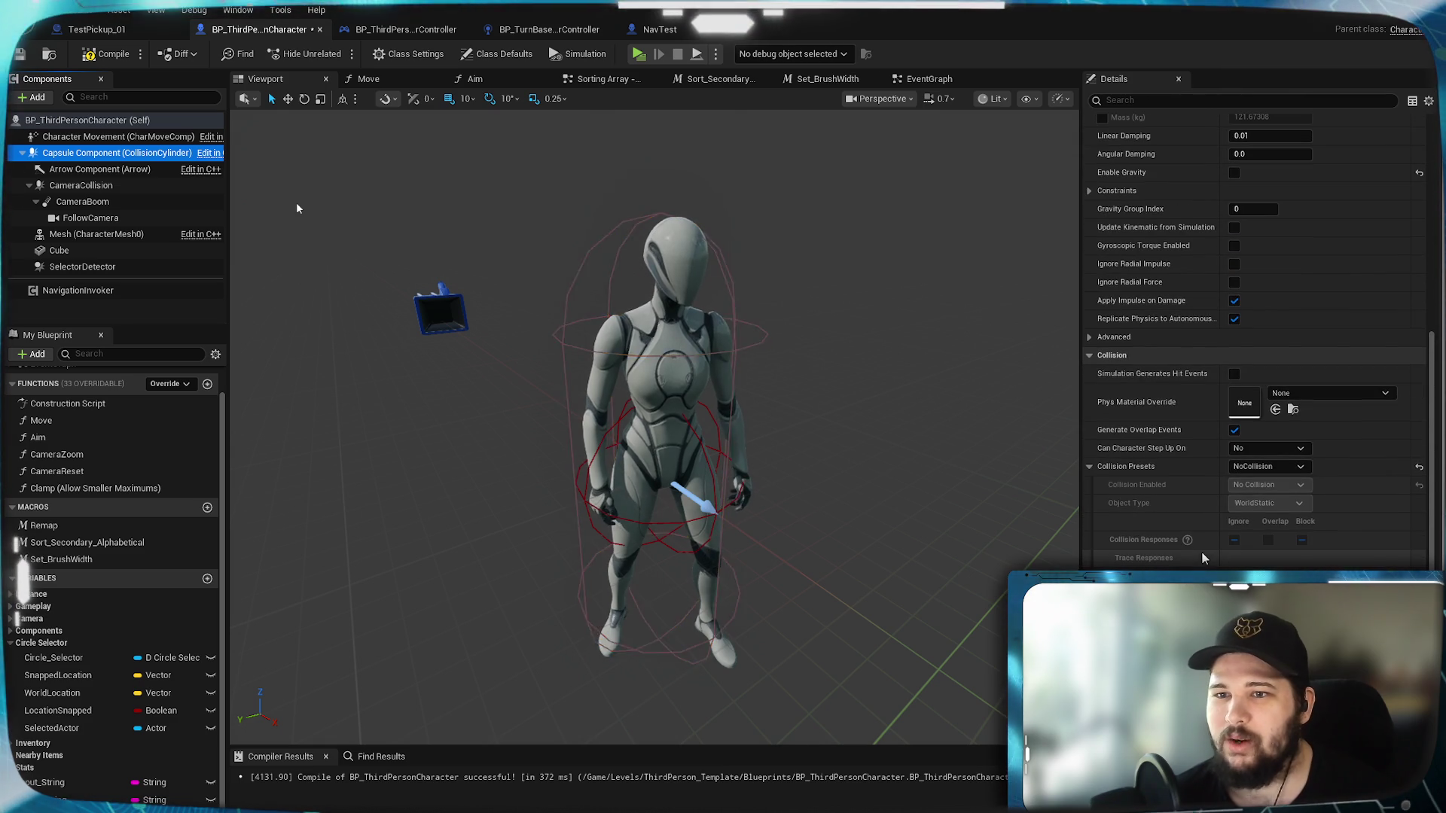
{"action": "left_click", "coordinate": [1234, 174]}
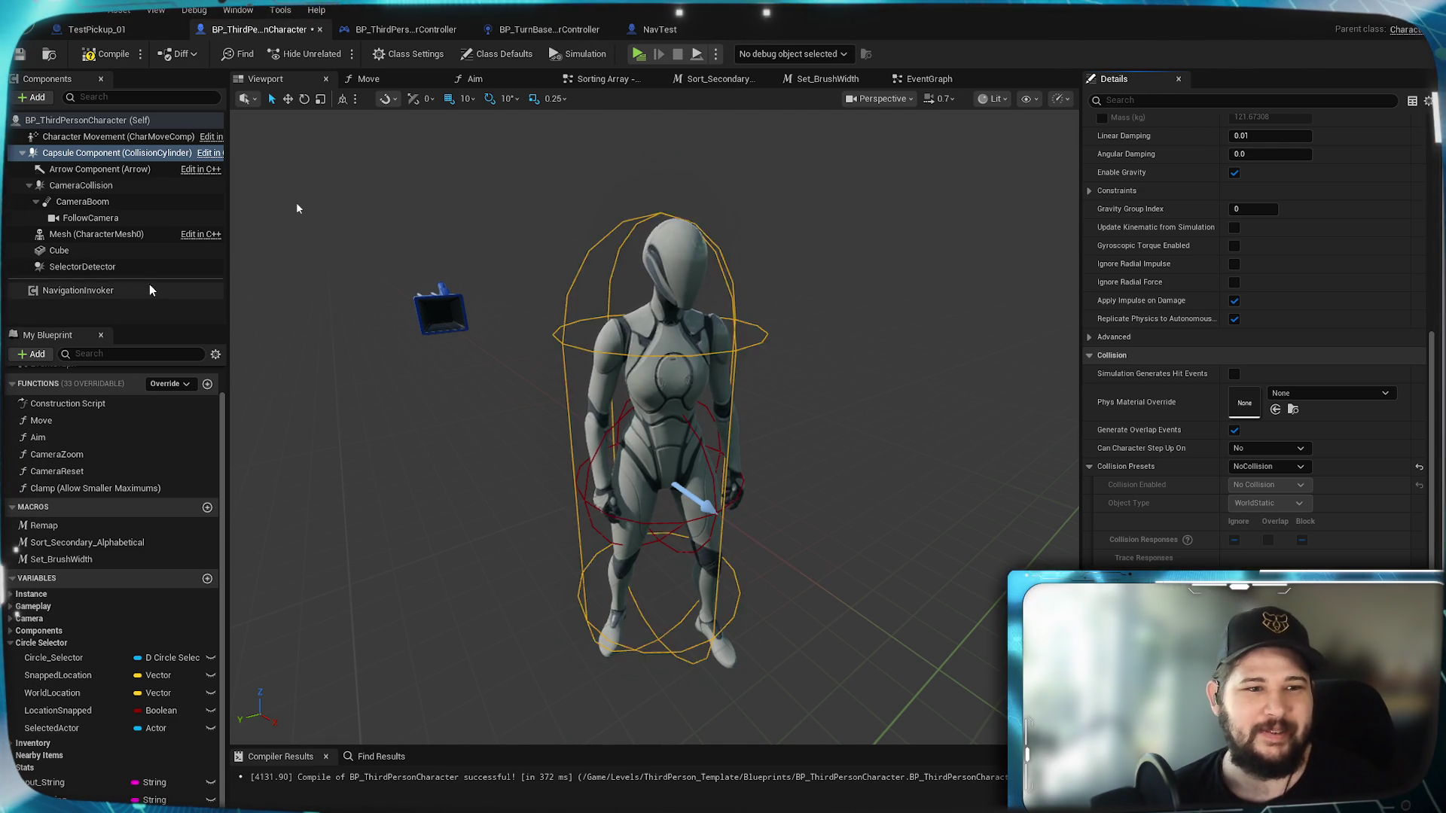
{"action": "left_click", "coordinate": [103, 265]}
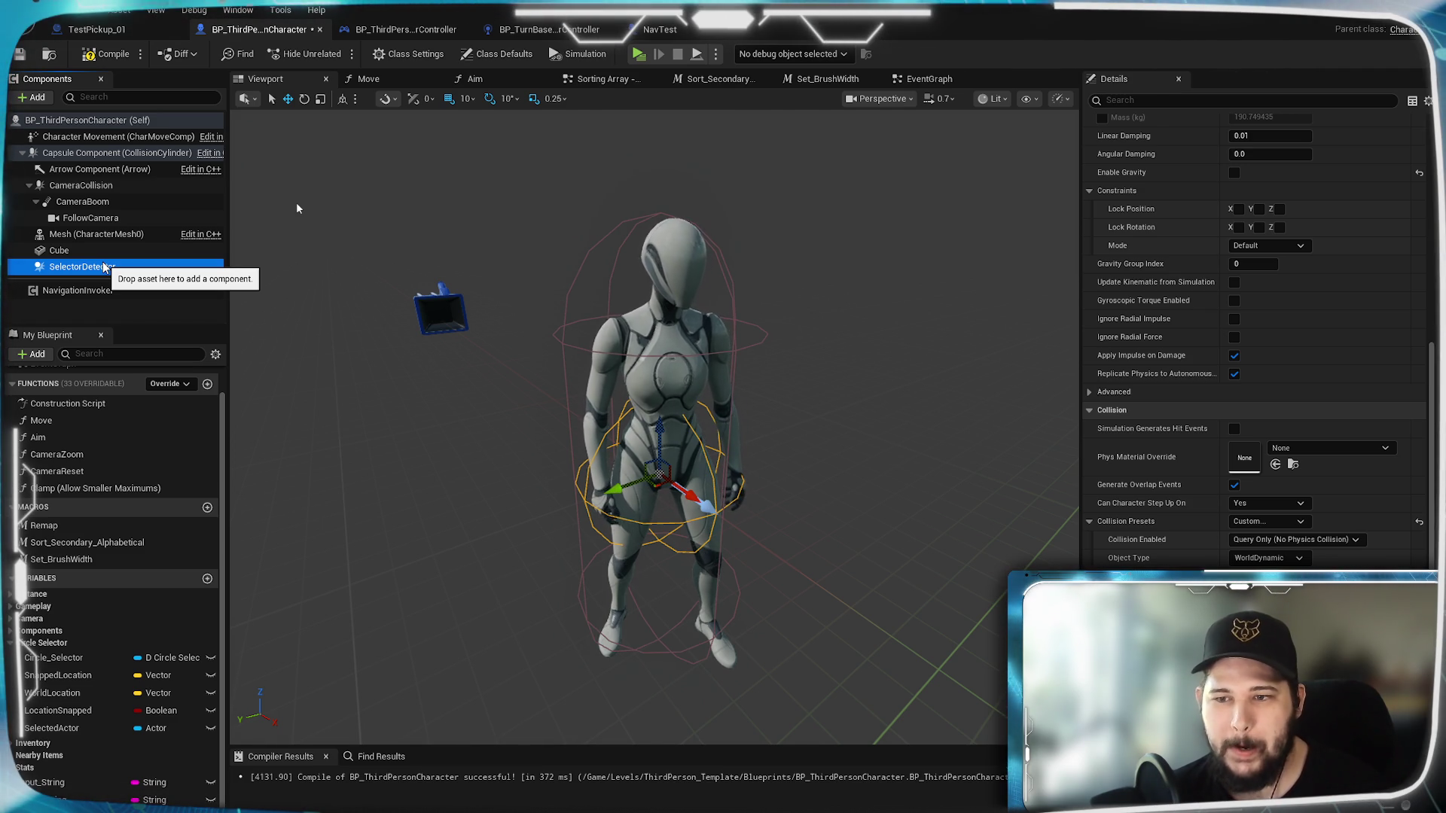
Step: Switch the capsule collision to Custom with Query Only (No Physics Collision) and start a play test
{"action": "left_click", "coordinate": [75, 154]}
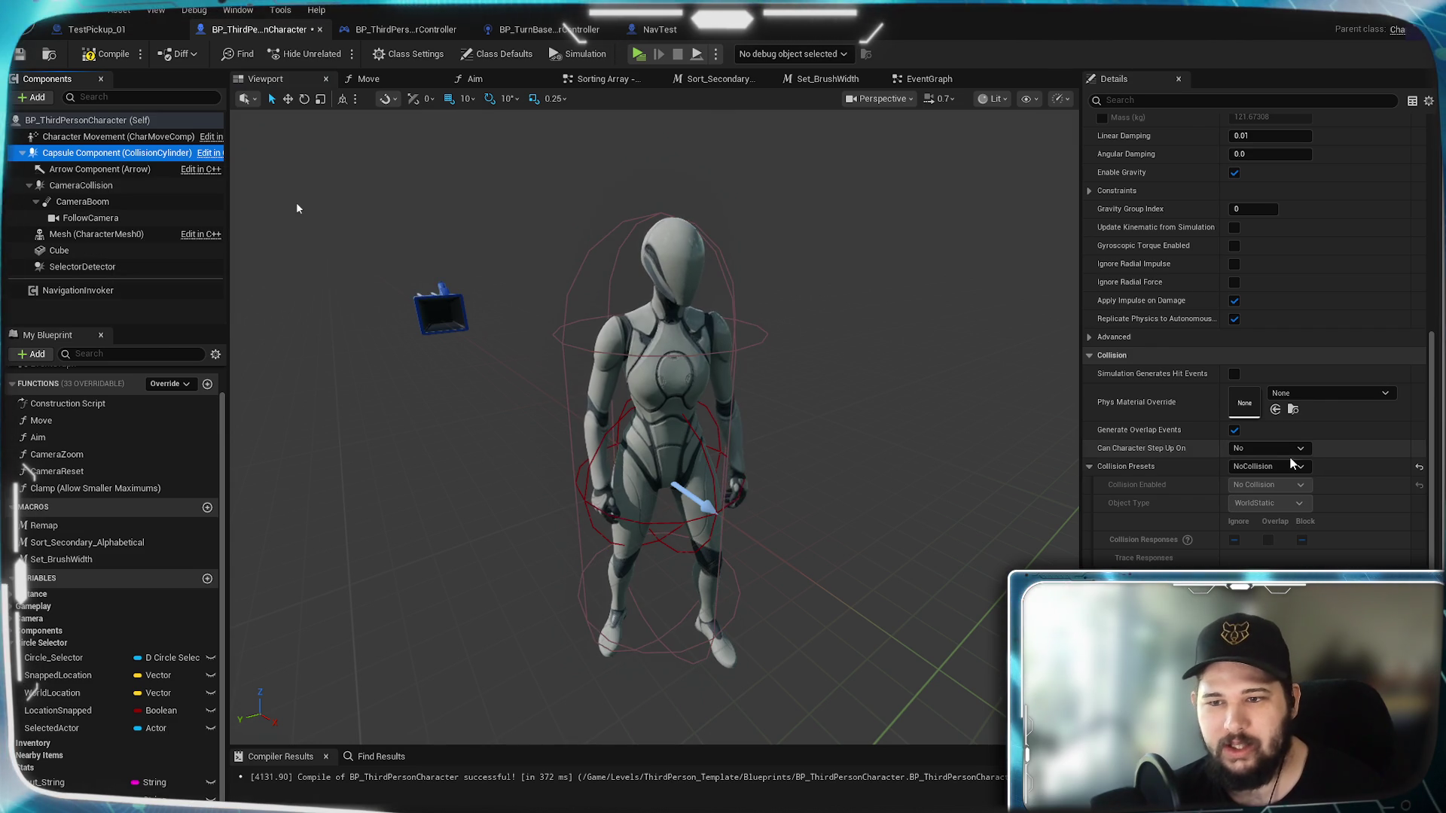
{"action": "left_click", "coordinate": [1280, 467]}
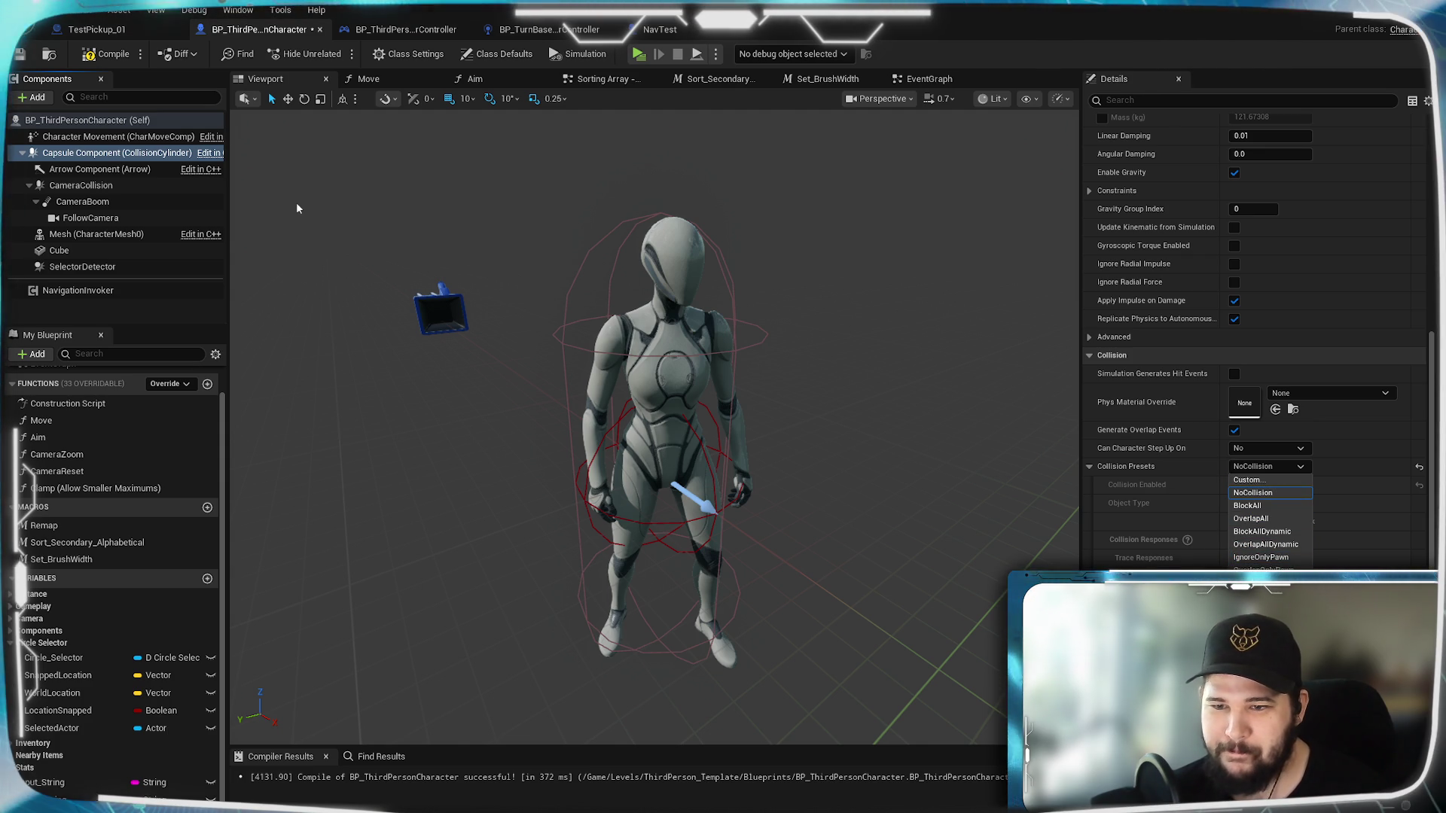
{"action": "left_click", "coordinate": [1265, 492]}
{"action": "key", "text": "ctrl+z"}
{"action": "key", "text": "ctrl+z"}
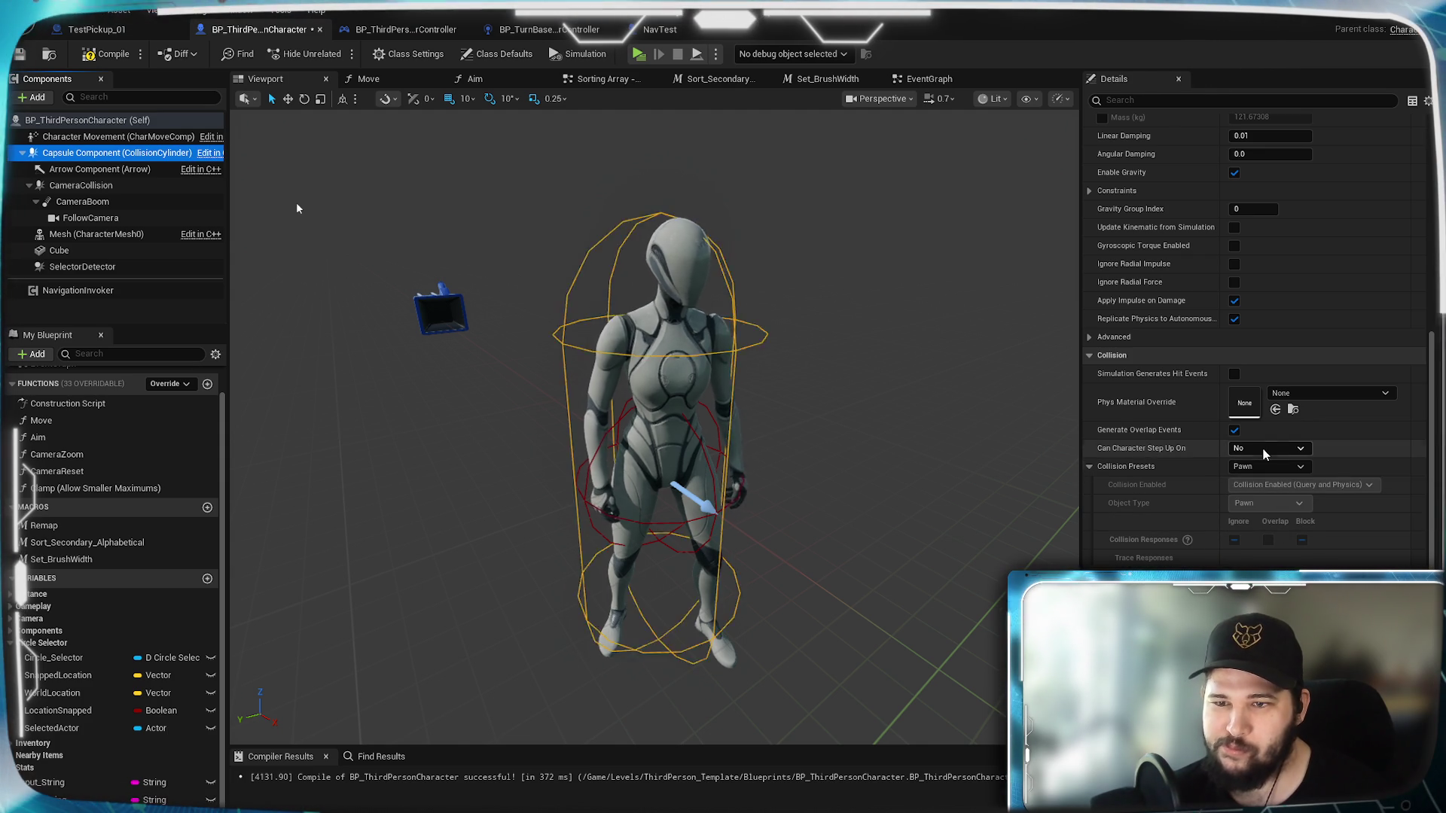
{"action": "left_click", "coordinate": [1272, 468]}
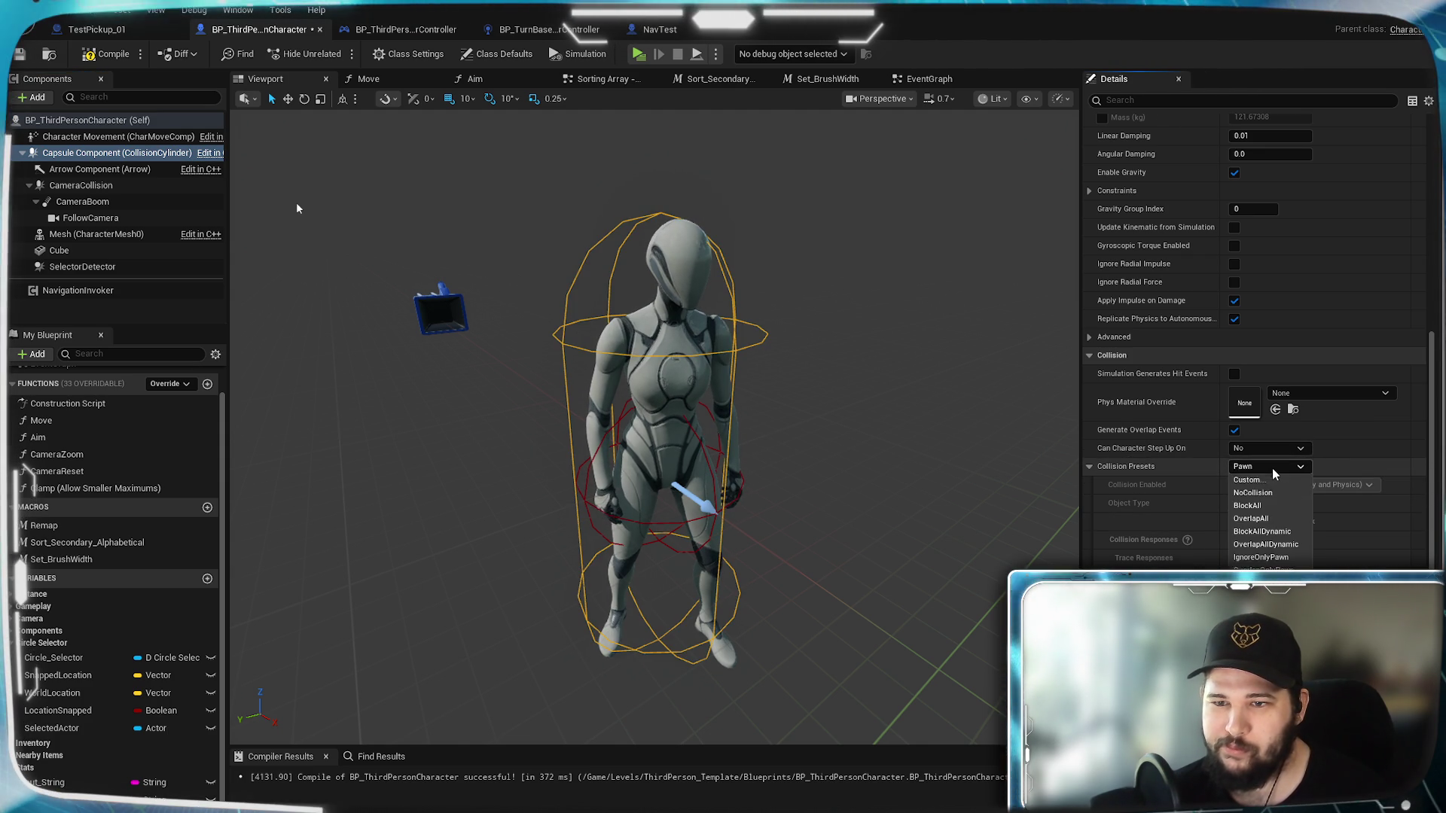
{"action": "left_click", "coordinate": [1262, 480]}
{"action": "left_click", "coordinate": [1280, 484]}
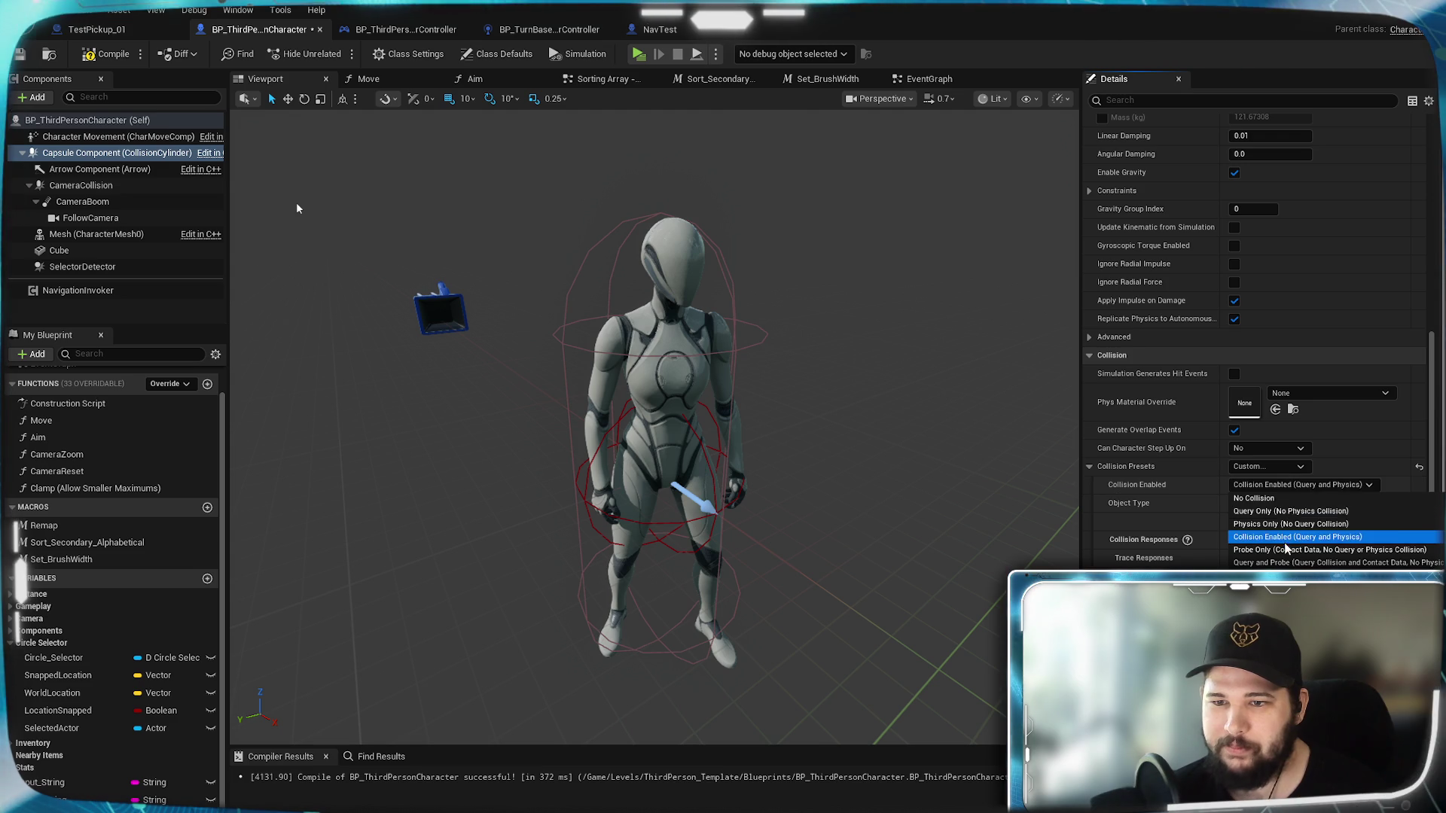
{"action": "left_click", "coordinate": [1272, 512]}
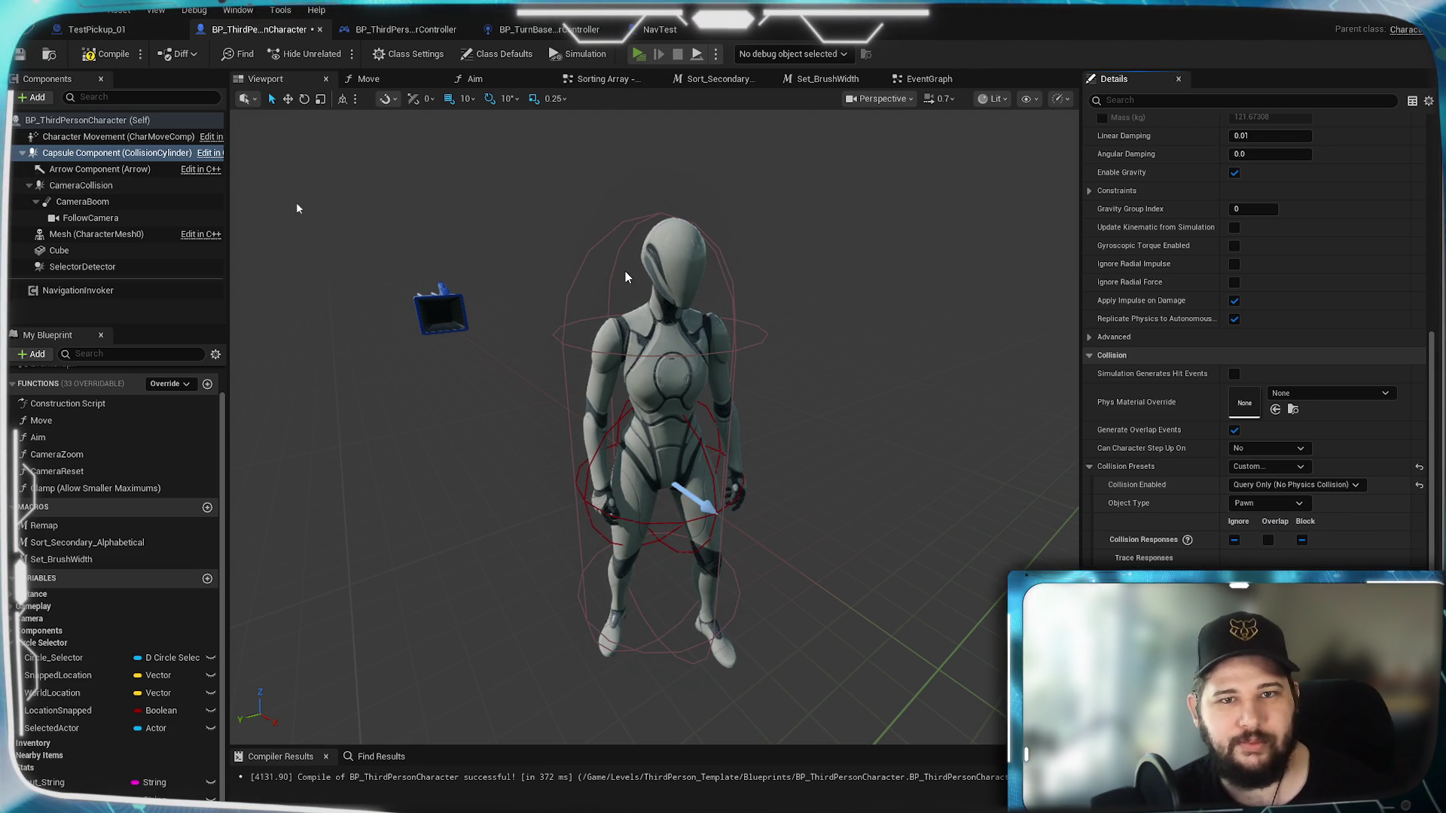
{"action": "key", "text": "alt+p"}
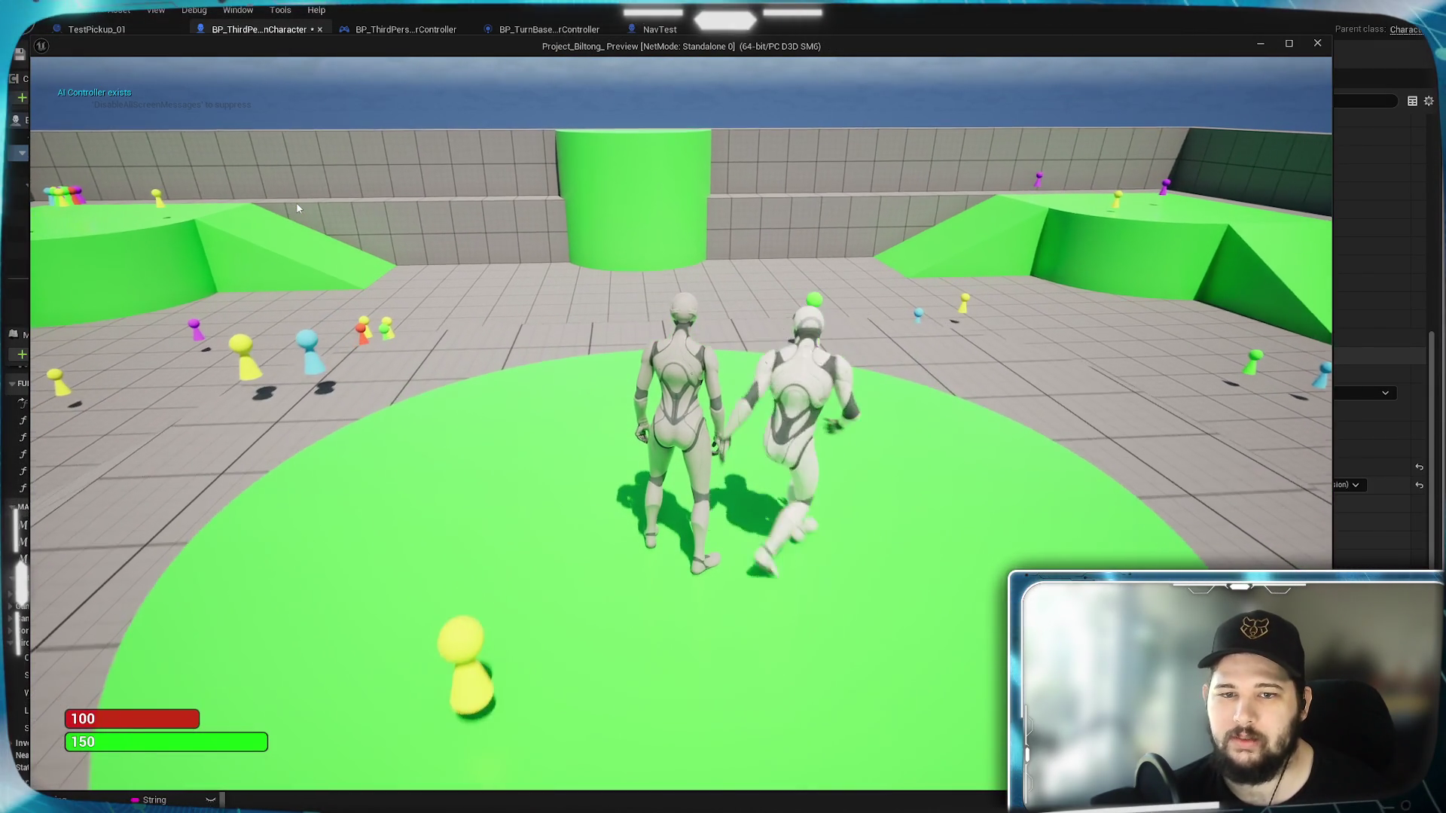
Step: Compile the Blueprint between two play tests, then select the CameraBoom component
{"action": "key", "text": "Escape"}
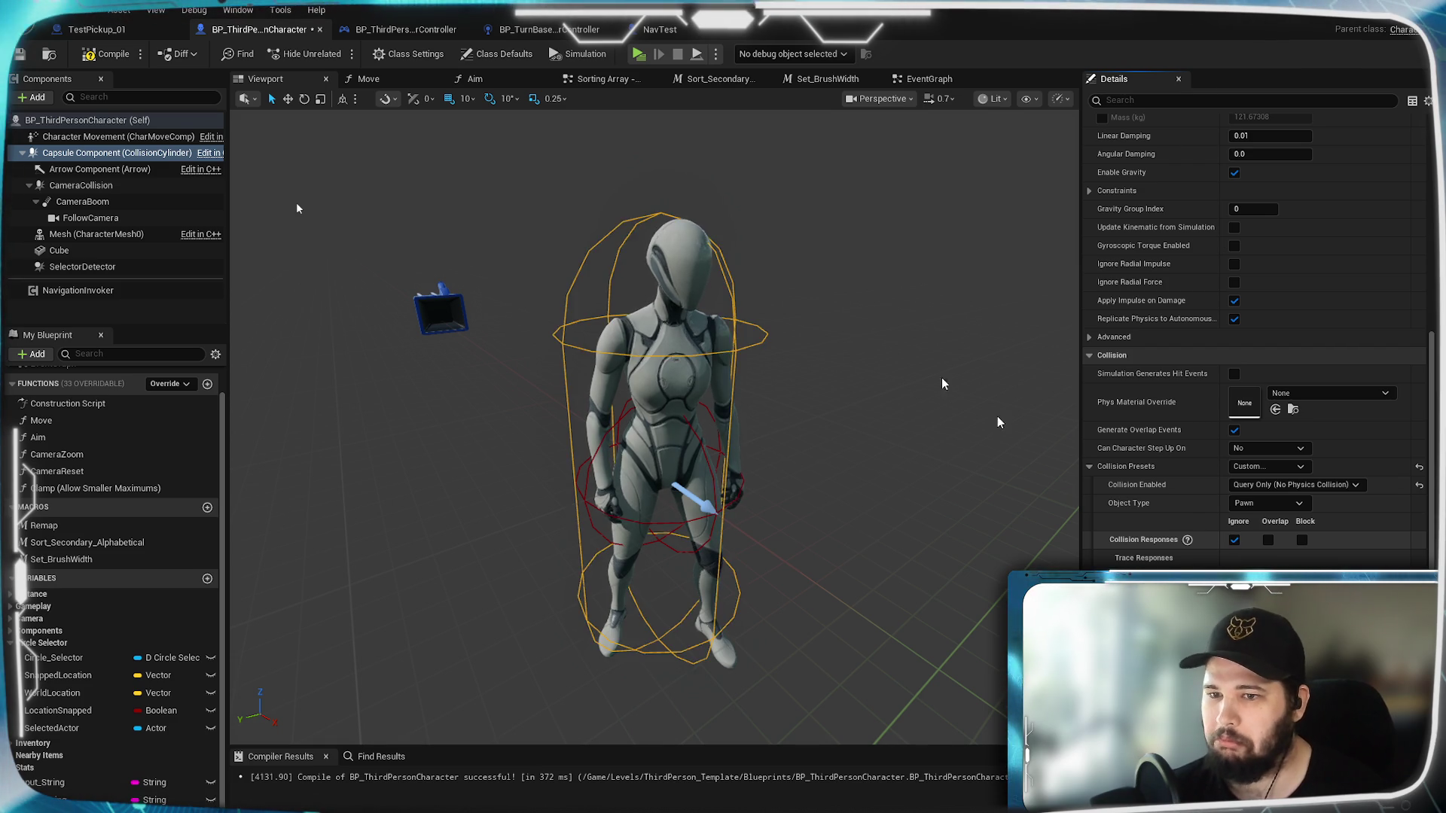
{"action": "key", "text": "F7"}
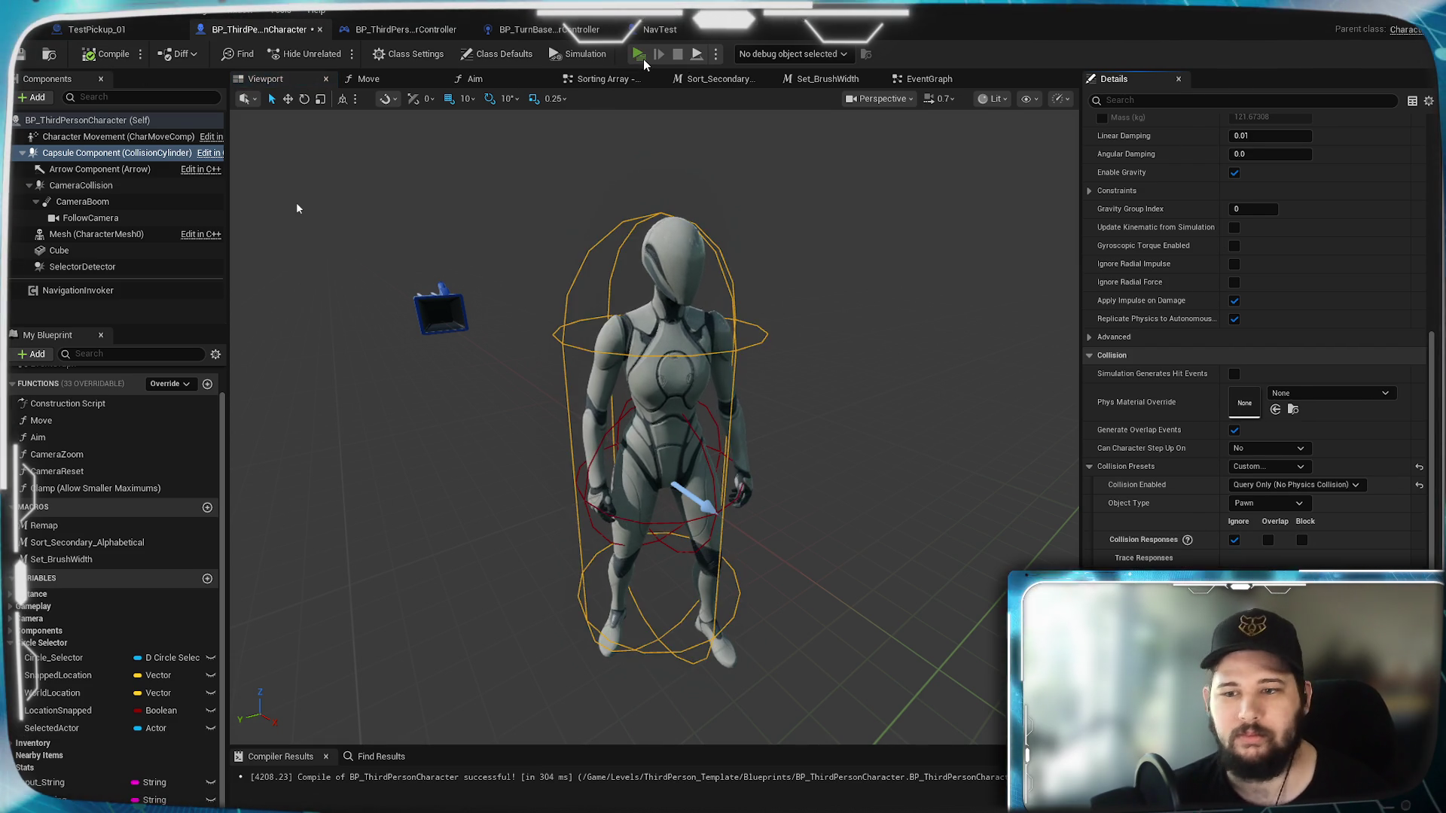
{"action": "left_click", "coordinate": [638, 54]}
{"action": "key", "text": "Escape"}
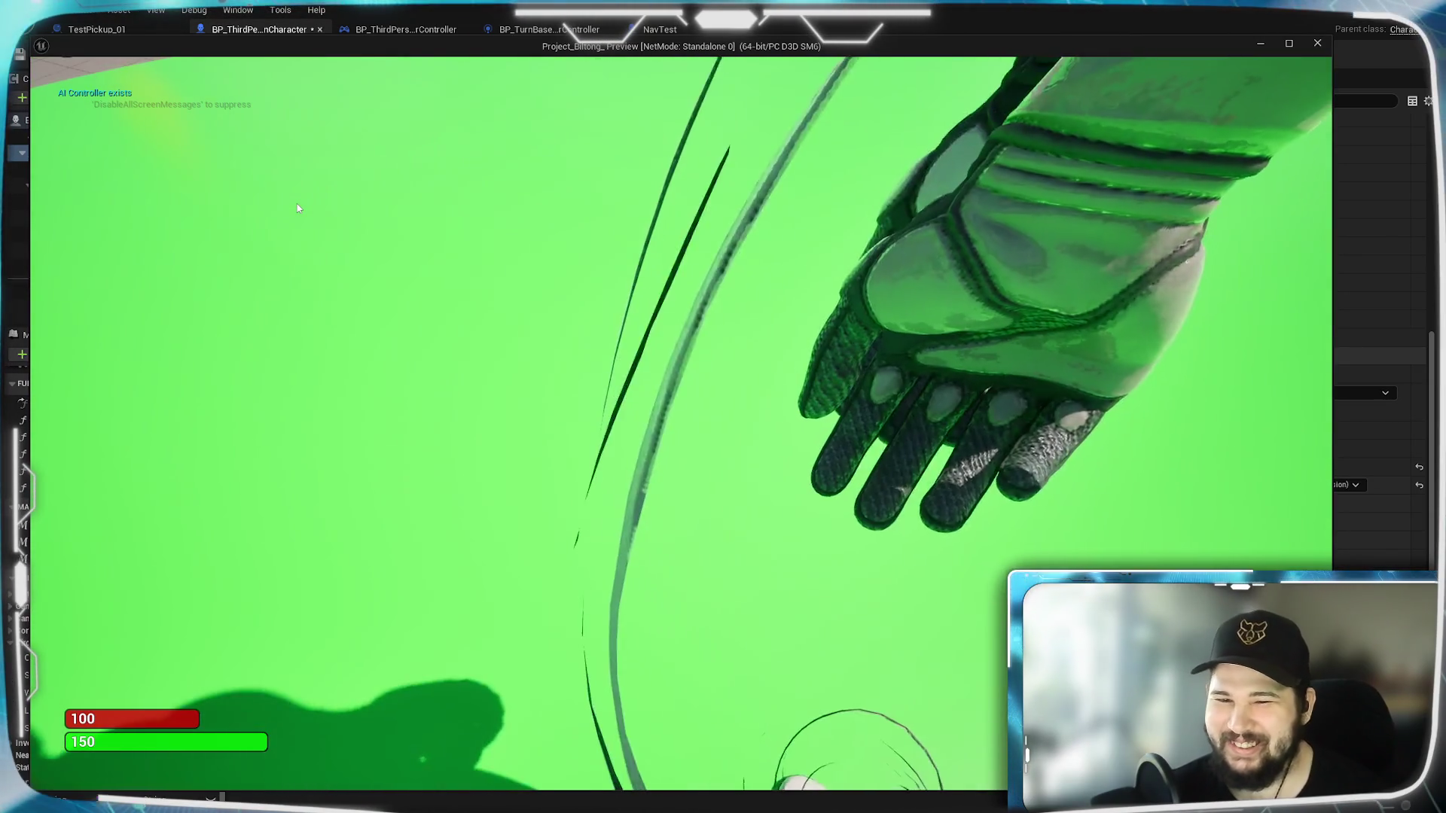
{"action": "key", "text": "Escape"}
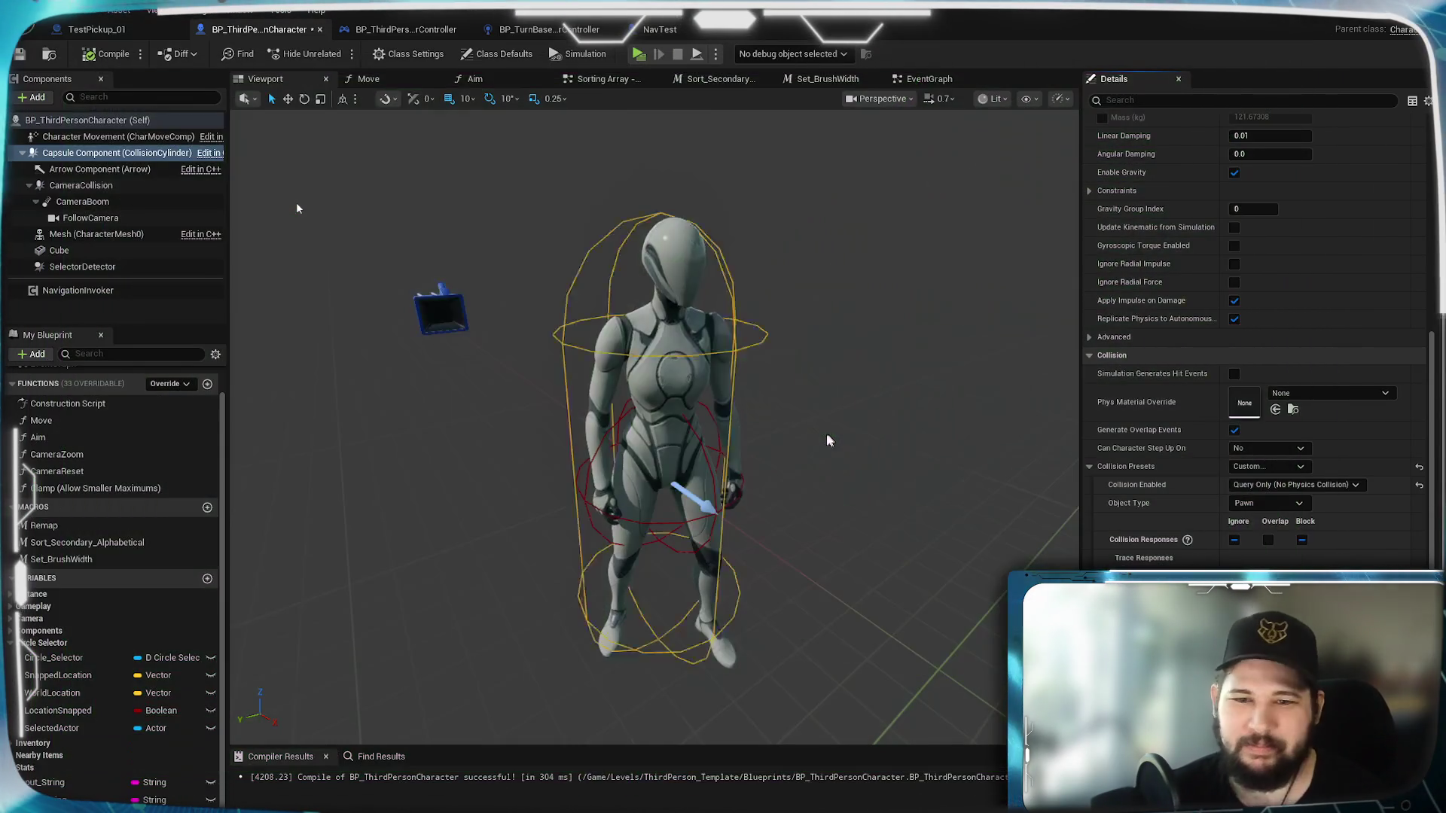
{"action": "left_click", "coordinate": [102, 202]}
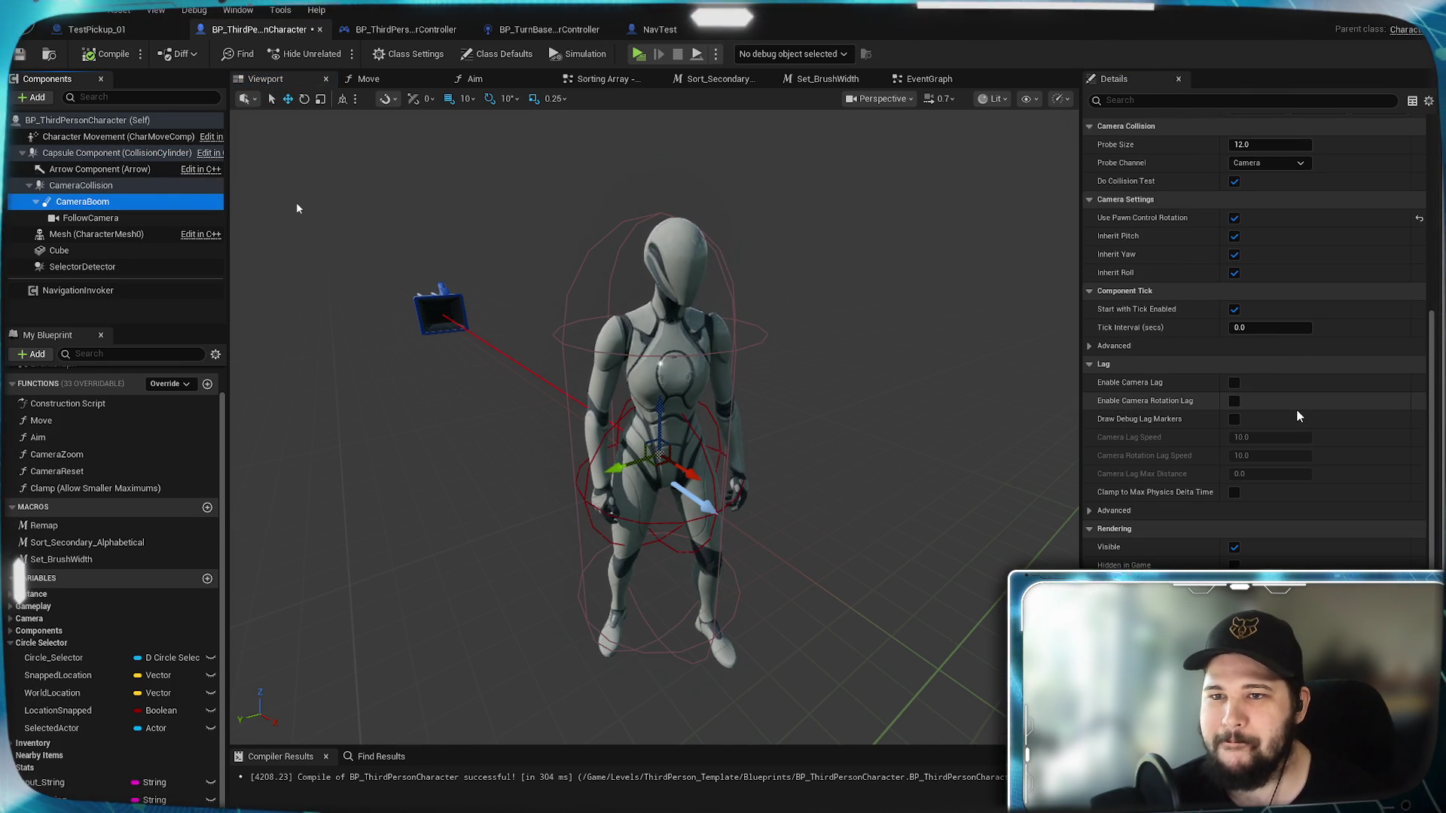
Step: Set the CameraBoom's Socket Offset Z to 0 and begin editing its Socket Offset X
{"action": "scroll", "coordinate": [1303, 422], "scroll_direction": "up", "scroll_amount": 5}
{"action": "scroll", "coordinate": [1318, 475], "scroll_direction": "down", "scroll_amount": 5}
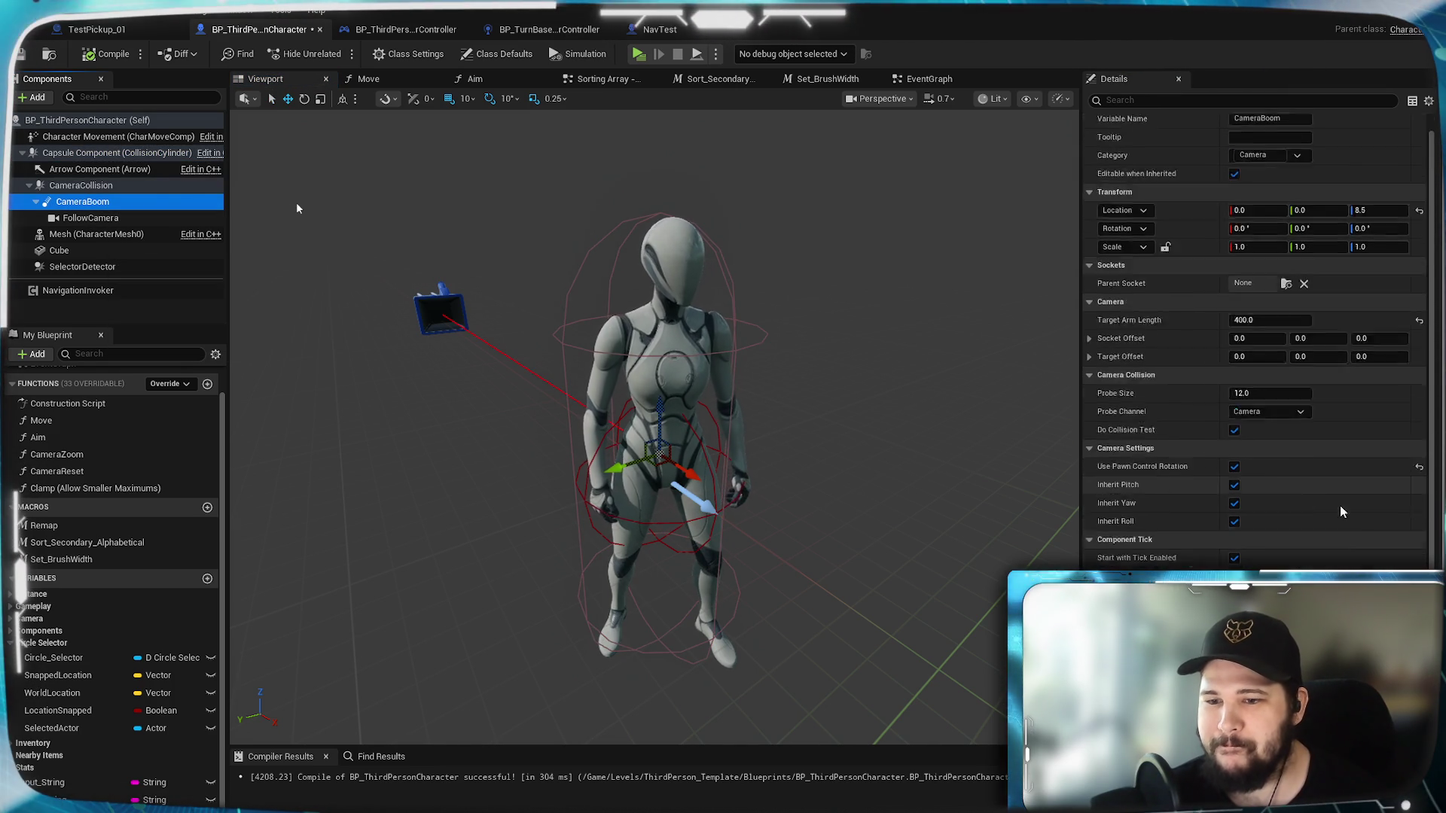
{"action": "scroll", "coordinate": [1348, 512], "scroll_direction": "up", "scroll_amount": 1}
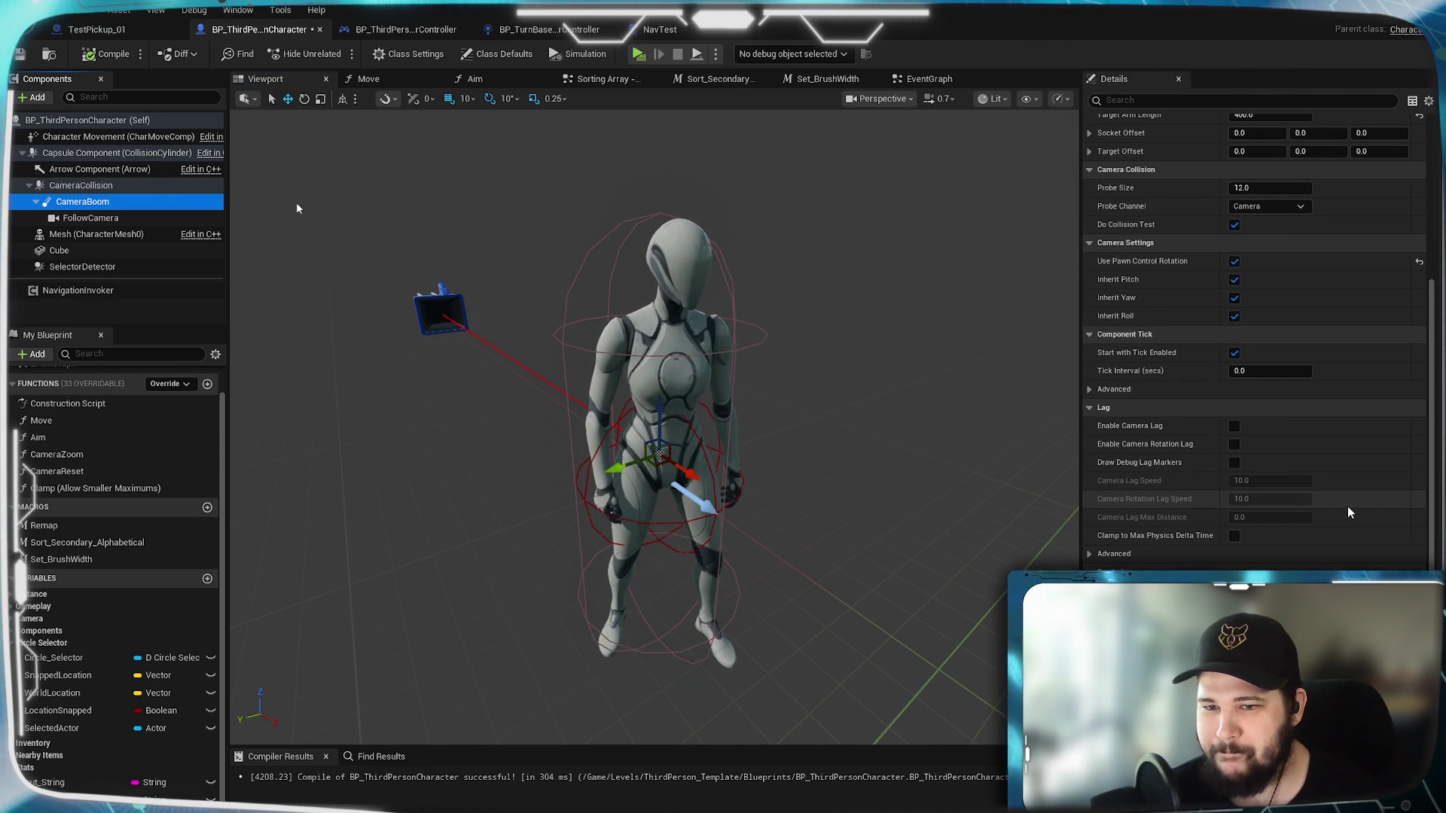
{"action": "scroll", "coordinate": [1348, 512], "scroll_direction": "up", "scroll_amount": 2}
{"action": "scroll", "coordinate": [1348, 512], "scroll_direction": "up", "scroll_amount": 1}
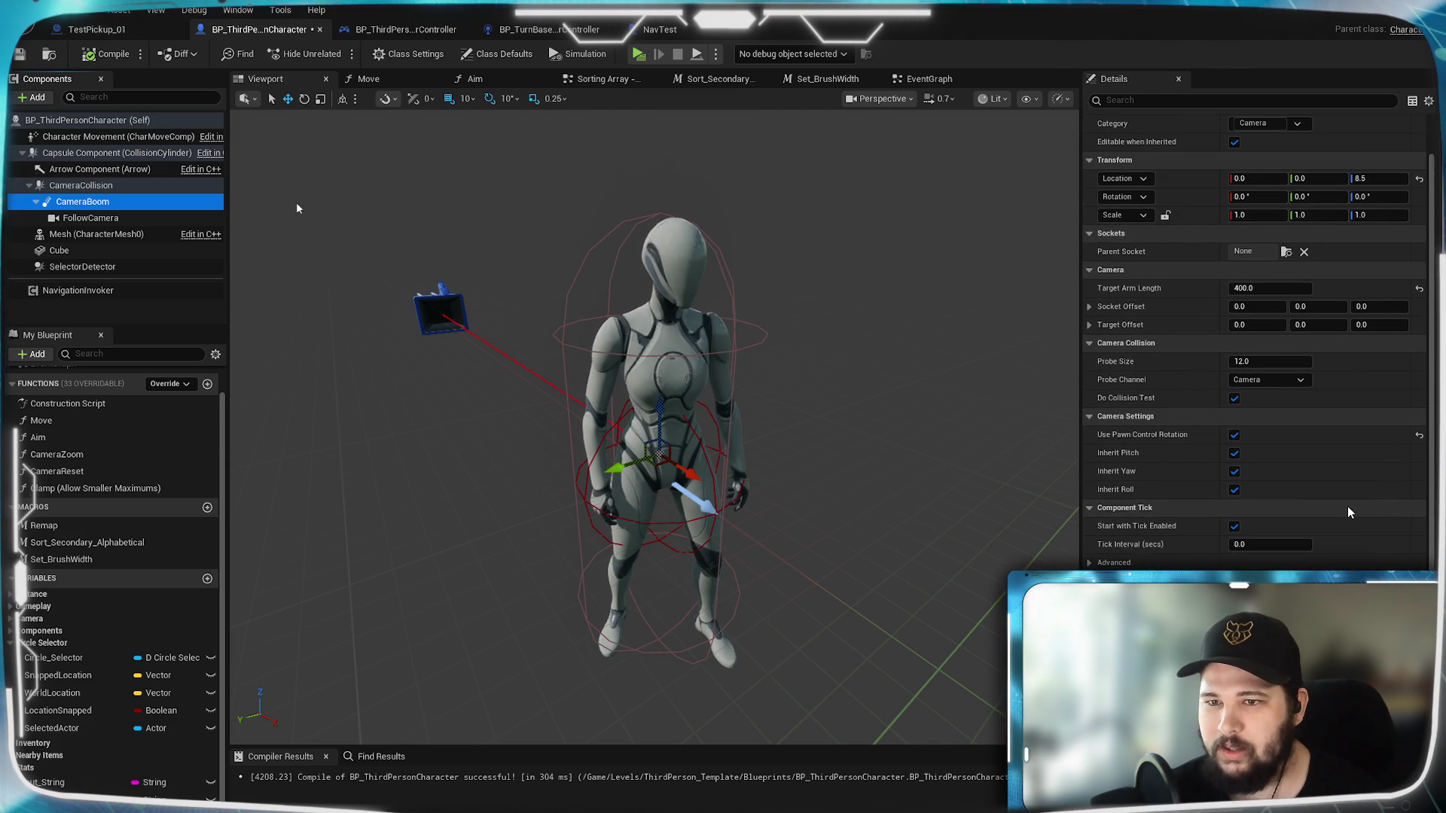
{"action": "scroll", "coordinate": [1348, 512], "scroll_direction": "up", "scroll_amount": 2}
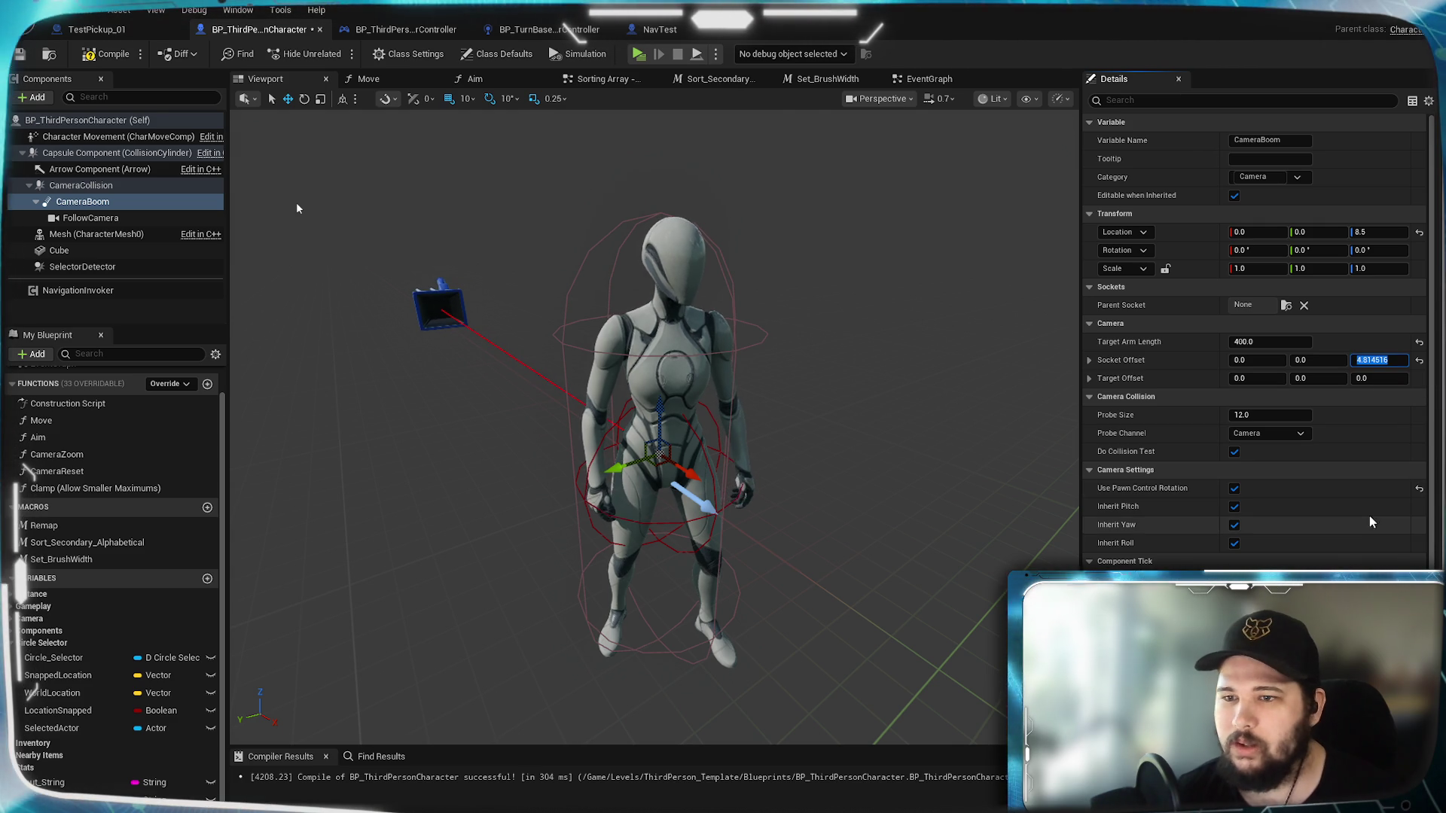
{"action": "type", "text": "0"}
{"action": "key", "text": "Return"}
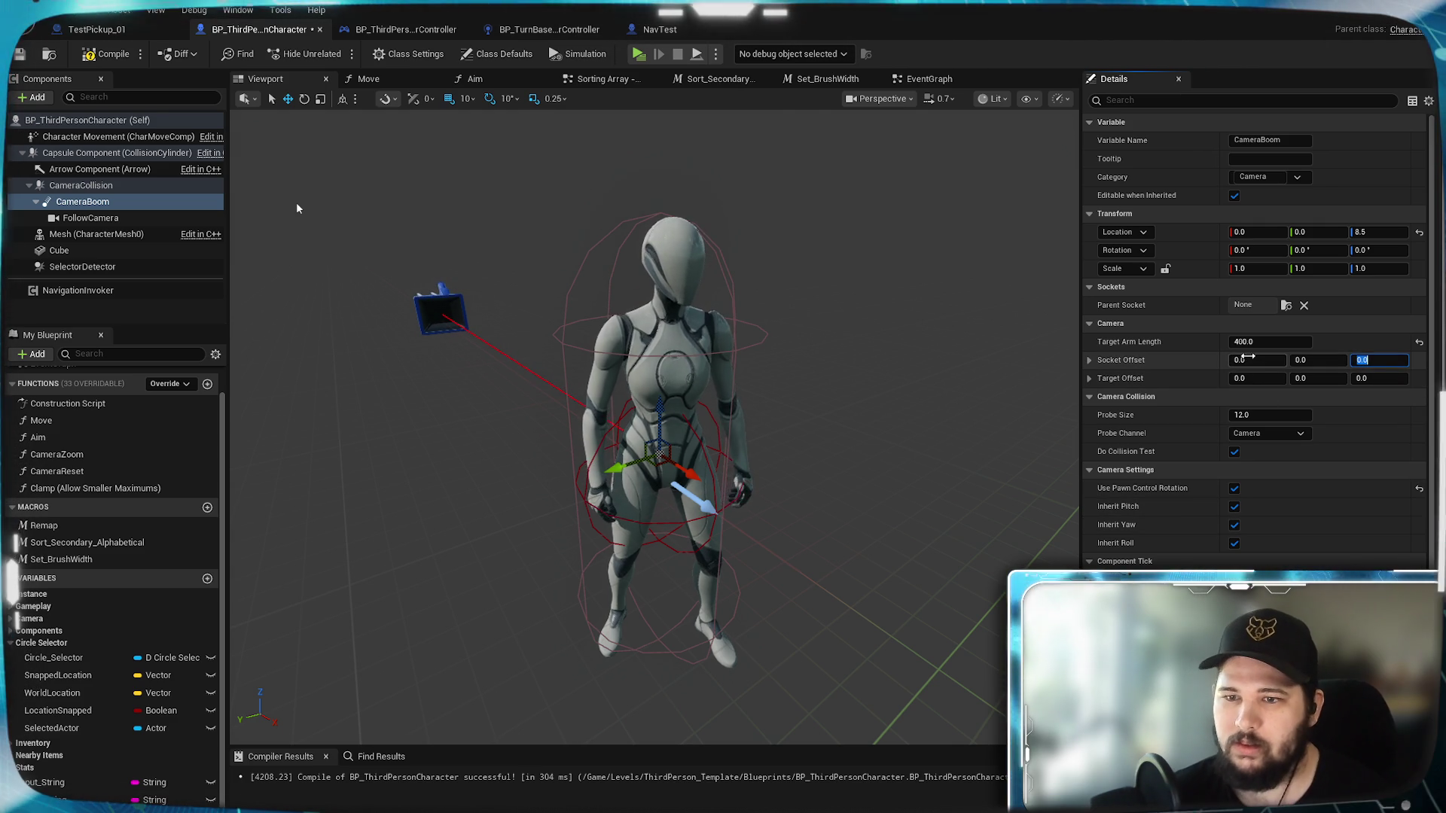
{"action": "left_click_drag", "start_coordinate": [1256, 360], "coordinate": [1280, 360]}
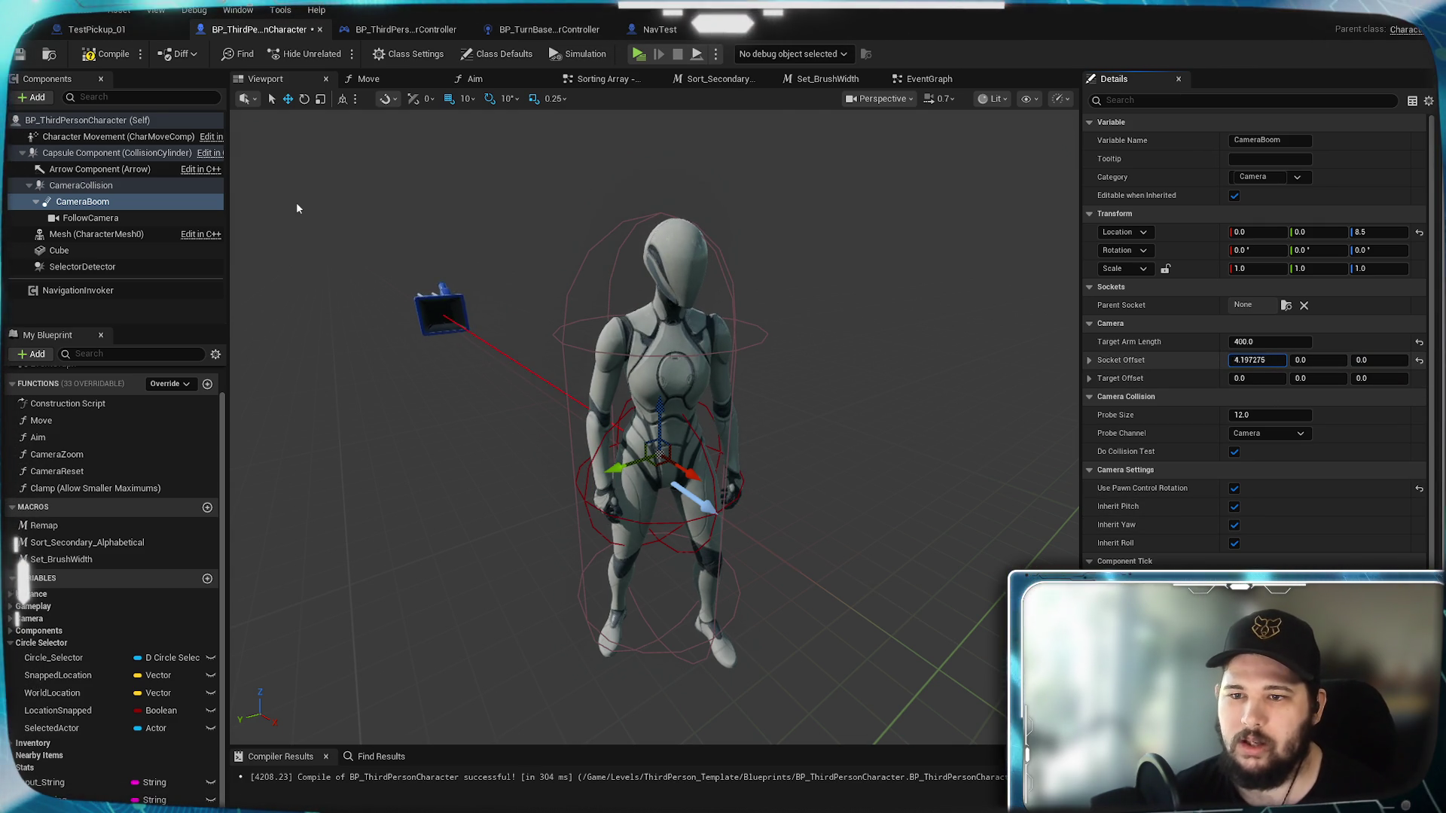
{"action": "left_click", "coordinate": [1257, 360]}
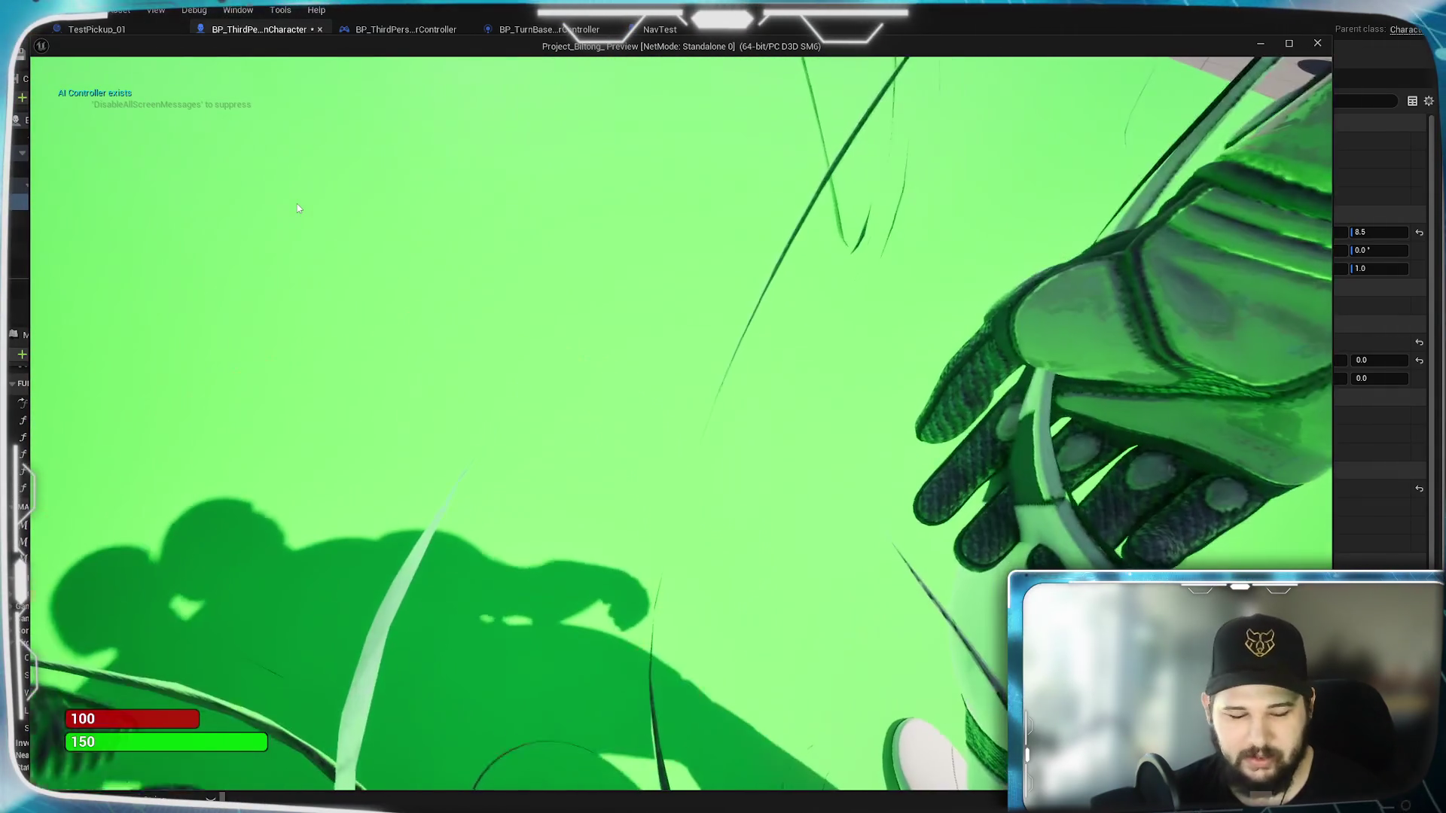
Step: End the play tests of the camera with 0 arm length and -400 X socket offset
{"action": "key", "text": "Escape"}
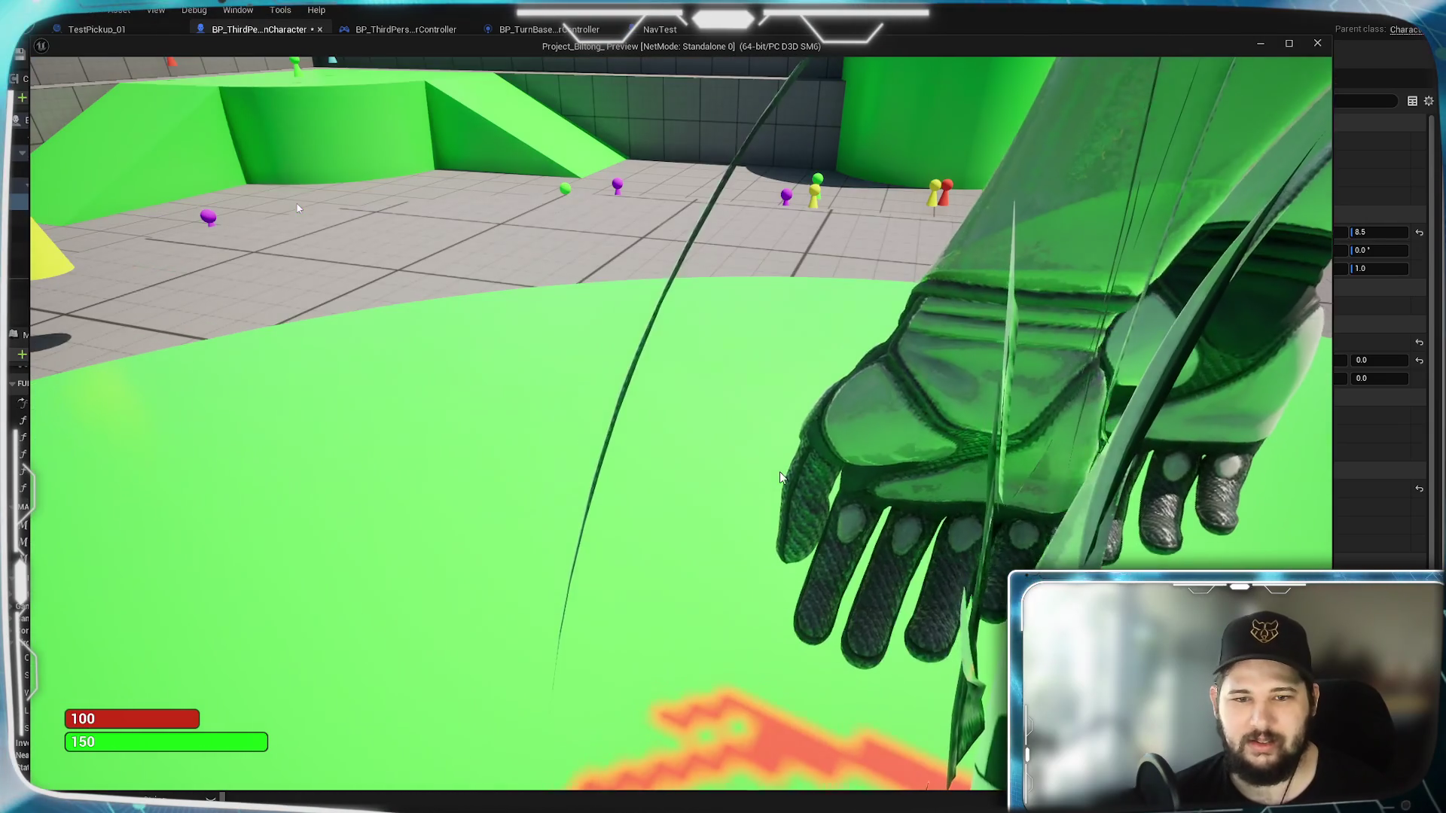
{"action": "key", "text": "Escape"}
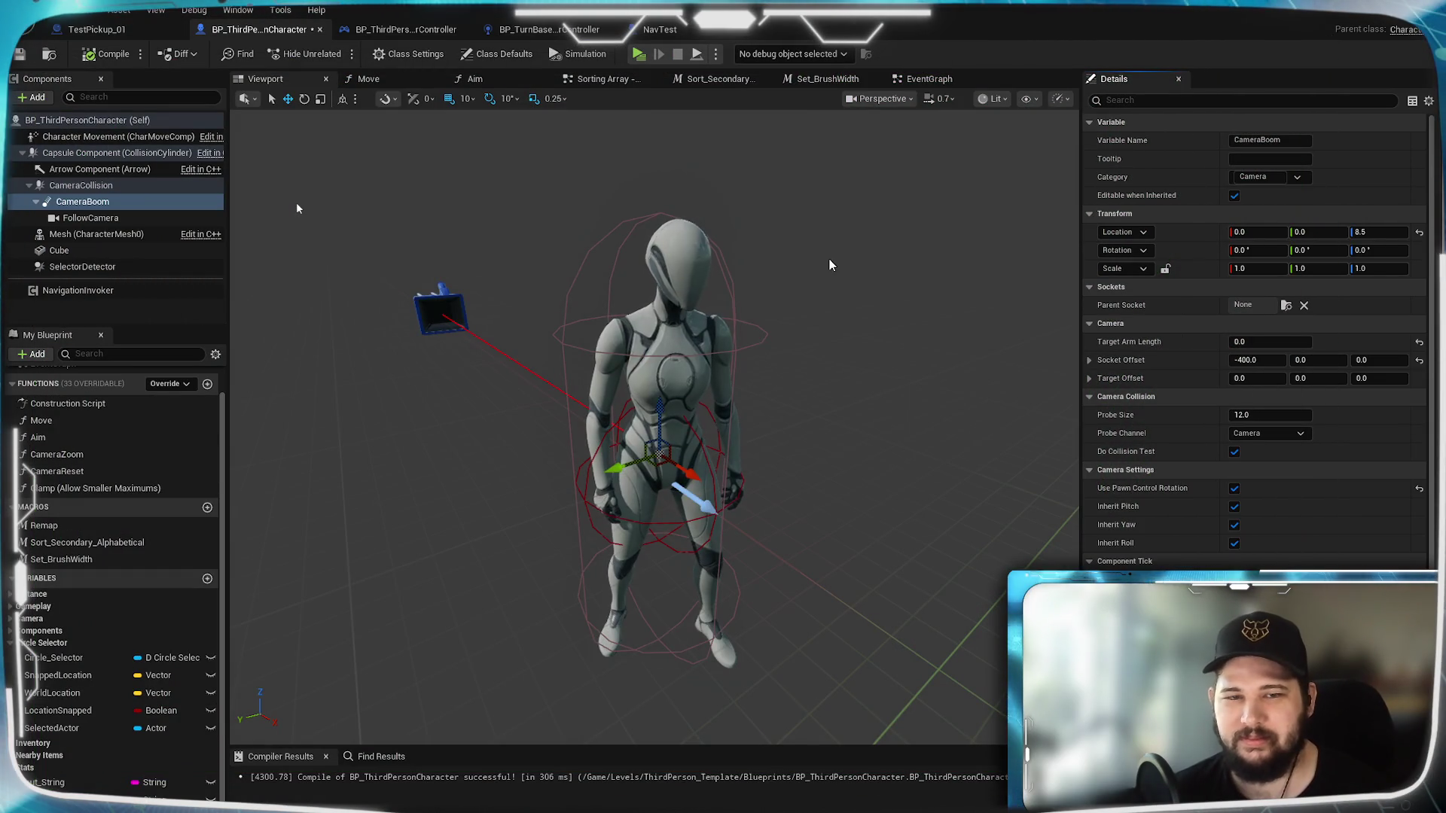
Step: Review the capsule's Collision settings, play-test the character again, then open the Aim graph
{"action": "key", "text": "Up"}
{"action": "key", "text": "Up"}
{"action": "key", "text": "Up"}
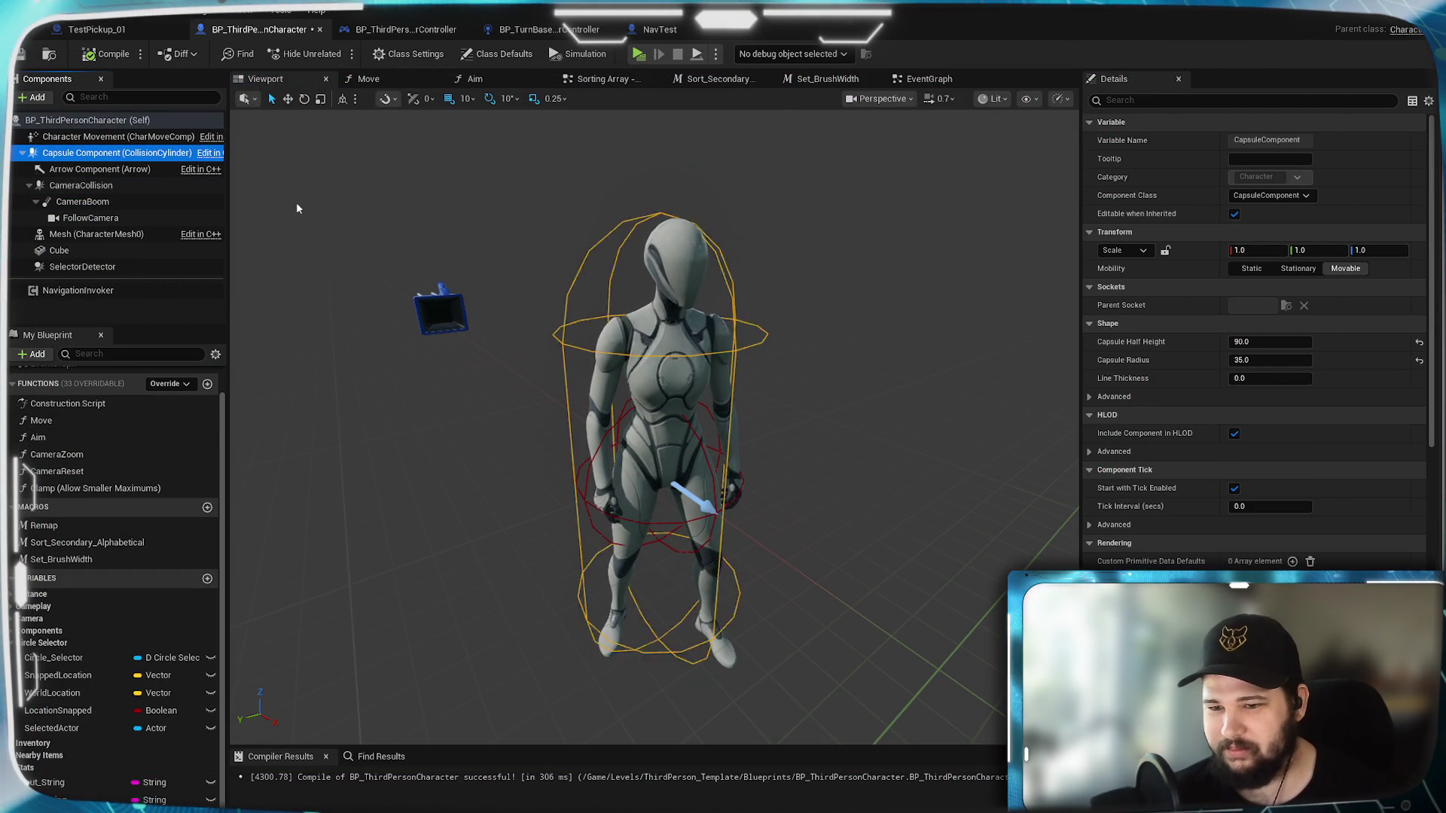
{"action": "scroll", "coordinate": [1254, 339], "scroll_direction": "down", "scroll_amount": 5}
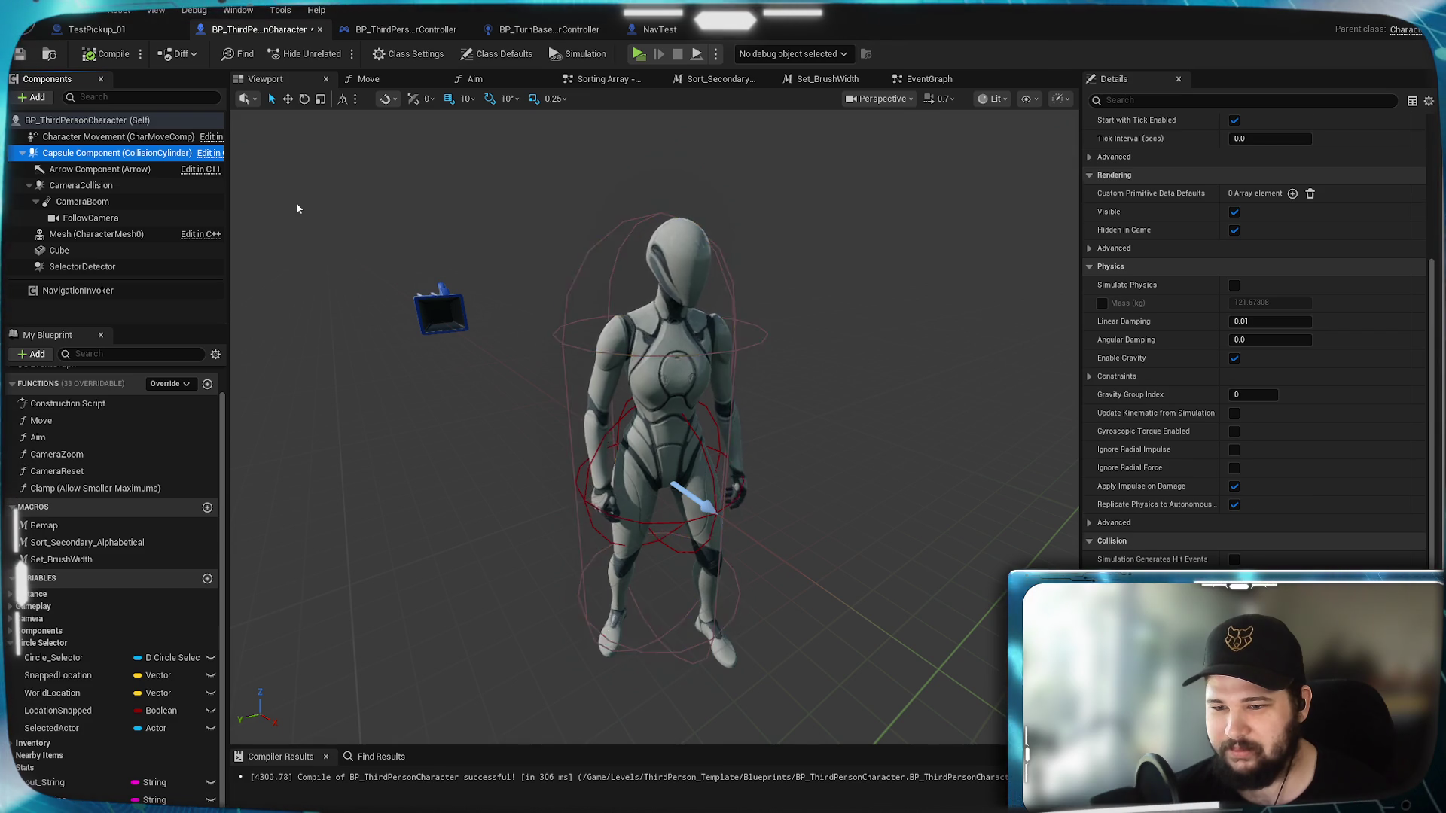
{"action": "scroll", "coordinate": [1253, 339], "scroll_direction": "down", "scroll_amount": 5}
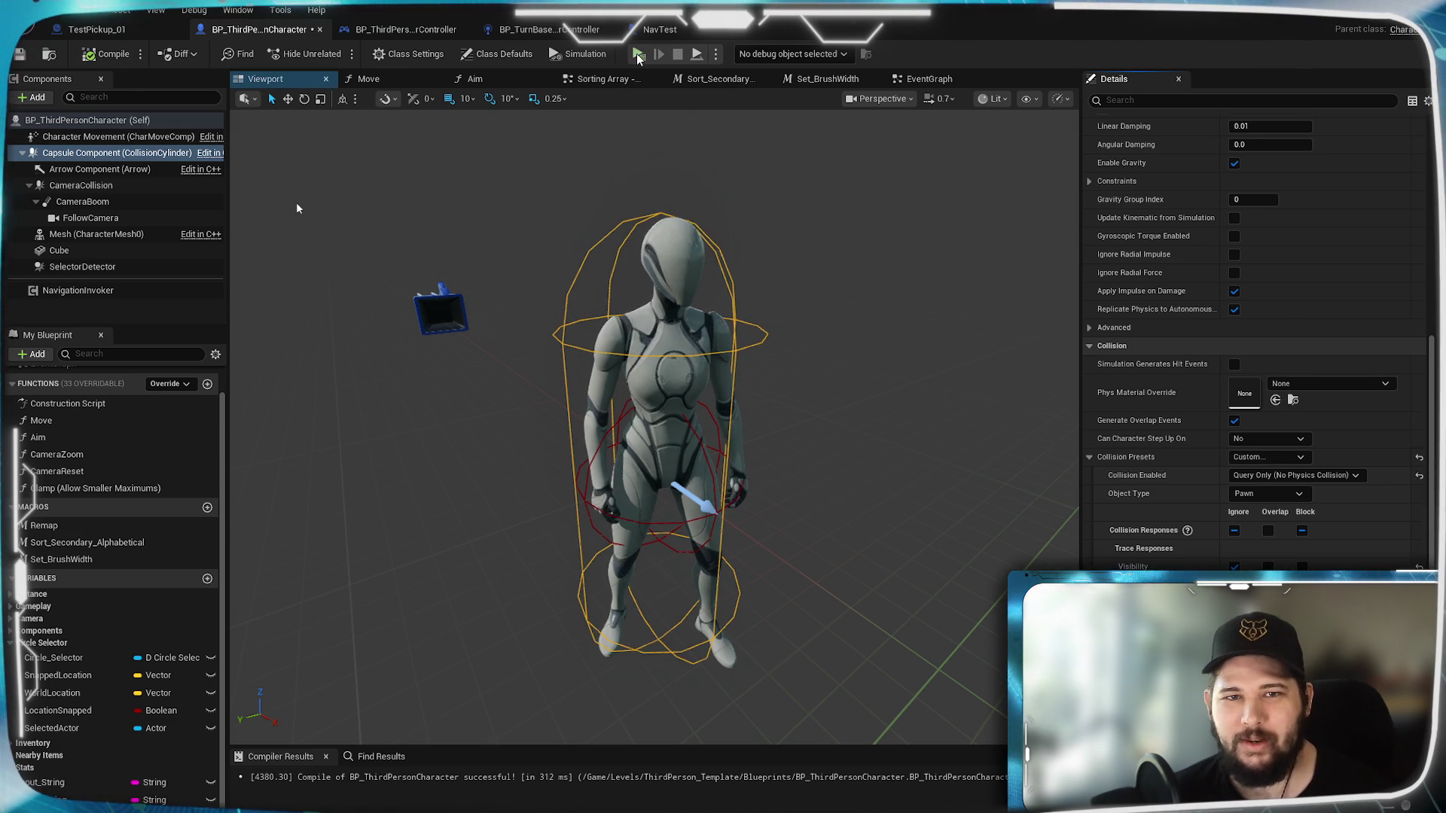
{"action": "left_click", "coordinate": [637, 55]}
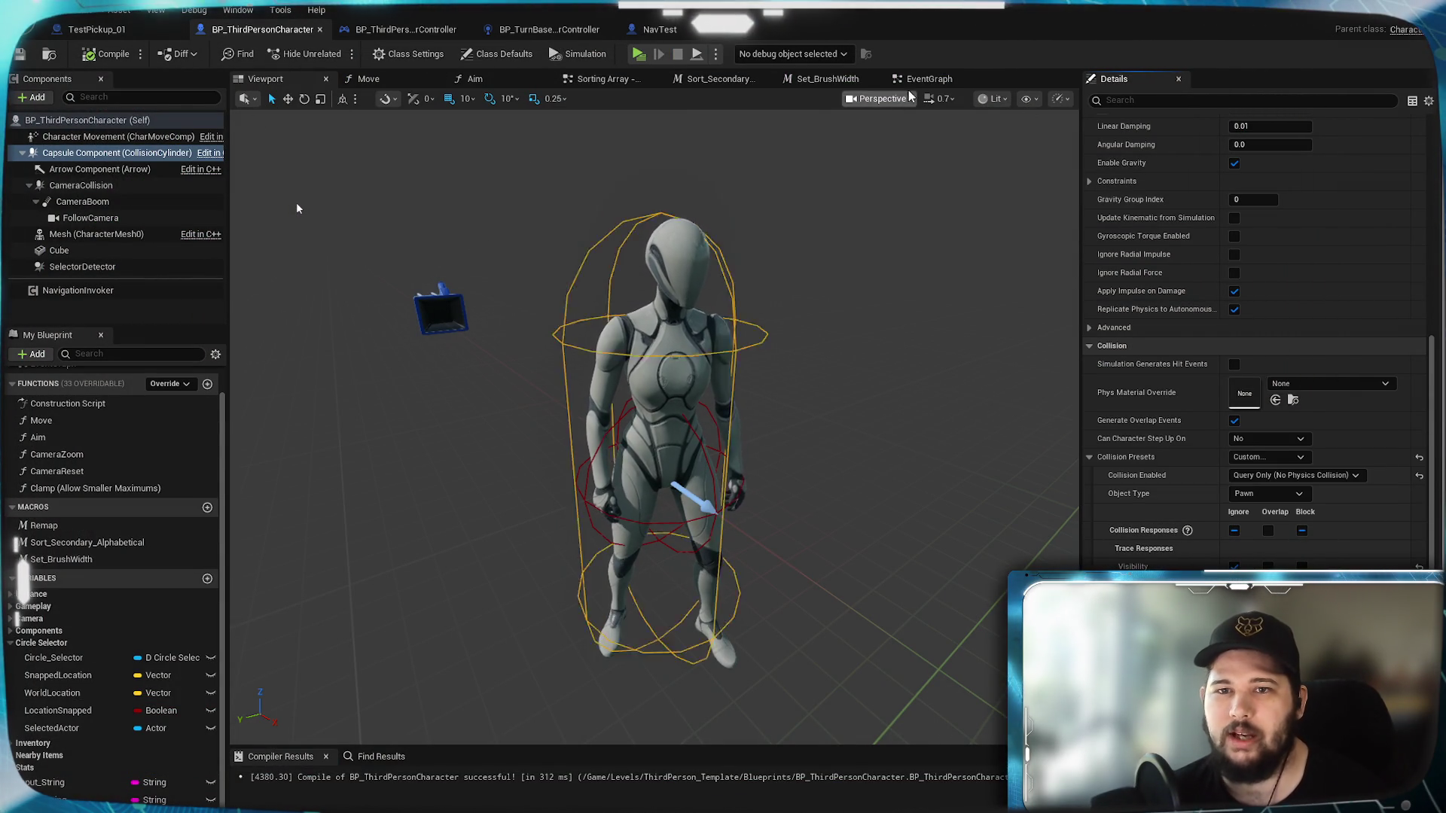
{"action": "left_click", "coordinate": [518, 83]}
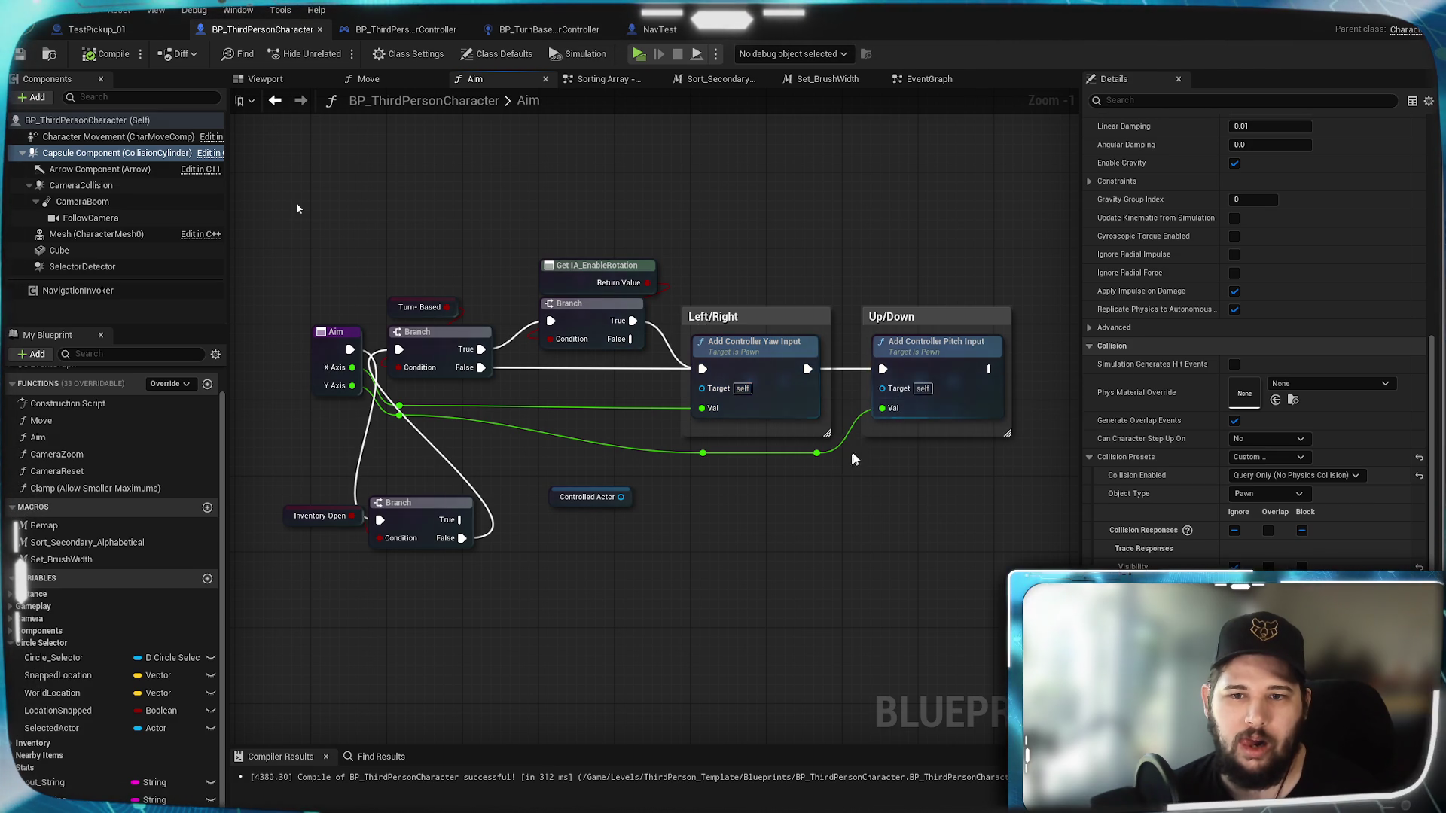
{"action": "left_click_drag", "start_coordinate": [891, 519], "coordinate": [734, 506]}
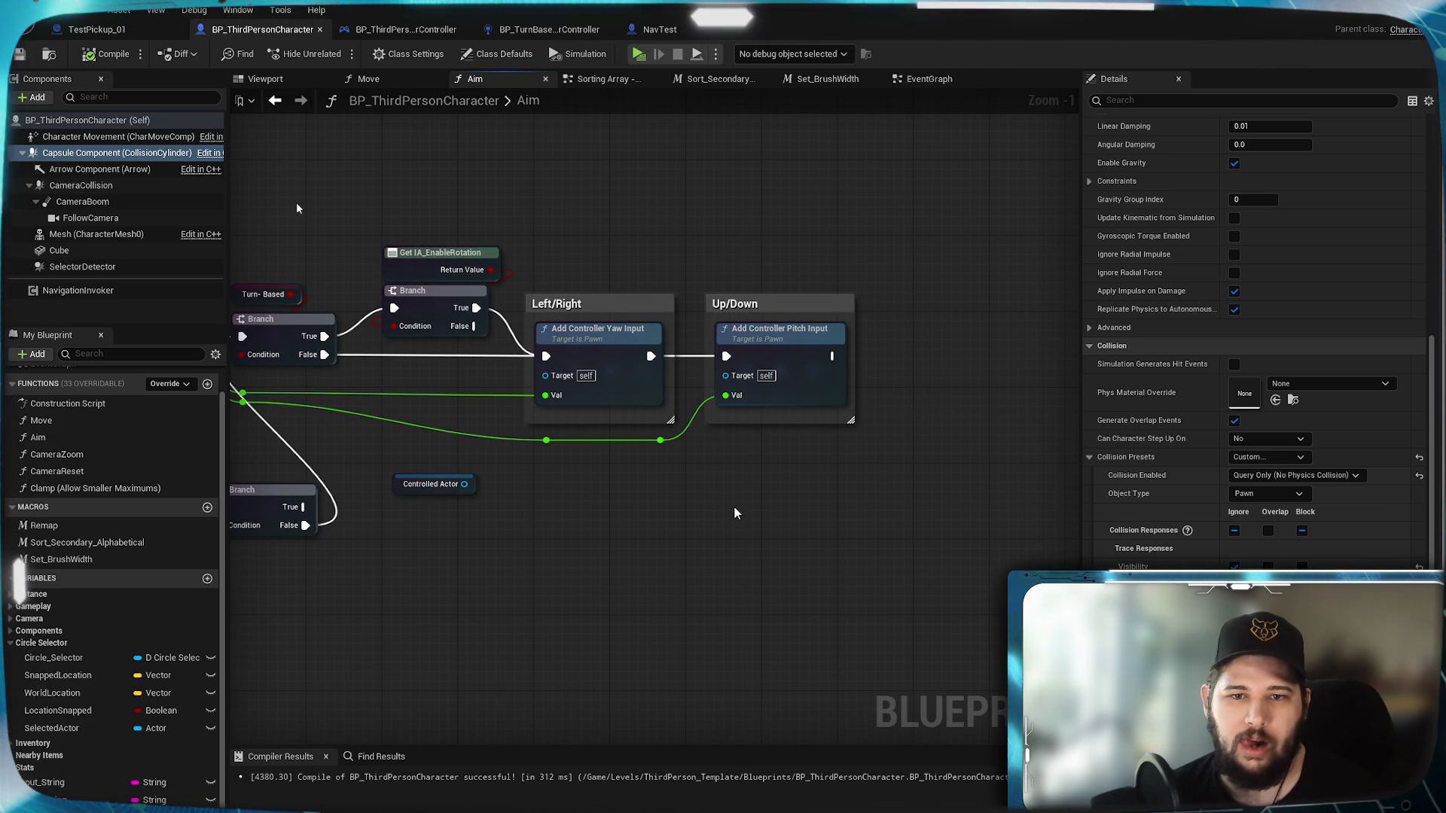
{"action": "mouse_move", "coordinate": [673, 417]}
{"action": "left_mouse_down"}
{"action": "mouse_move", "coordinate": [971, 421]}
{"action": "mouse_move", "coordinate": [658, 419]}
{"action": "mouse_move", "coordinate": [756, 415]}
{"action": "mouse_move", "coordinate": [607, 400]}
{"action": "mouse_move", "coordinate": [710, 526]}
{"action": "mouse_move", "coordinate": [679, 447]}
{"action": "mouse_move", "coordinate": [485, 440]}
{"action": "mouse_move", "coordinate": [720, 434]}
{"action": "left_mouse_up"}
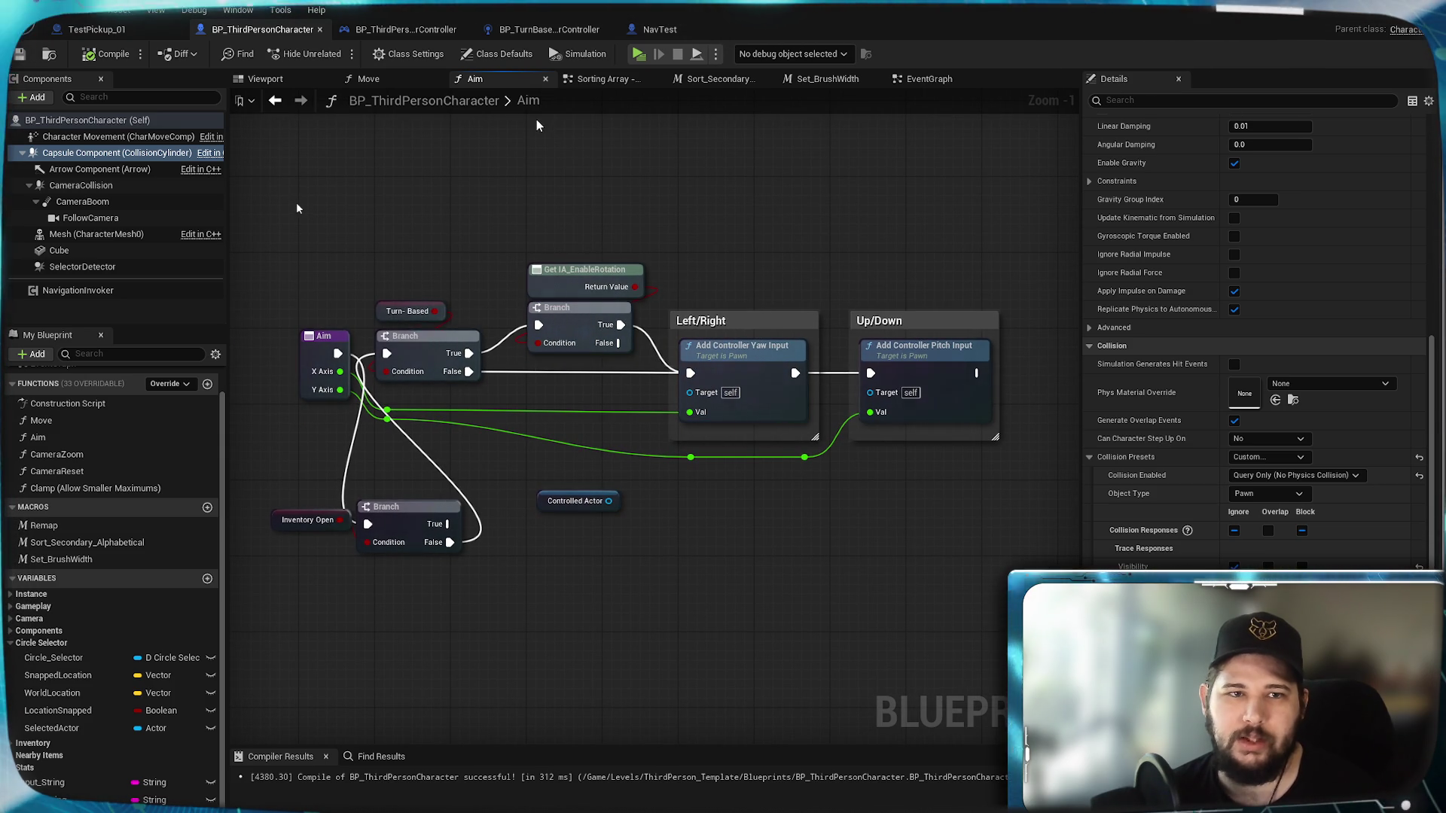
{"action": "left_click", "coordinate": [369, 79]}
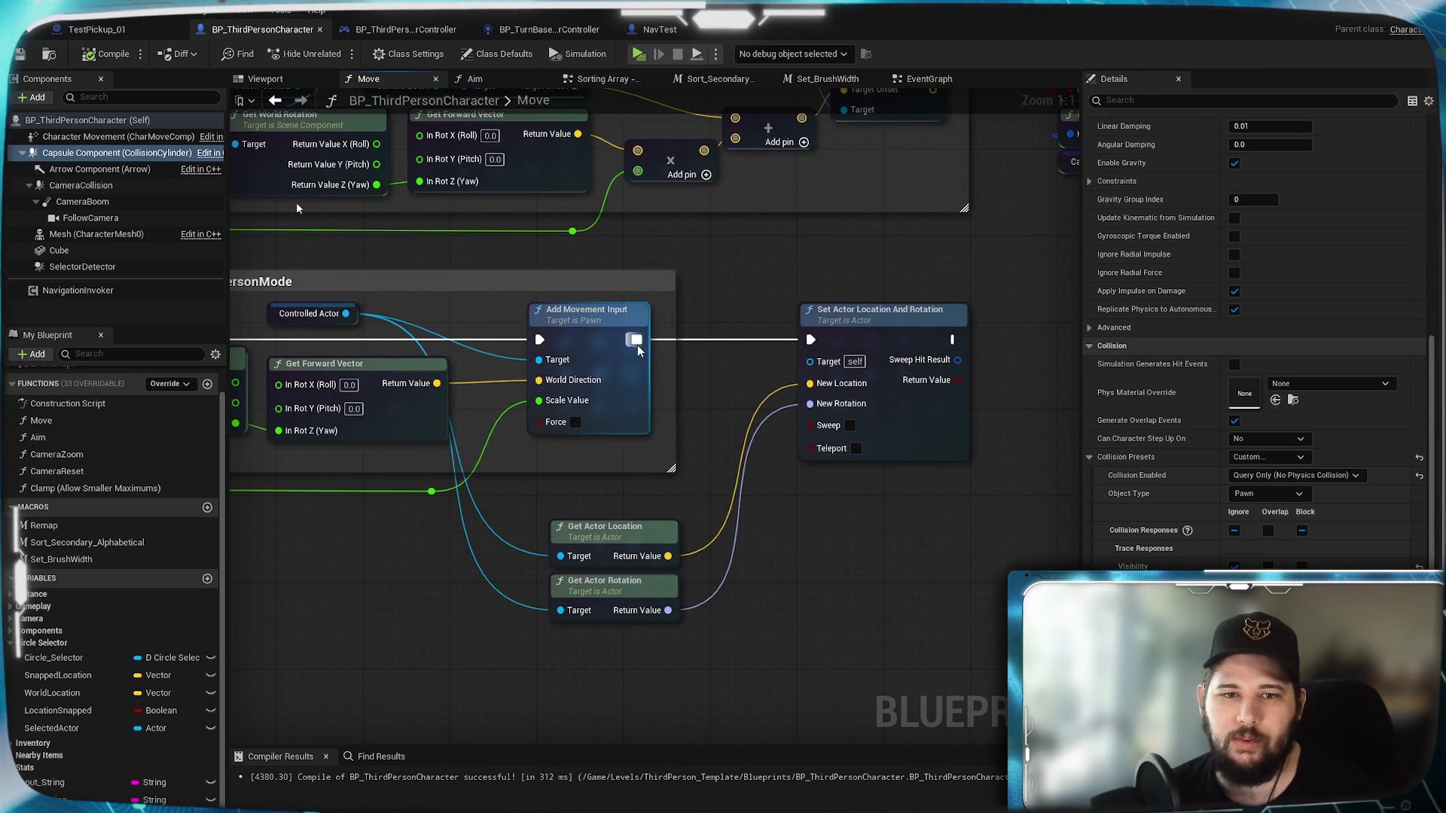
Step: Add a Set Actor Location node after Add Movement Input in the Move graph
{"action": "left_click_drag", "start_coordinate": [636, 340], "coordinate": [806, 516]}
{"action": "type", "text": "set"}
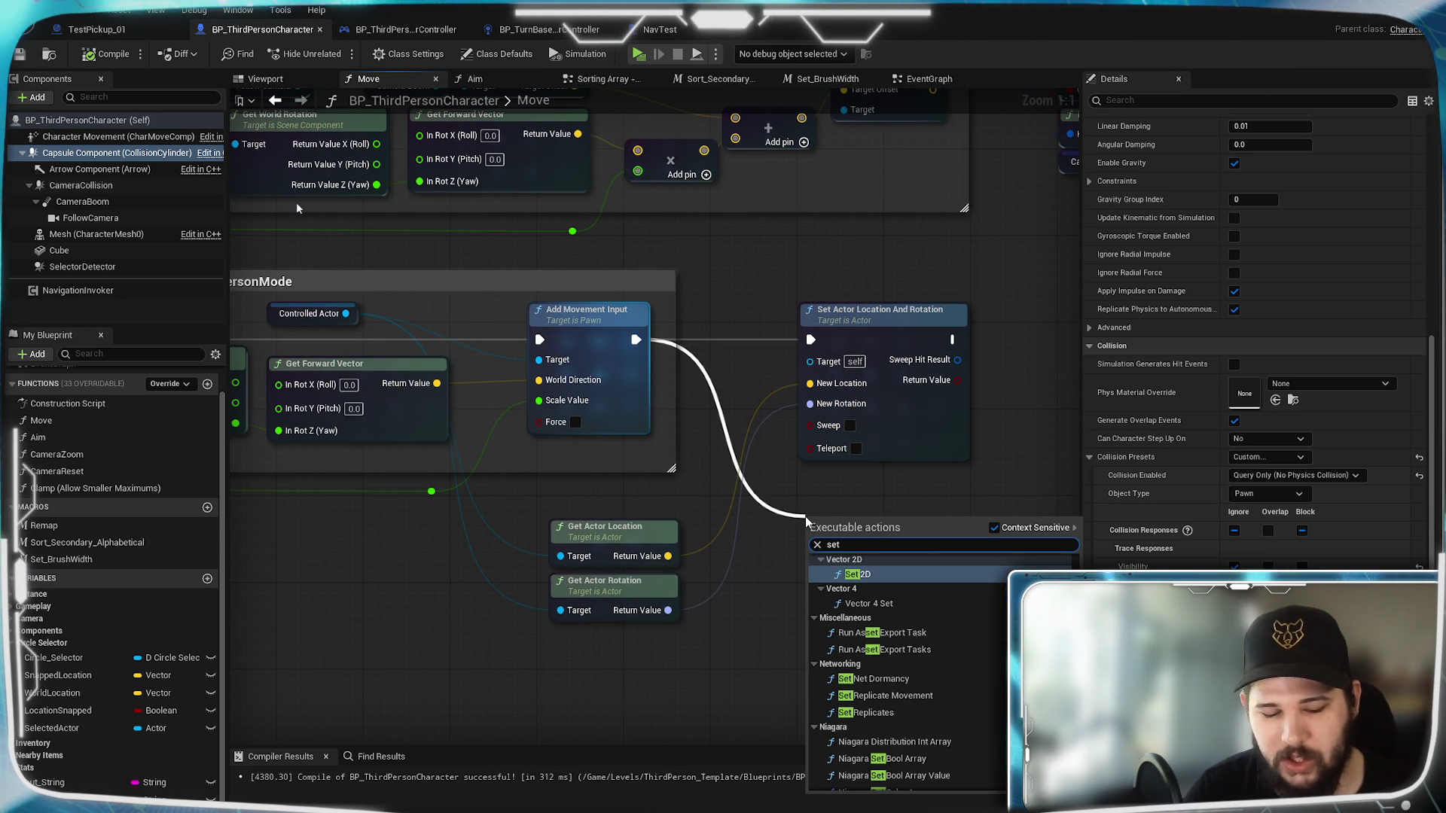
{"action": "type", "text": " actor"}
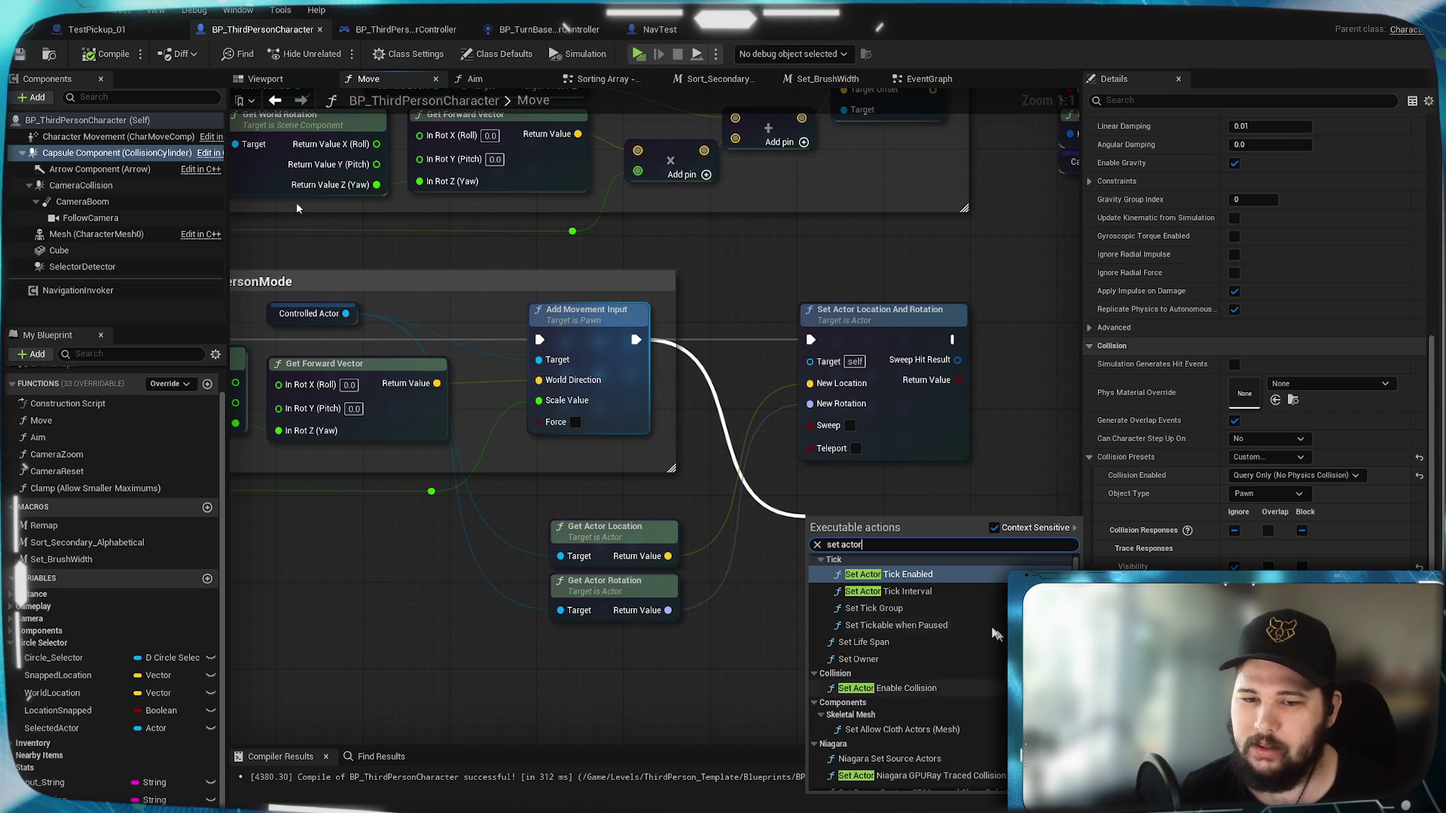
{"action": "type", "text": "lo"}
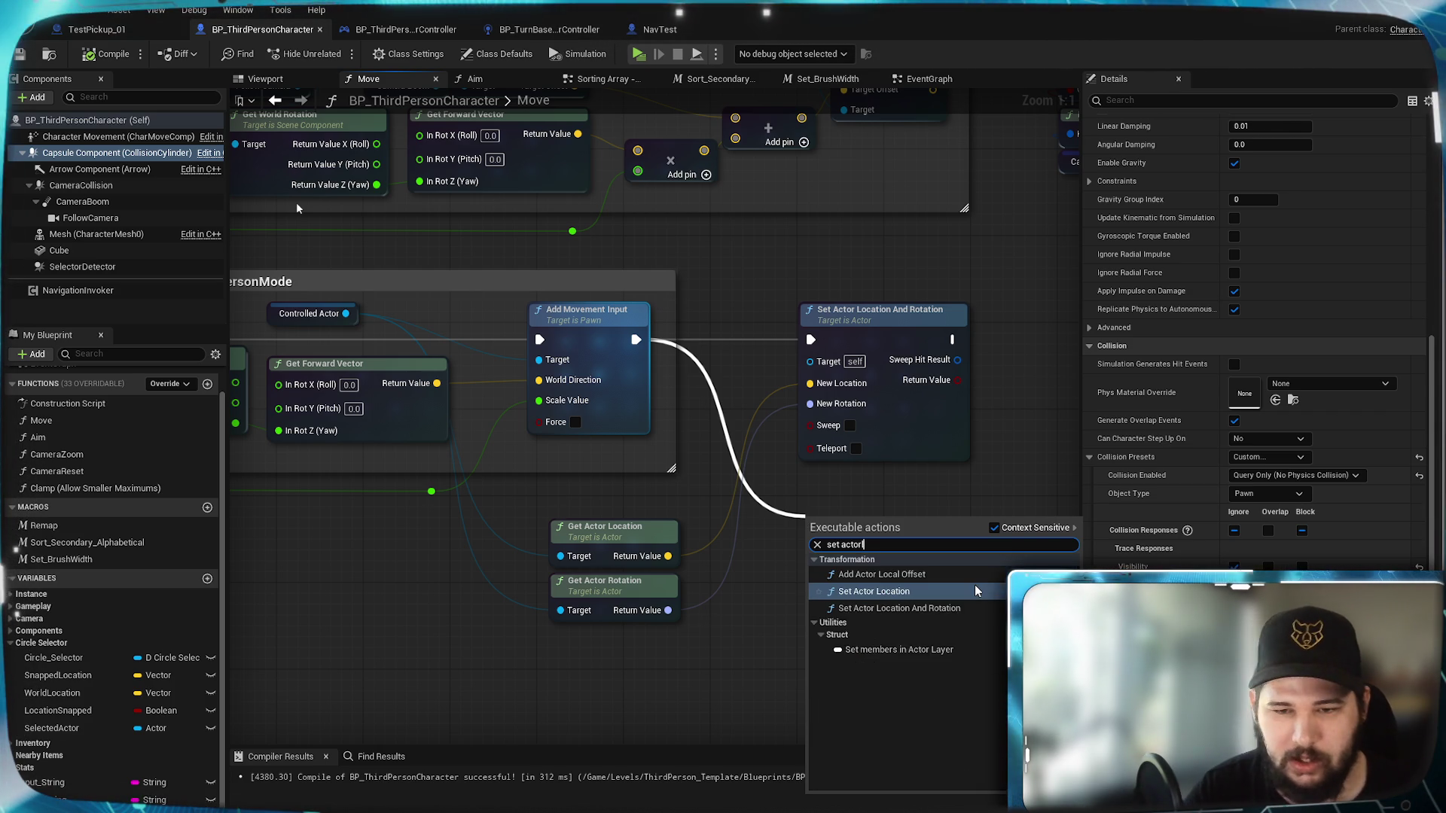
{"action": "key", "text": "BackSpace"}
{"action": "key", "text": "BackSpace"}
{"action": "type", "text": "loca"}
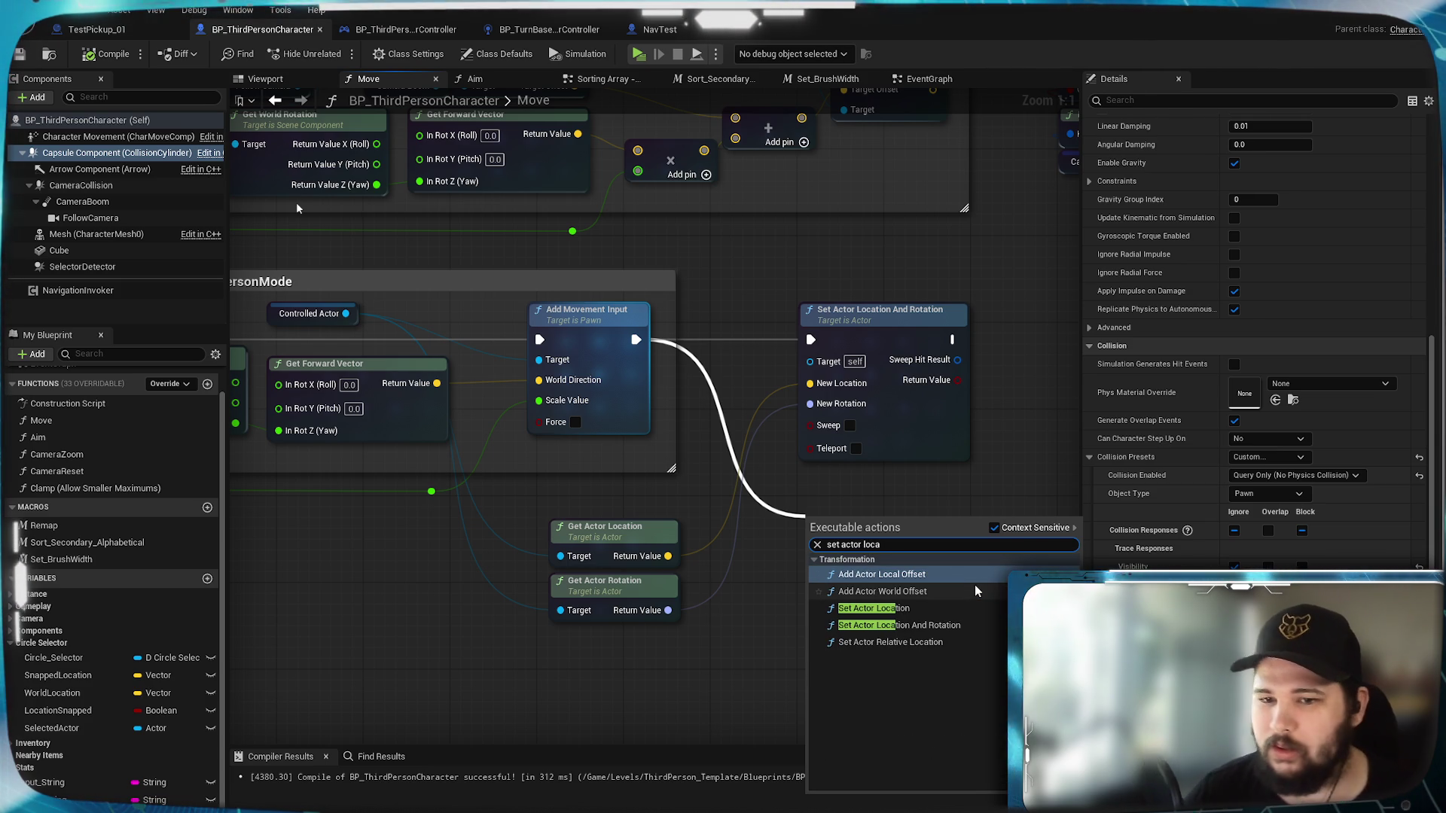
{"action": "left_click", "coordinate": [873, 608]}
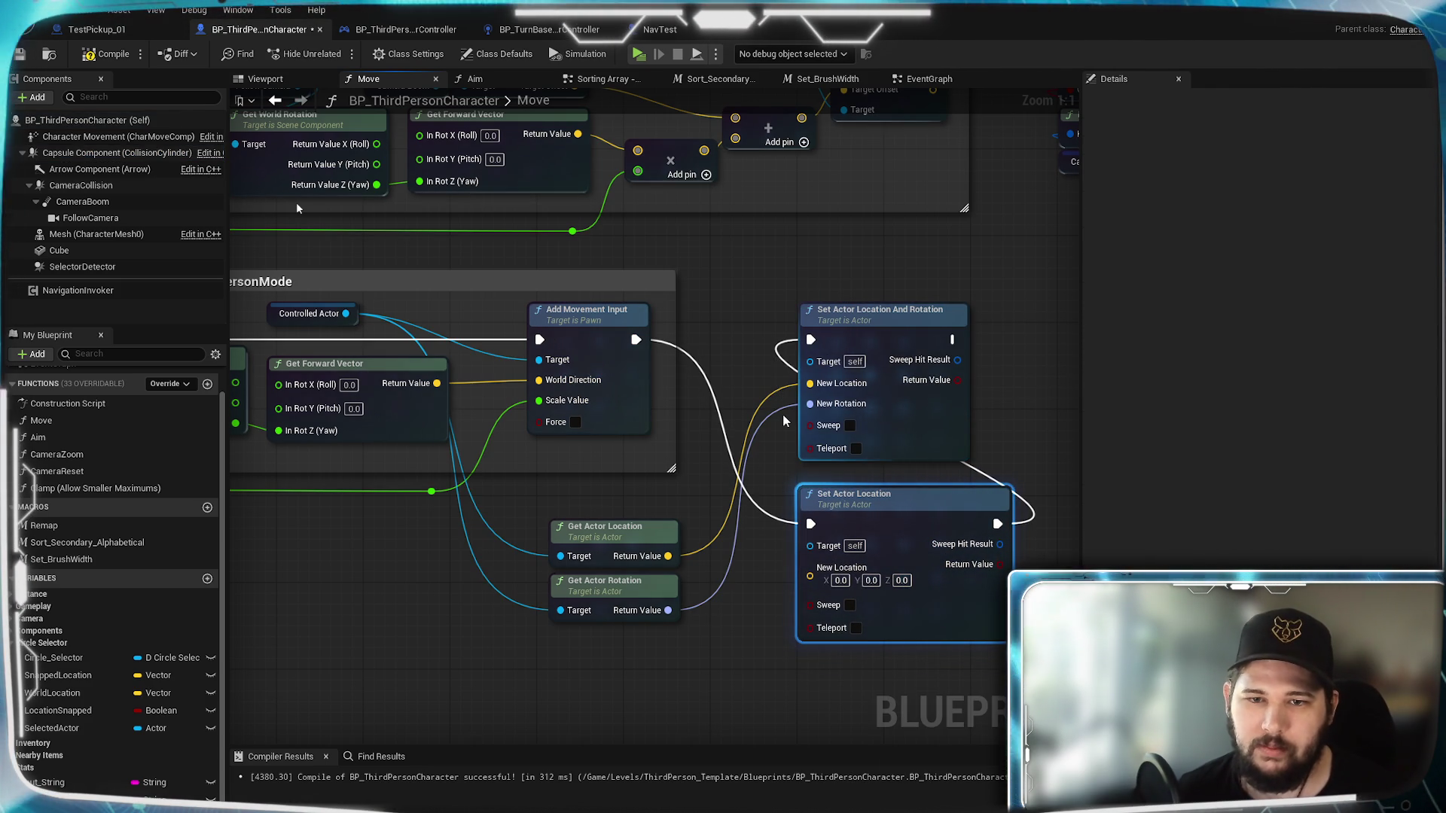
Step: Feed Get Actor Location into New Location and save the Blueprint
{"action": "left_click_drag", "start_coordinate": [668, 556], "coordinate": [810, 576]}
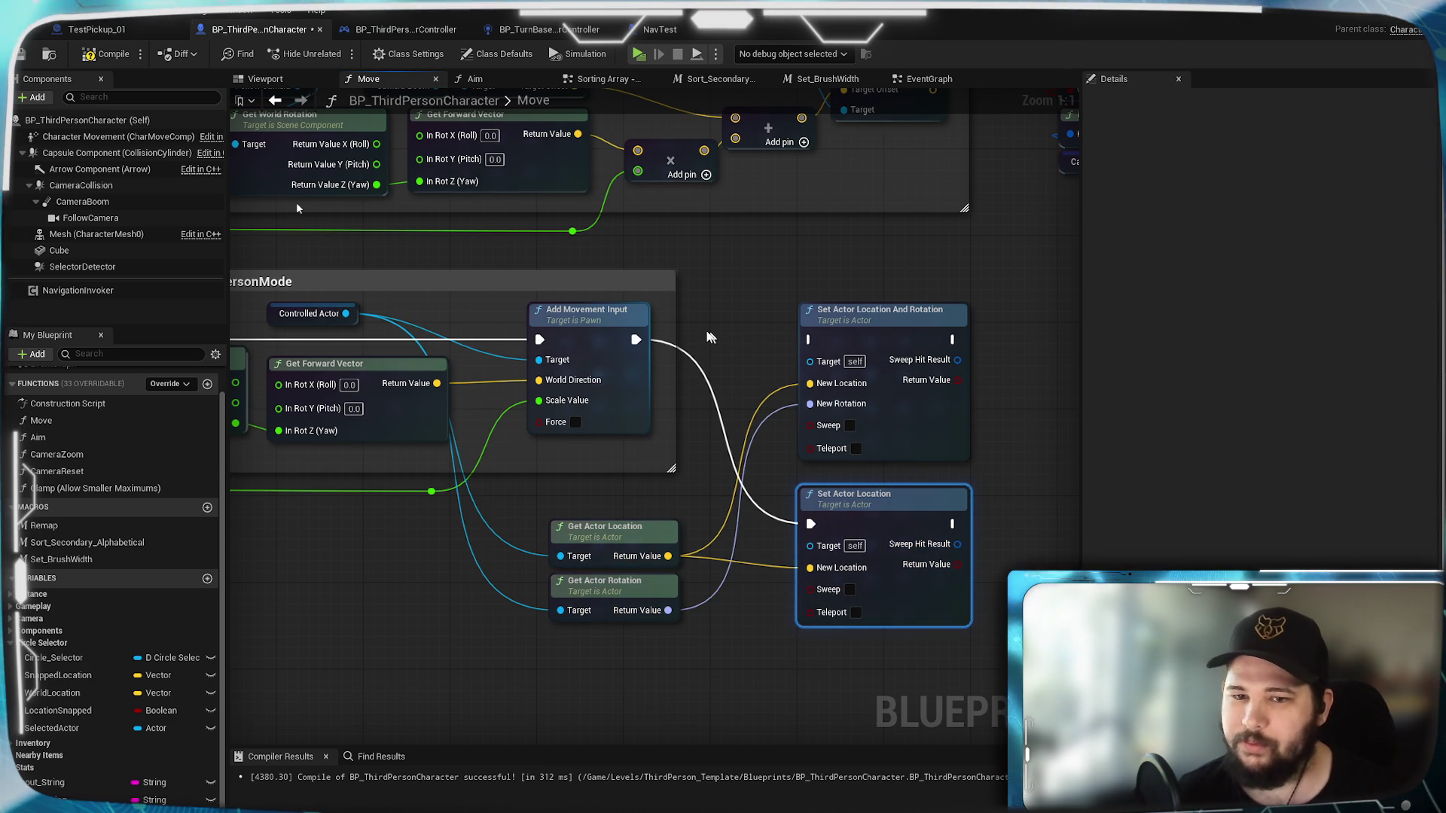
{"action": "left_click", "coordinate": [20, 54]}
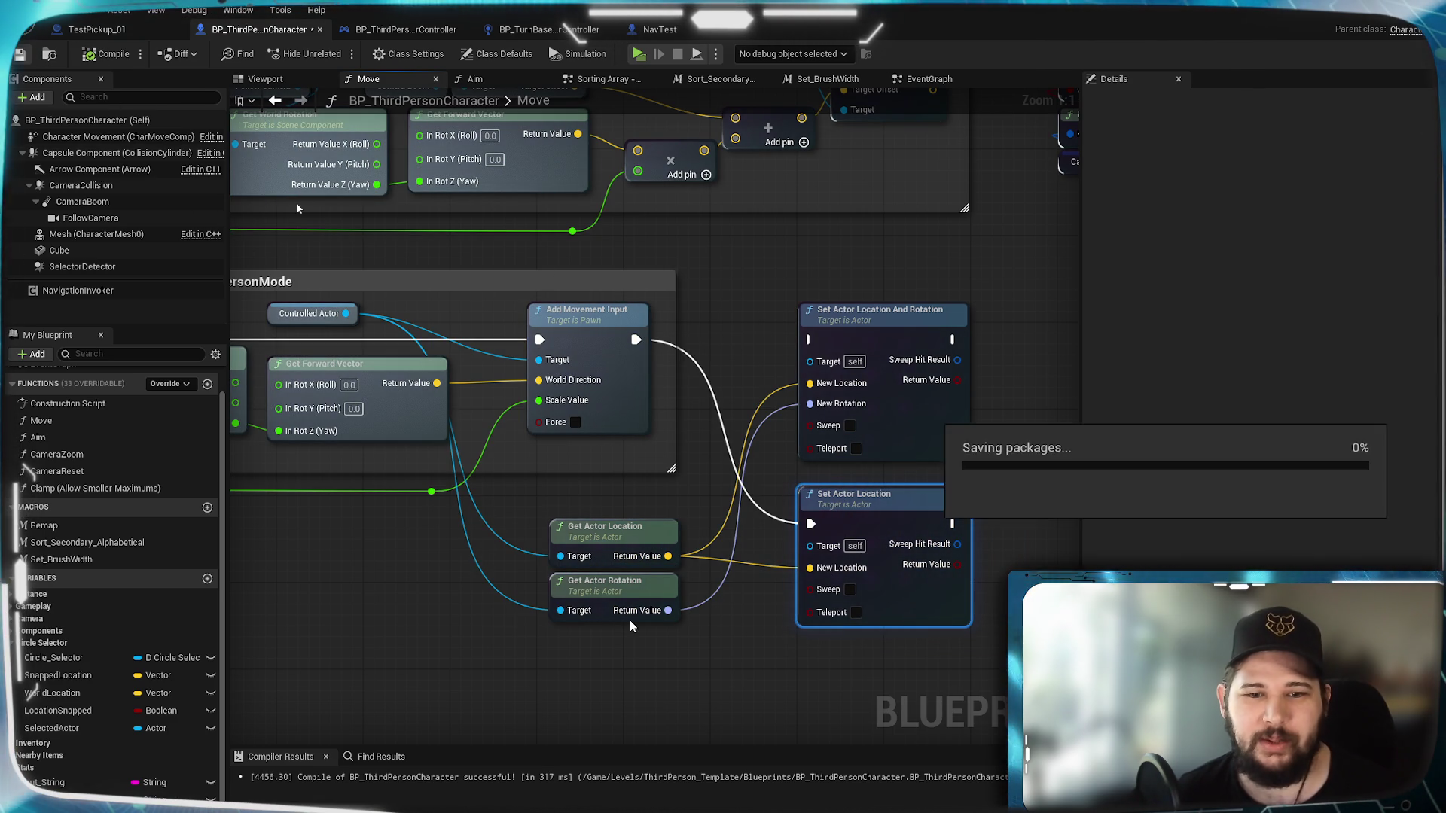
{"action": "left_click", "coordinate": [490, 82]}
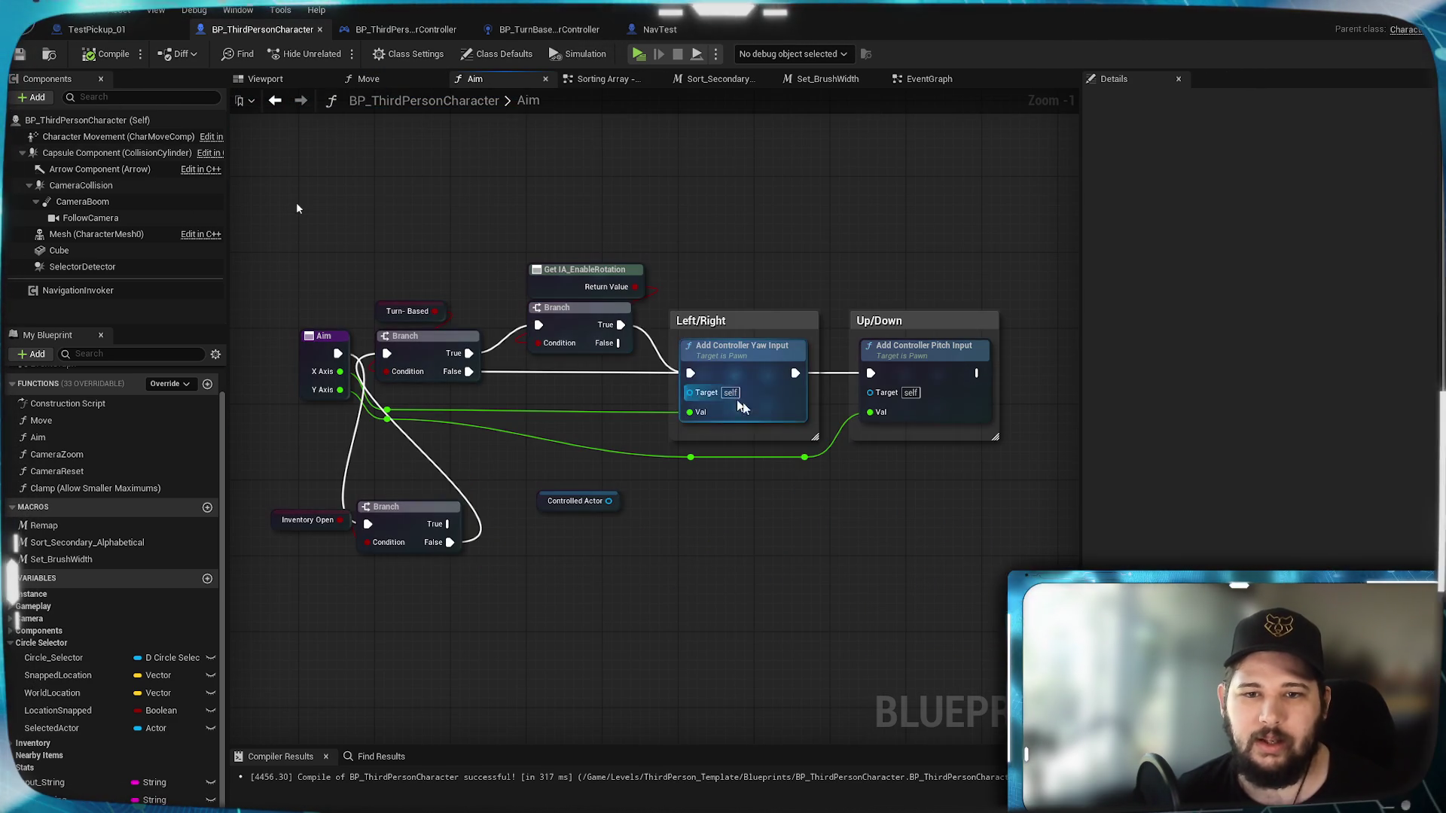
Step: Wire Controlled Actor to the yaw and pitch targets and add Set Actor Rotation after the pitch input
{"action": "mouse_move", "coordinate": [609, 501]}
{"action": "left_mouse_down"}
{"action": "mouse_move", "coordinate": [680, 438]}
{"action": "mouse_move", "coordinate": [689, 393]}
{"action": "mouse_move", "coordinate": [817, 445]}
{"action": "mouse_move", "coordinate": [870, 392]}
{"action": "left_mouse_up"}
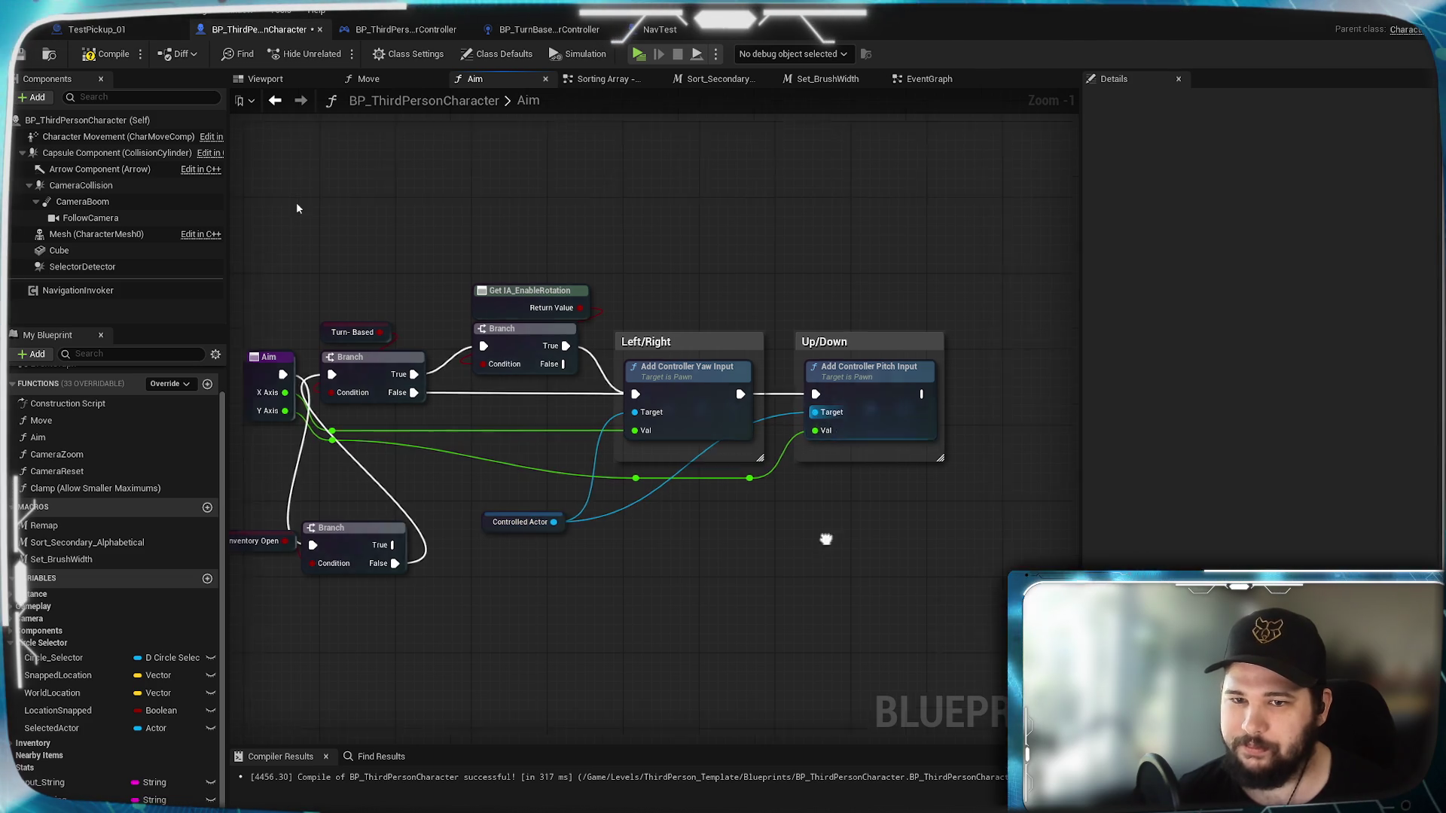
{"action": "left_click_drag", "start_coordinate": [707, 409], "coordinate": [785, 412]}
{"action": "type", "text": "s"}
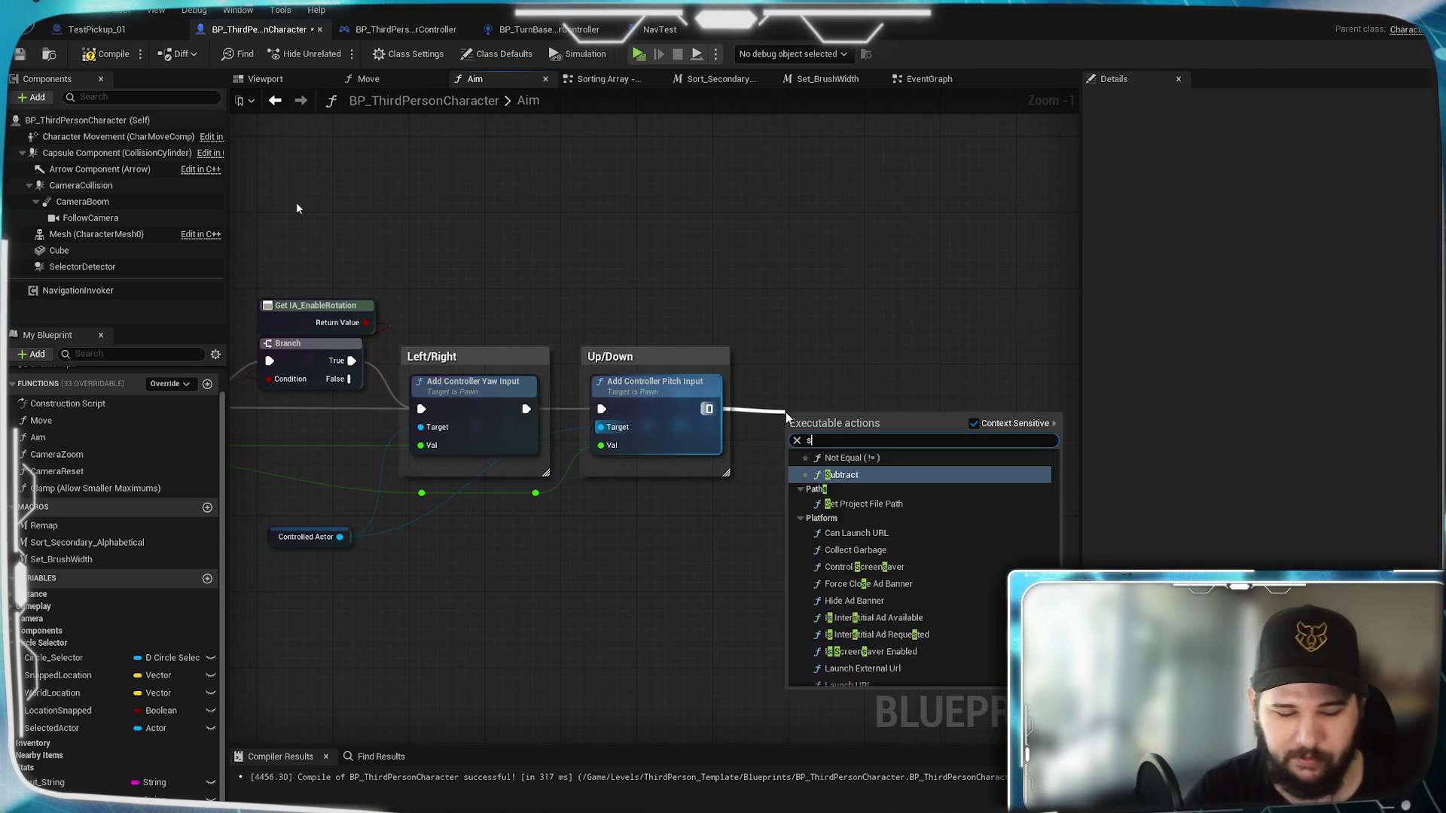
{"action": "type", "text": "et actor rota"}
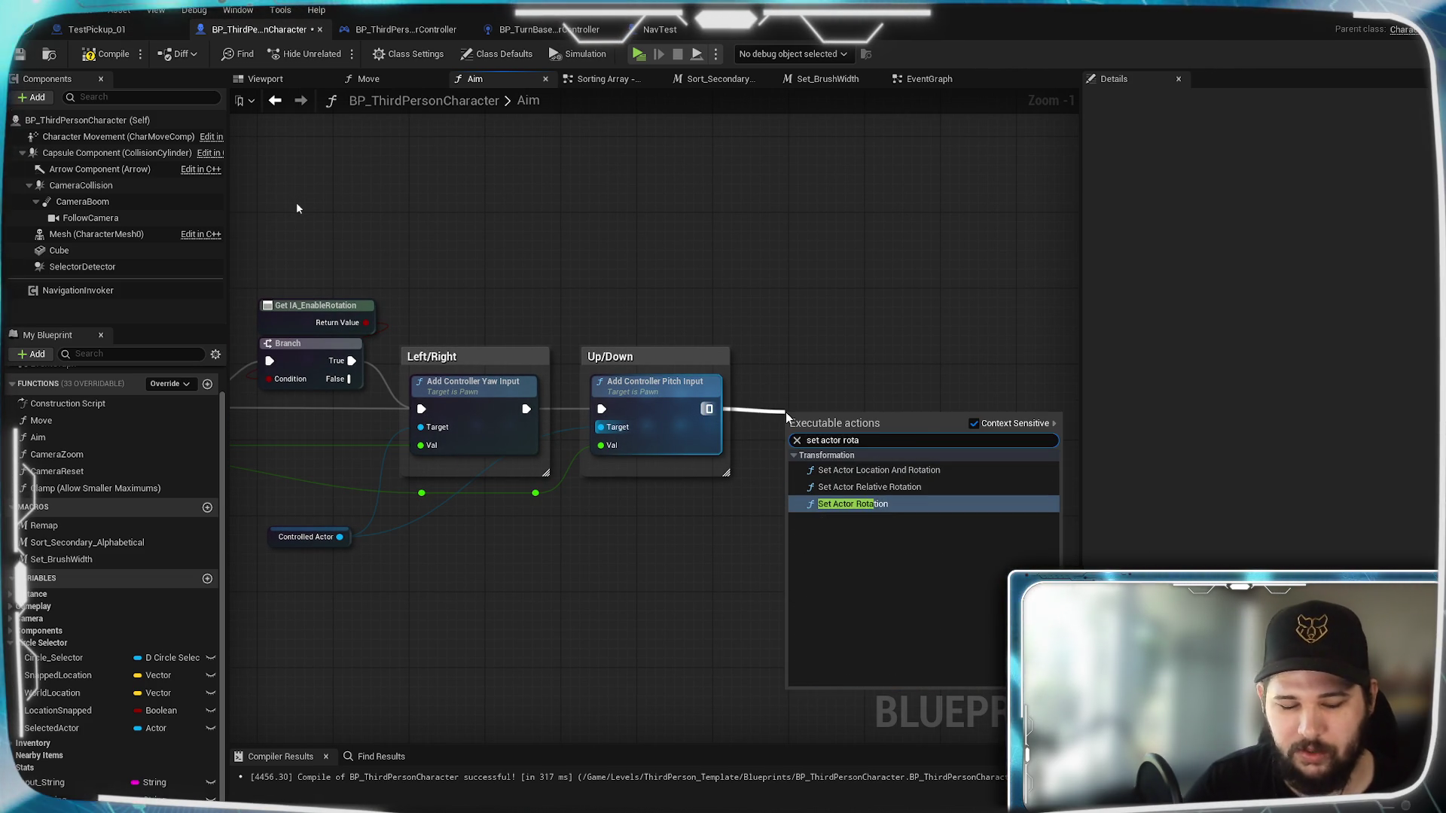
{"action": "type", "text": "ion"}
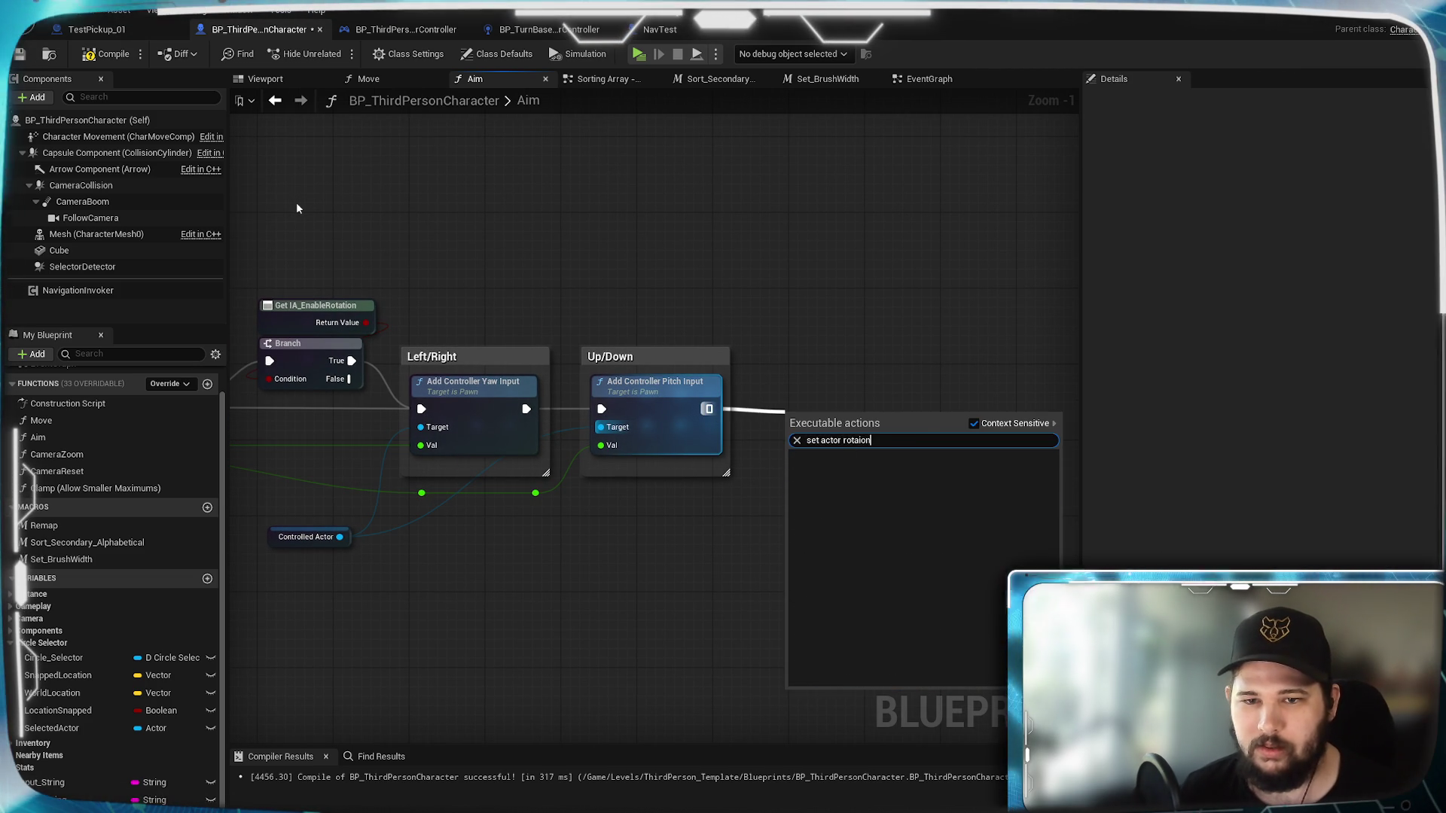
{"action": "left_click", "coordinate": [860, 440]}
{"action": "type", "text": "t"}
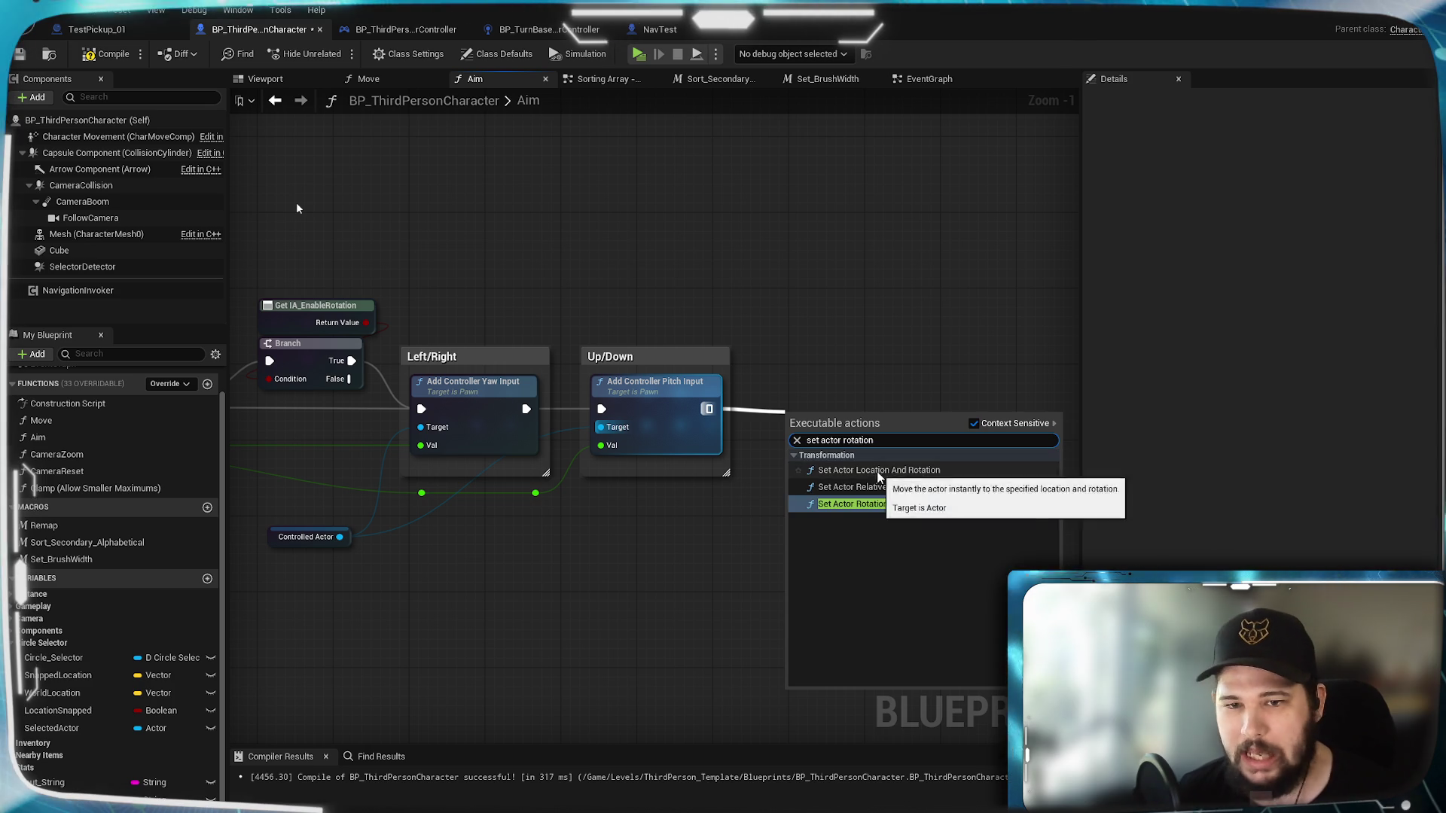
{"action": "key", "text": "Return"}
{"action": "left_click_drag", "start_coordinate": [864, 531], "coordinate": [873, 493]}
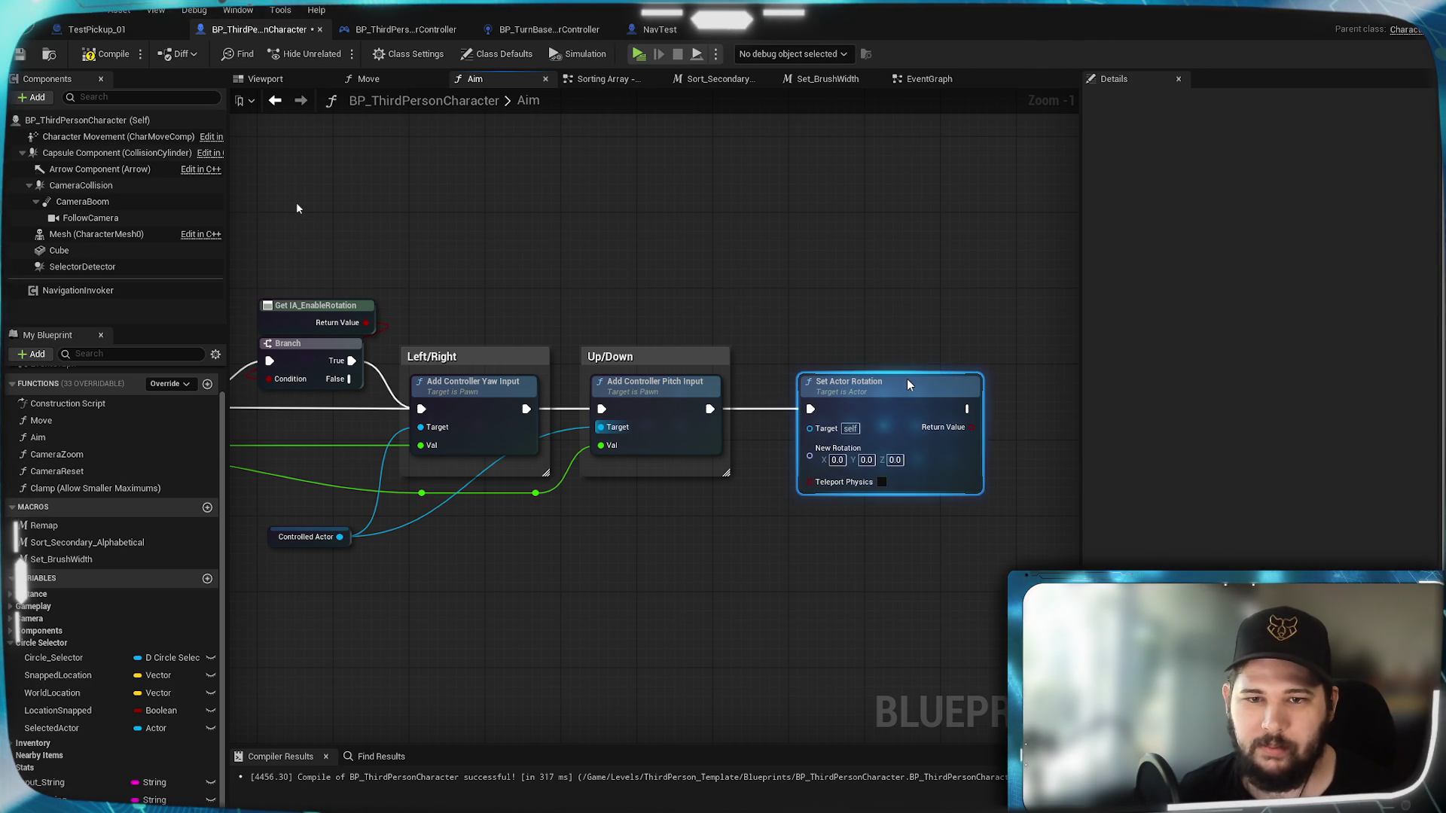
Step: Feed Controlled Actor's Get Actor Rotation into Set Actor Rotation's New Rotation and compile
{"action": "left_click_drag", "start_coordinate": [498, 500], "coordinate": [715, 498]}
{"action": "type", "text": "get rot"}
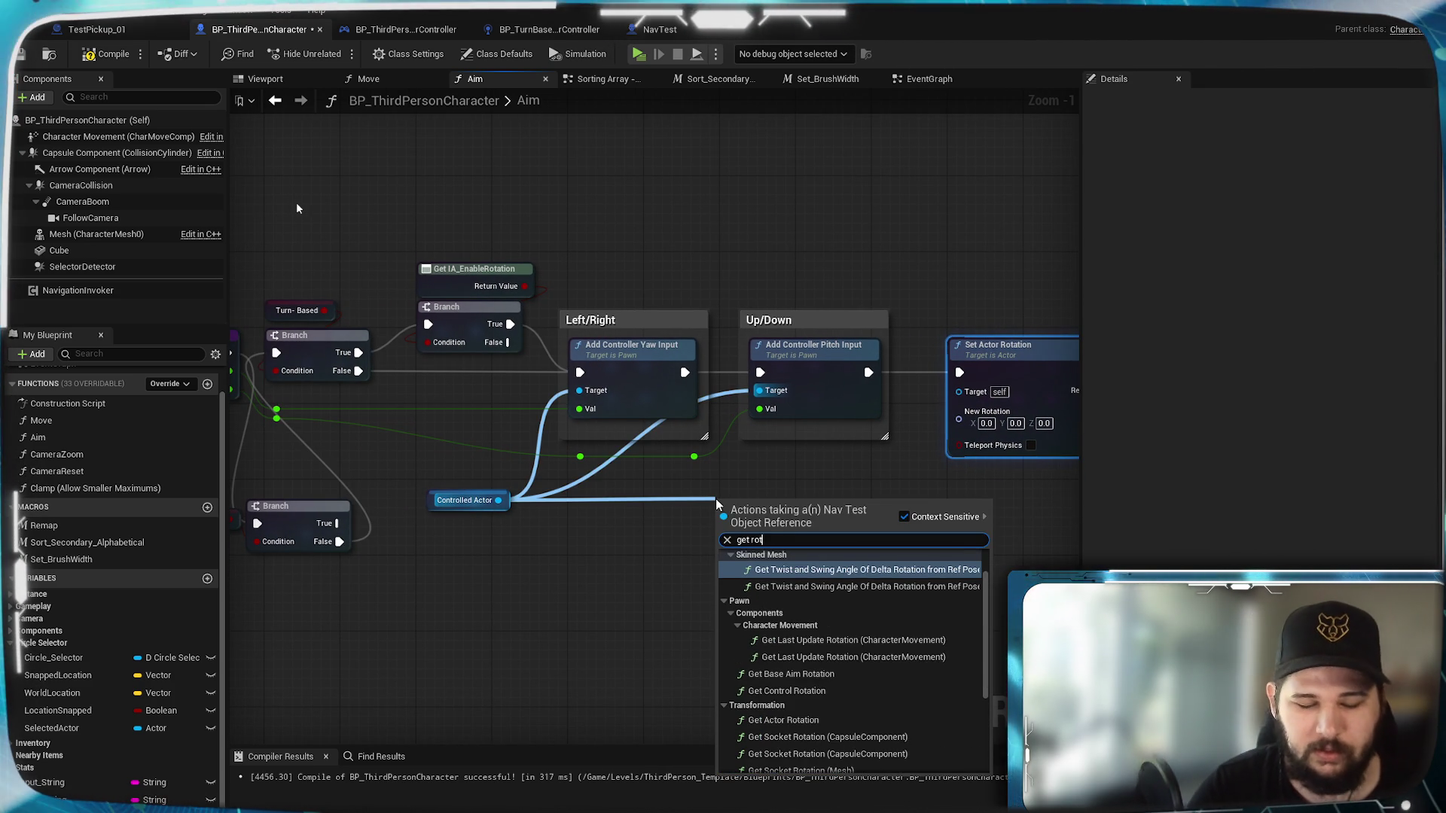
{"action": "type", "text": "ation"}
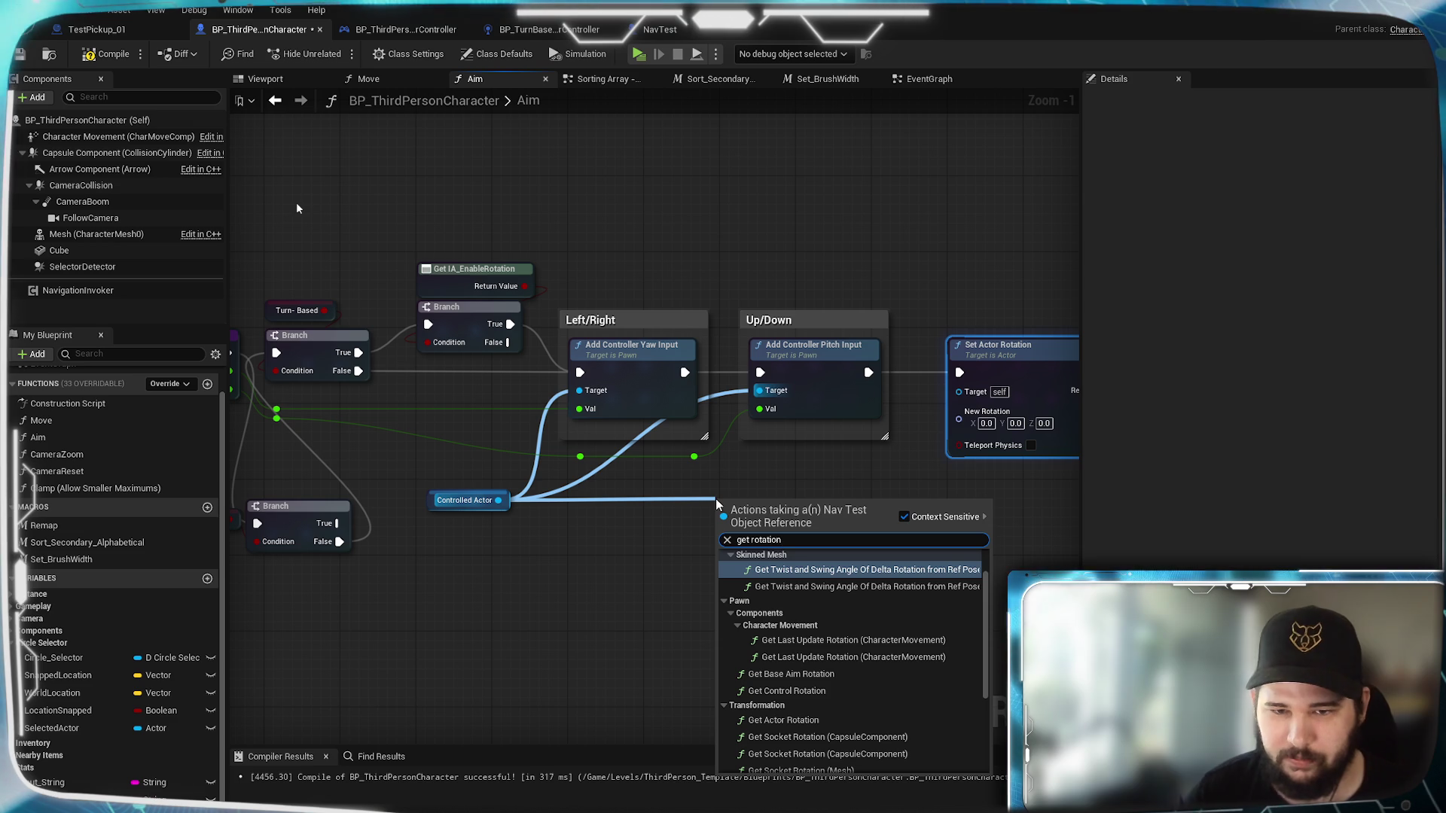
{"action": "scroll", "coordinate": [801, 610], "scroll_direction": "down", "scroll_amount": 2}
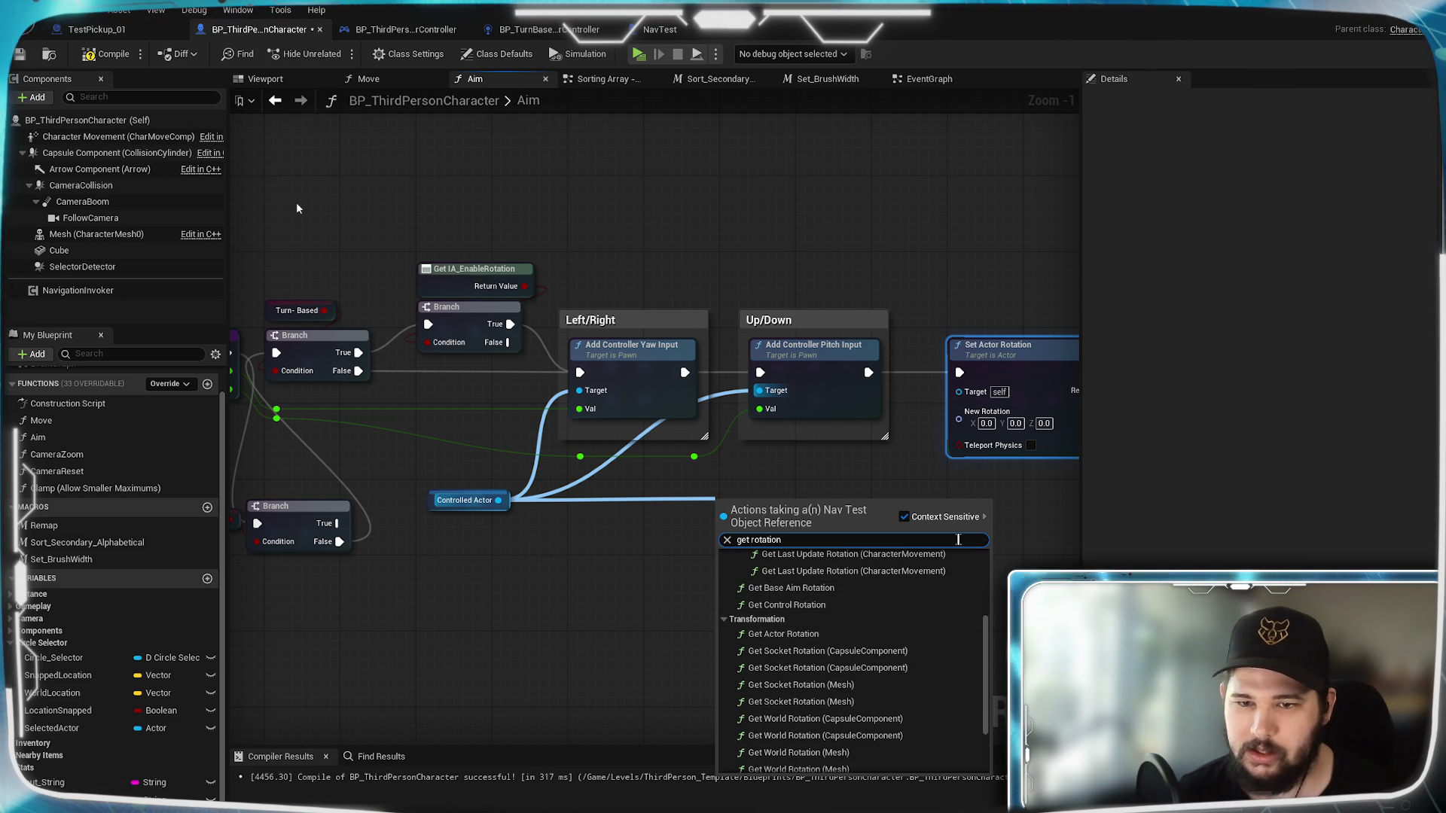
{"action": "scroll", "coordinate": [838, 625], "scroll_direction": "down", "scroll_amount": 3}
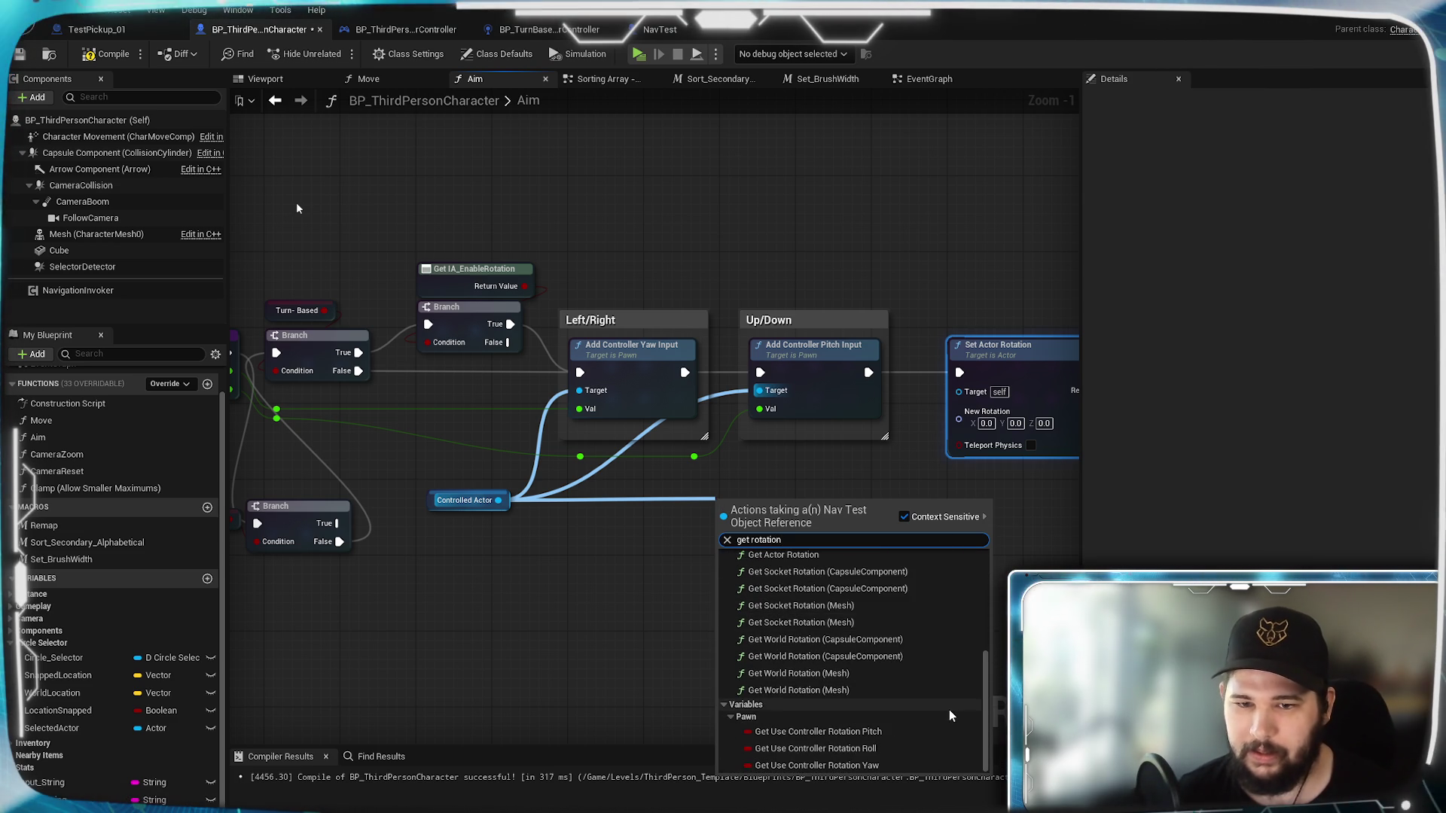
{"action": "scroll", "coordinate": [828, 625], "scroll_direction": "up", "scroll_amount": 2}
{"action": "left_click", "coordinate": [783, 620]}
{"action": "left_click_drag", "start_coordinate": [819, 533], "coordinate": [958, 411]}
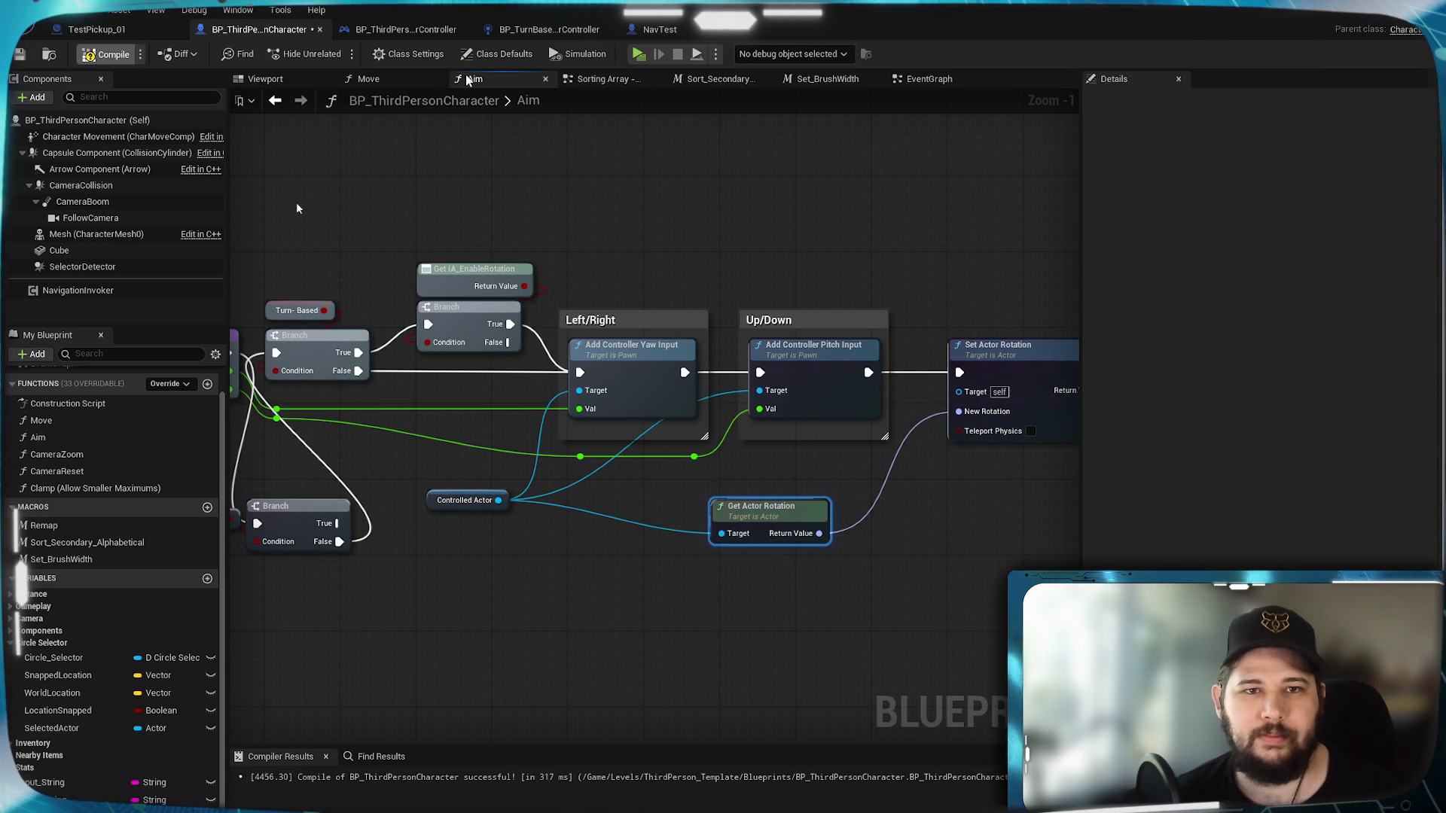
{"action": "key", "text": "F7"}
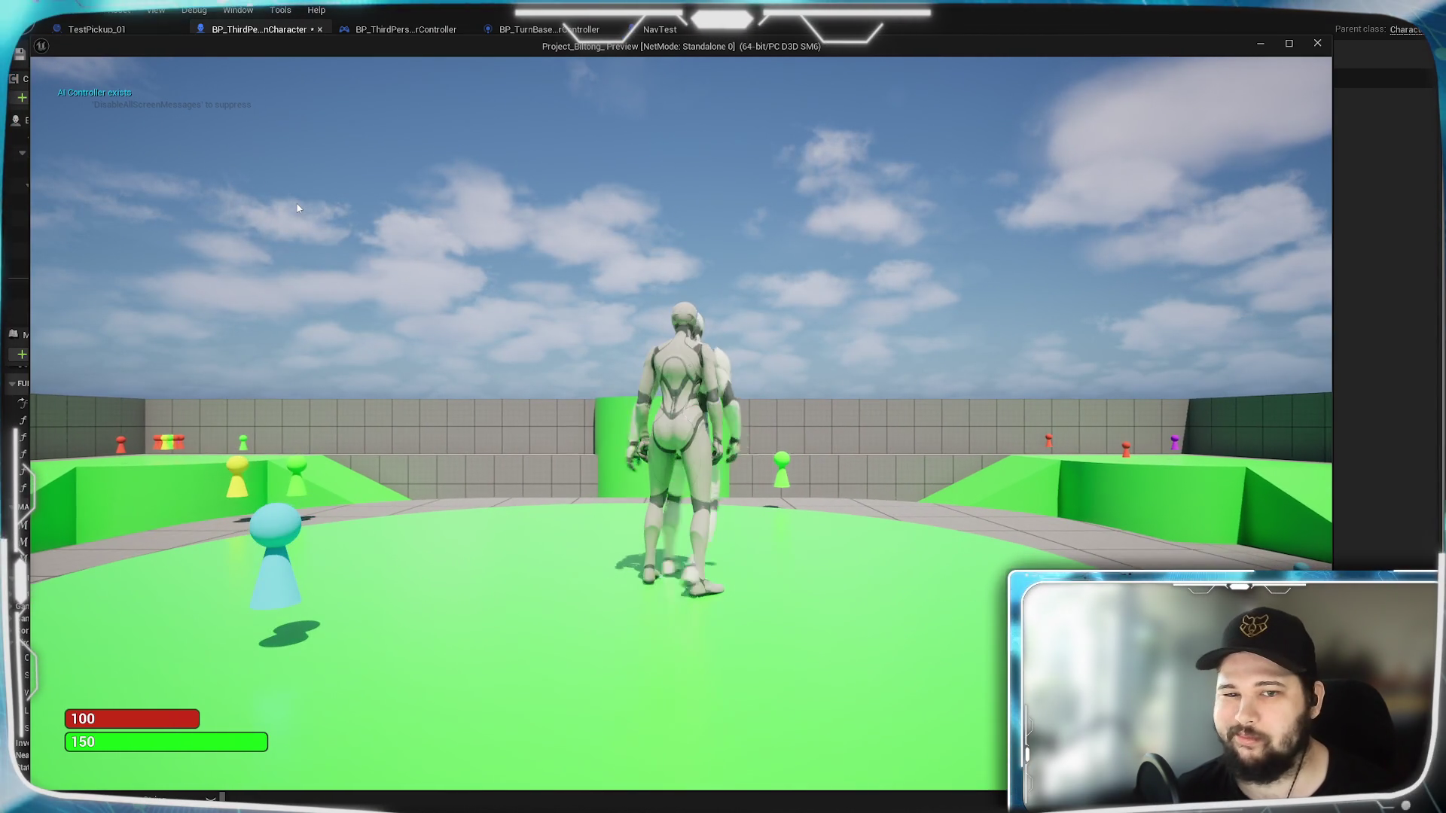
{"action": "key", "text": "Escape"}
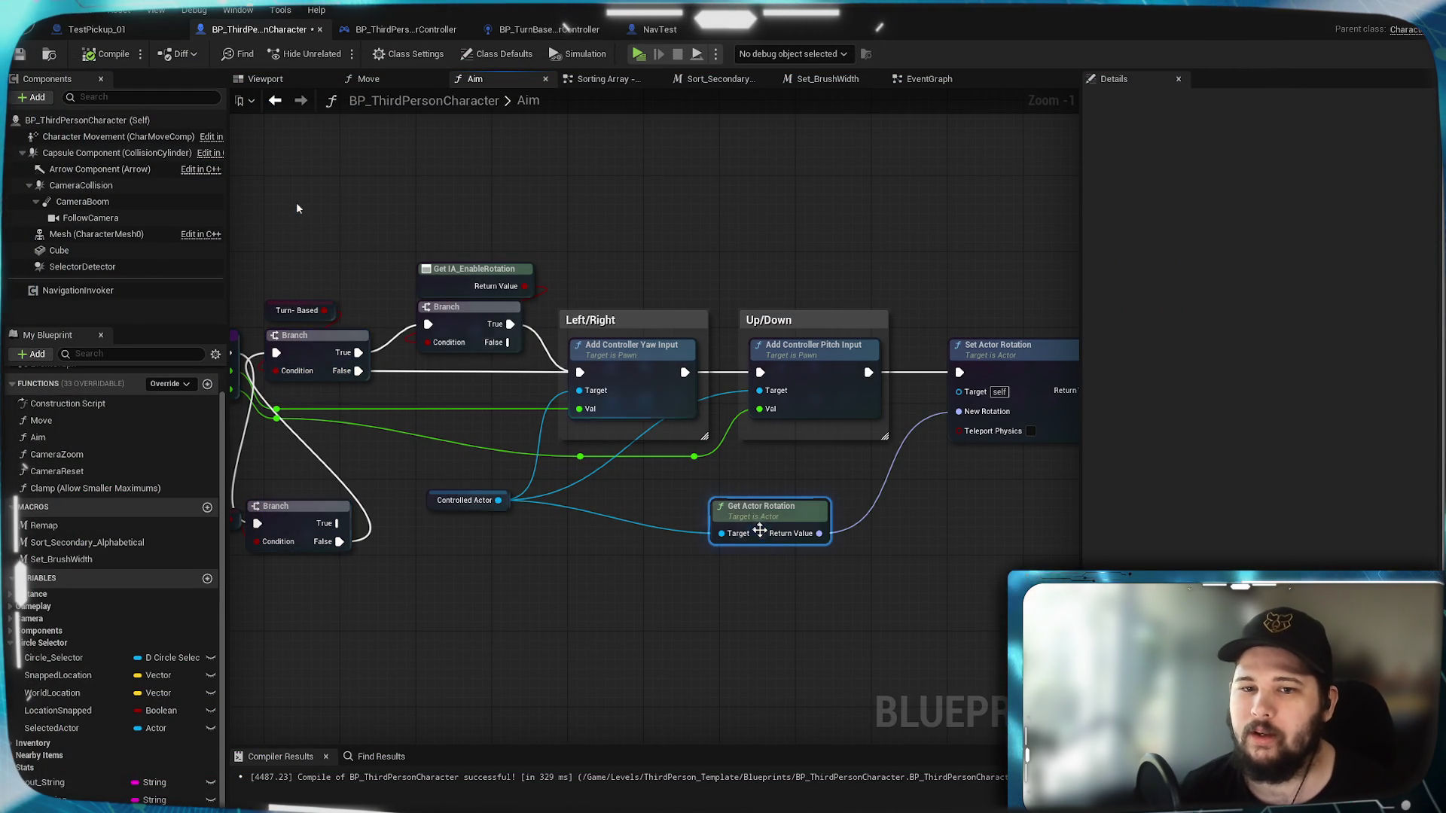
Step: Move Controlled Actor from the yaw and pitch targets to Set Actor Rotation's Target, breaking New Rotation
{"action": "mouse_move", "coordinate": [498, 500]}
{"action": "left_mouse_down"}
{"action": "mouse_move", "coordinate": [708, 501]}
{"action": "mouse_move", "coordinate": [721, 533]}
{"action": "left_mouse_up"}
{"action": "mouse_move", "coordinate": [645, 571]}
{"action": "left_mouse_down"}
{"action": "mouse_move", "coordinate": [539, 577]}
{"action": "mouse_move", "coordinate": [655, 490]}
{"action": "mouse_move", "coordinate": [599, 489]}
{"action": "left_mouse_up"}
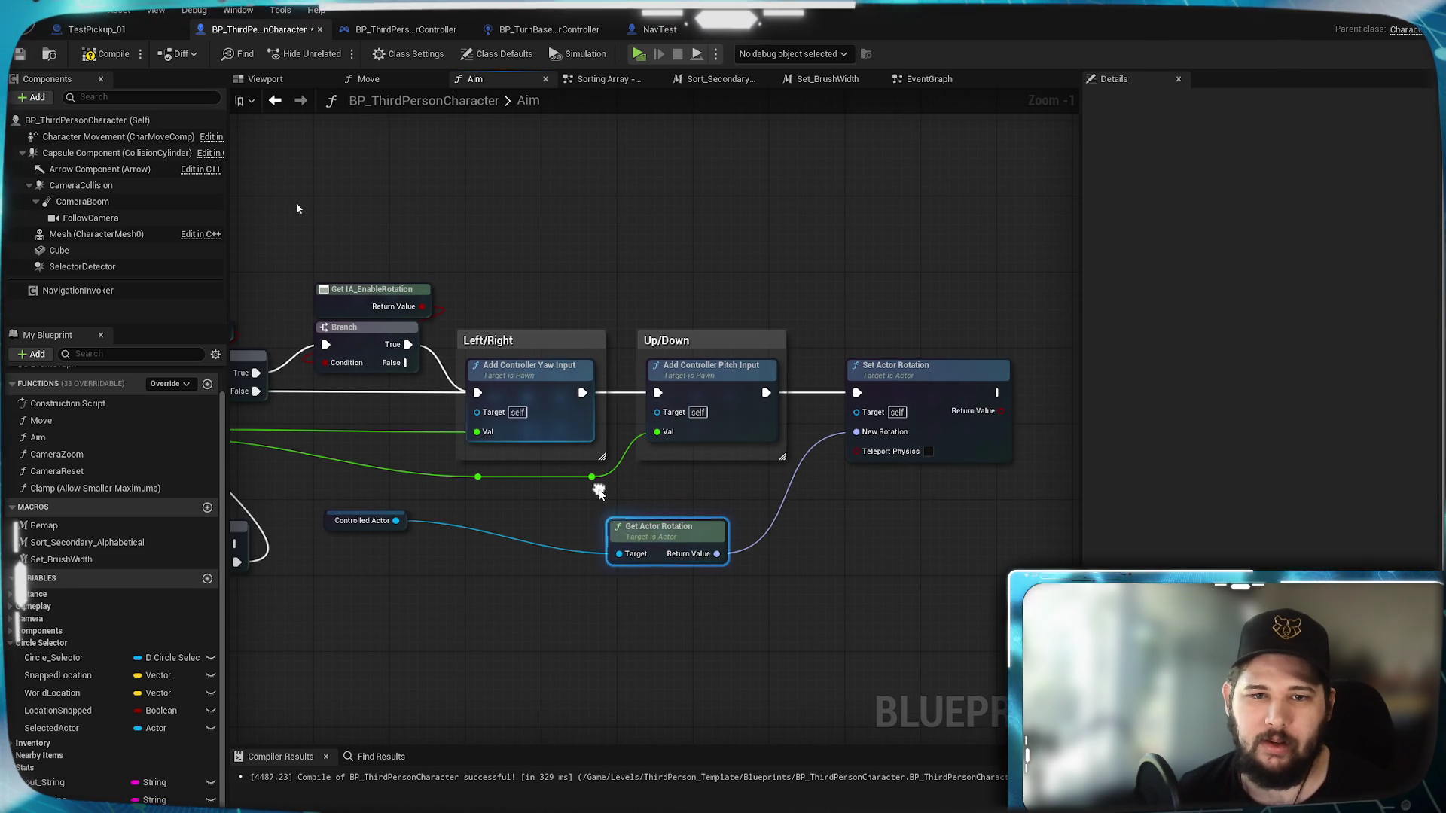
{"action": "left_click_drag", "start_coordinate": [396, 520], "coordinate": [856, 411]}
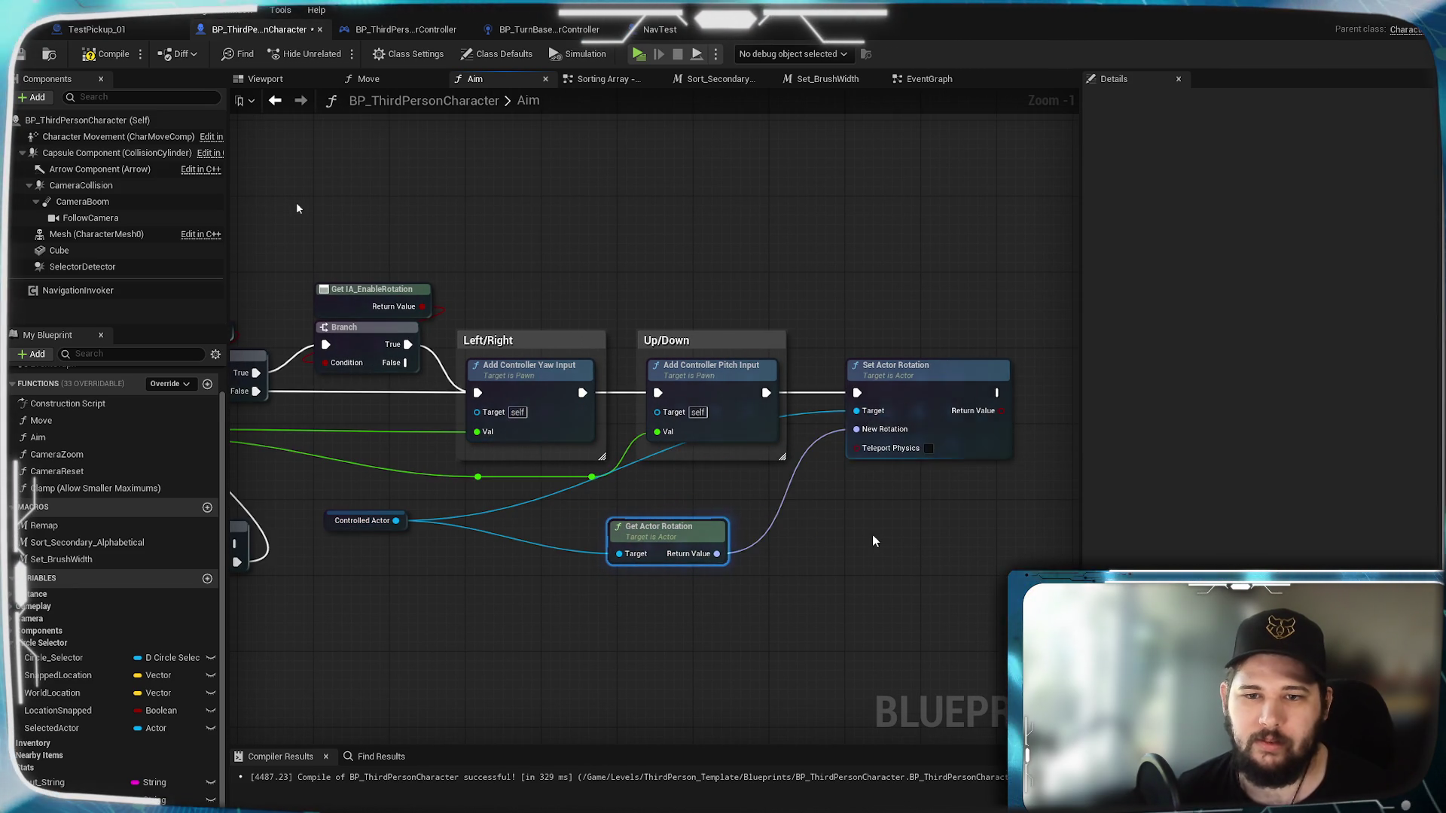
{"action": "left_click", "coordinate": [815, 419], "text": "alt"}
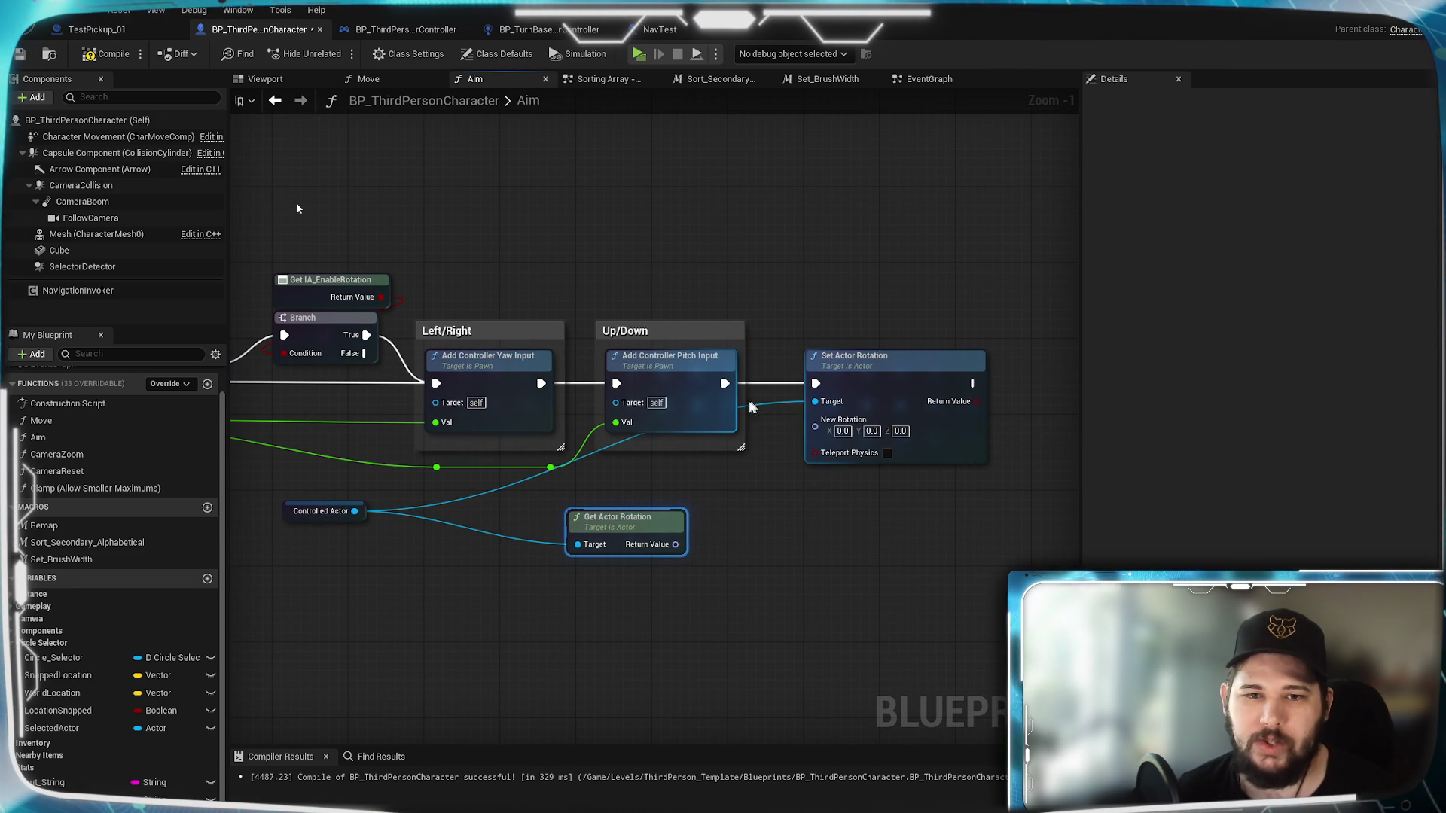
{"action": "mouse_move", "coordinate": [557, 493]}
{"action": "left_mouse_down"}
{"action": "mouse_move", "coordinate": [868, 458]}
{"action": "mouse_move", "coordinate": [521, 488]}
{"action": "mouse_move", "coordinate": [814, 491]}
{"action": "left_mouse_up"}
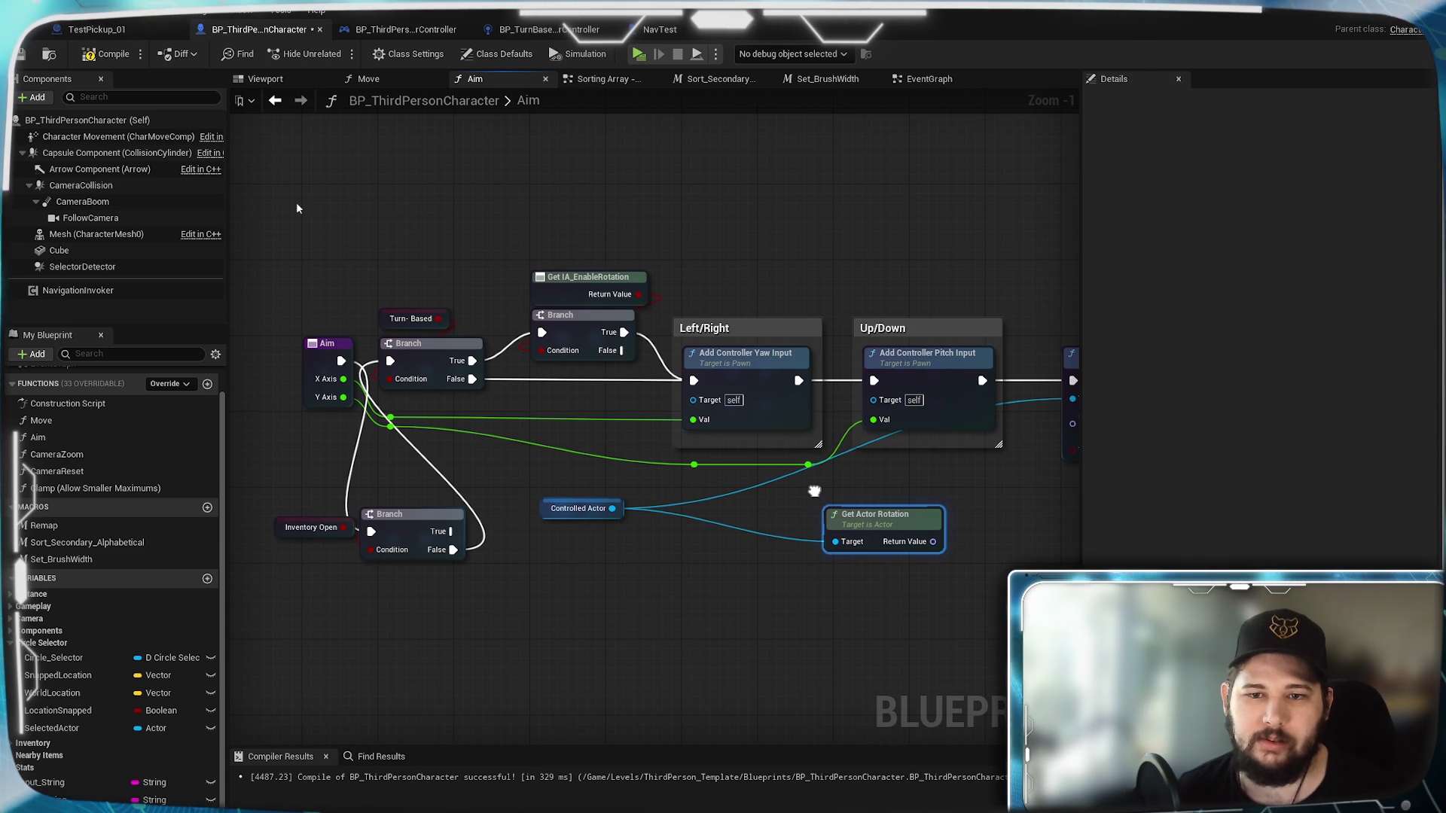
{"action": "mouse_move", "coordinate": [814, 491]}
{"action": "left_mouse_down"}
{"action": "mouse_move", "coordinate": [600, 515]}
{"action": "mouse_move", "coordinate": [426, 613]}
{"action": "left_mouse_up"}
{"action": "left_click_drag", "start_coordinate": [639, 574], "coordinate": [542, 527]}
Step: Add a Self reference node and wire it into Get Actor Rotation's Target
{"action": "right_click", "coordinate": [595, 510]}
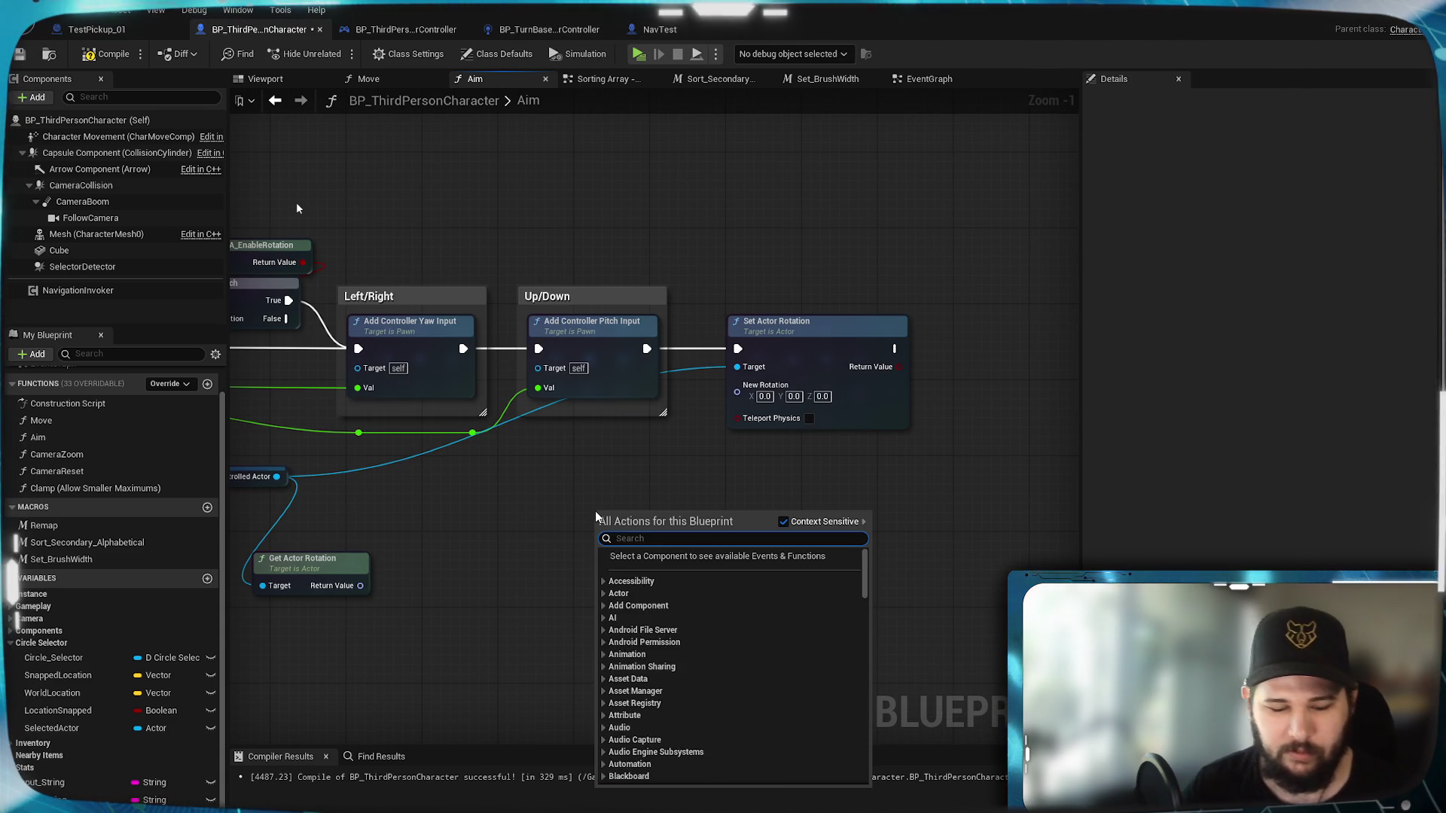
{"action": "type", "text": "self"}
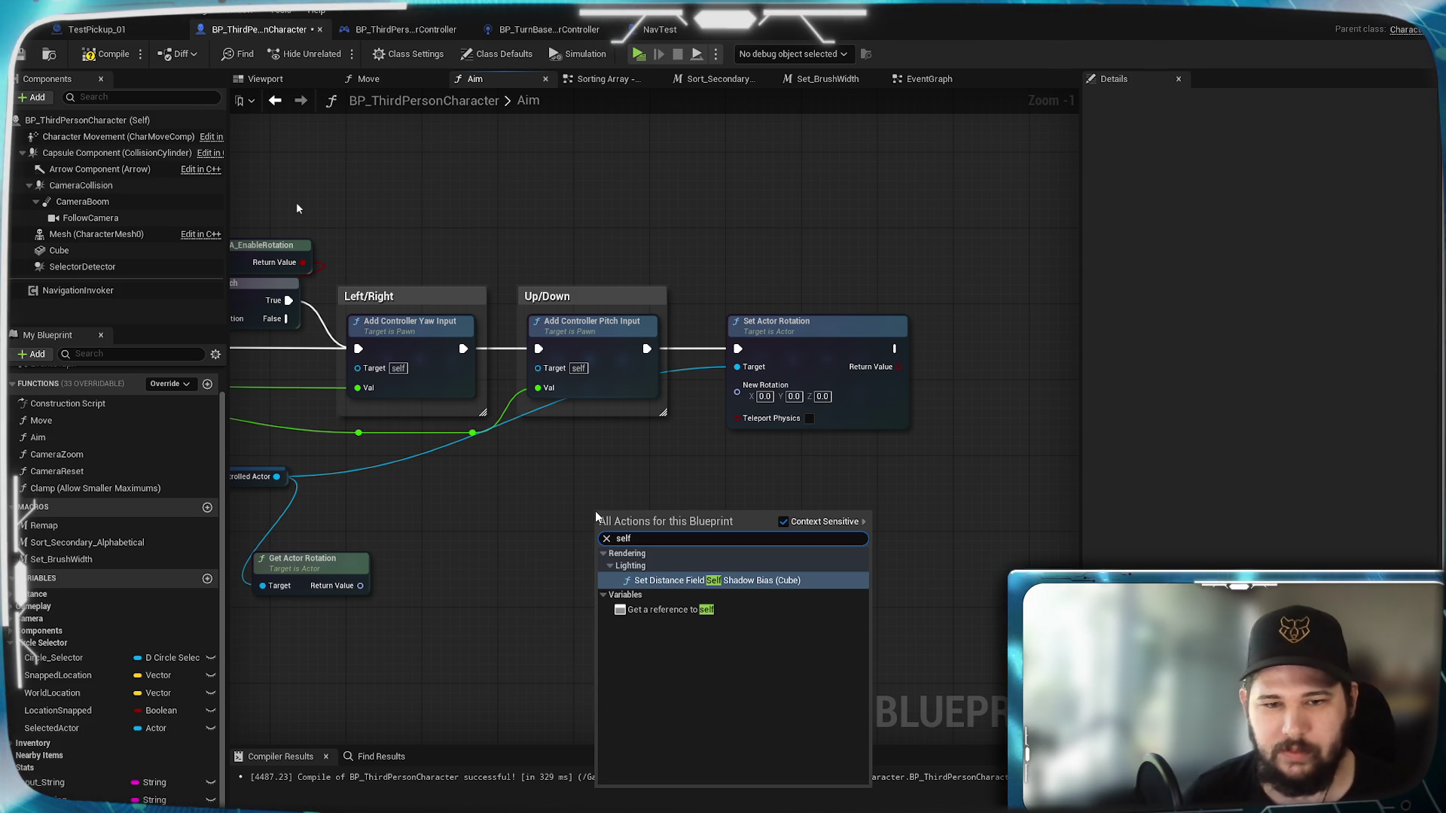
{"action": "left_click", "coordinate": [694, 603]}
{"action": "left_click_drag", "start_coordinate": [610, 489], "coordinate": [728, 509]}
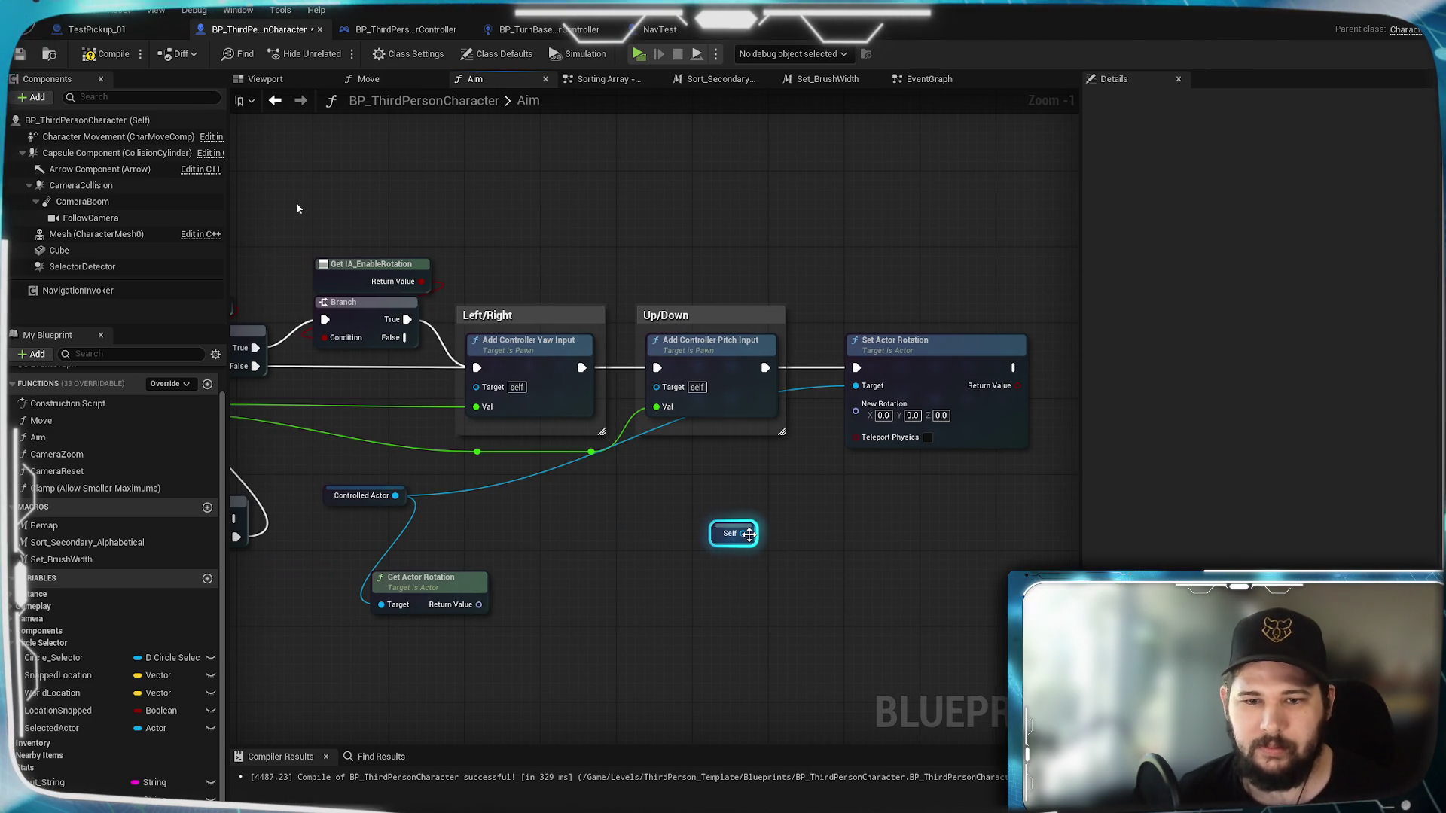
{"action": "mouse_move", "coordinate": [554, 548]}
{"action": "left_mouse_down"}
{"action": "mouse_move", "coordinate": [479, 529]}
{"action": "mouse_move", "coordinate": [397, 605]}
{"action": "mouse_move", "coordinate": [574, 590]}
{"action": "mouse_move", "coordinate": [855, 404]}
{"action": "left_mouse_up"}
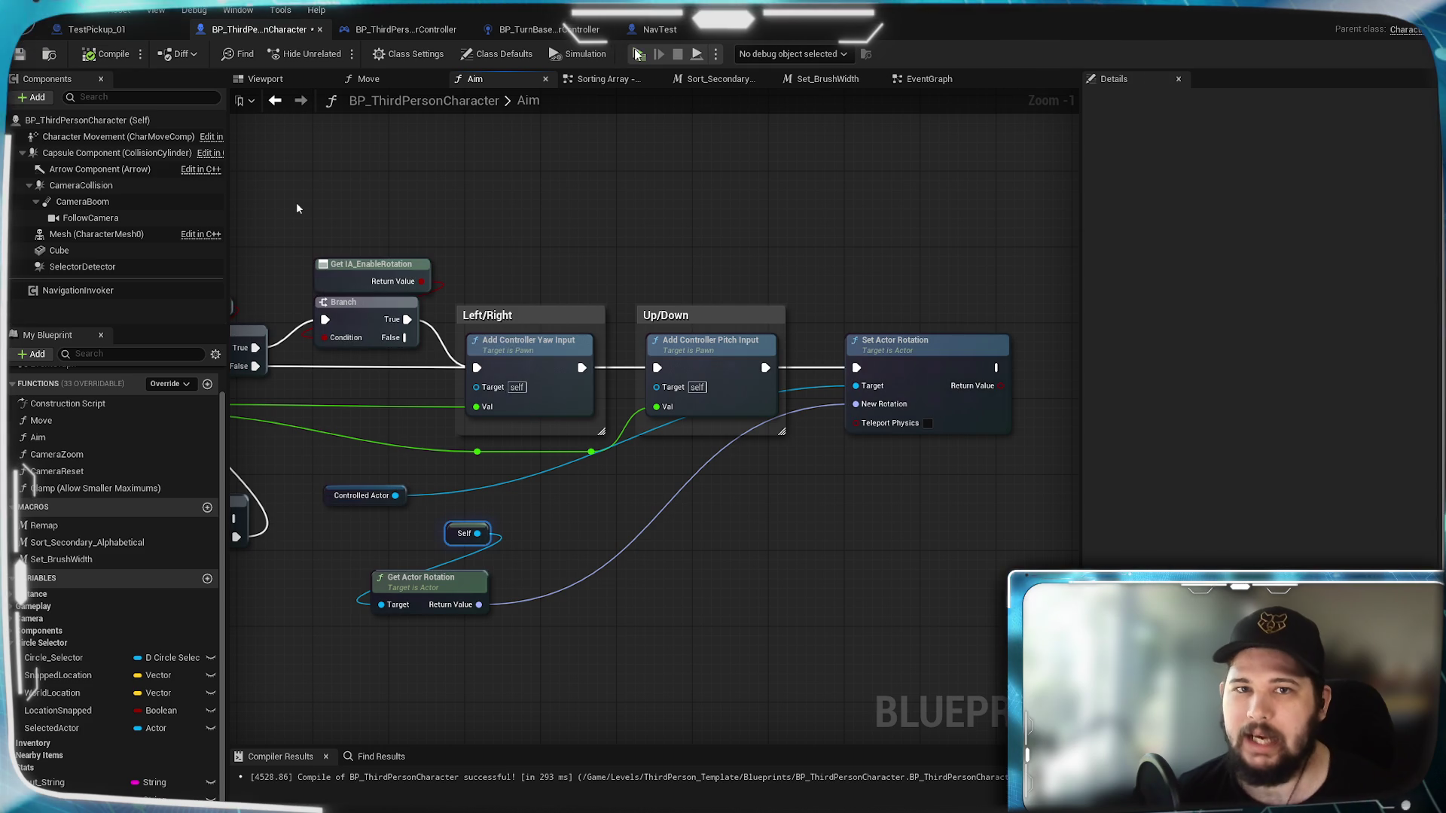
Step: Play-test the level, walking the character forward and back to the circle, then stop
{"action": "key", "text": "alt+p"}
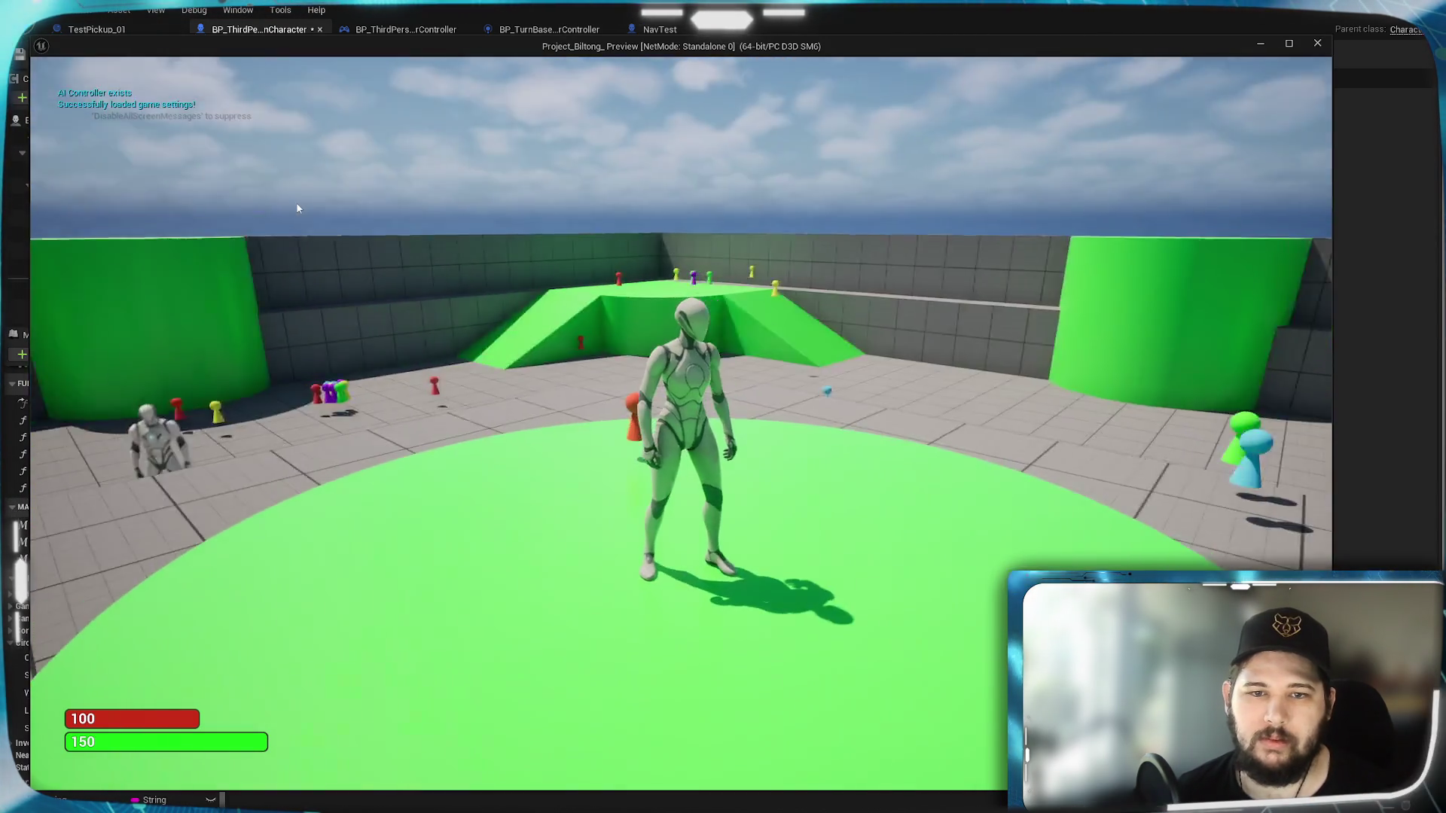
{"action": "key", "text": "w"}
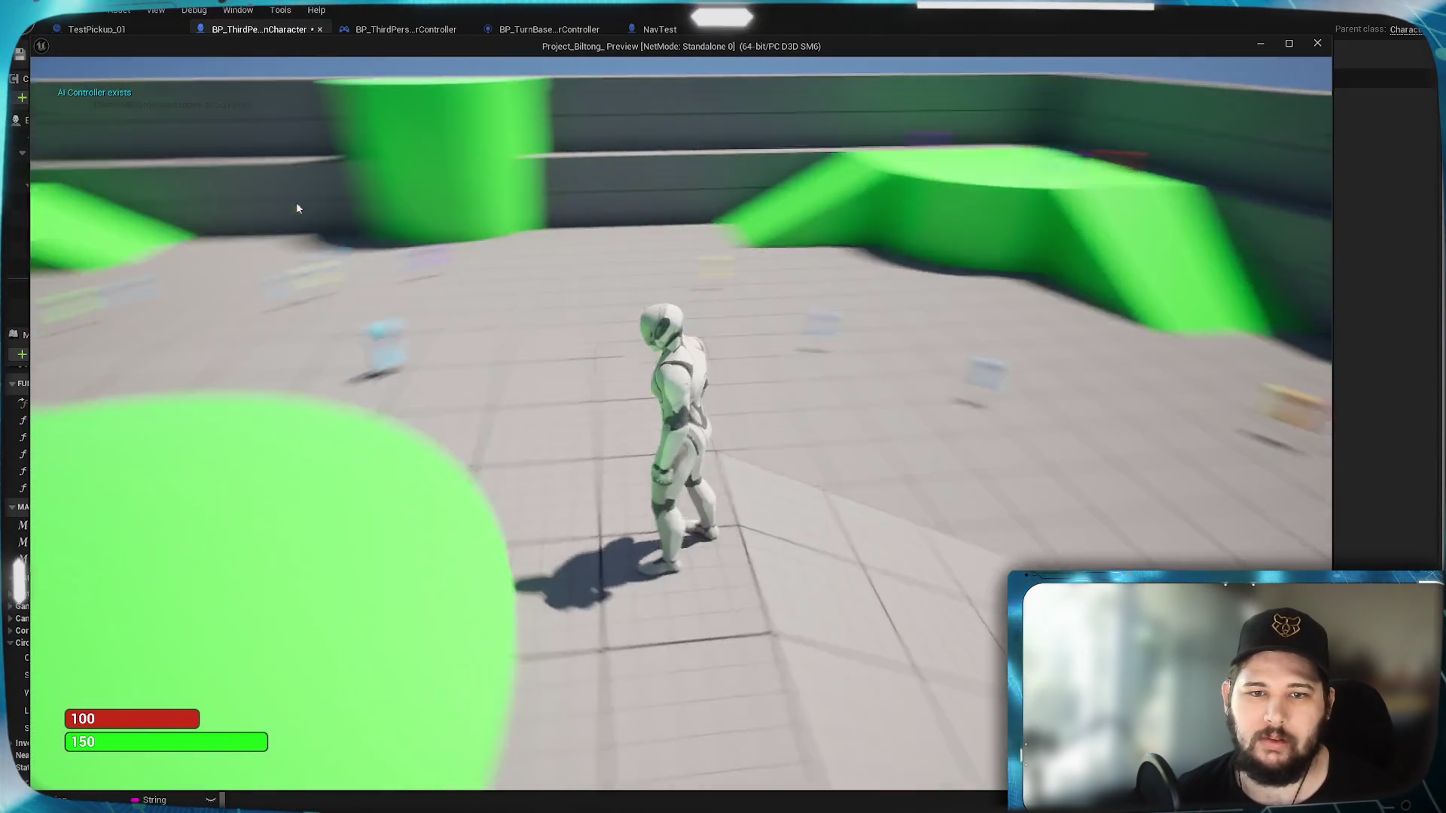
{"action": "key", "text": "w"}
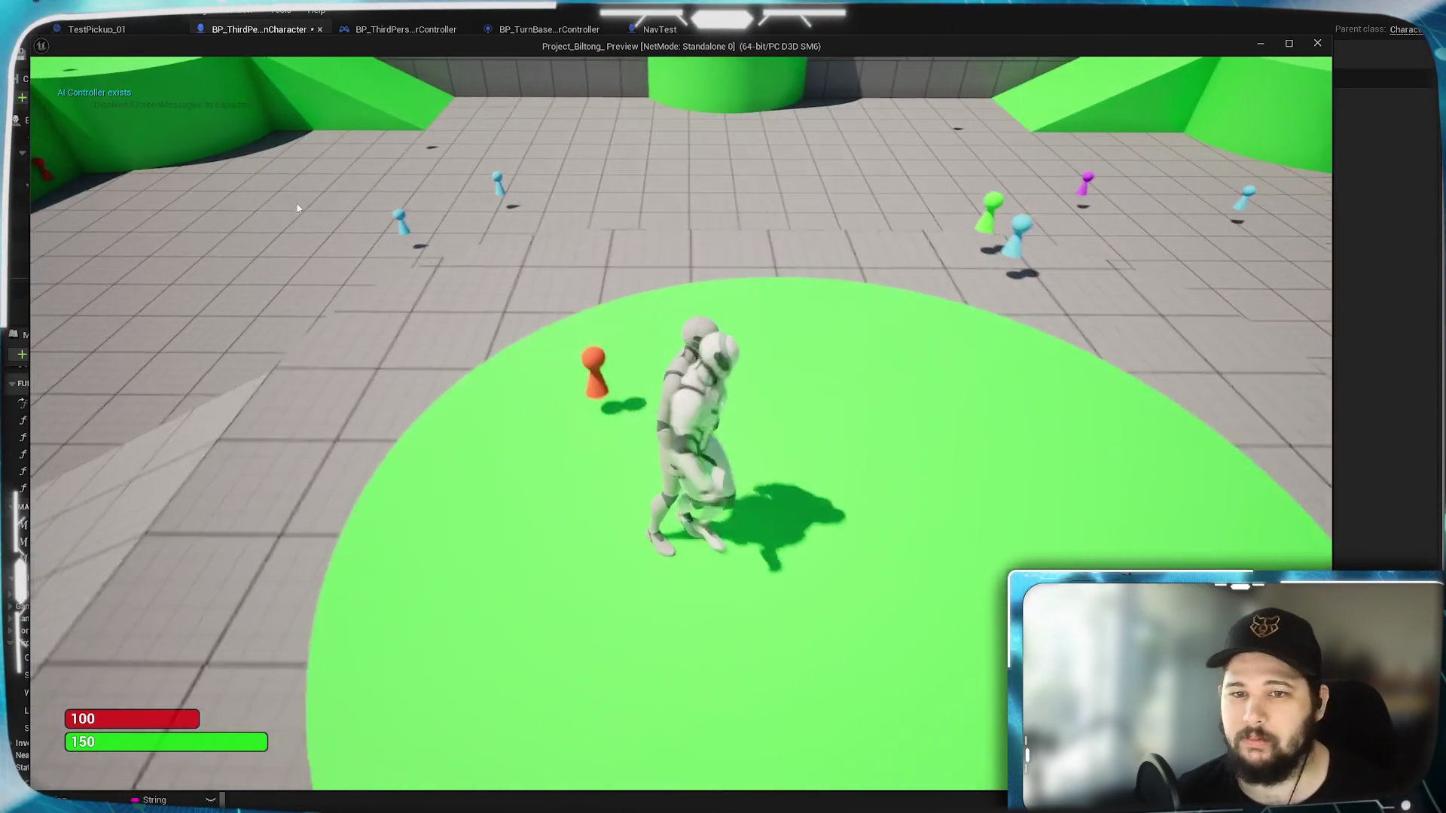
{"action": "key", "text": "Escape"}
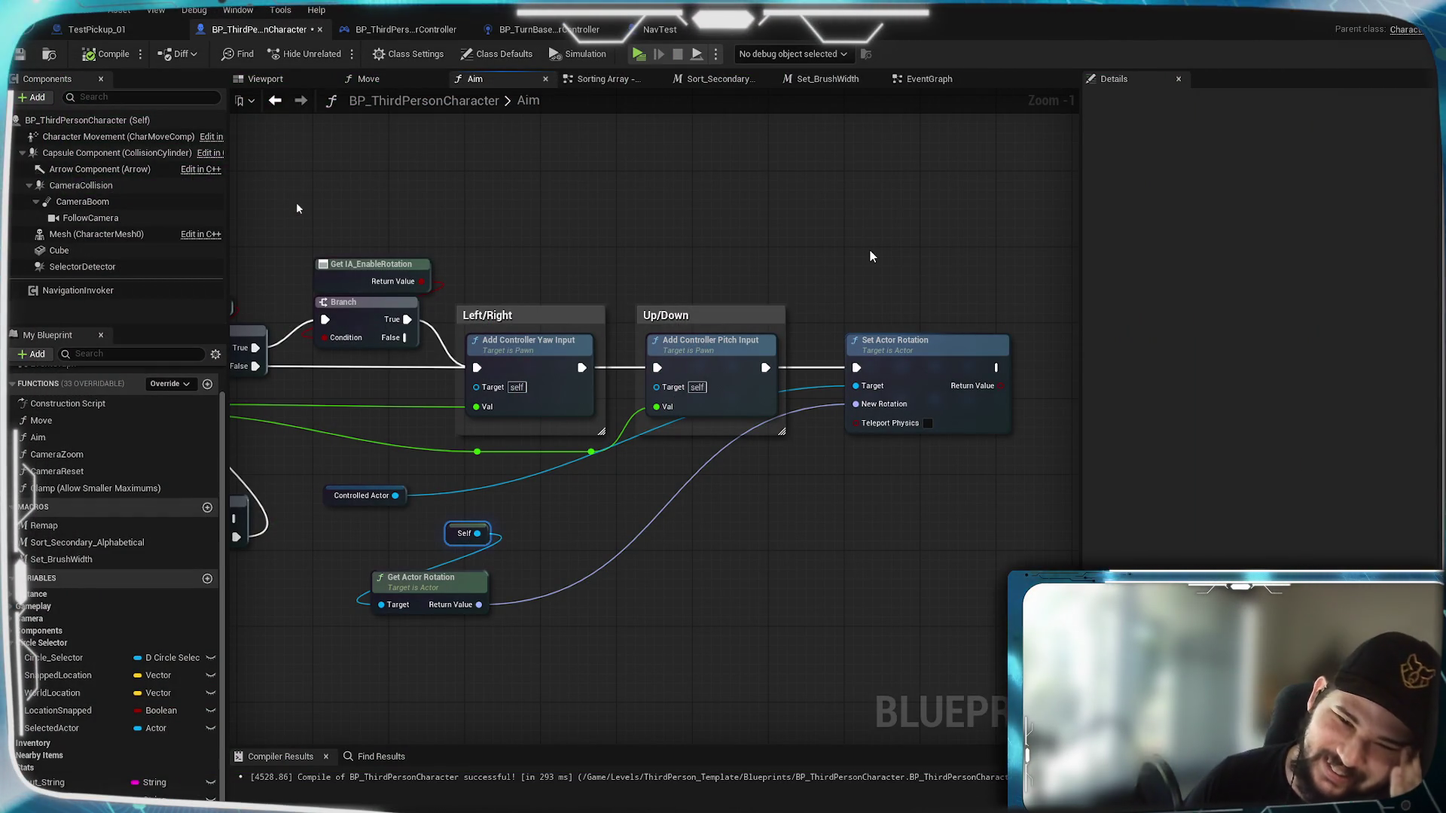
Step: Wire Controlled Actor into the Forward and Left/Right Get Control Rotation Target pins in the Move graph
{"action": "left_click", "coordinate": [395, 75]}
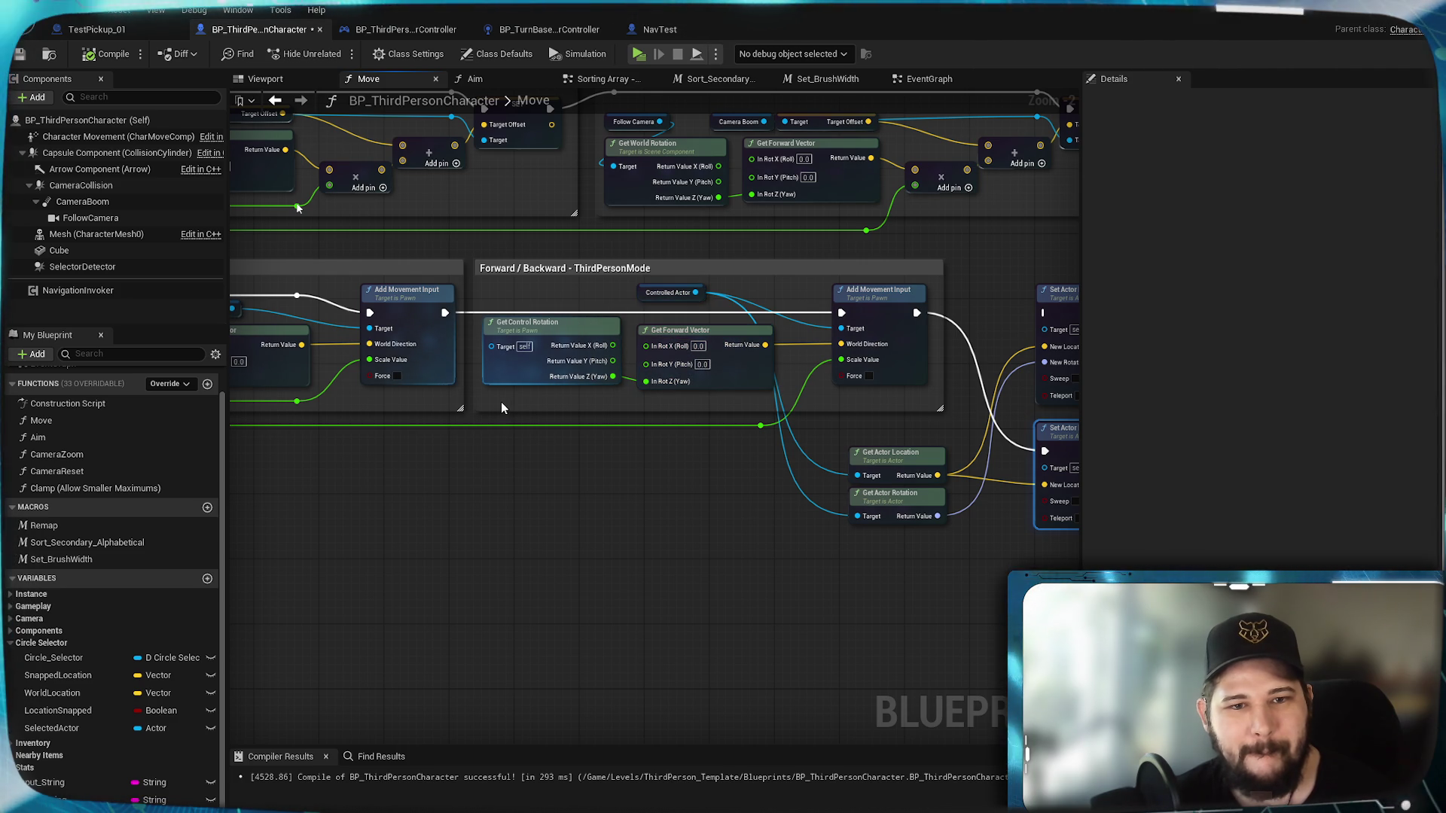
{"action": "mouse_move", "coordinate": [497, 404]}
{"action": "left_mouse_down"}
{"action": "mouse_move", "coordinate": [960, 427]}
{"action": "mouse_move", "coordinate": [277, 395]}
{"action": "mouse_move", "coordinate": [813, 413]}
{"action": "left_mouse_up"}
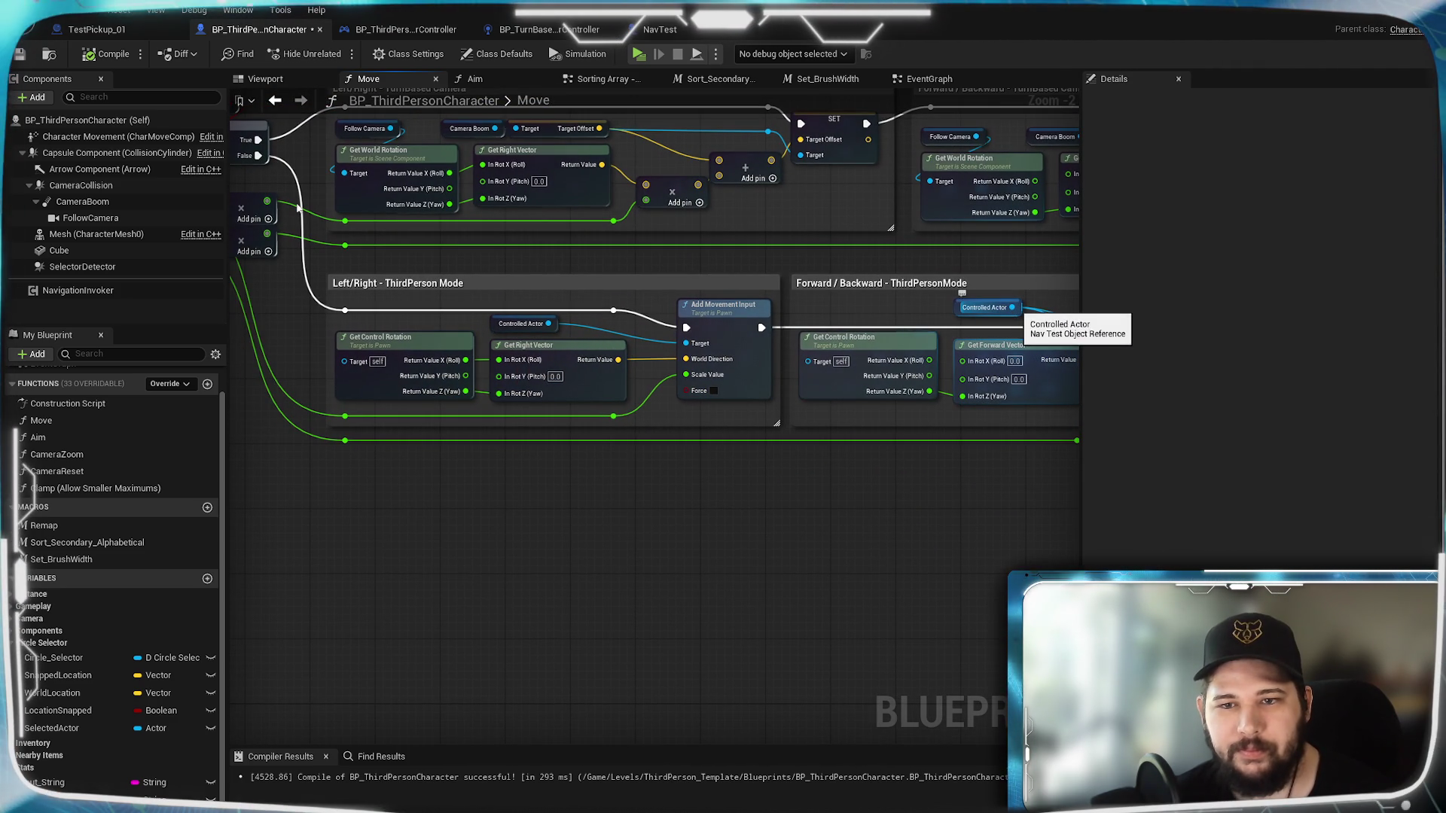
{"action": "left_click_drag", "start_coordinate": [841, 360], "coordinate": [841, 360]}
{"action": "mouse_move", "coordinate": [1012, 307]}
{"action": "left_mouse_down"}
{"action": "mouse_move", "coordinate": [681, 328]}
{"action": "mouse_move", "coordinate": [409, 369]}
{"action": "mouse_move", "coordinate": [915, 316]}
{"action": "left_mouse_up"}
{"action": "key", "text": "Escape"}
{"action": "left_click_drag", "start_coordinate": [548, 323], "coordinate": [338, 369]}
{"action": "left_click_drag", "start_coordinate": [548, 325], "coordinate": [355, 362]}
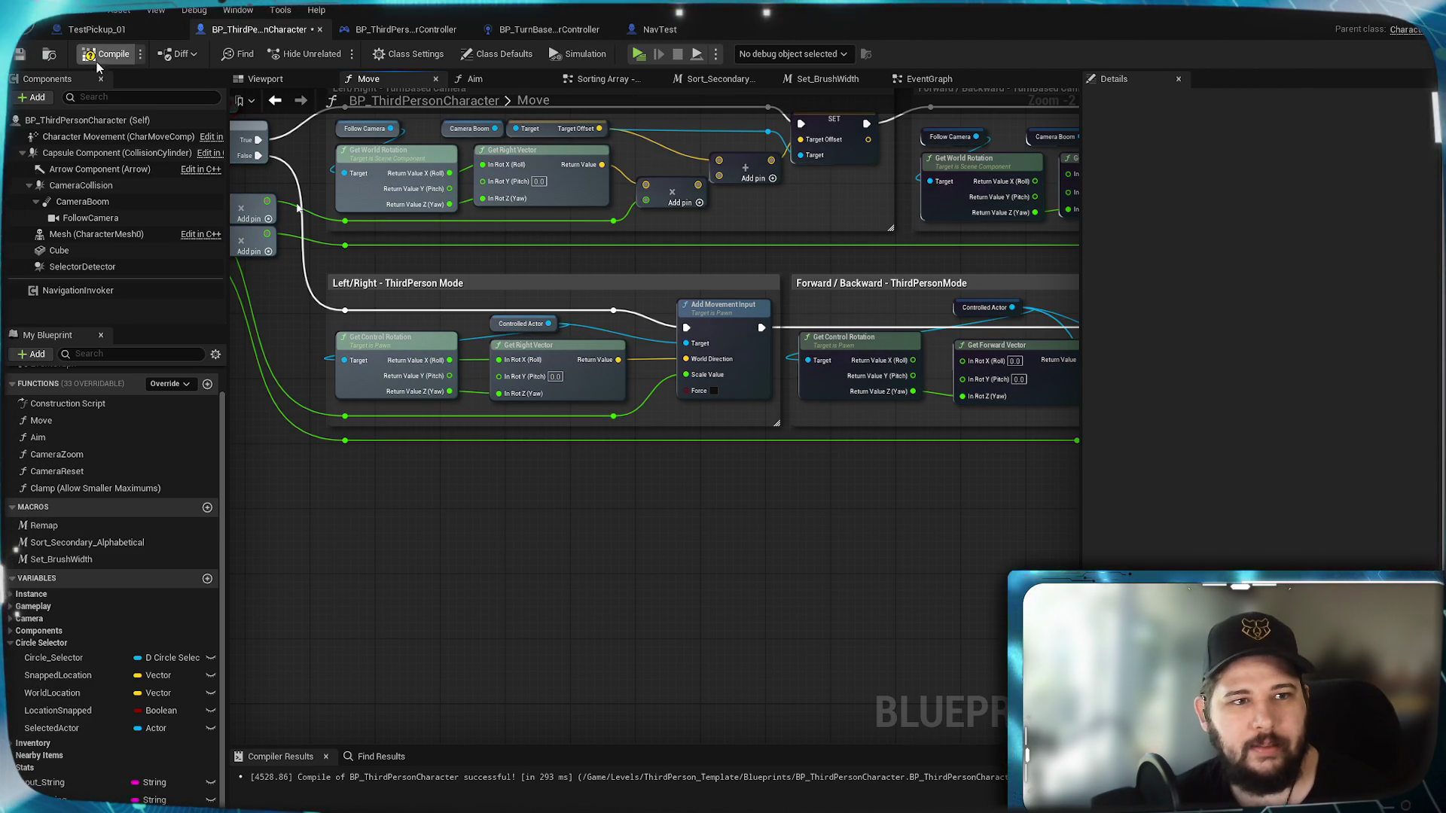
{"action": "left_click", "coordinate": [497, 79]}
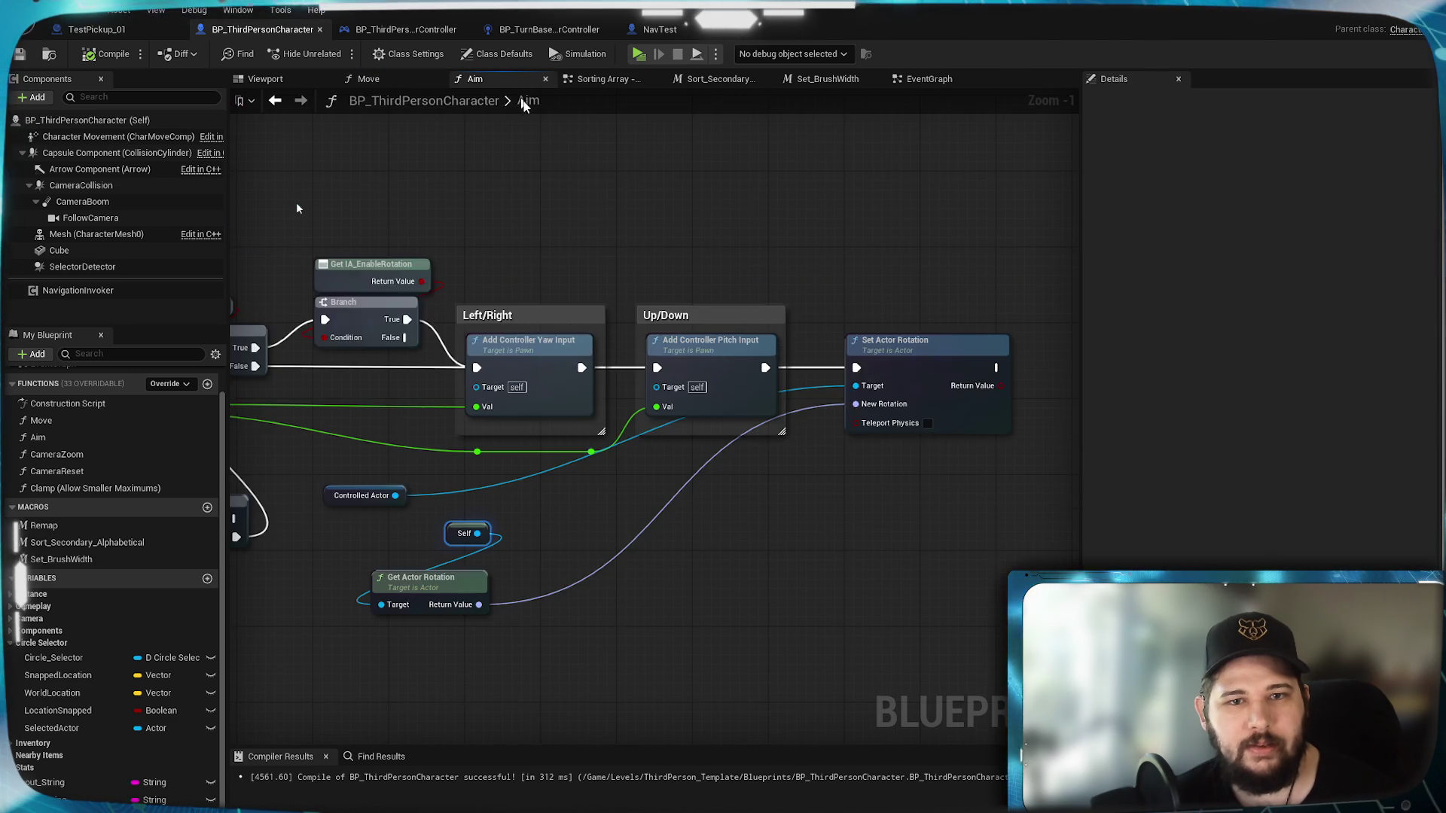
Step: Wire Controlled Actor into the yaw, pitch and Get Actor Rotation targets, unhook Set Actor Rotation, compile and play-test
{"action": "mouse_move", "coordinate": [494, 450]}
{"action": "left_mouse_down"}
{"action": "mouse_move", "coordinate": [575, 341]}
{"action": "mouse_move", "coordinate": [693, 392]}
{"action": "mouse_move", "coordinate": [756, 342]}
{"action": "left_mouse_up"}
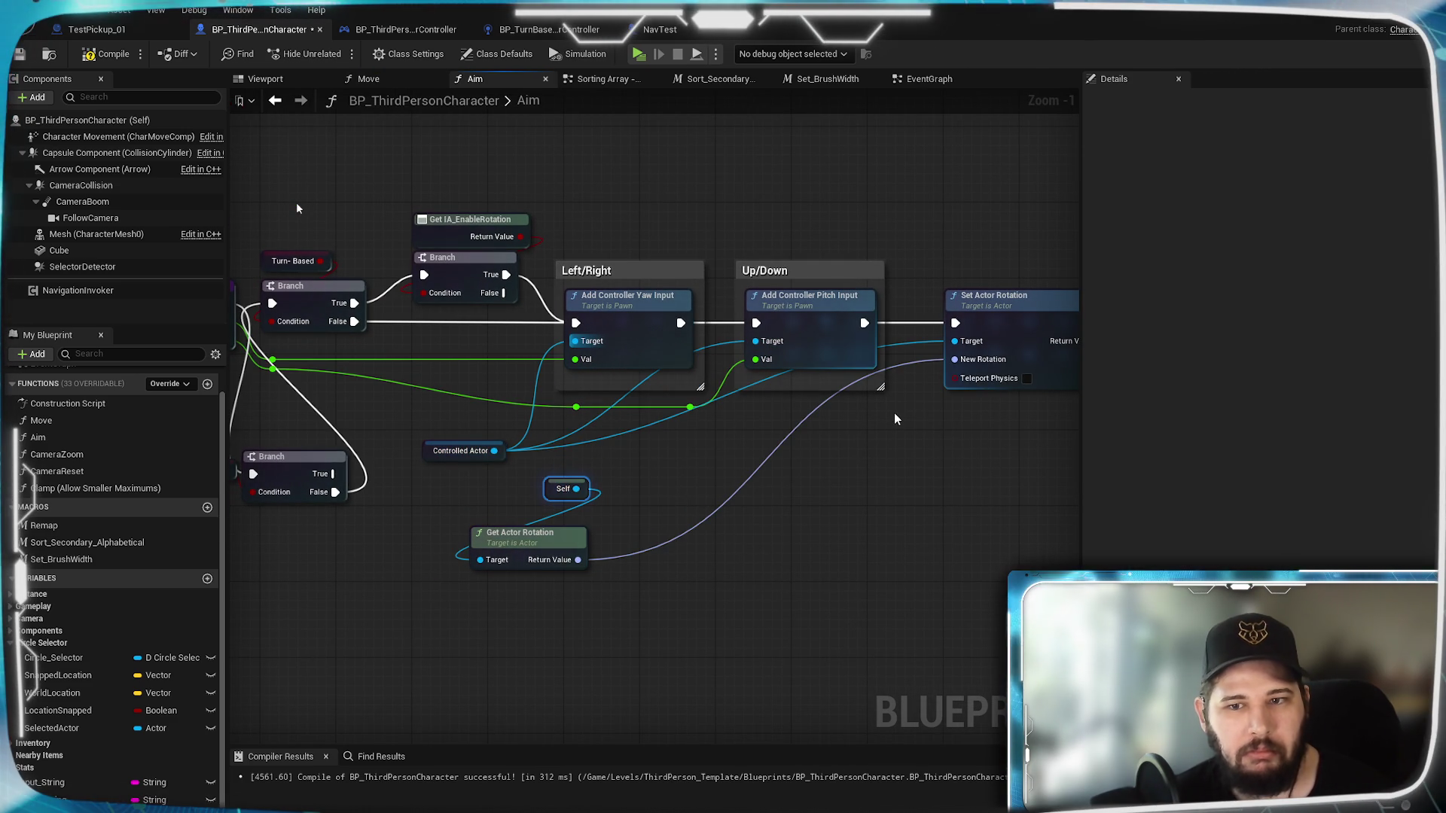
{"action": "left_click_drag", "start_coordinate": [482, 450], "coordinate": [479, 560]}
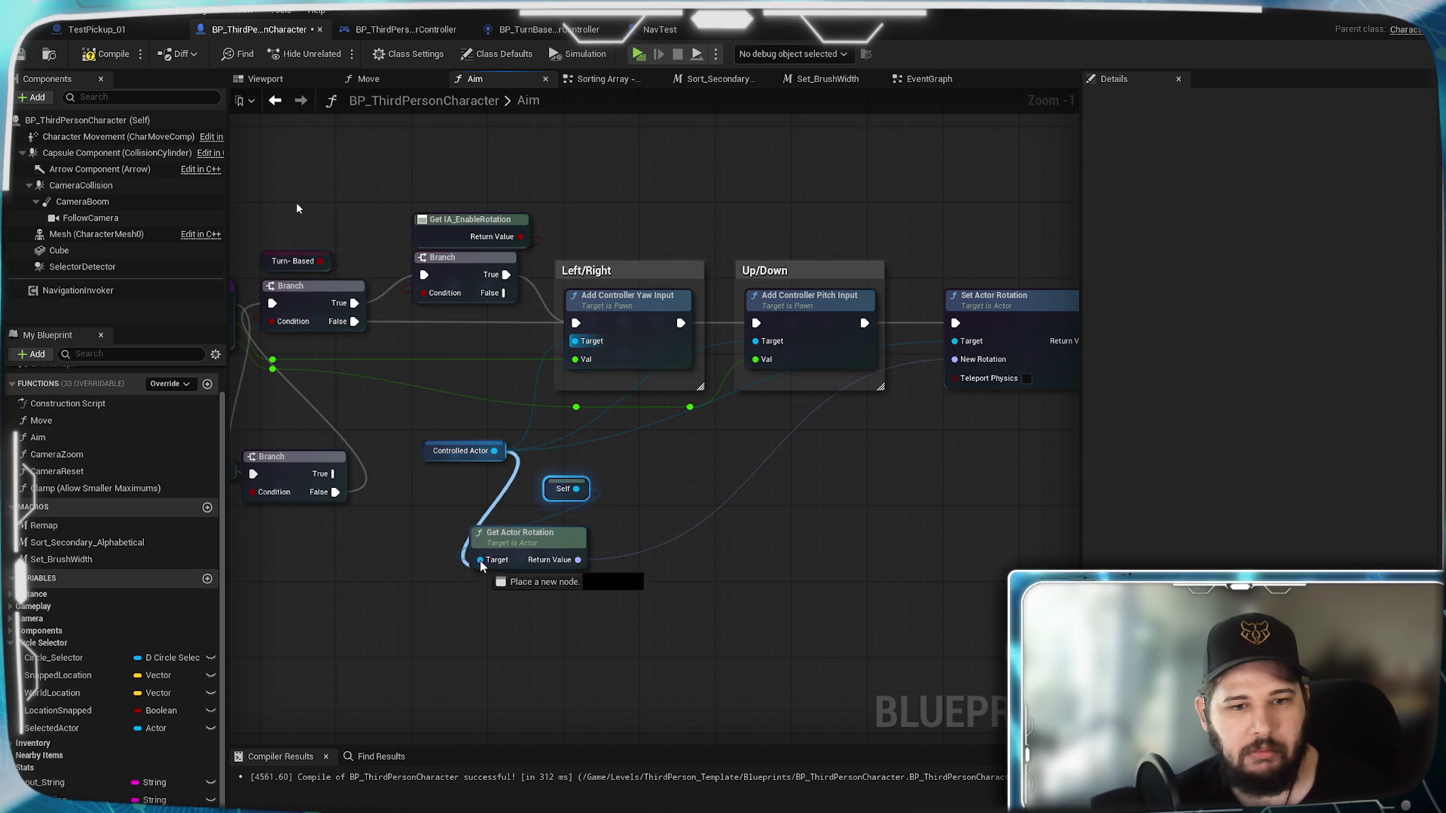
{"action": "left_click", "coordinate": [908, 343]}
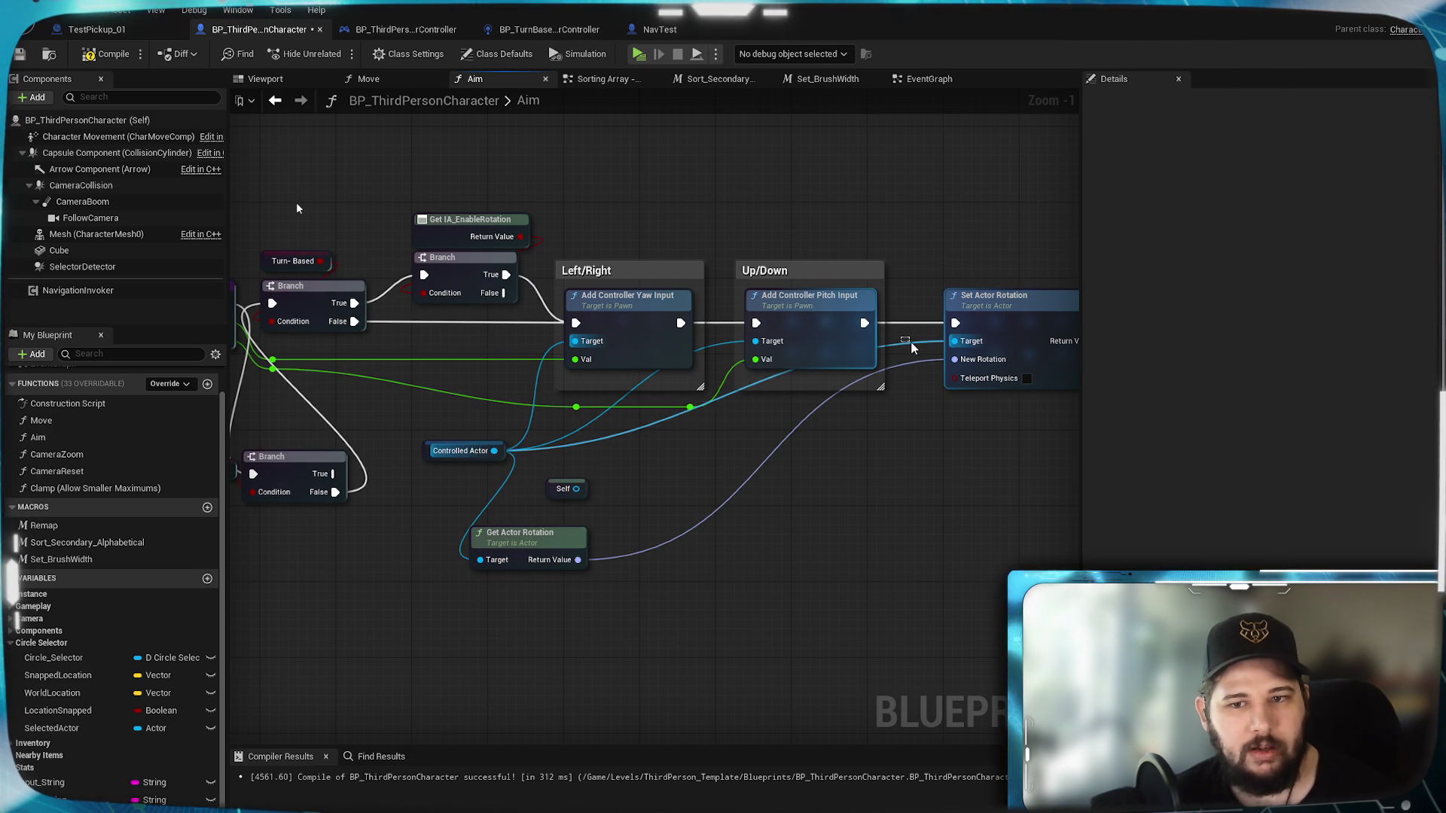
{"action": "left_click", "coordinate": [897, 340], "text": "alt"}
{"action": "key", "text": "F7"}
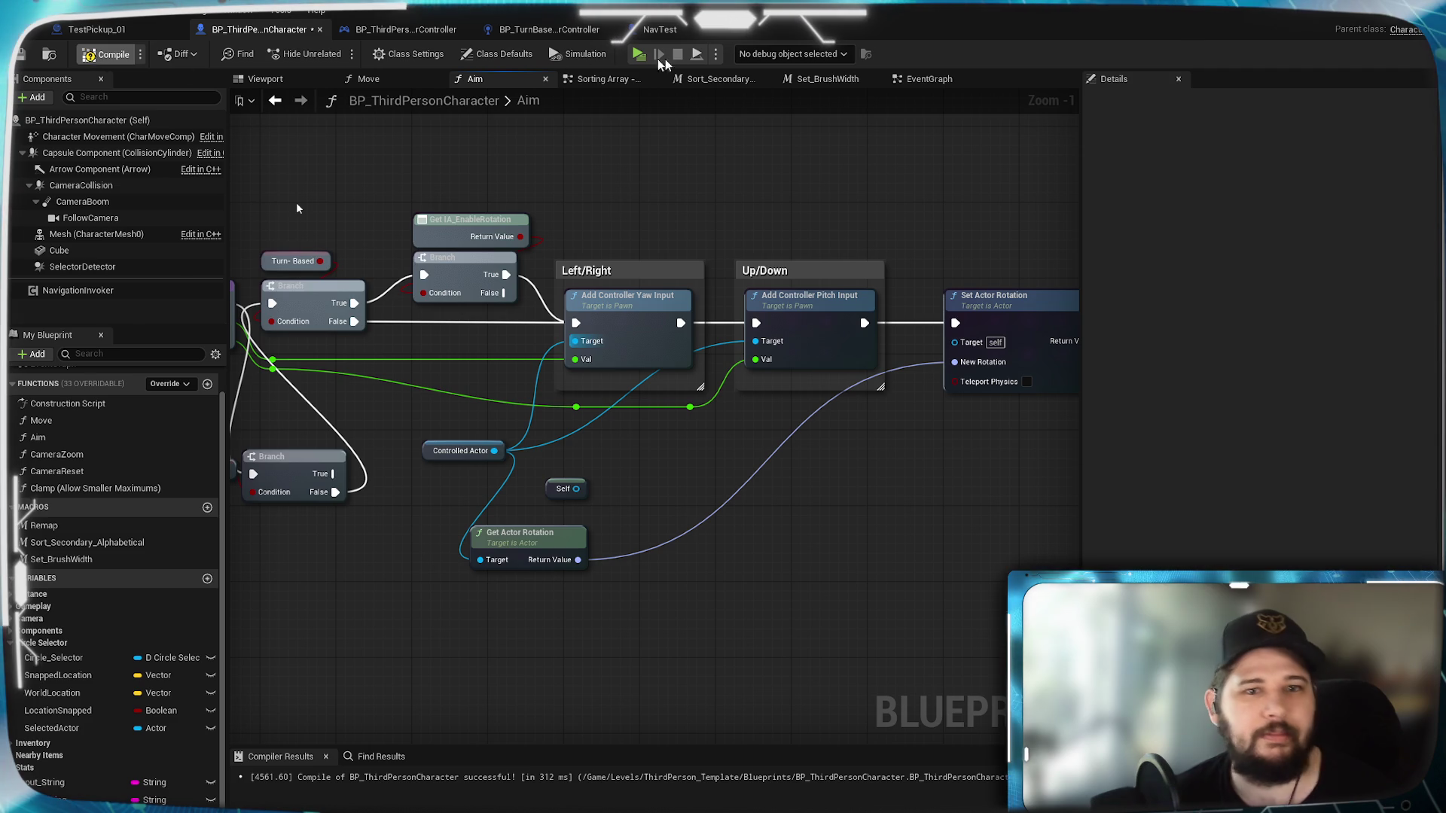
{"action": "key", "text": "alt+p"}
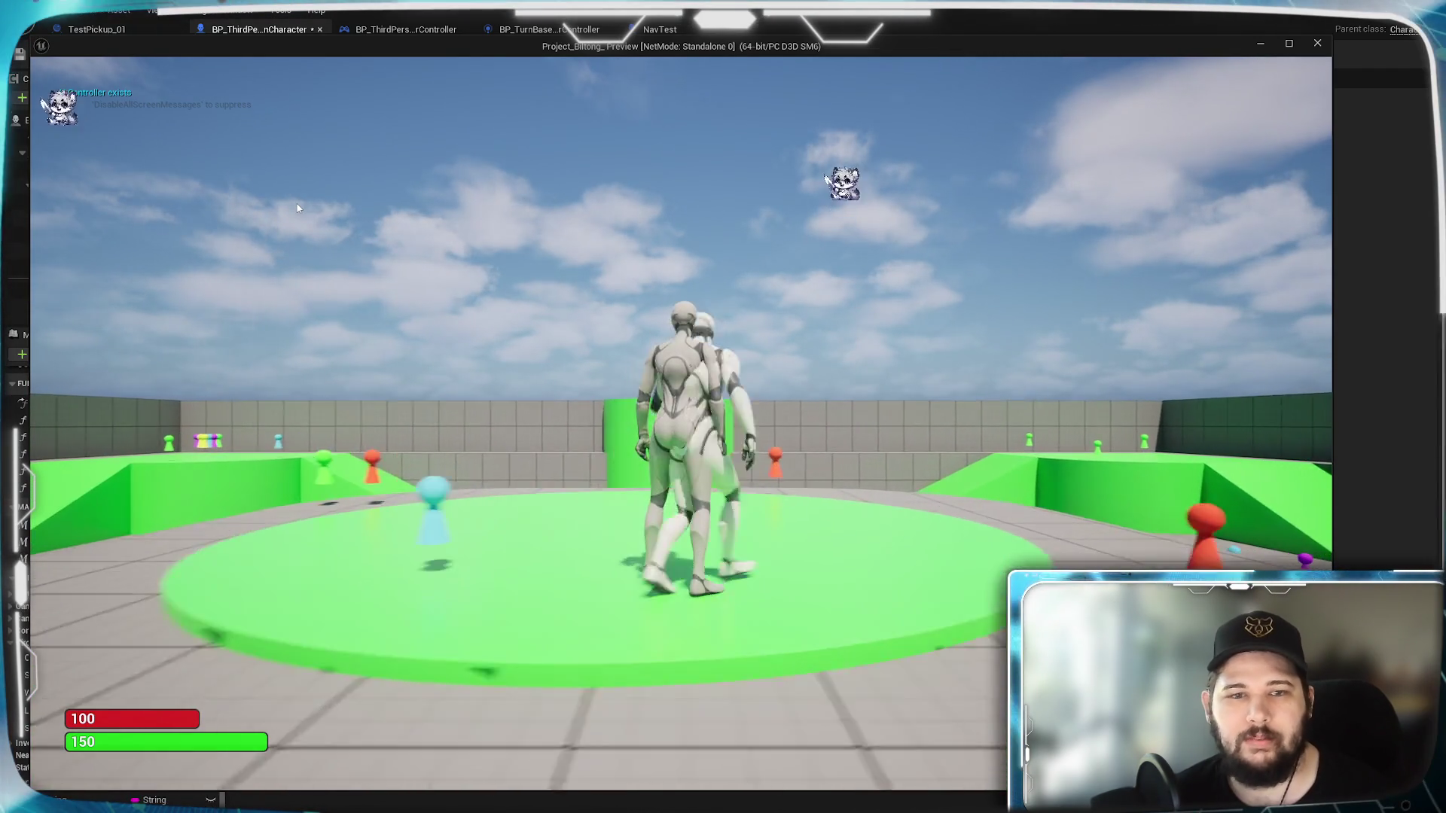
{"action": "key", "text": "Escape"}
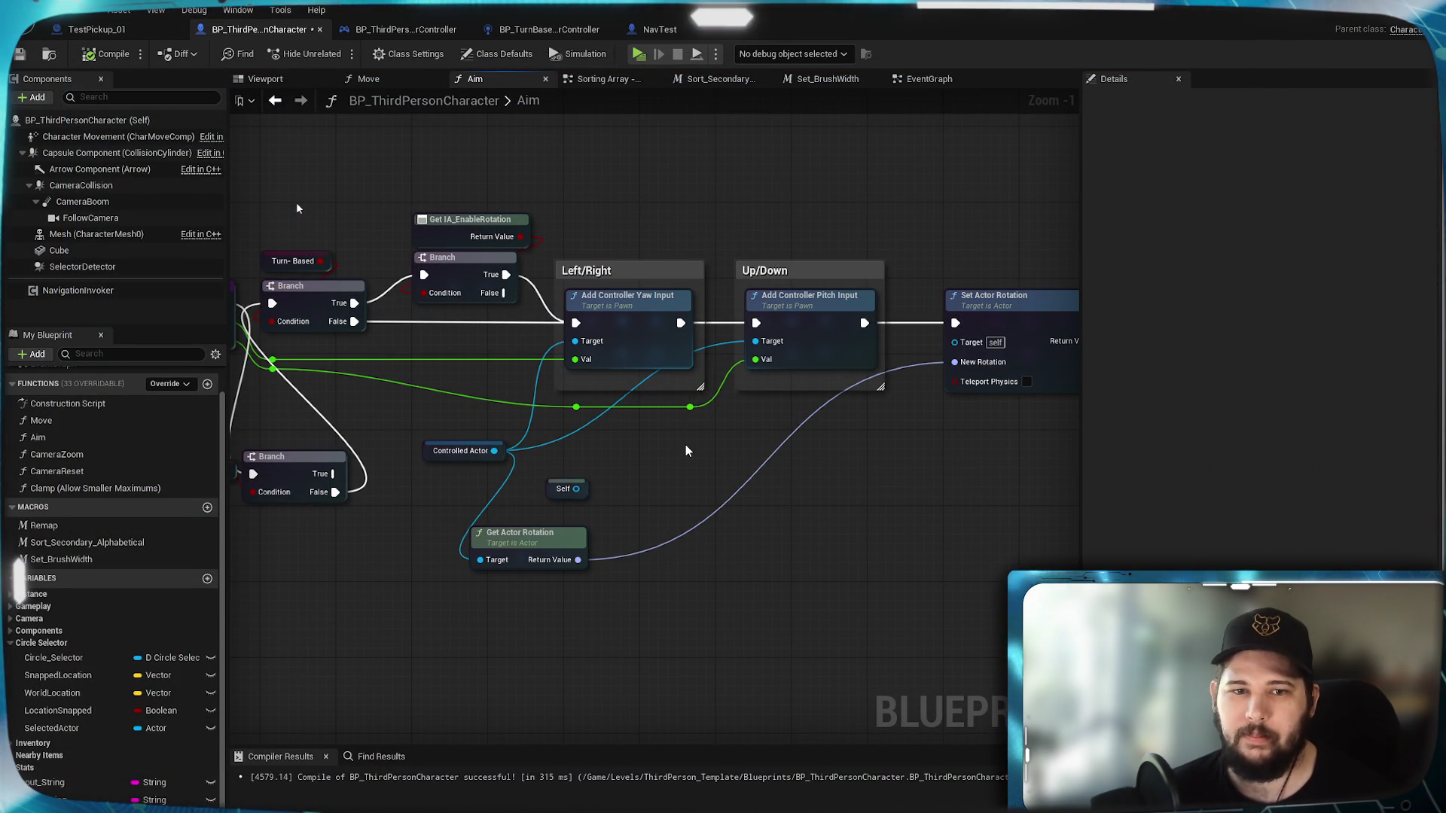
Step: Undo the yaw/pitch links, feed Self to Get Actor Rotation and Controlled Actor to Set Actor Rotation, and compile
{"action": "key", "text": "ctrl+z"}
{"action": "mouse_move", "coordinate": [576, 489]}
{"action": "left_mouse_down"}
{"action": "mouse_move", "coordinate": [463, 560]}
{"action": "mouse_move", "coordinate": [478, 563]}
{"action": "mouse_move", "coordinate": [527, 482]}
{"action": "mouse_move", "coordinate": [479, 559]}
{"action": "left_mouse_up"}
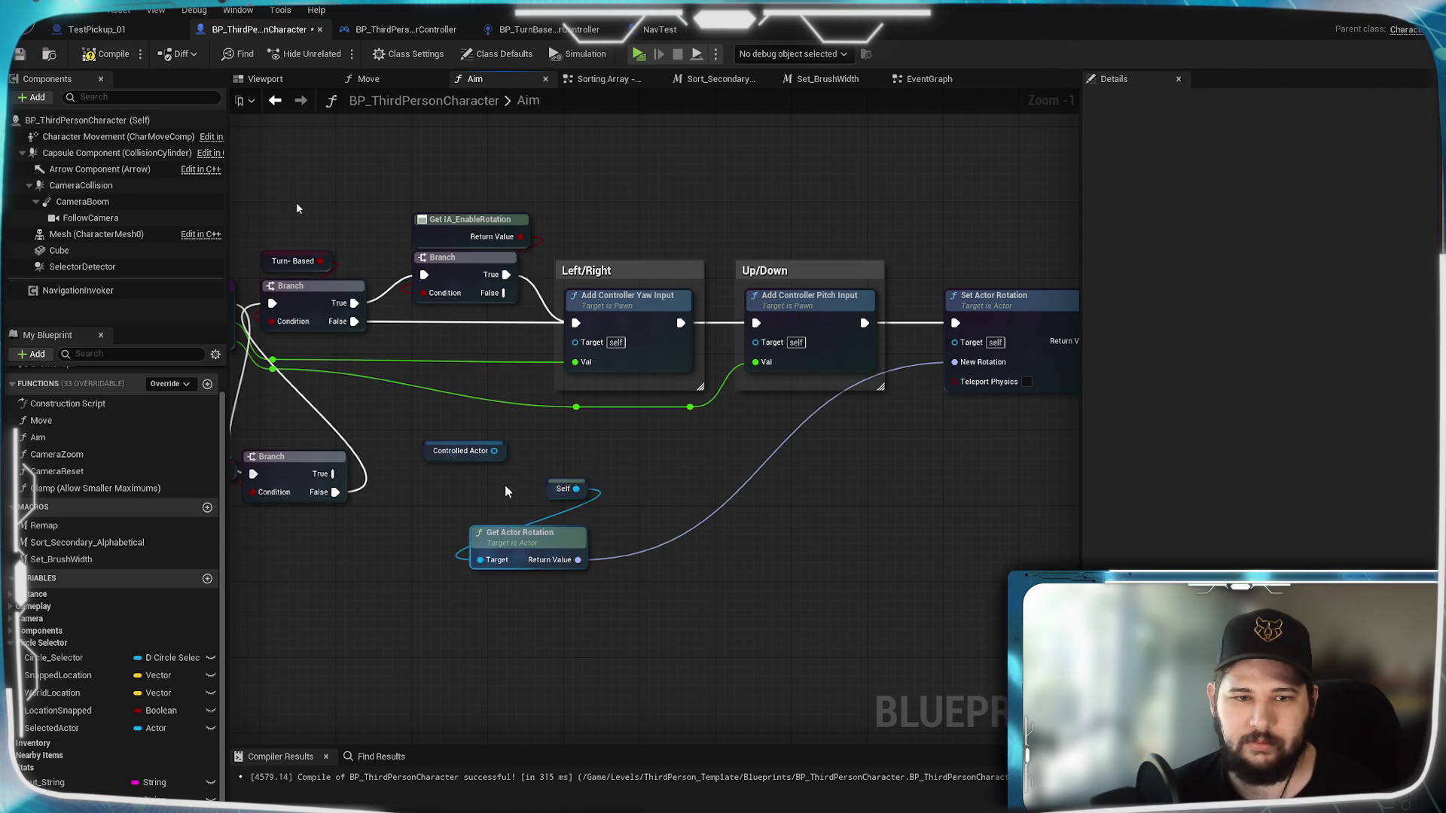
{"action": "mouse_move", "coordinate": [494, 450]}
{"action": "left_mouse_down"}
{"action": "mouse_move", "coordinate": [967, 352]}
{"action": "mouse_move", "coordinate": [957, 342]}
{"action": "left_mouse_up"}
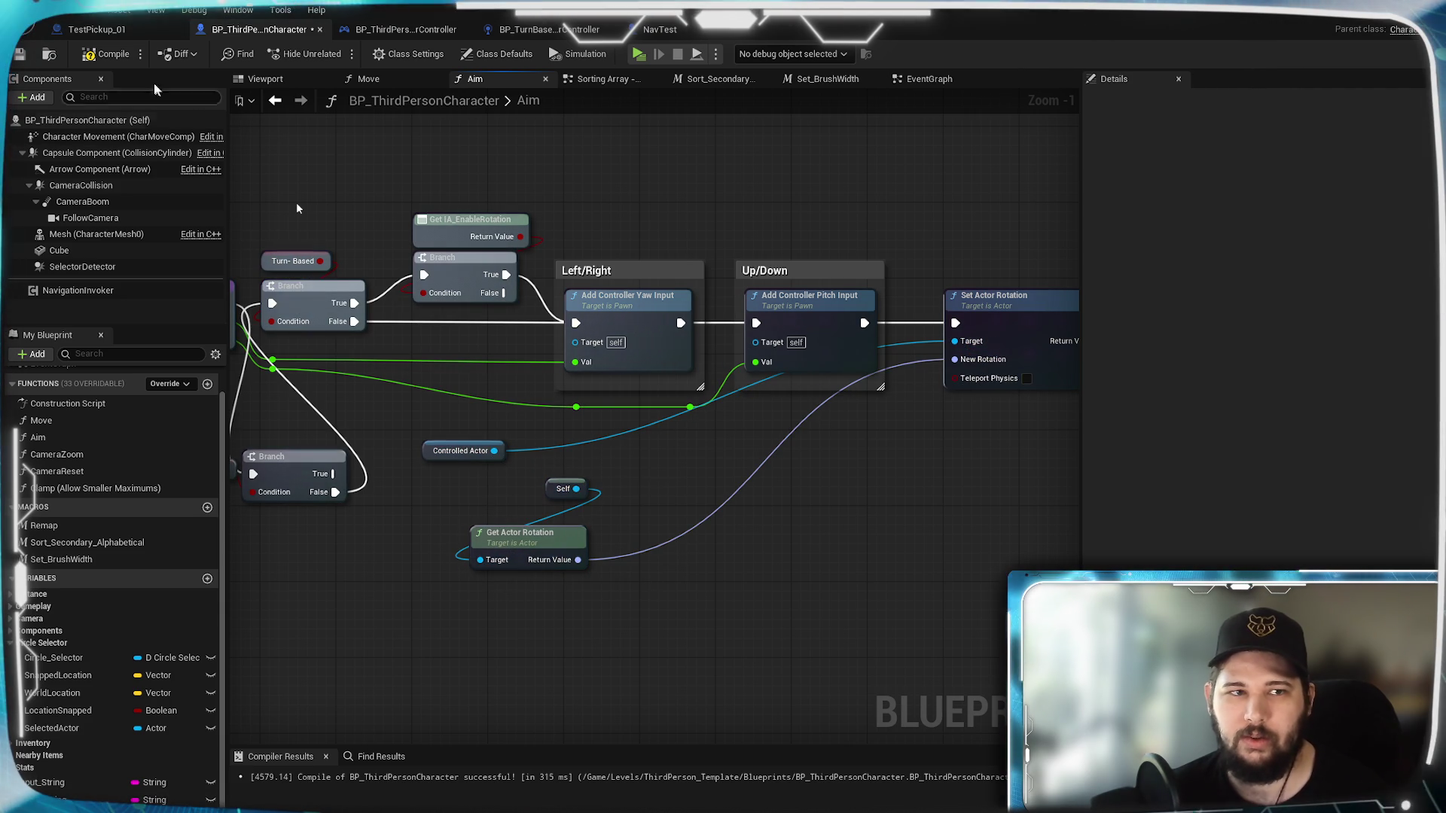
{"action": "left_click", "coordinate": [112, 61]}
Step: Play-test, walking the character toward the camera and back onto the green circle, then stop
{"action": "left_click", "coordinate": [636, 54]}
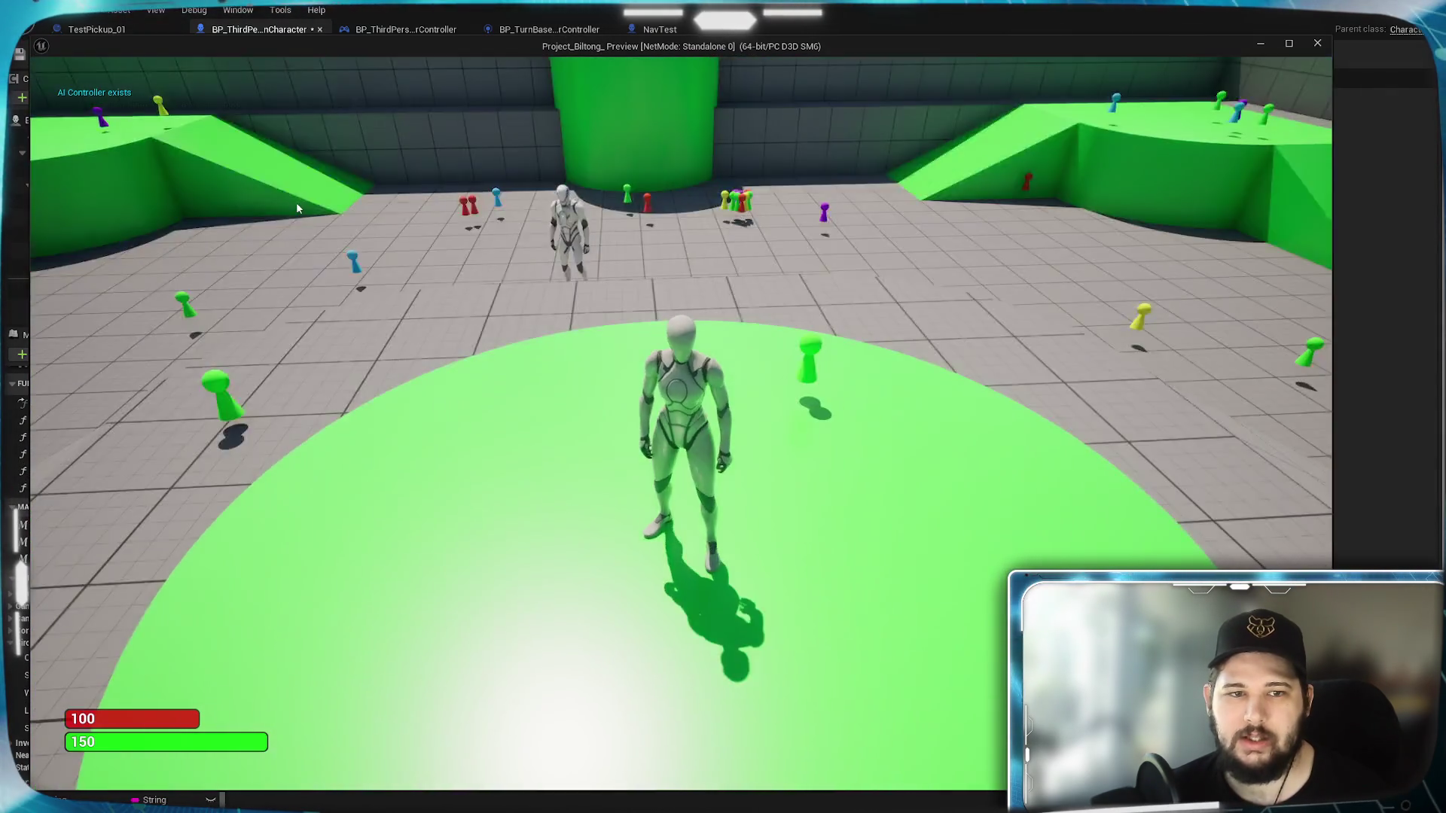
{"action": "key", "text": "s"}
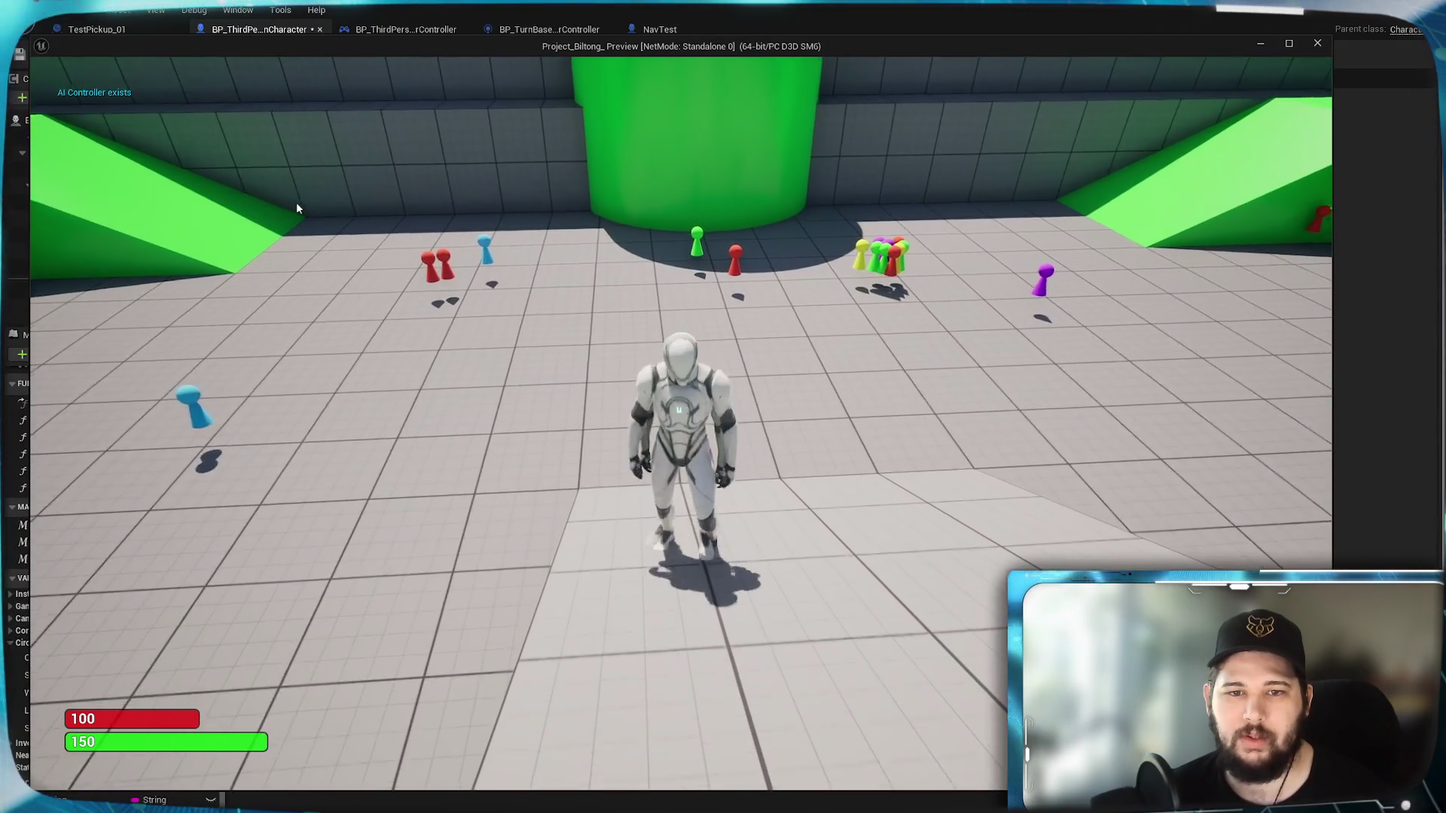
{"action": "key", "text": "w"}
{"action": "key", "text": "Escape"}
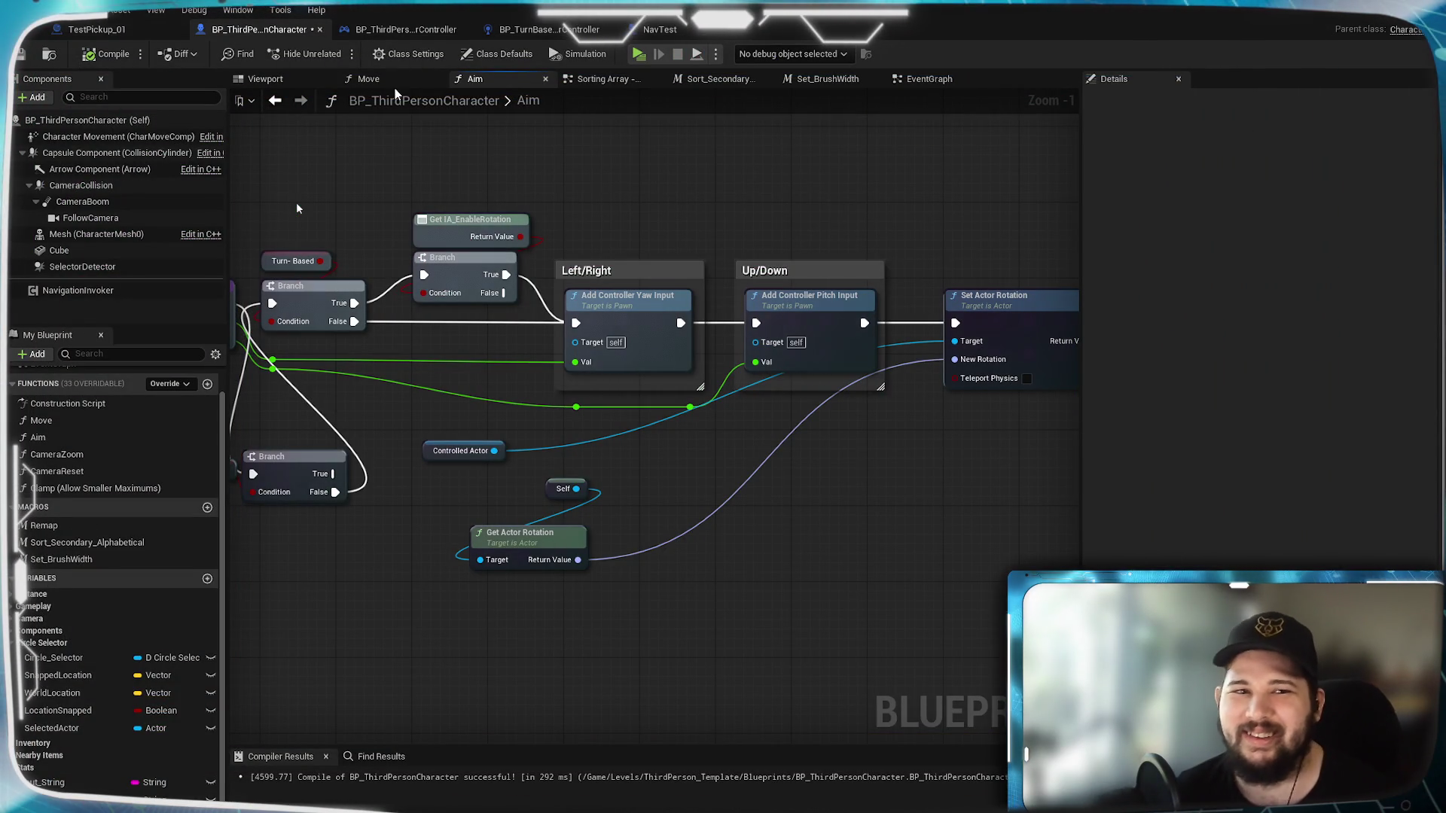
Step: Reset the Move graph's Get Control Rotation Target to self, then compile and save the character blueprint
{"action": "left_click", "coordinate": [372, 82]}
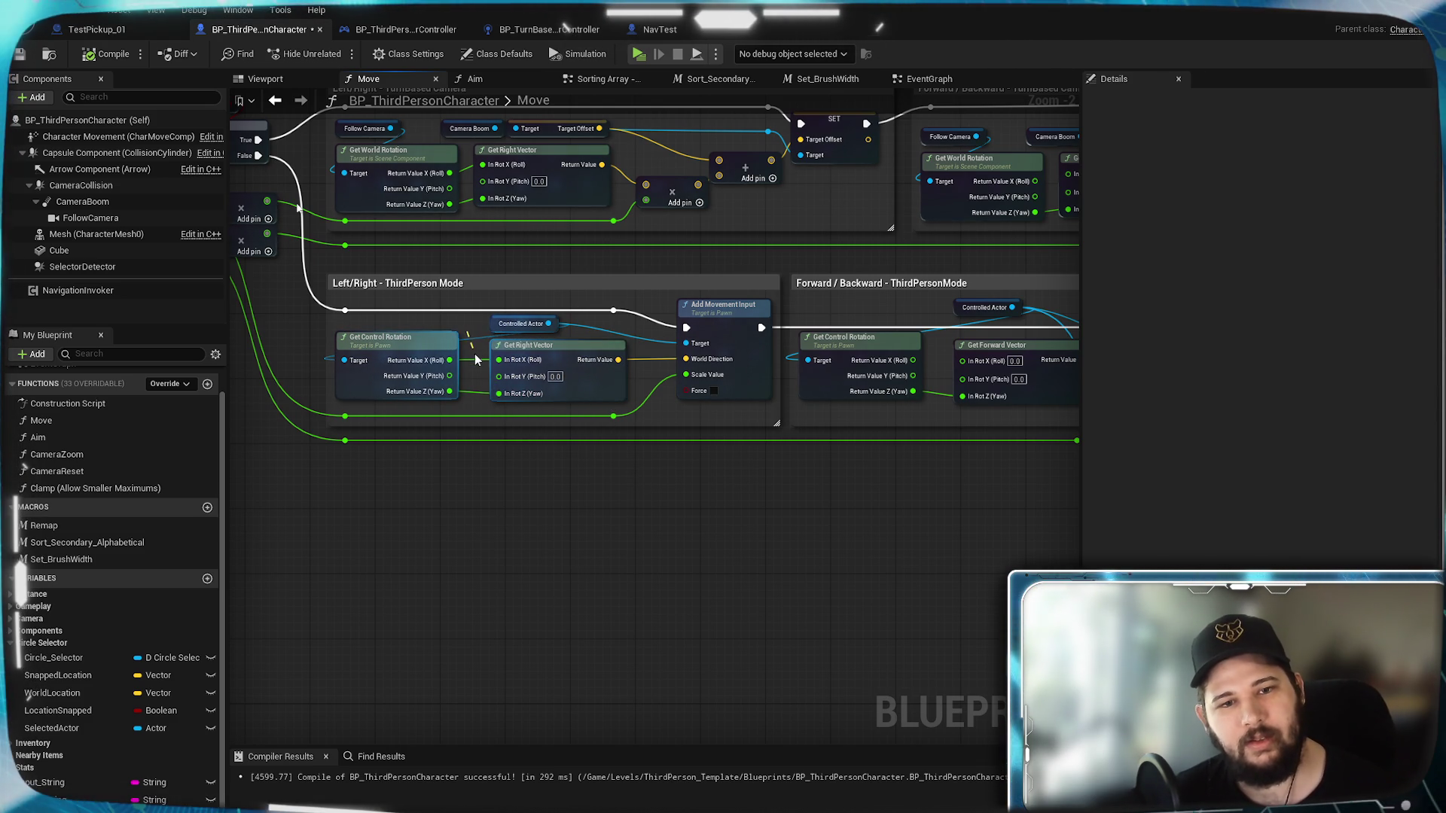
{"action": "left_click", "coordinate": [344, 361], "text": "alt"}
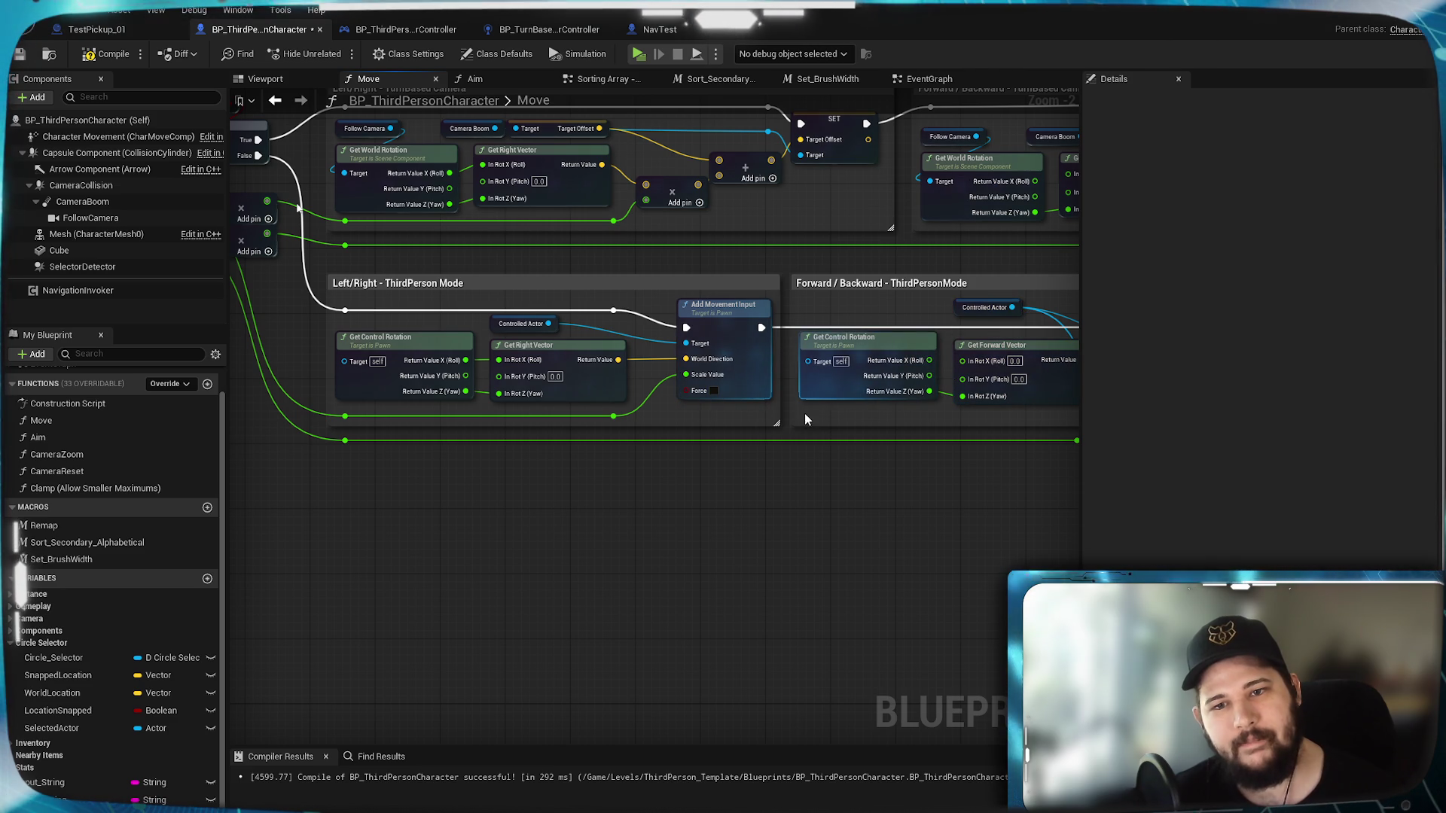
{"action": "scroll", "coordinate": [835, 387], "scroll_direction": "up", "scroll_amount": 2}
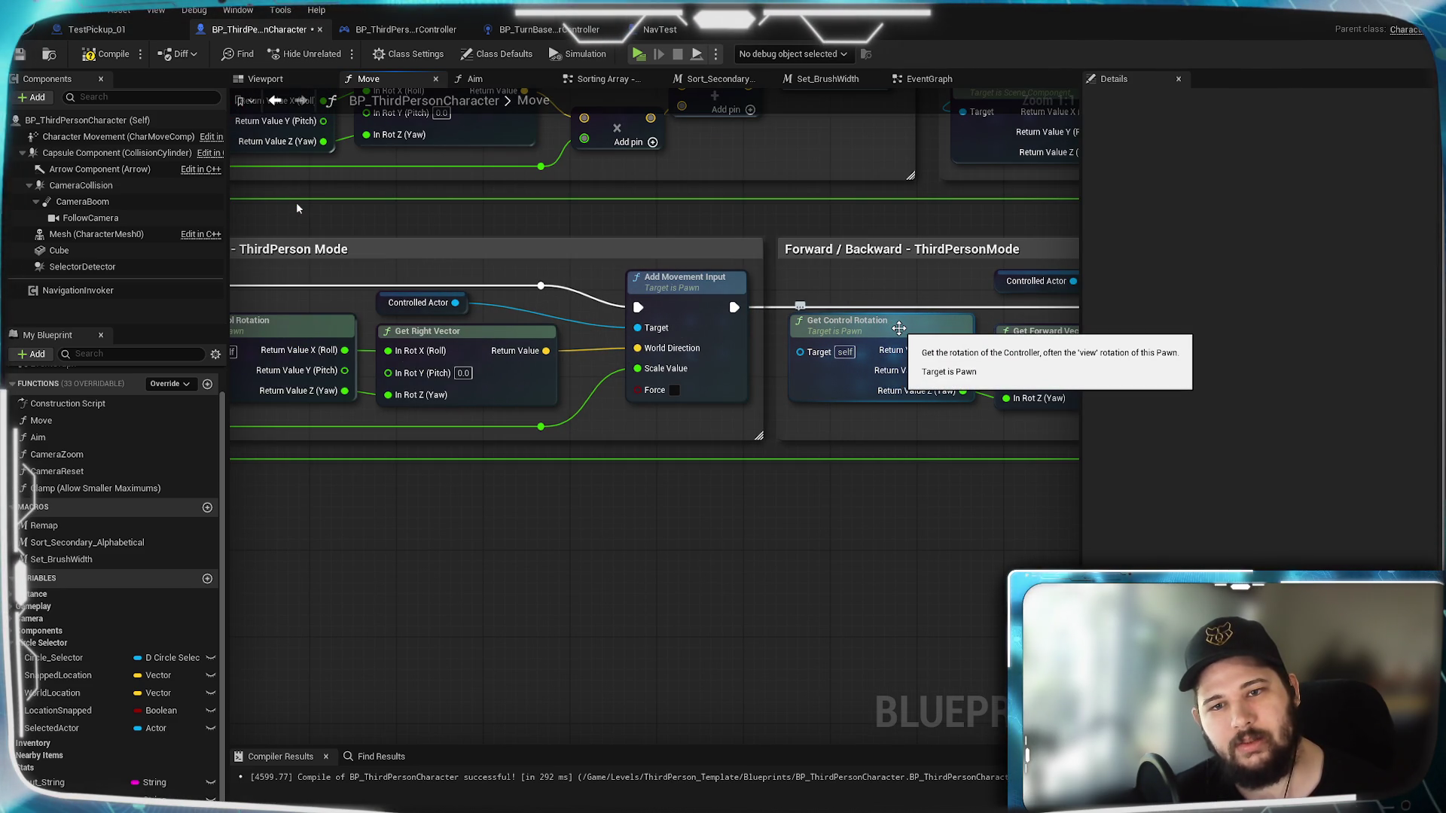
{"action": "left_click", "coordinate": [98, 54]}
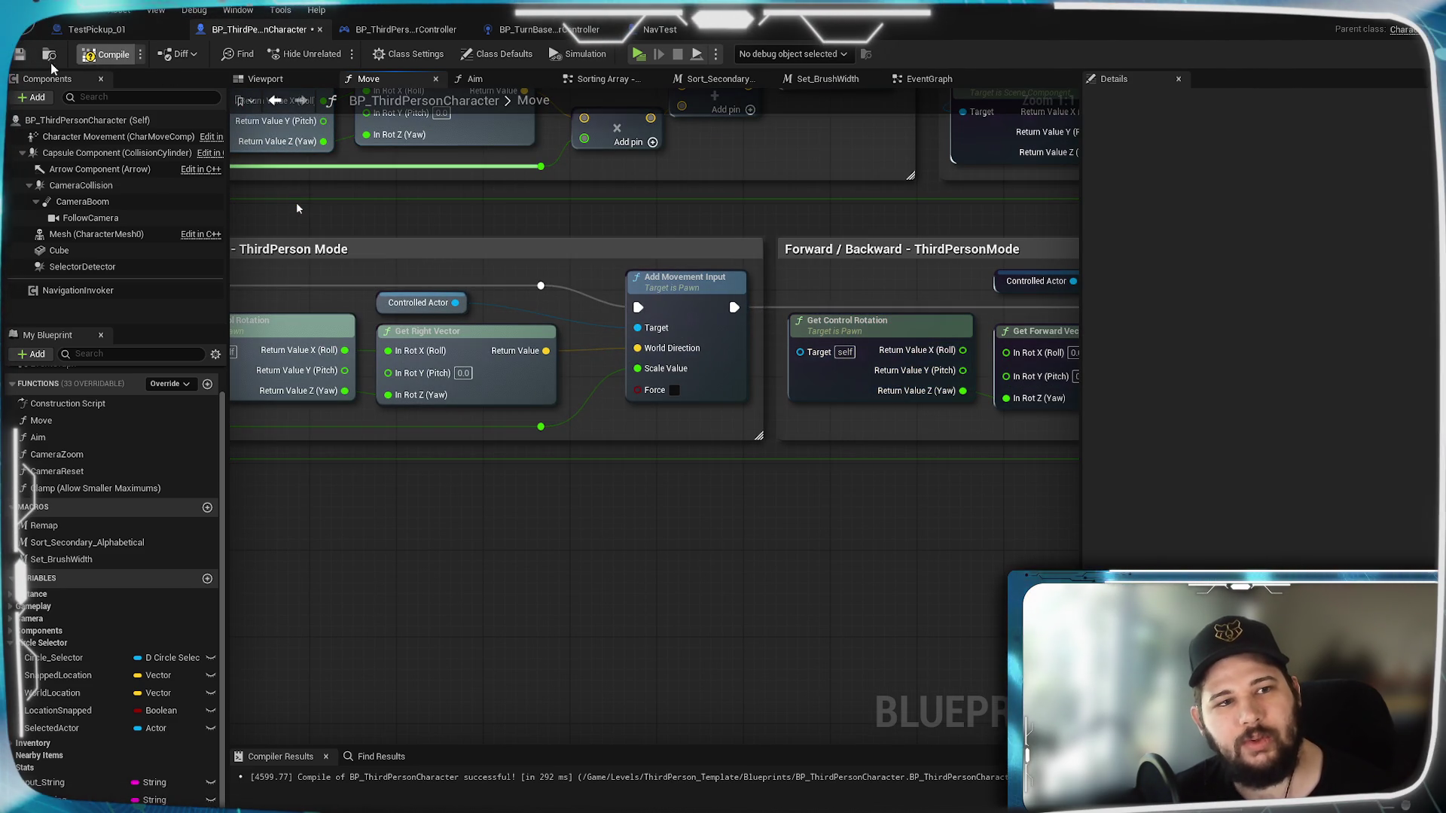
{"action": "left_click", "coordinate": [23, 57]}
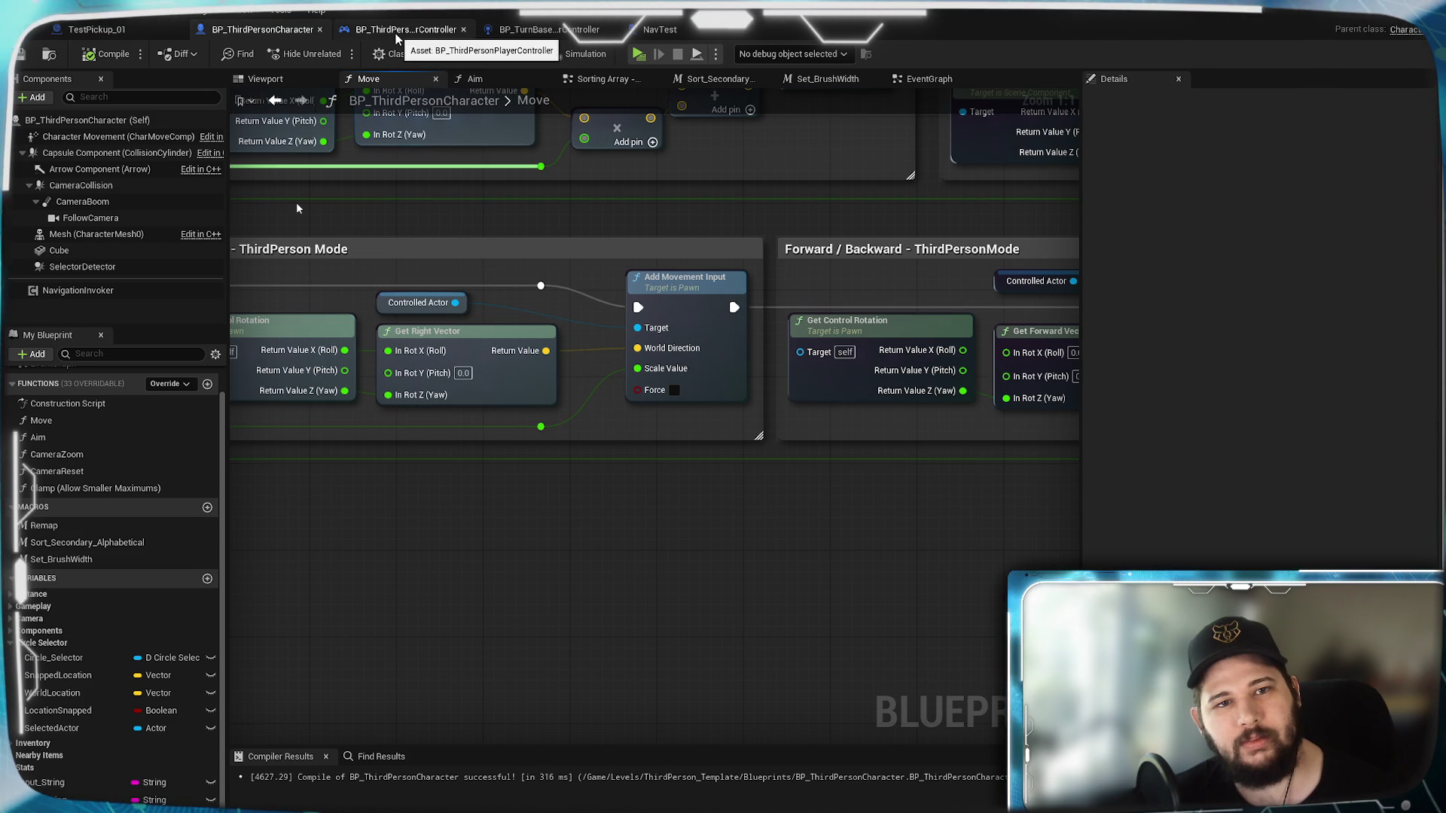
{"action": "left_click", "coordinate": [474, 78]}
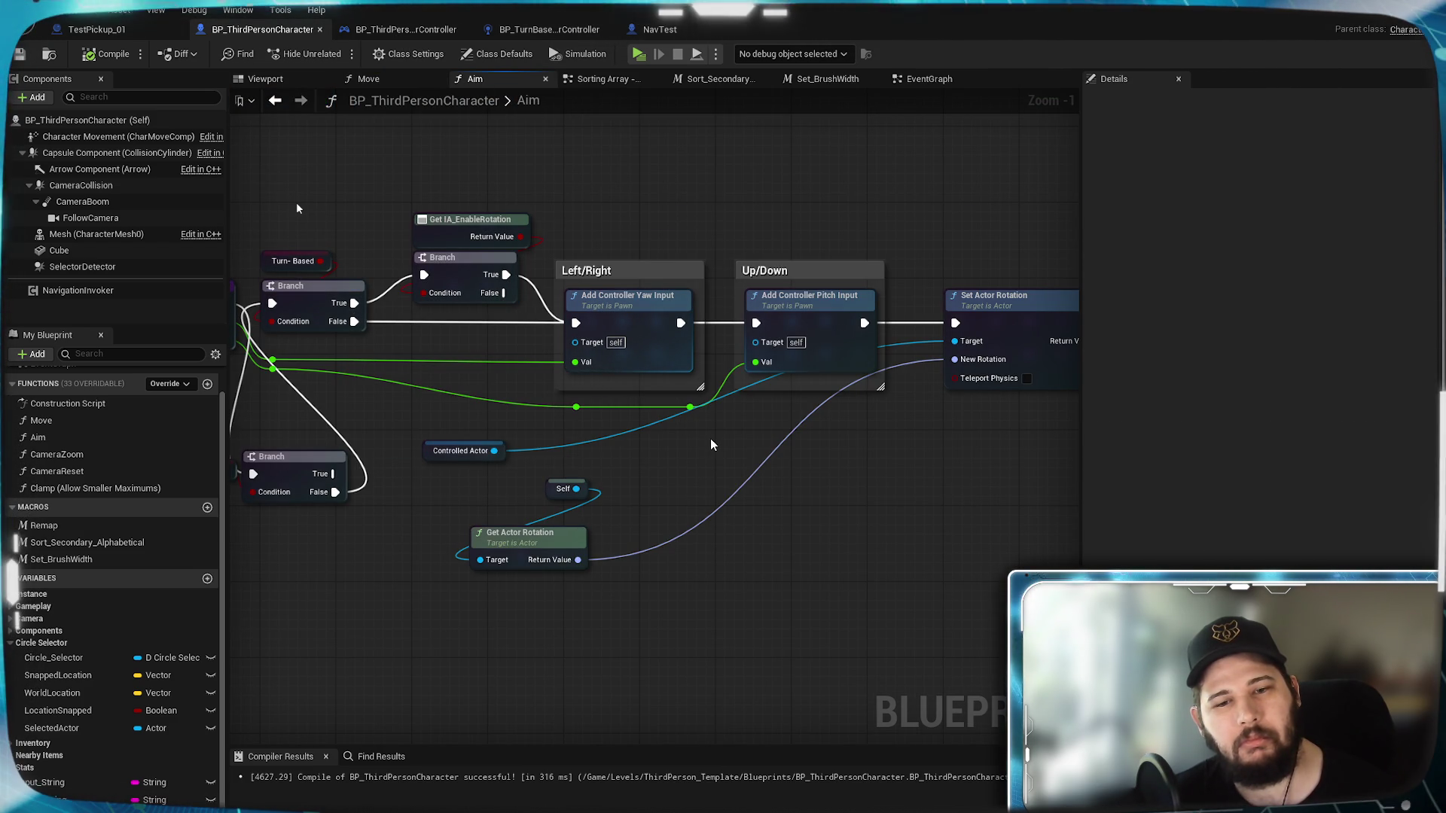
Step: Add Get Control Rotation feeding Set Actor Rotation's New Rotation, compile, and start a play test
{"action": "right_click", "coordinate": [766, 531]}
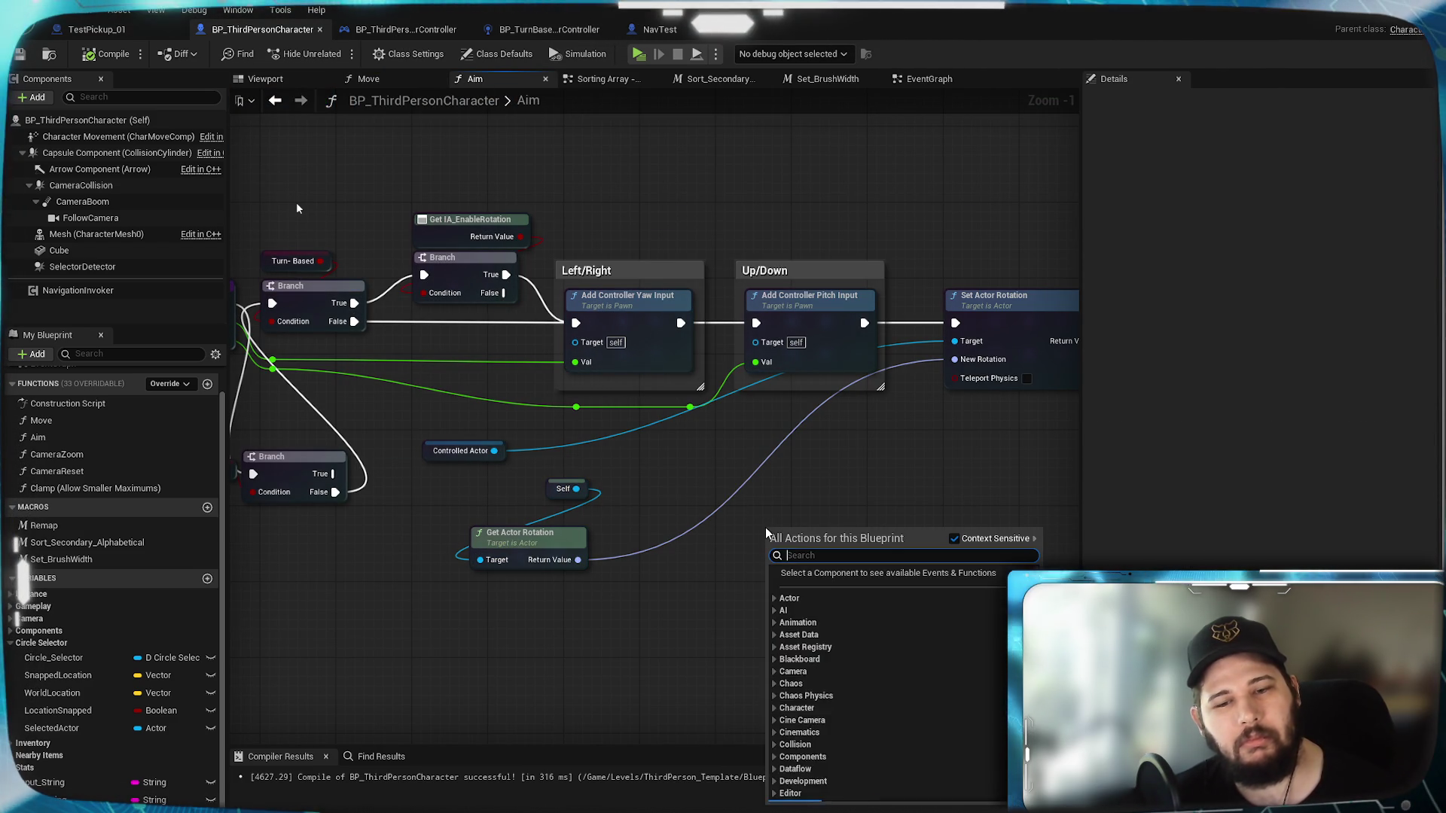
{"action": "type", "text": "get control"}
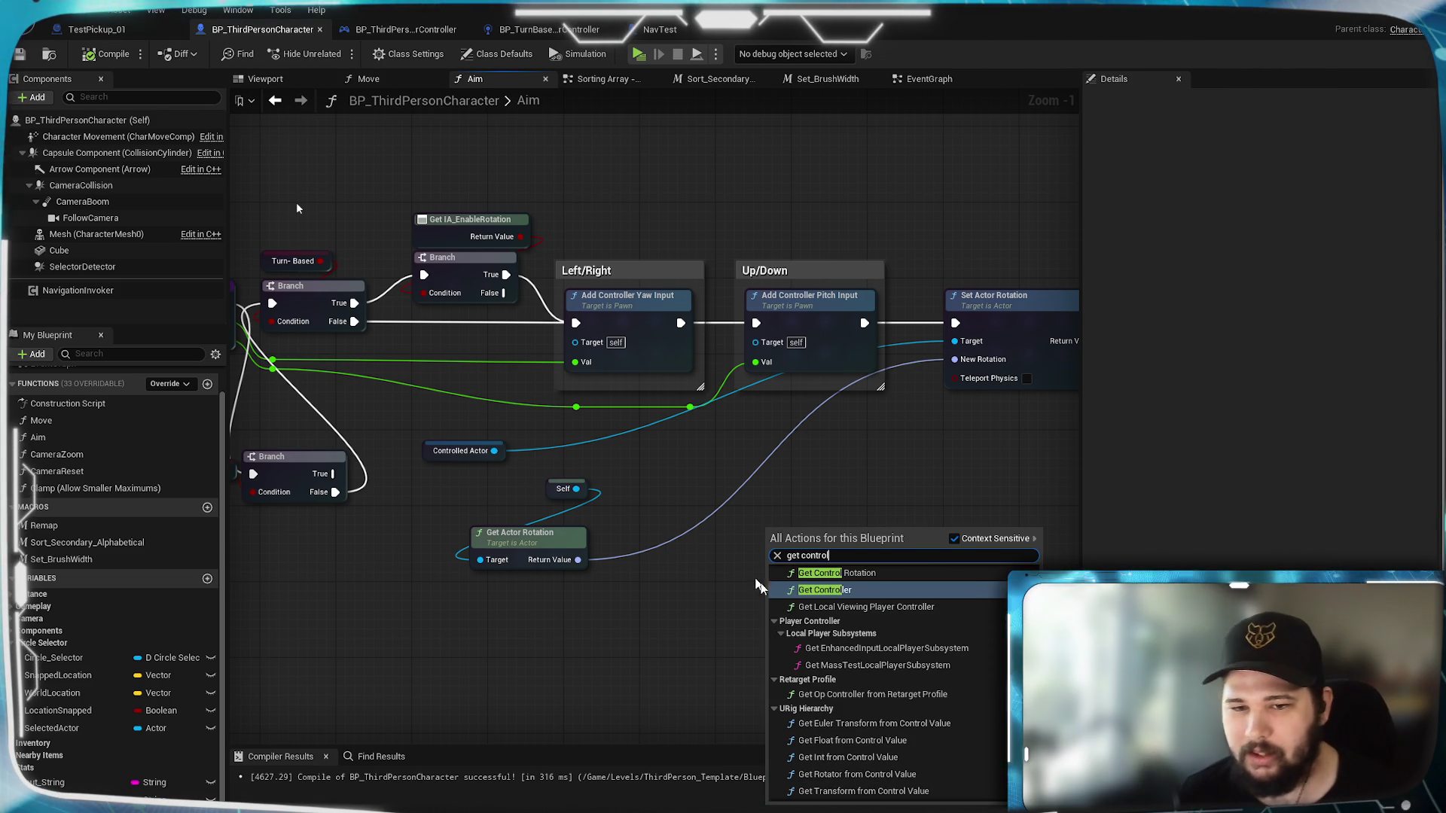
{"action": "left_click", "coordinate": [831, 576]}
{"action": "mouse_move", "coordinate": [891, 559]}
{"action": "left_mouse_down"}
{"action": "mouse_move", "coordinate": [986, 348]}
{"action": "mouse_move", "coordinate": [955, 359]}
{"action": "left_mouse_up"}
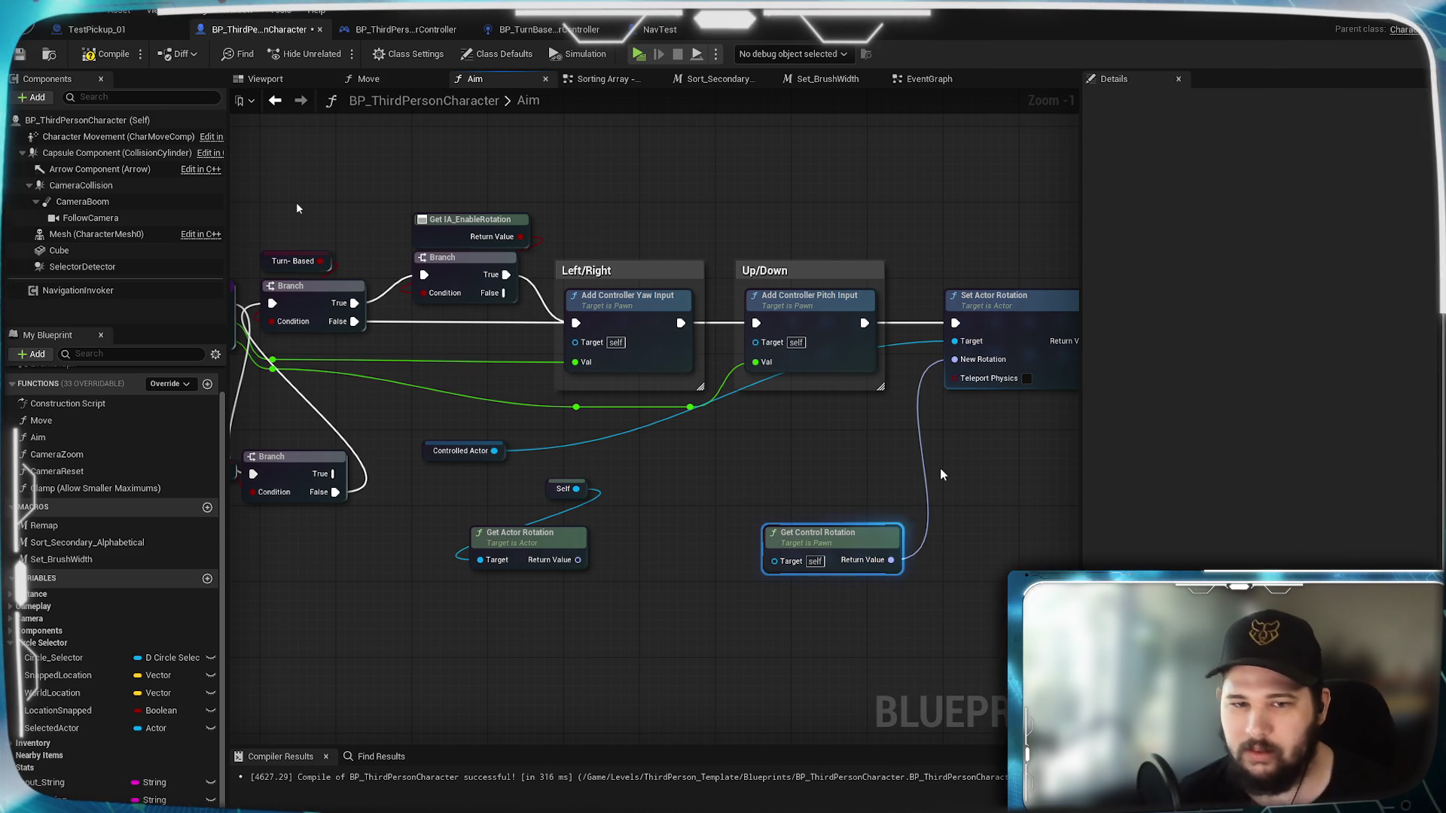
{"action": "left_click", "coordinate": [105, 54]}
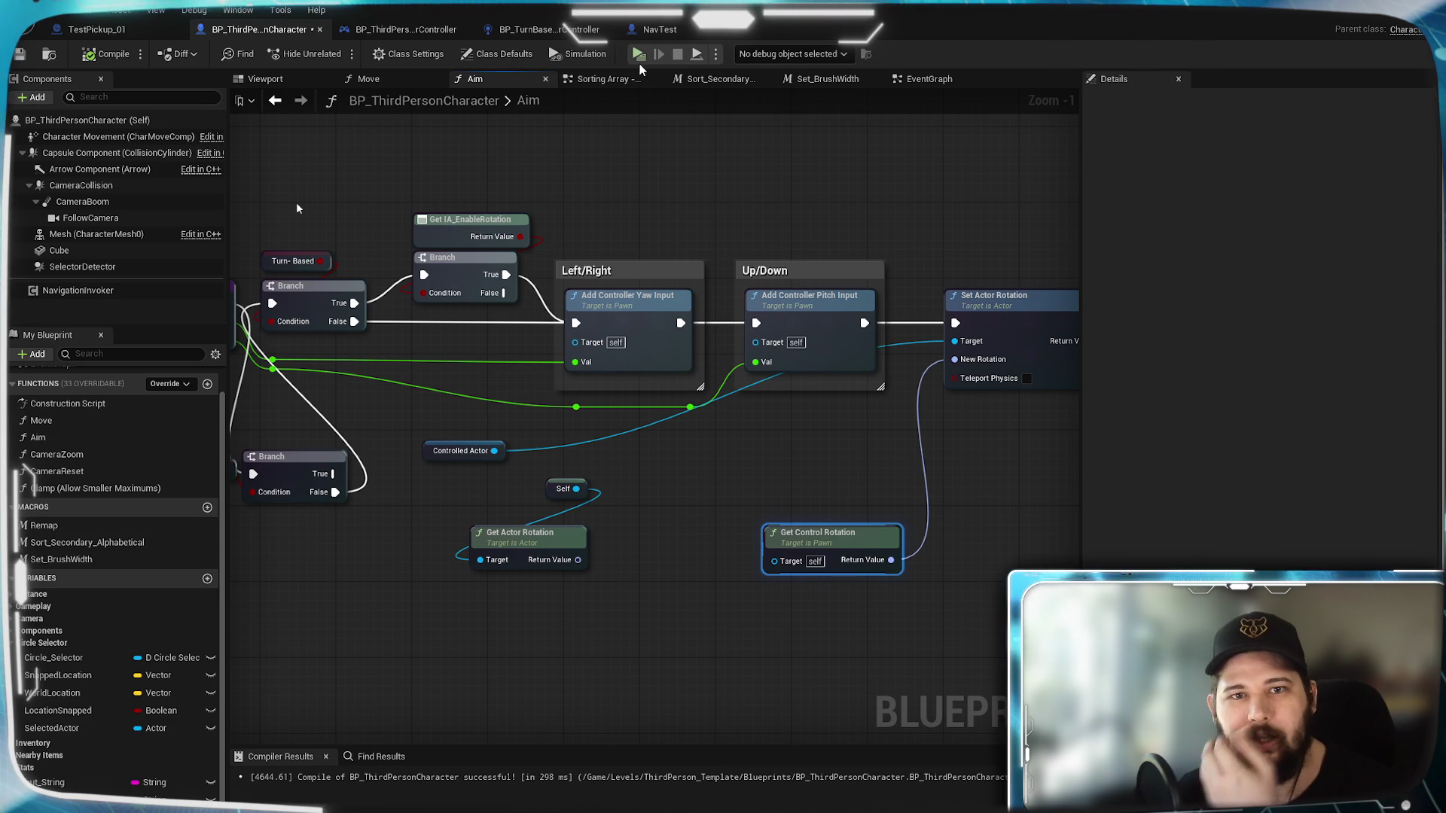
{"action": "left_click", "coordinate": [639, 56]}
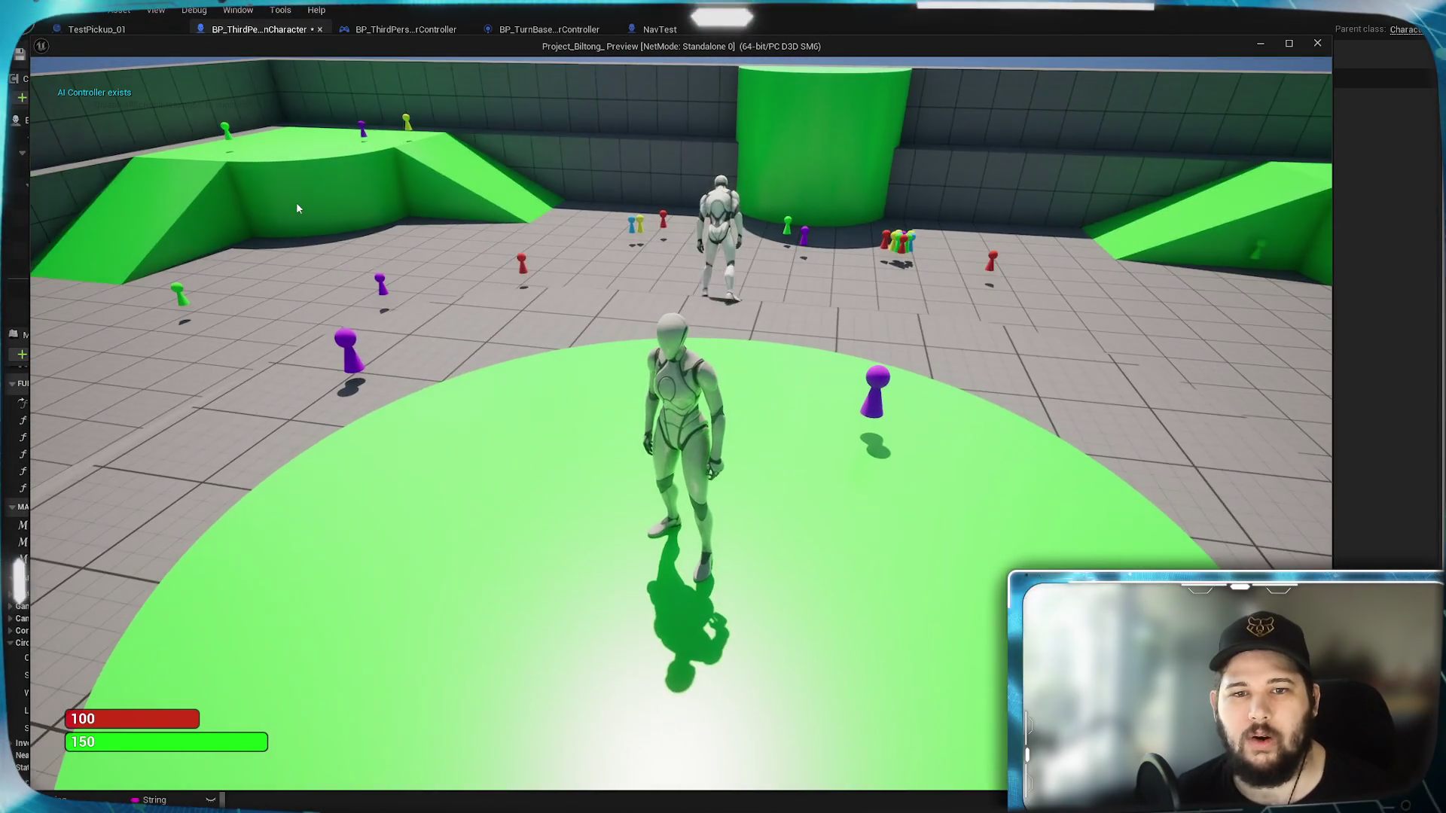
Step: Walk the character across the platform, floor and ramp to check camera rotation, then stop the play test
{"action": "key", "text": "w"}
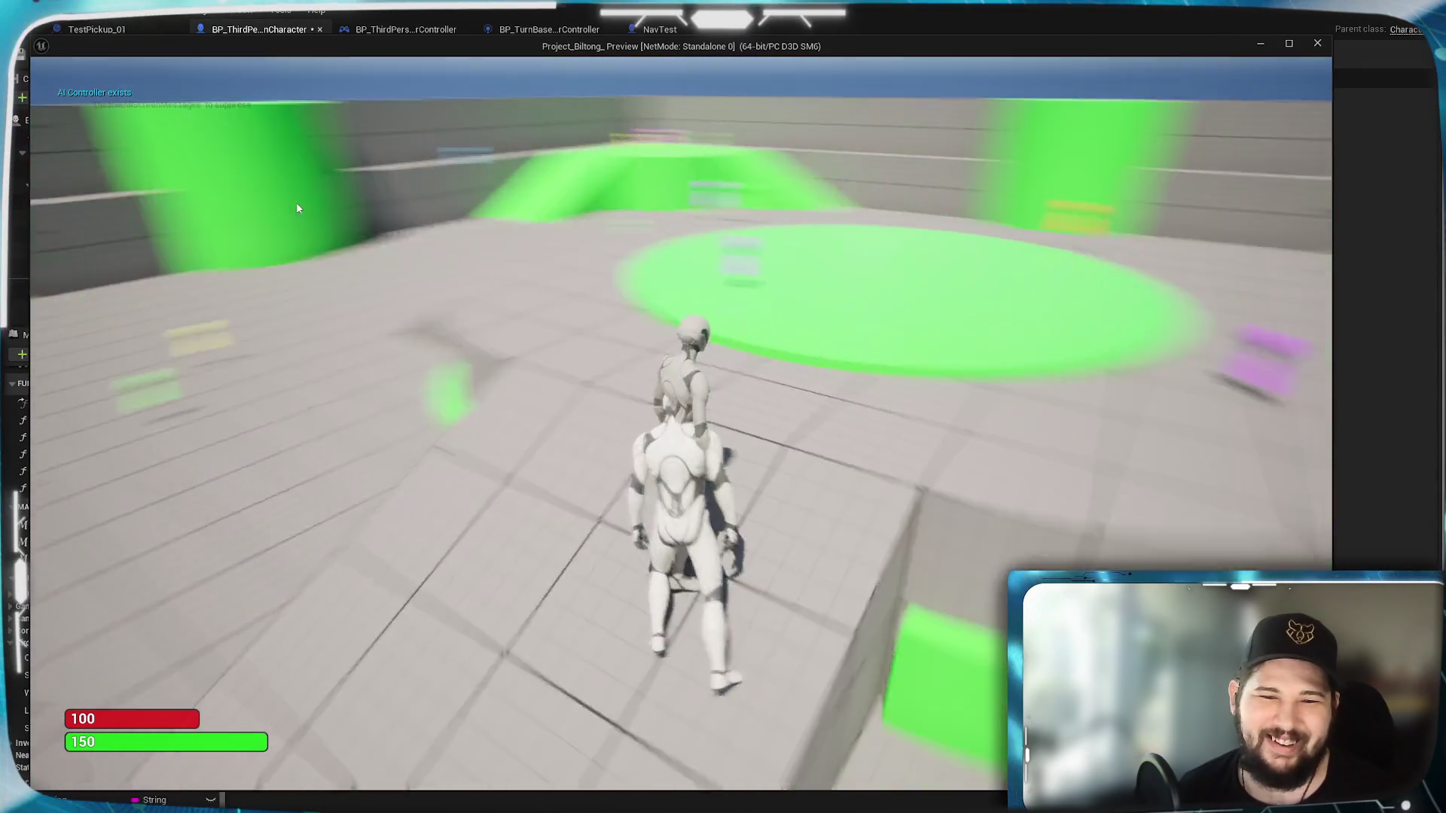
{"action": "key", "text": "w"}
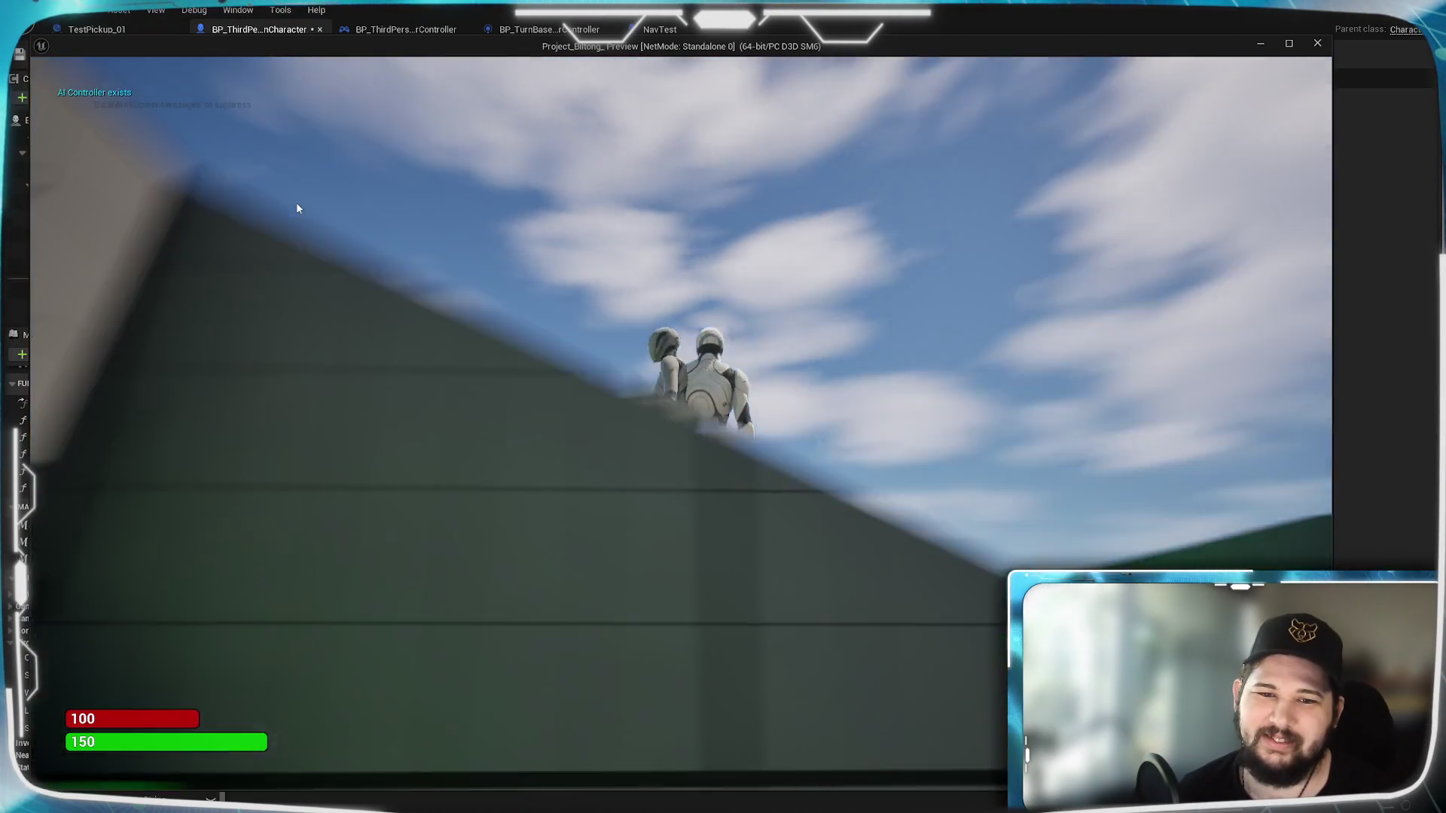
{"action": "key", "text": "w"}
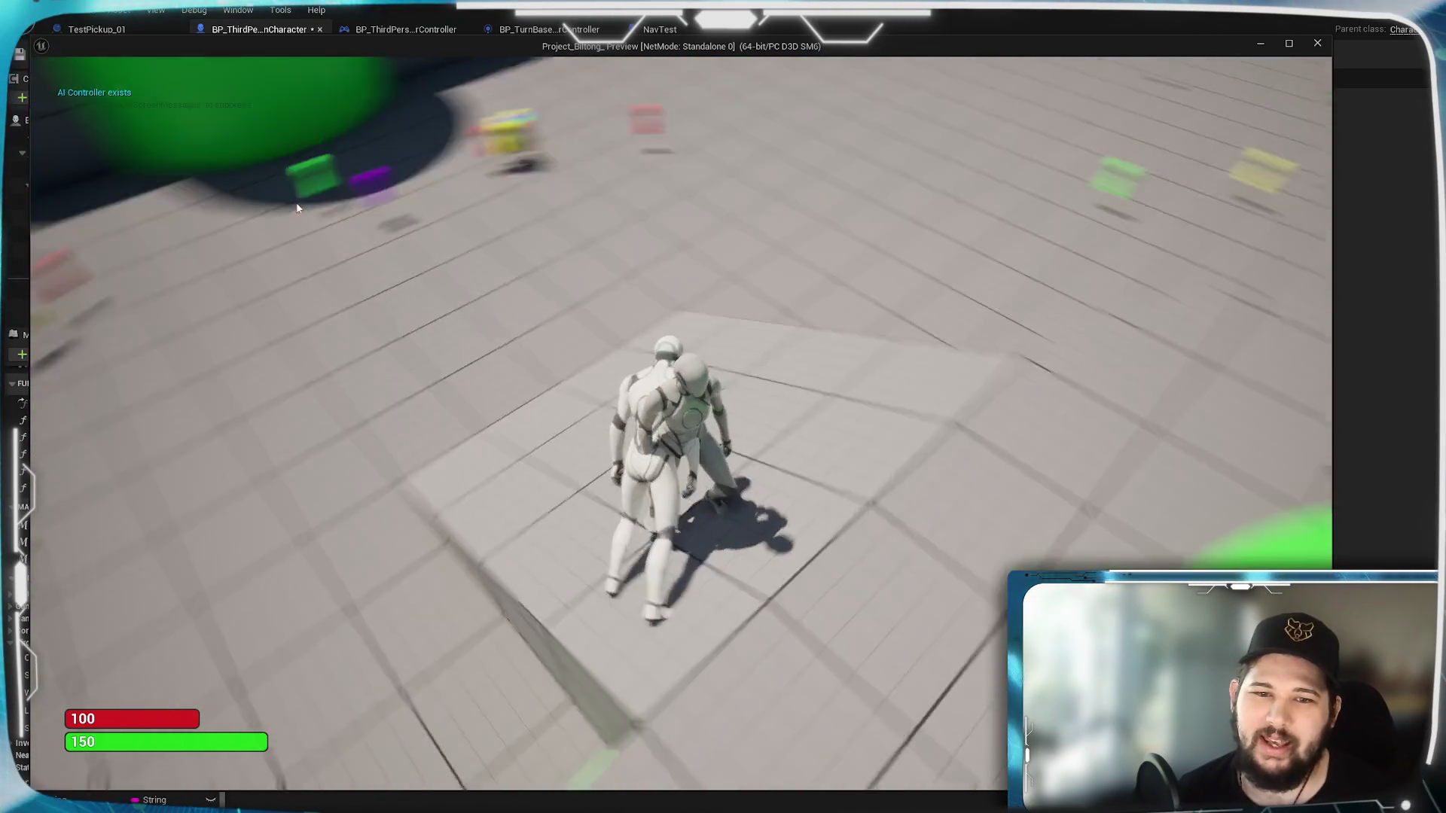
{"action": "key", "text": "w"}
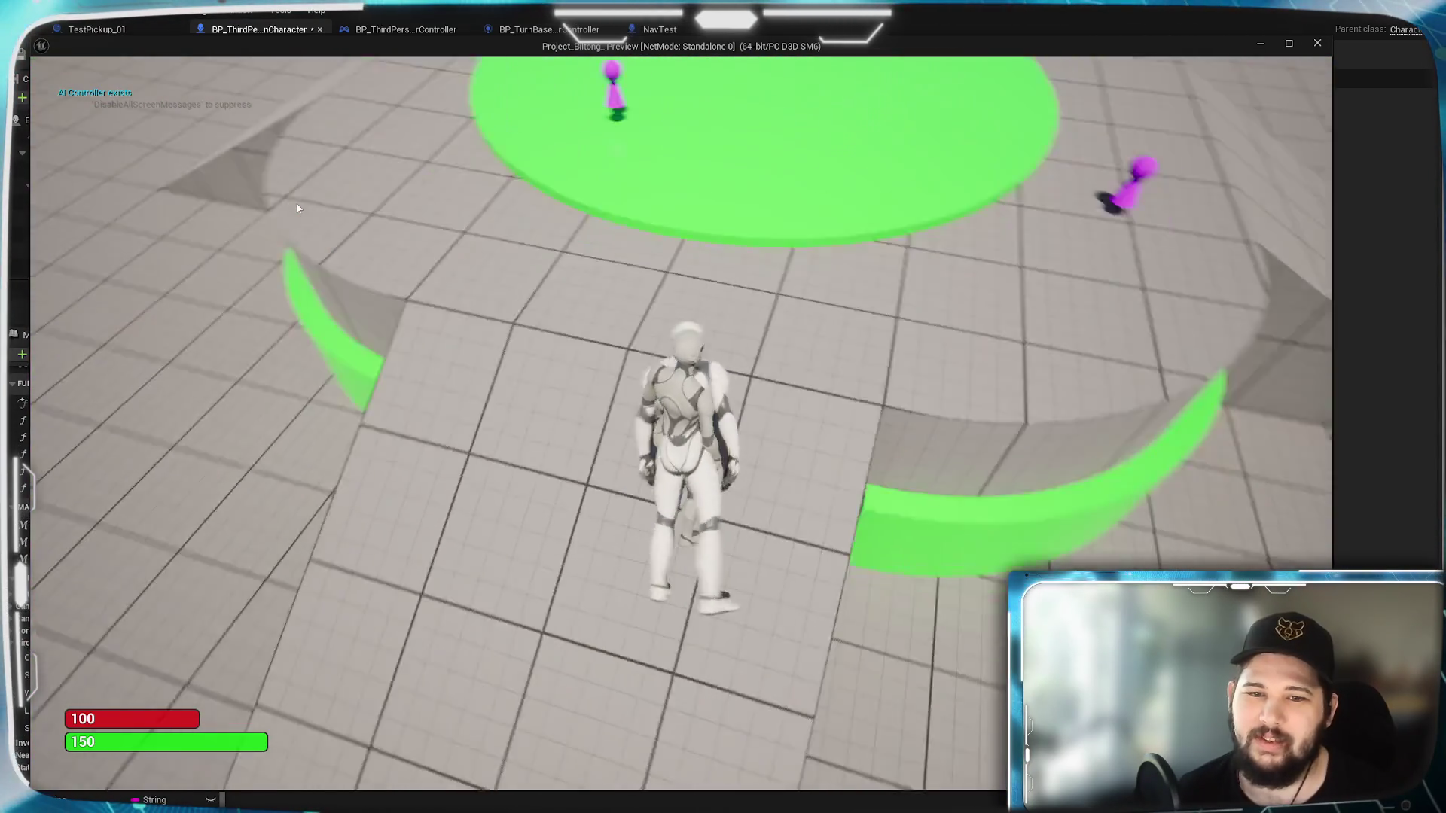
{"action": "key", "text": "w"}
{"action": "key", "text": "w"}
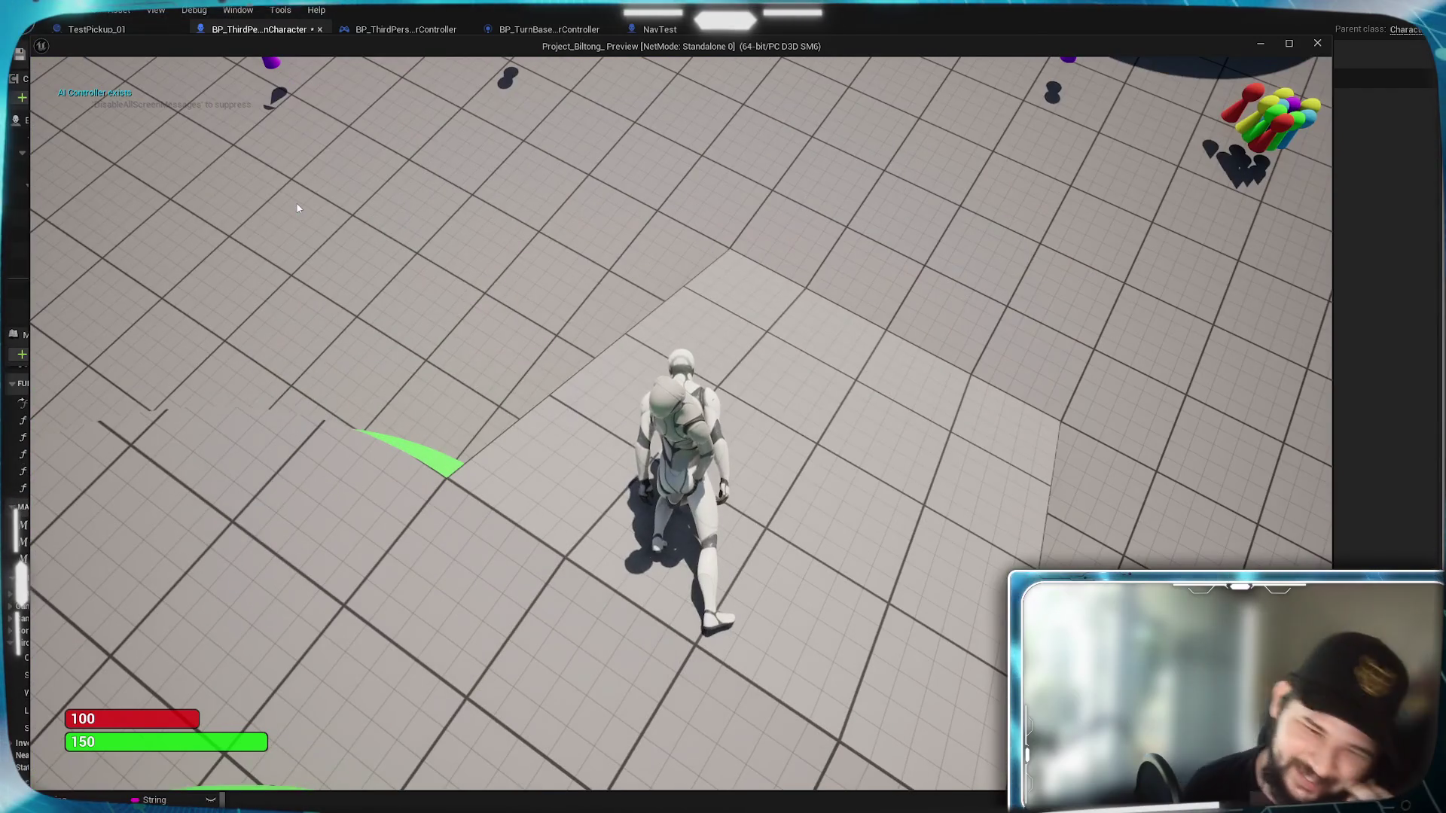
{"action": "key", "text": "w"}
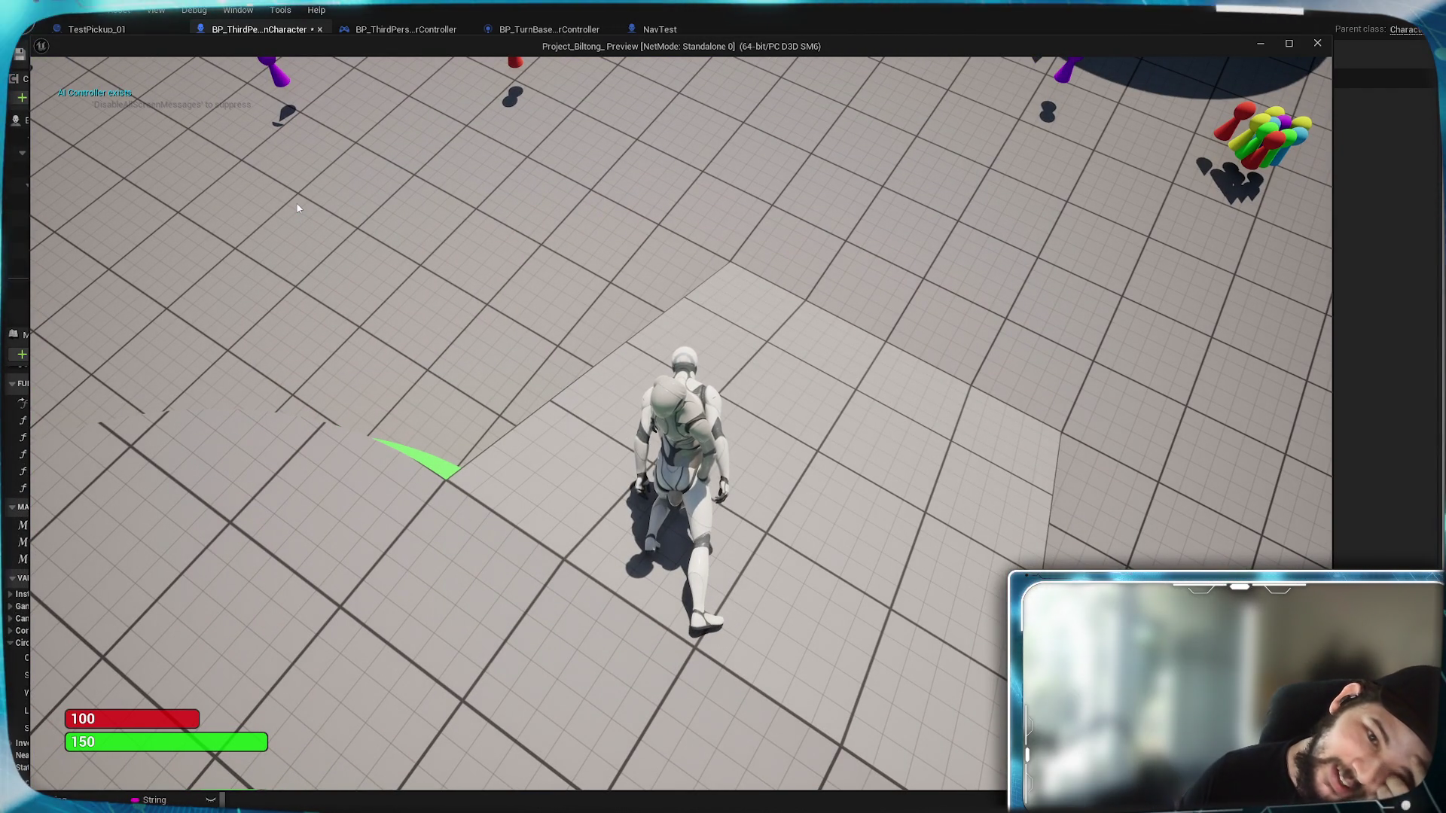
{"action": "key", "text": "w"}
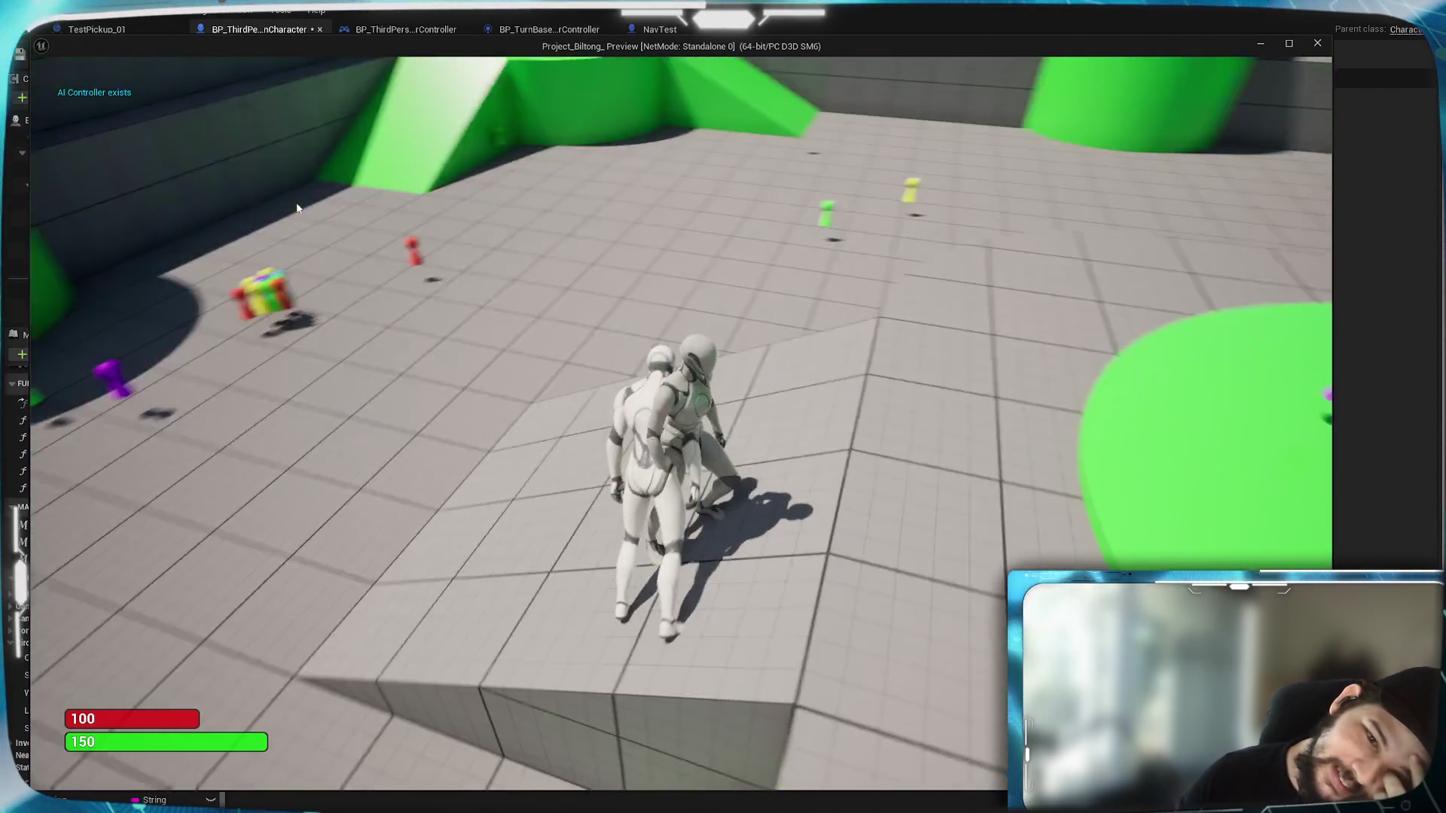
{"action": "key", "text": "w"}
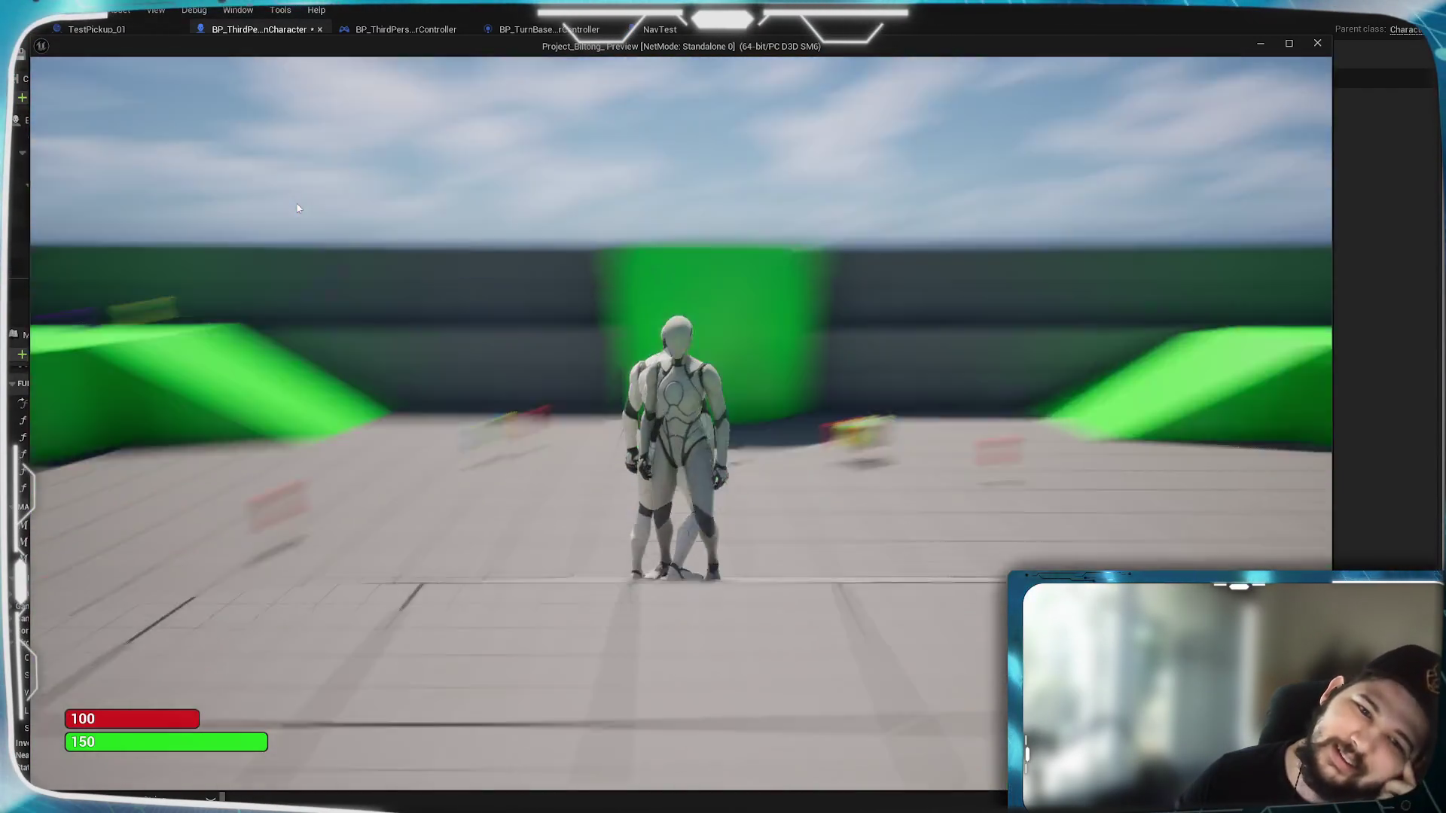
{"action": "key", "text": "w"}
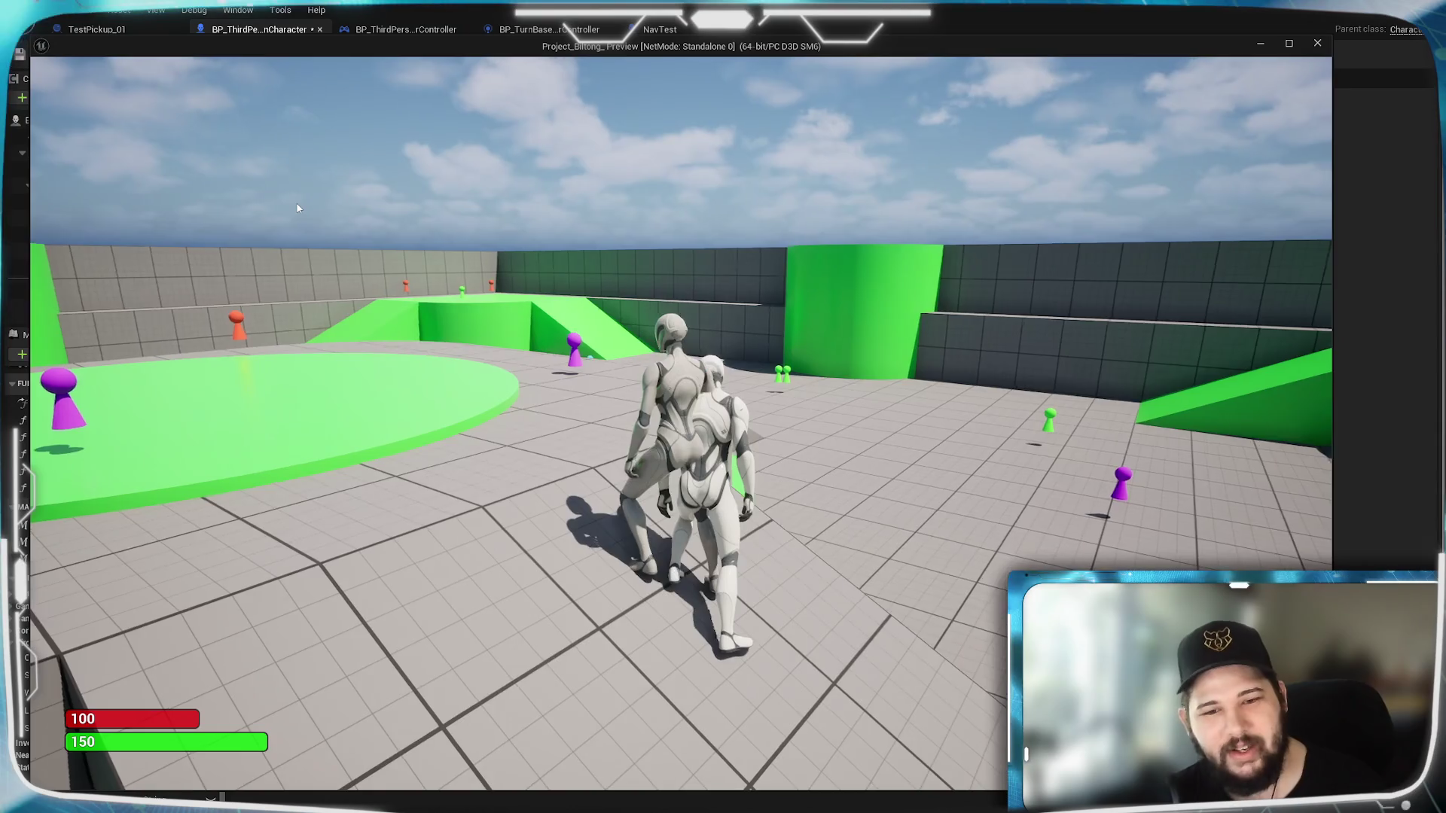
{"action": "key", "text": "w"}
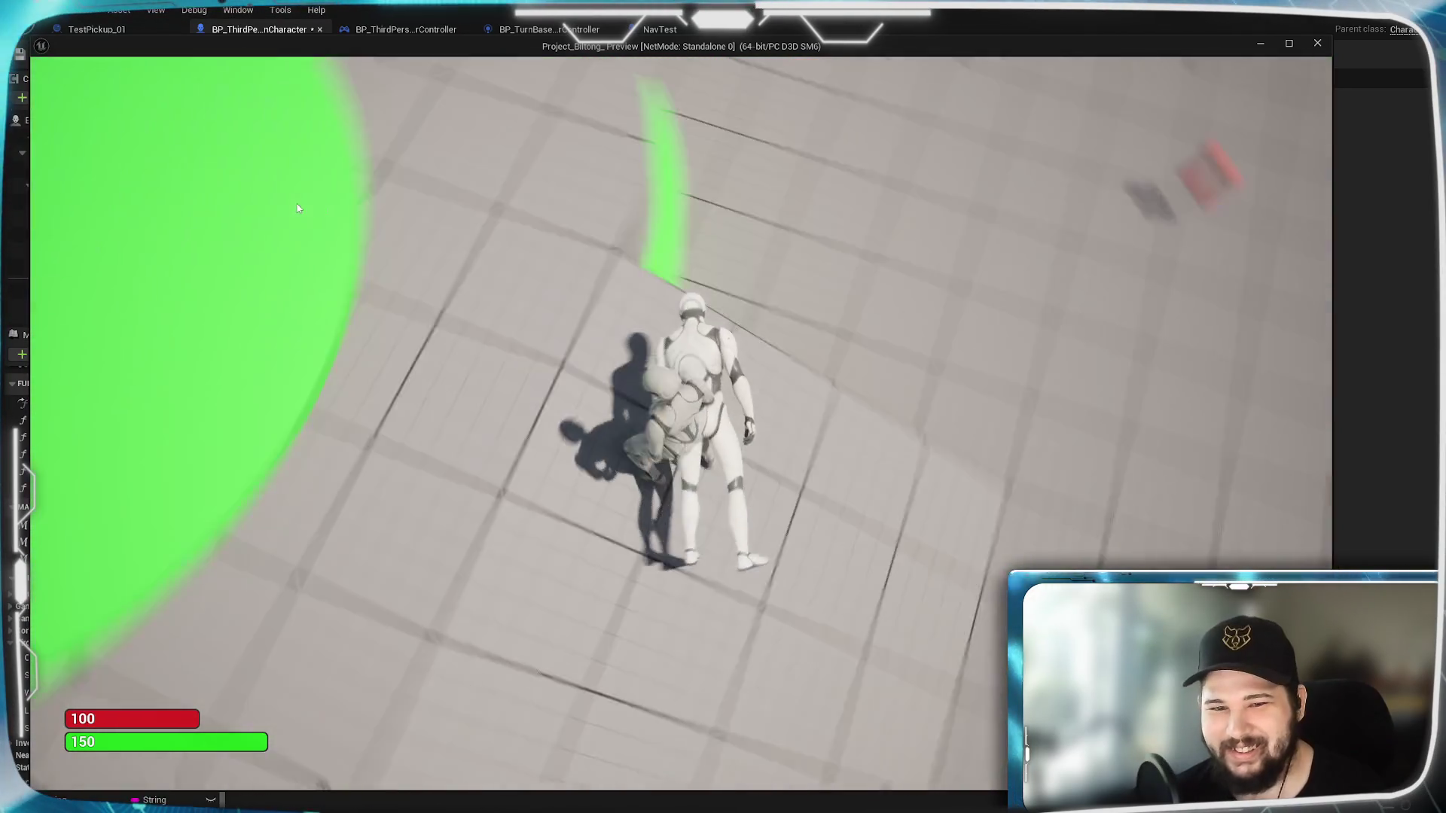
{"action": "key", "text": "w"}
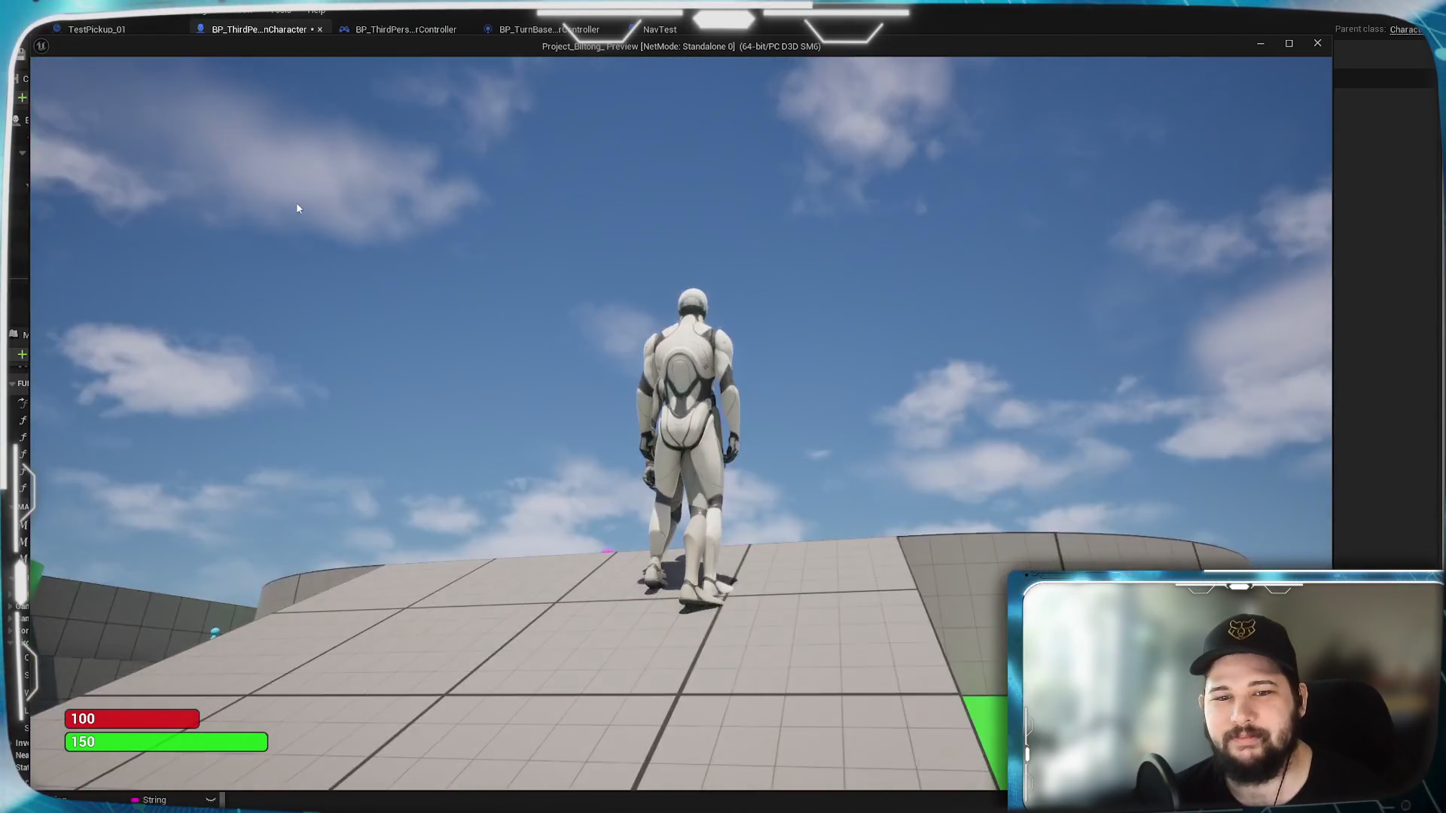
{"action": "key", "text": "Escape"}
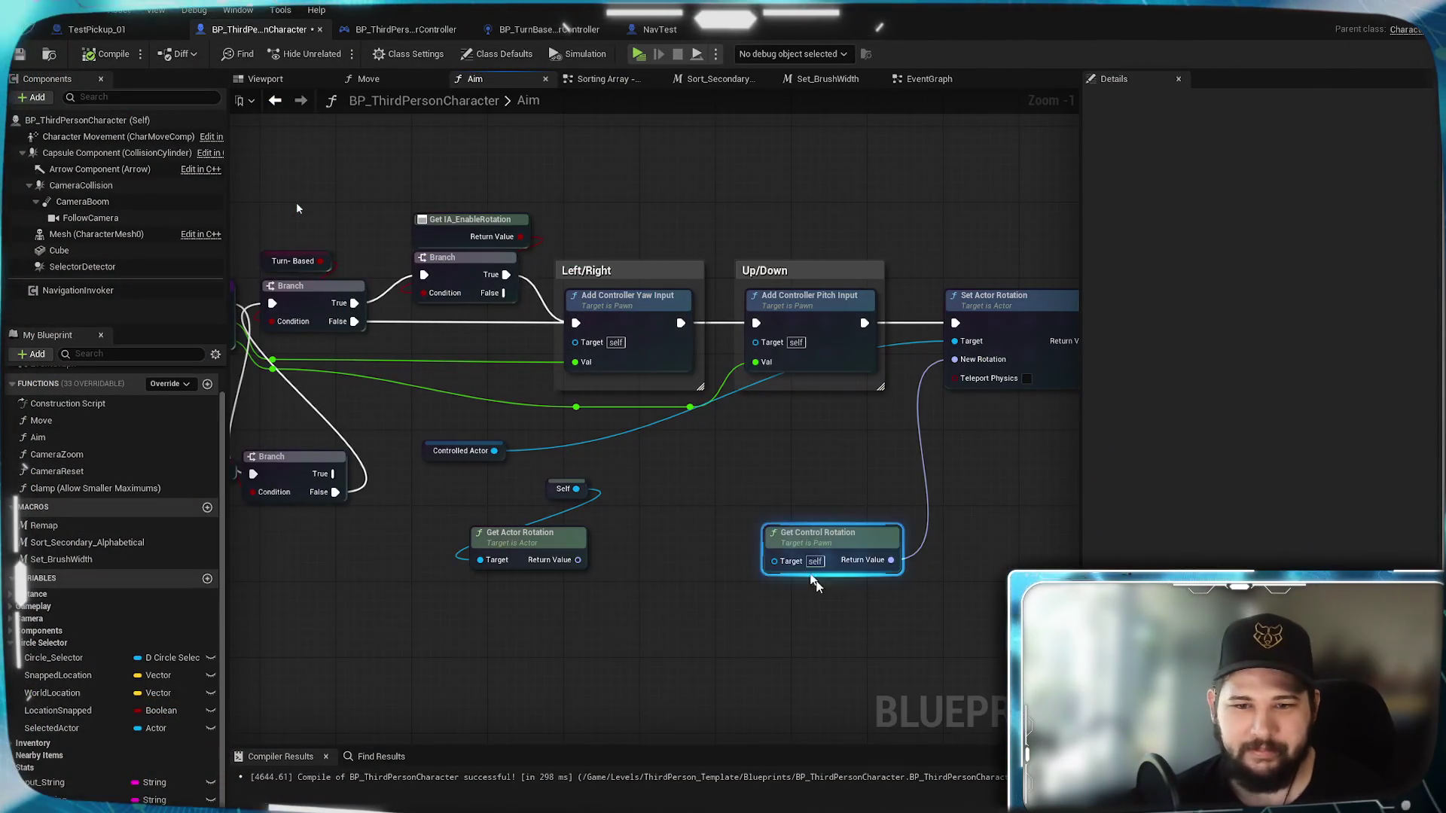
Step: Reposition Get Control Rotation in the Aim graph, then pan the Move graph to the ThirdPerson Mode blocks
{"action": "left_click_drag", "start_coordinate": [806, 550], "coordinate": [692, 507]}
{"action": "left_click", "coordinate": [861, 542]}
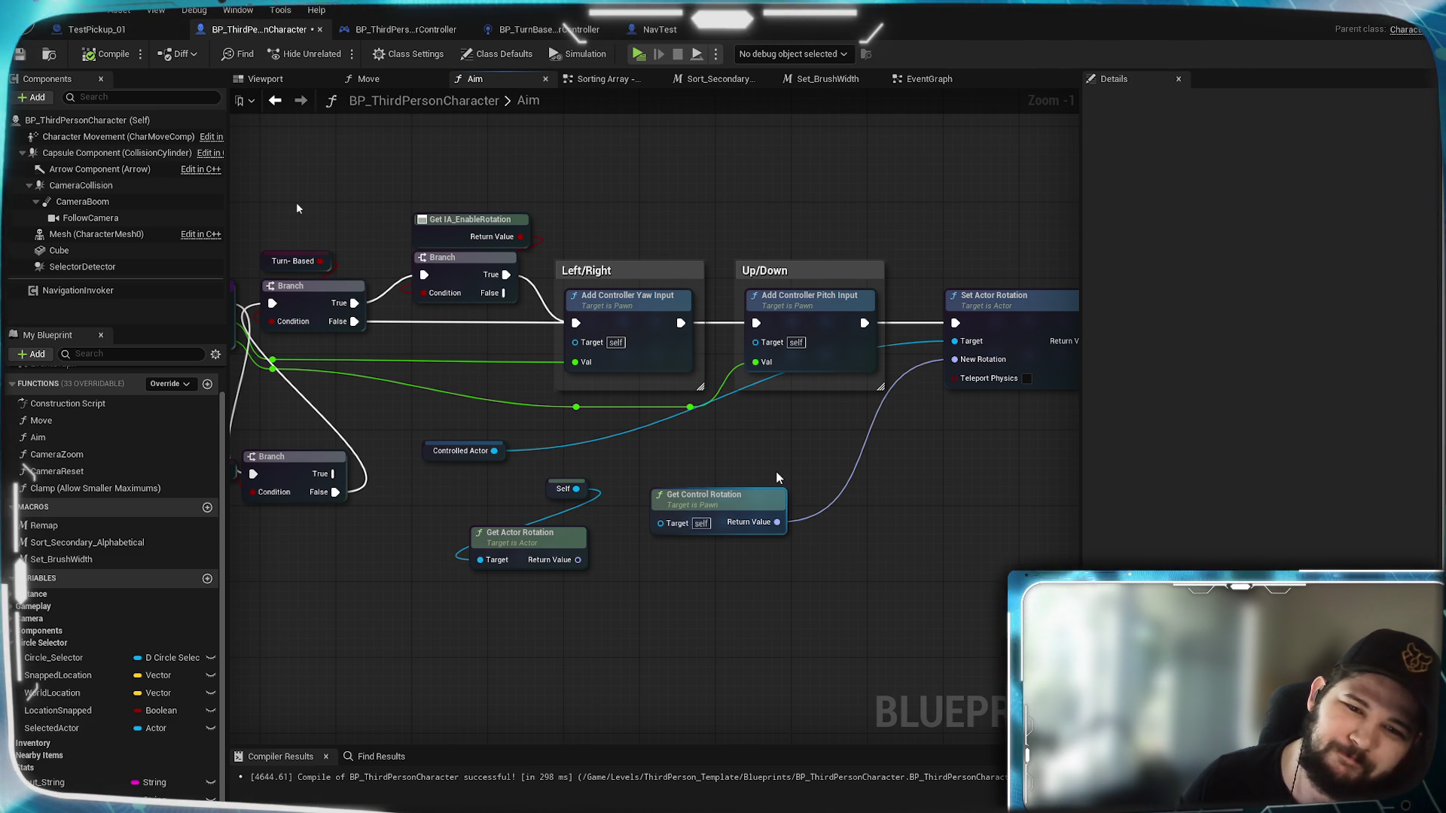
{"action": "left_click", "coordinate": [374, 81]}
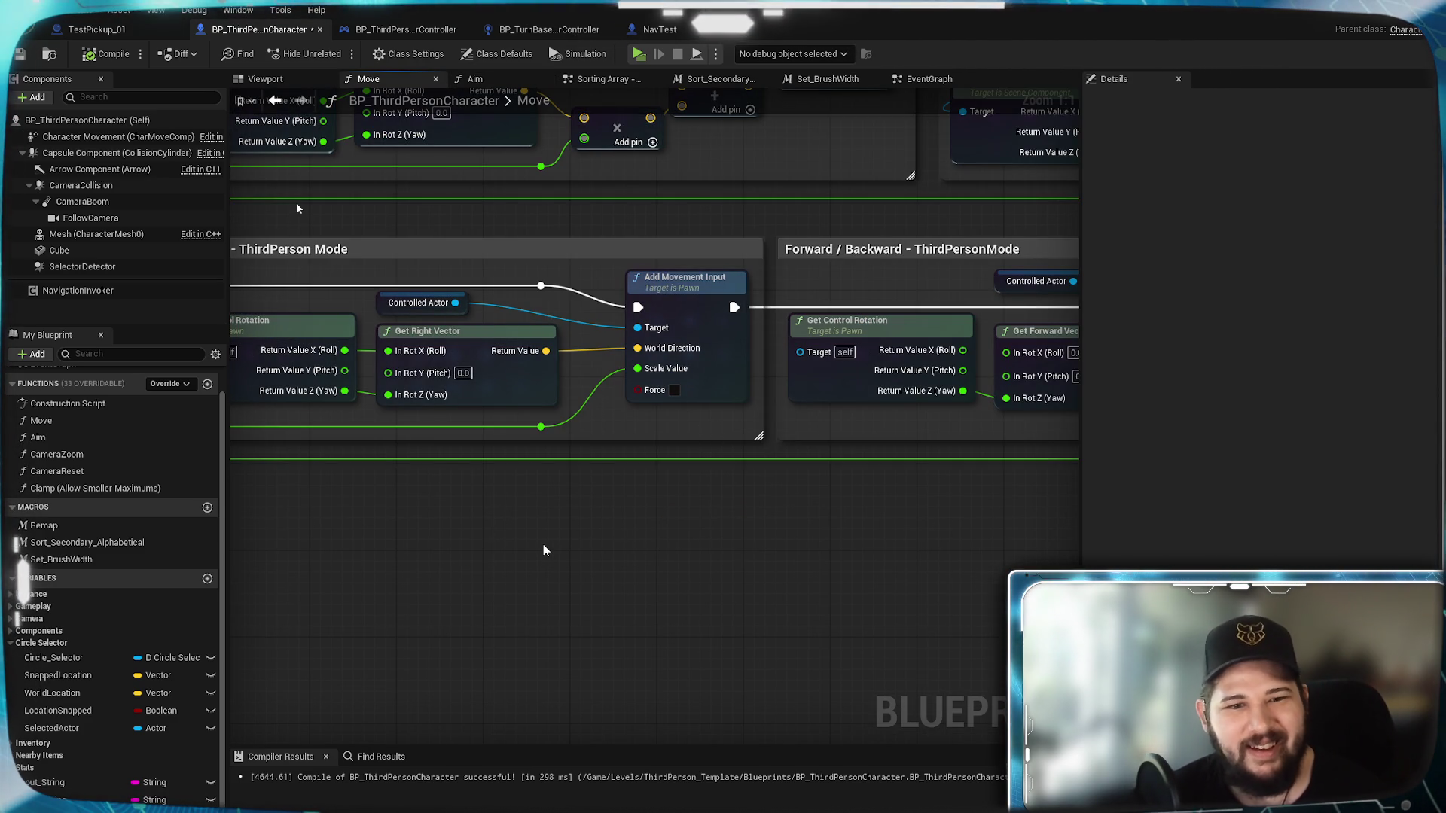
{"action": "mouse_move", "coordinate": [544, 548]}
{"action": "left_mouse_down"}
{"action": "mouse_move", "coordinate": [883, 527]}
{"action": "mouse_move", "coordinate": [548, 532]}
{"action": "left_mouse_up"}
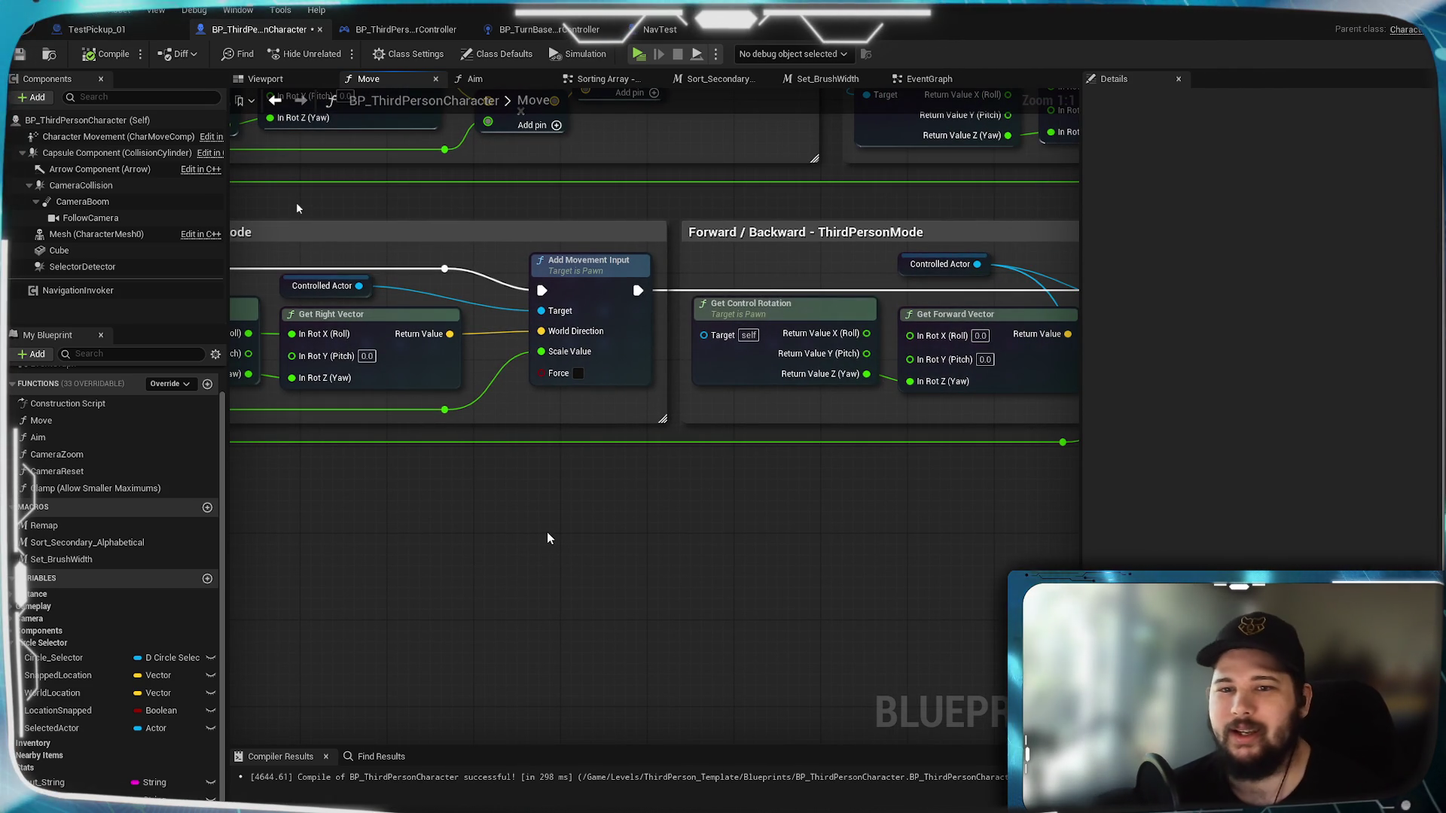
{"action": "left_click_drag", "start_coordinate": [547, 531], "coordinate": [919, 572]}
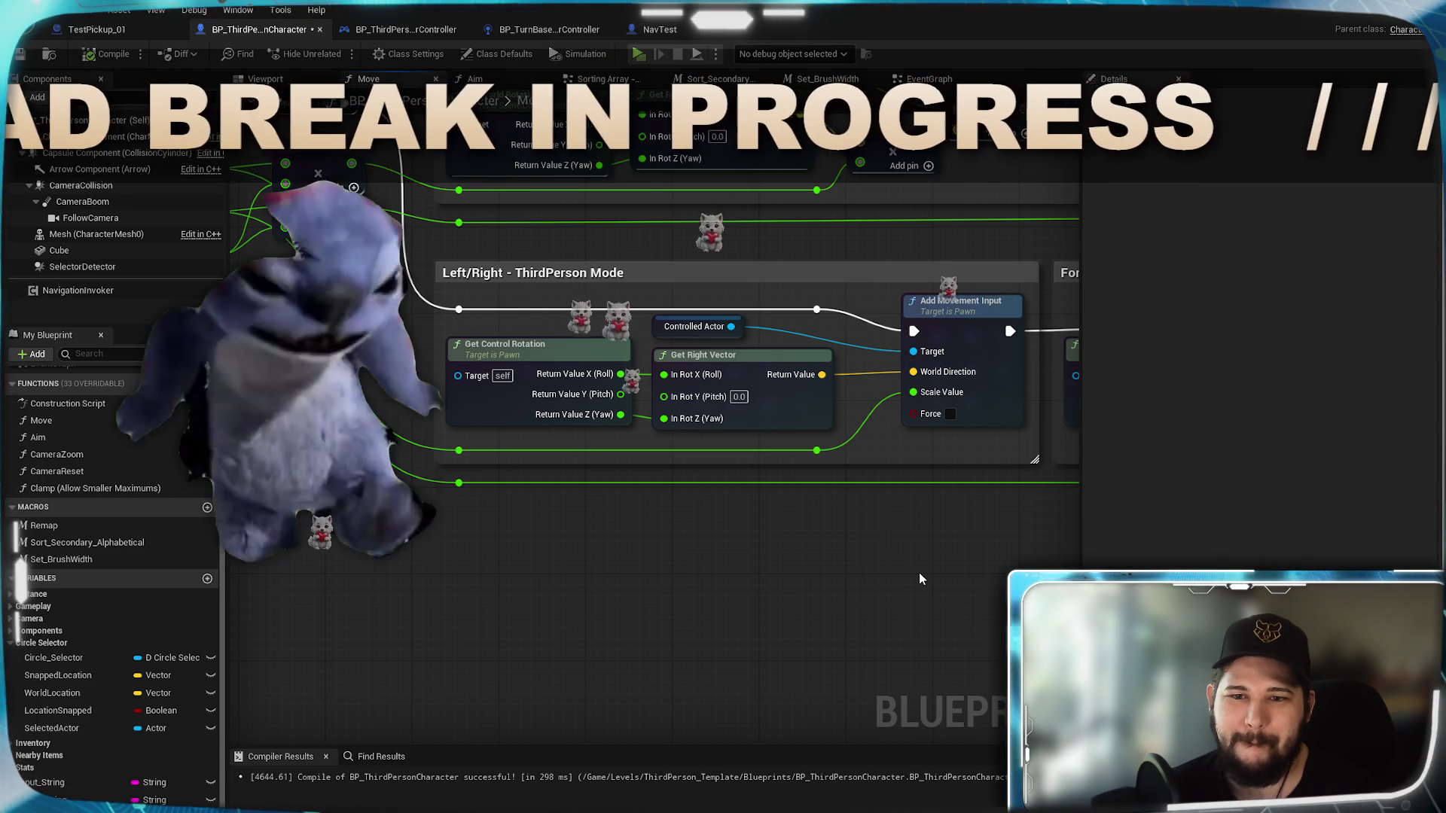
{"action": "left_click_drag", "start_coordinate": [918, 573], "coordinate": [1154, 639]}
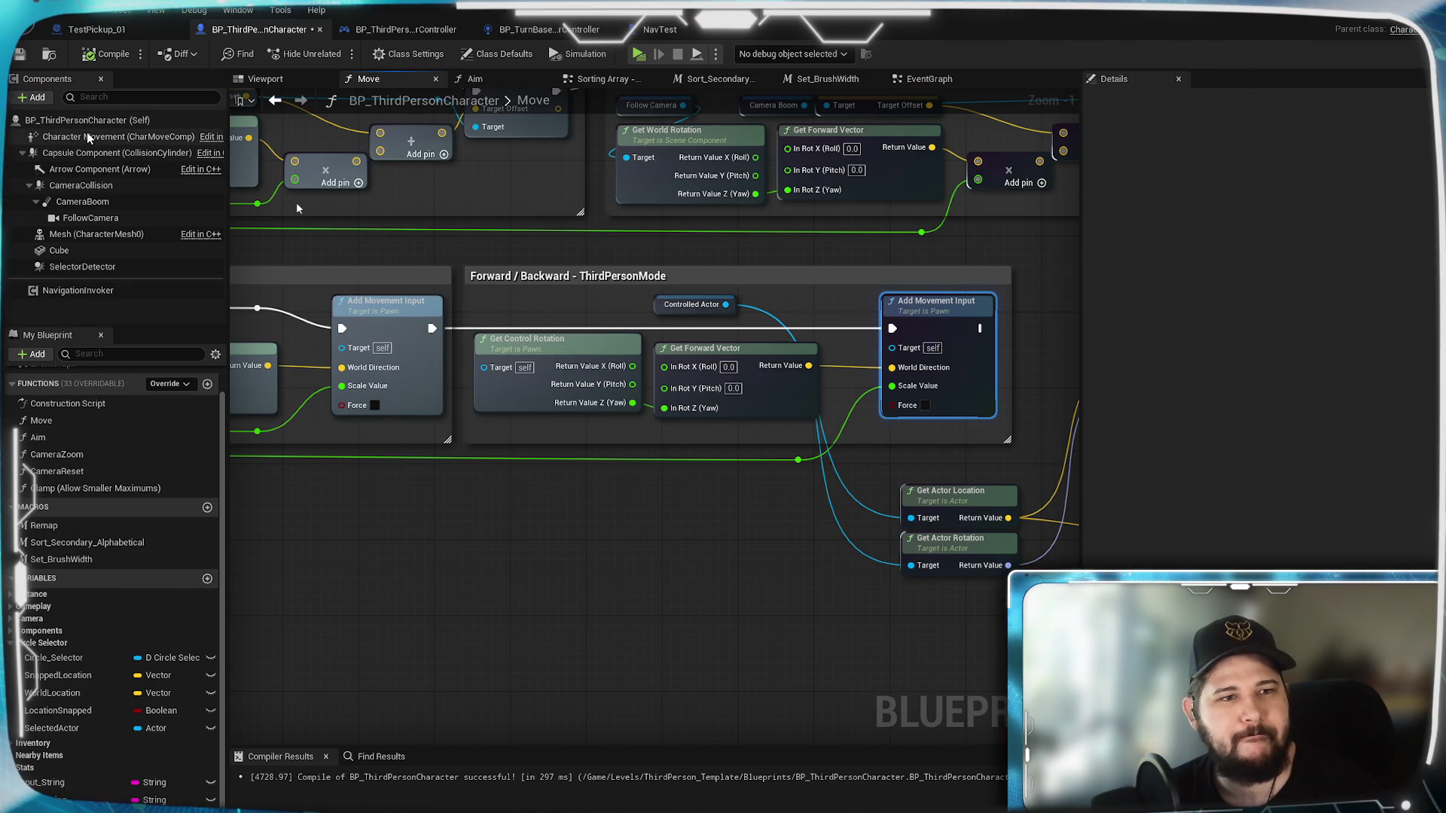
{"action": "mouse_move", "coordinate": [562, 518]}
{"action": "left_mouse_down"}
{"action": "mouse_move", "coordinate": [1024, 526]}
{"action": "mouse_move", "coordinate": [1003, 527]}
{"action": "left_mouse_up"}
Step: Wire Controlled Actor into the Forward/Backward Add Movement Input's Target
{"action": "left_click_drag", "start_coordinate": [624, 331], "coordinate": [782, 355]}
{"action": "left_click_drag", "start_coordinate": [851, 489], "coordinate": [616, 438]}
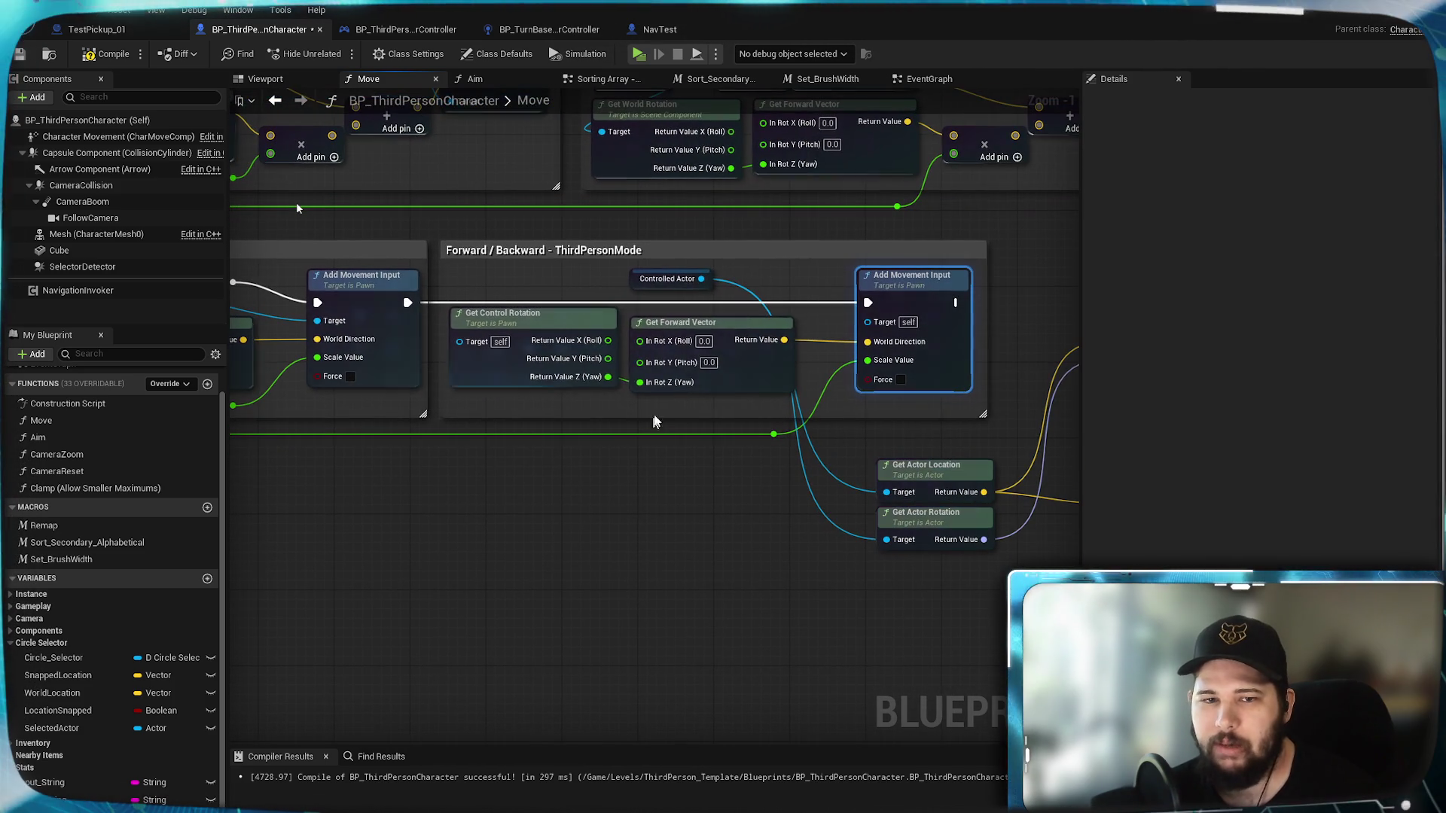
{"action": "left_click_drag", "start_coordinate": [701, 279], "coordinate": [868, 326]}
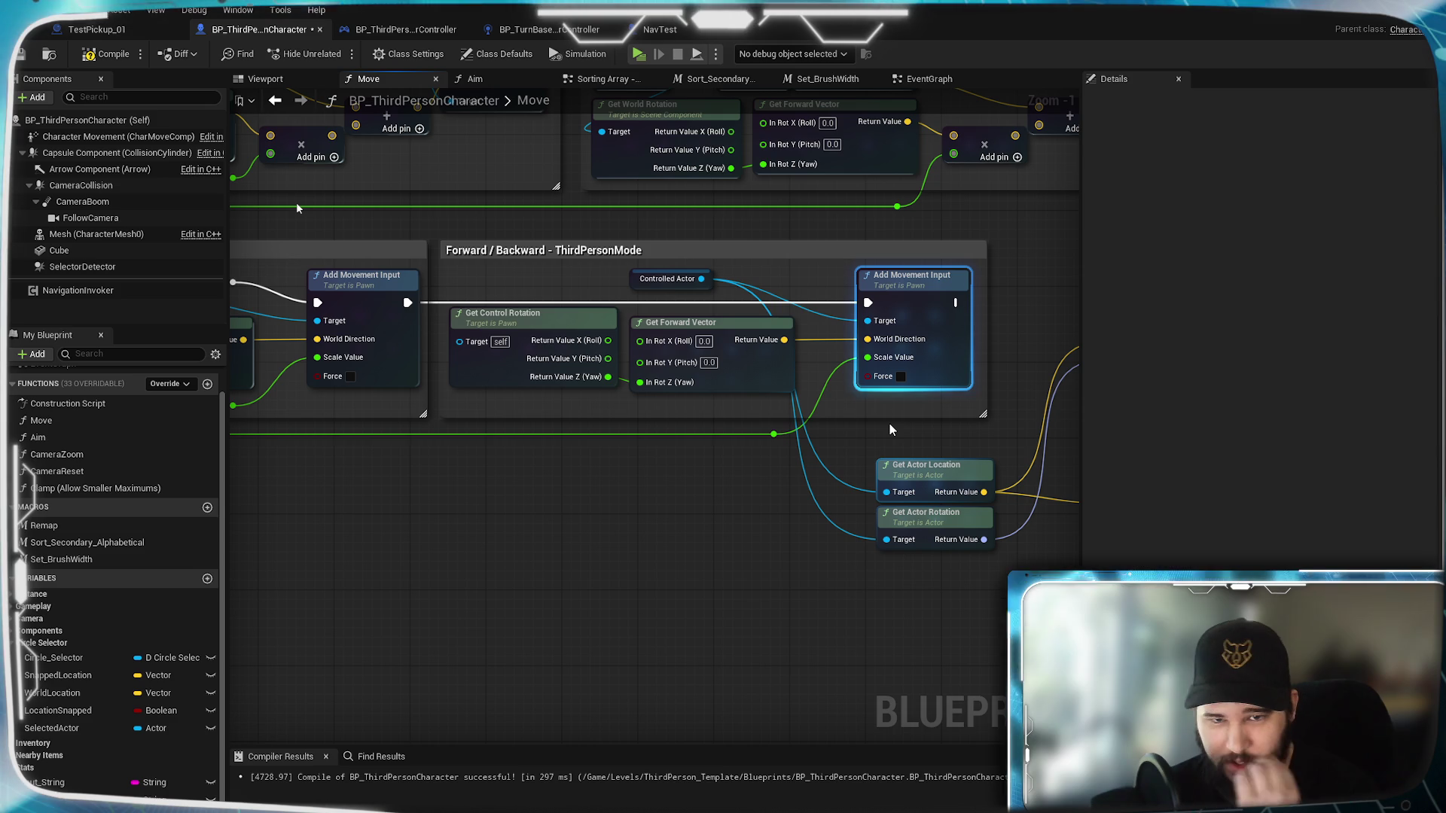
{"action": "left_click_drag", "start_coordinate": [584, 493], "coordinate": [772, 471]}
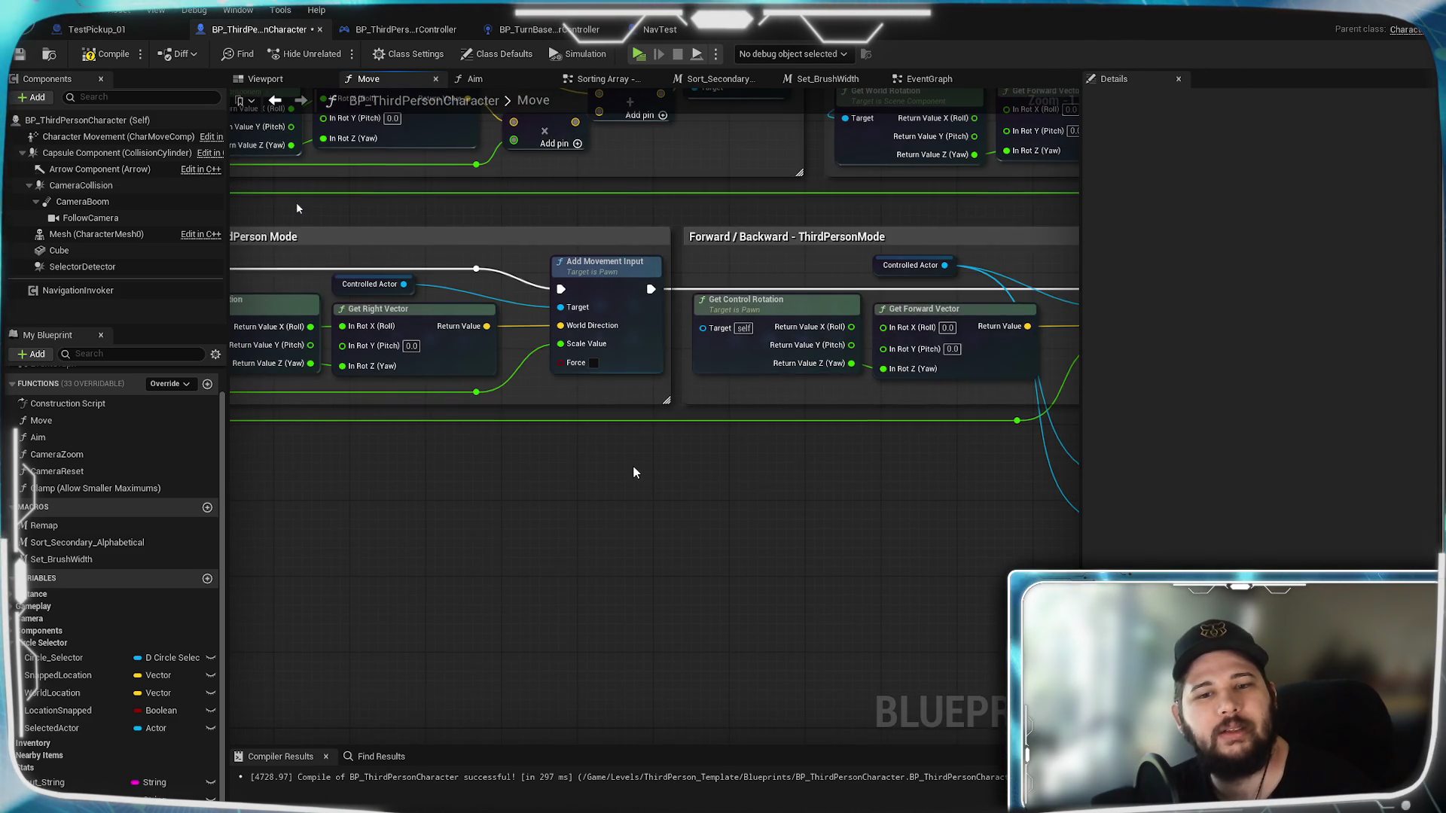
{"action": "left_click_drag", "start_coordinate": [633, 472], "coordinate": [687, 472]}
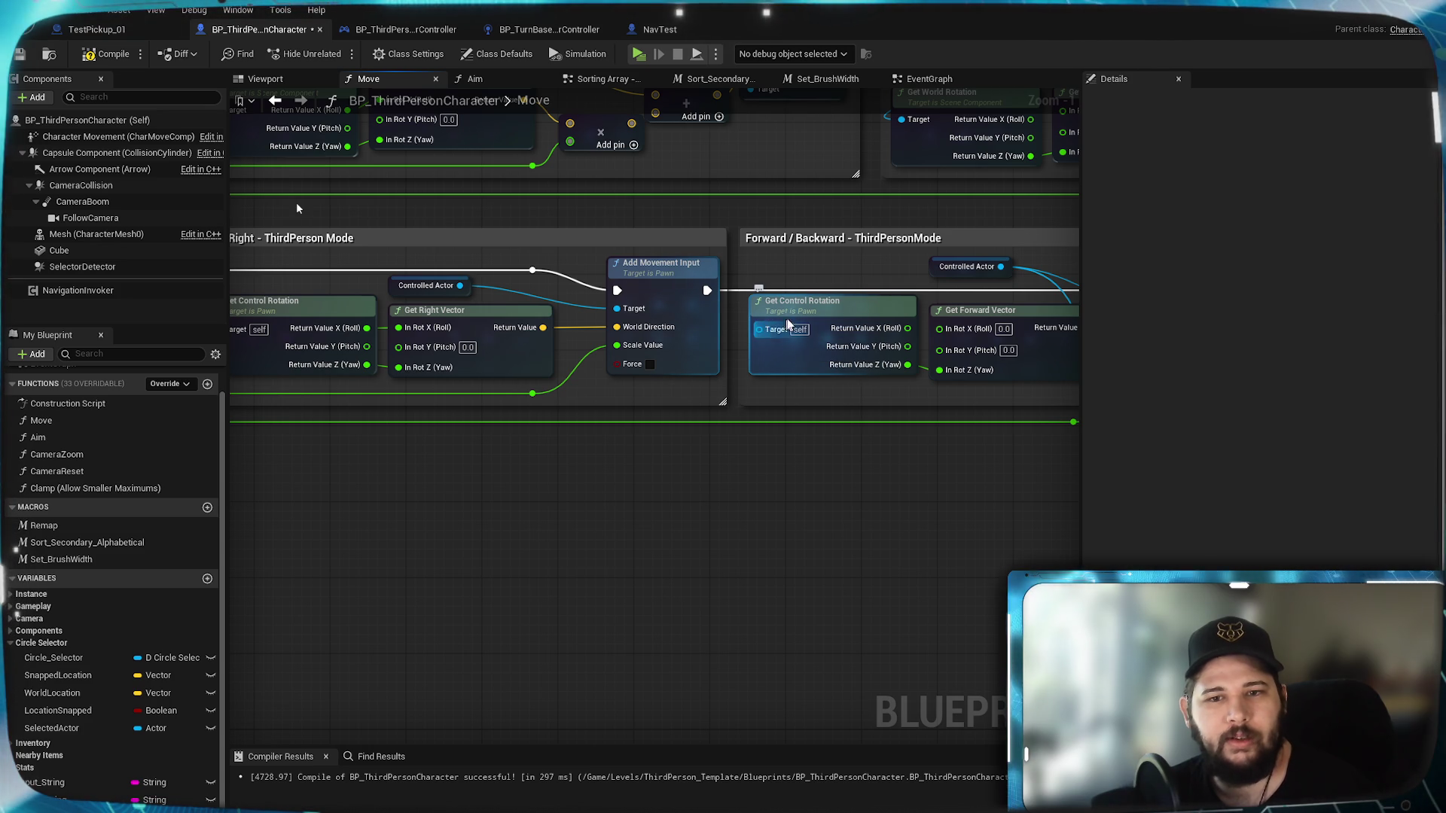
Step: Wire Controlled Actor into the Left/Right Add Movement Input and Get Control Rotation targets
{"action": "left_click_drag", "start_coordinate": [1000, 266], "coordinate": [994, 274]}
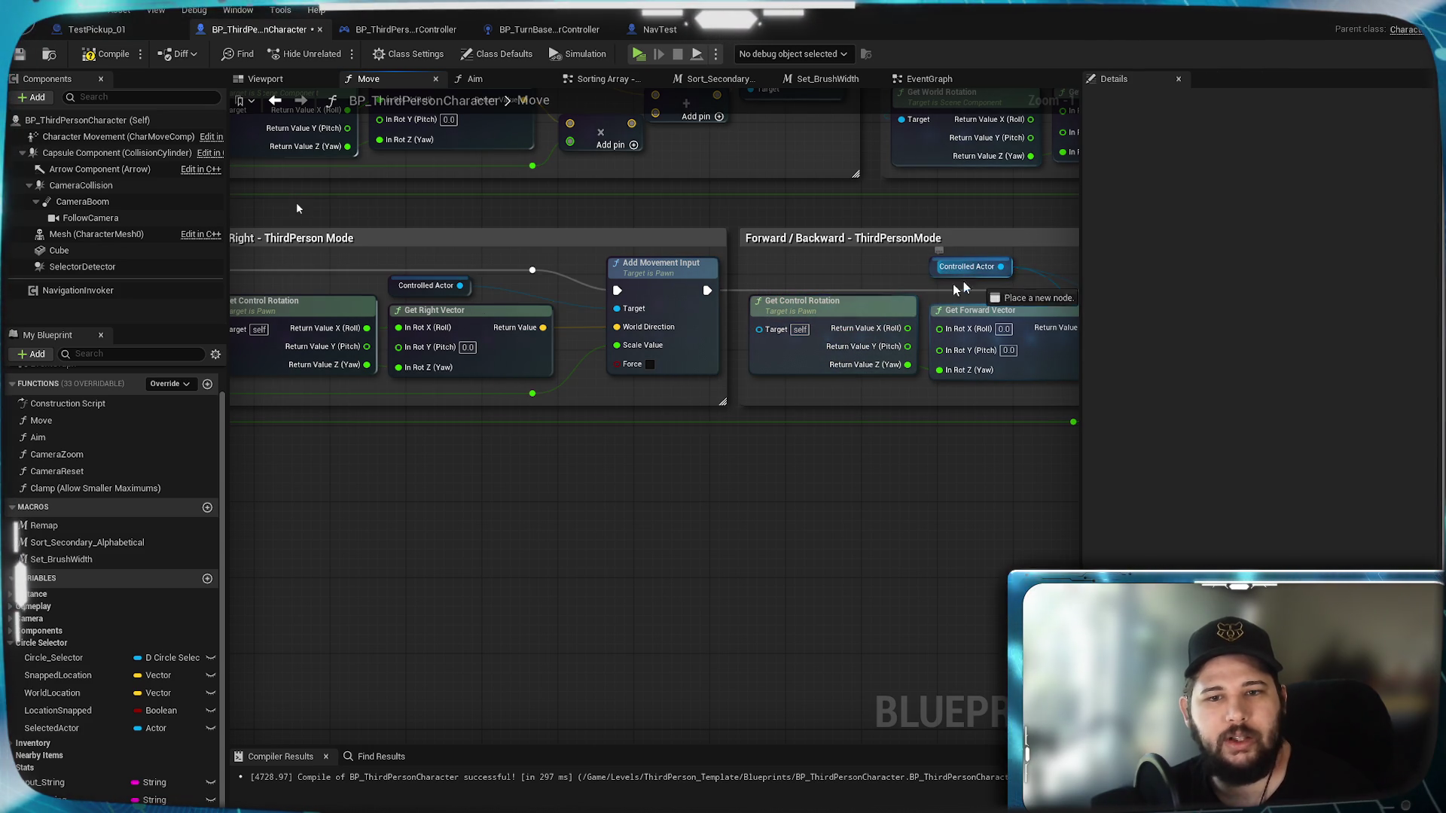
{"action": "left_click_drag", "start_coordinate": [762, 333], "coordinate": [762, 334]}
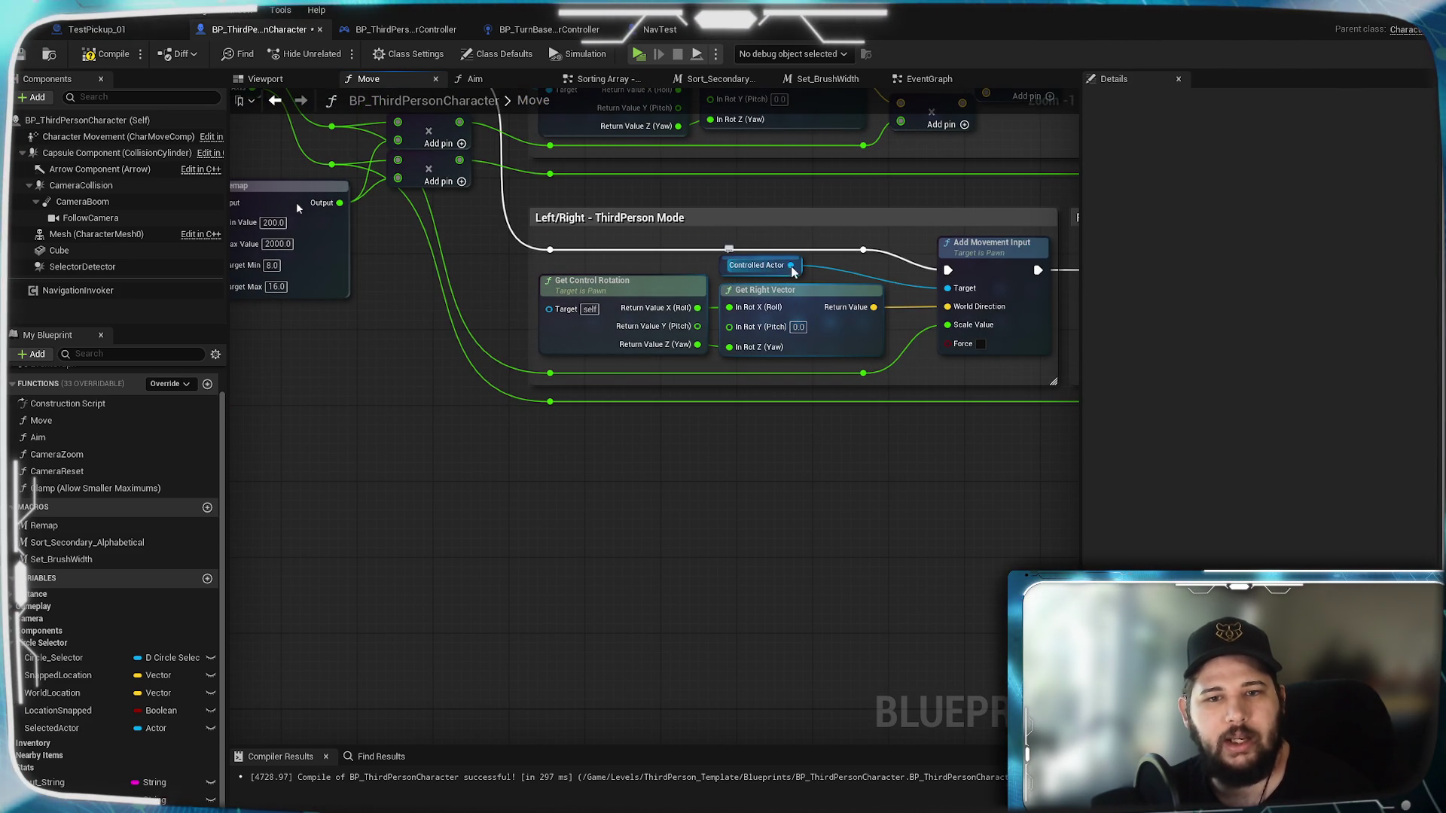
{"action": "left_click_drag", "start_coordinate": [790, 265], "coordinate": [549, 308]}
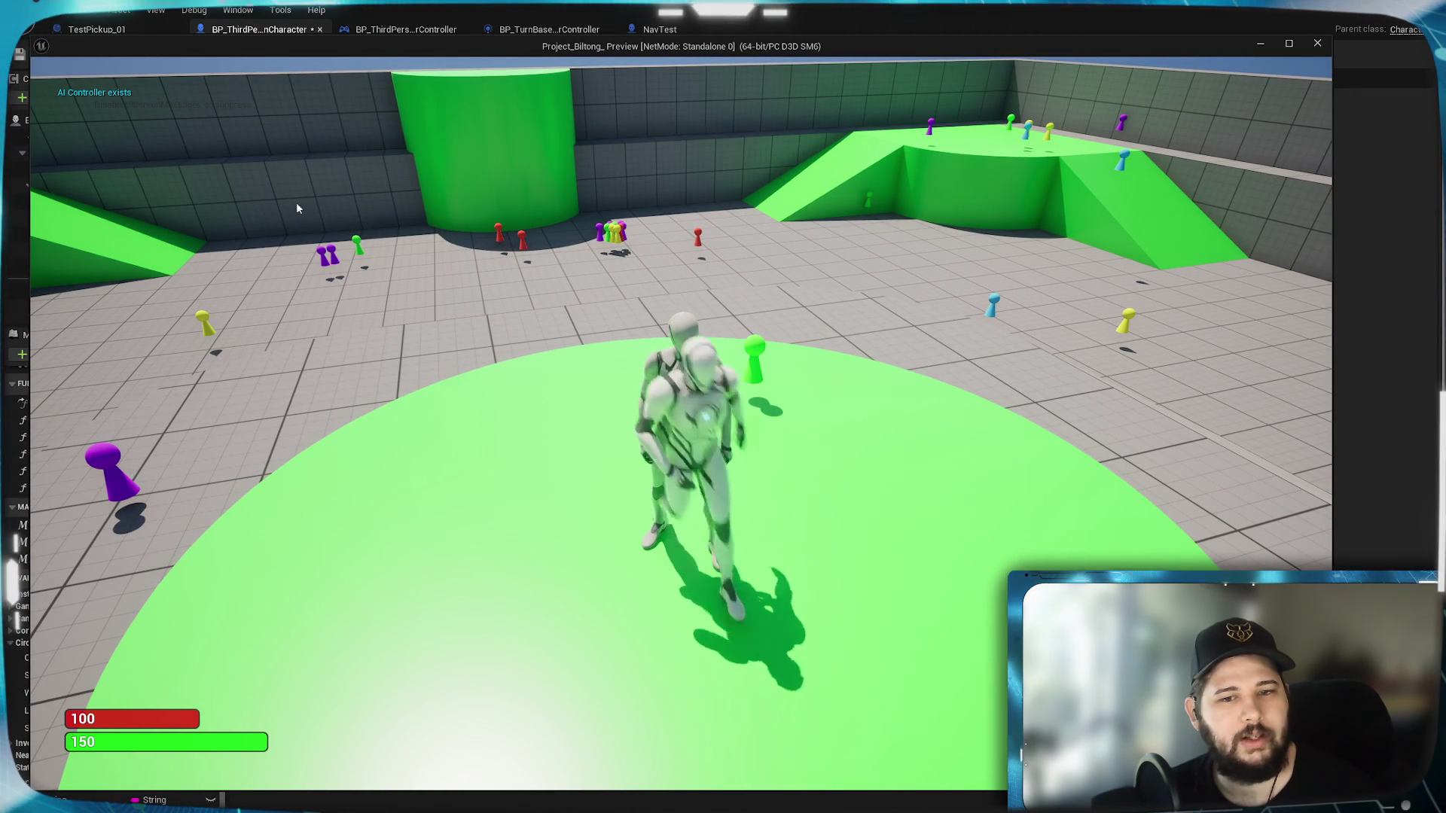
{"action": "key", "text": "Escape"}
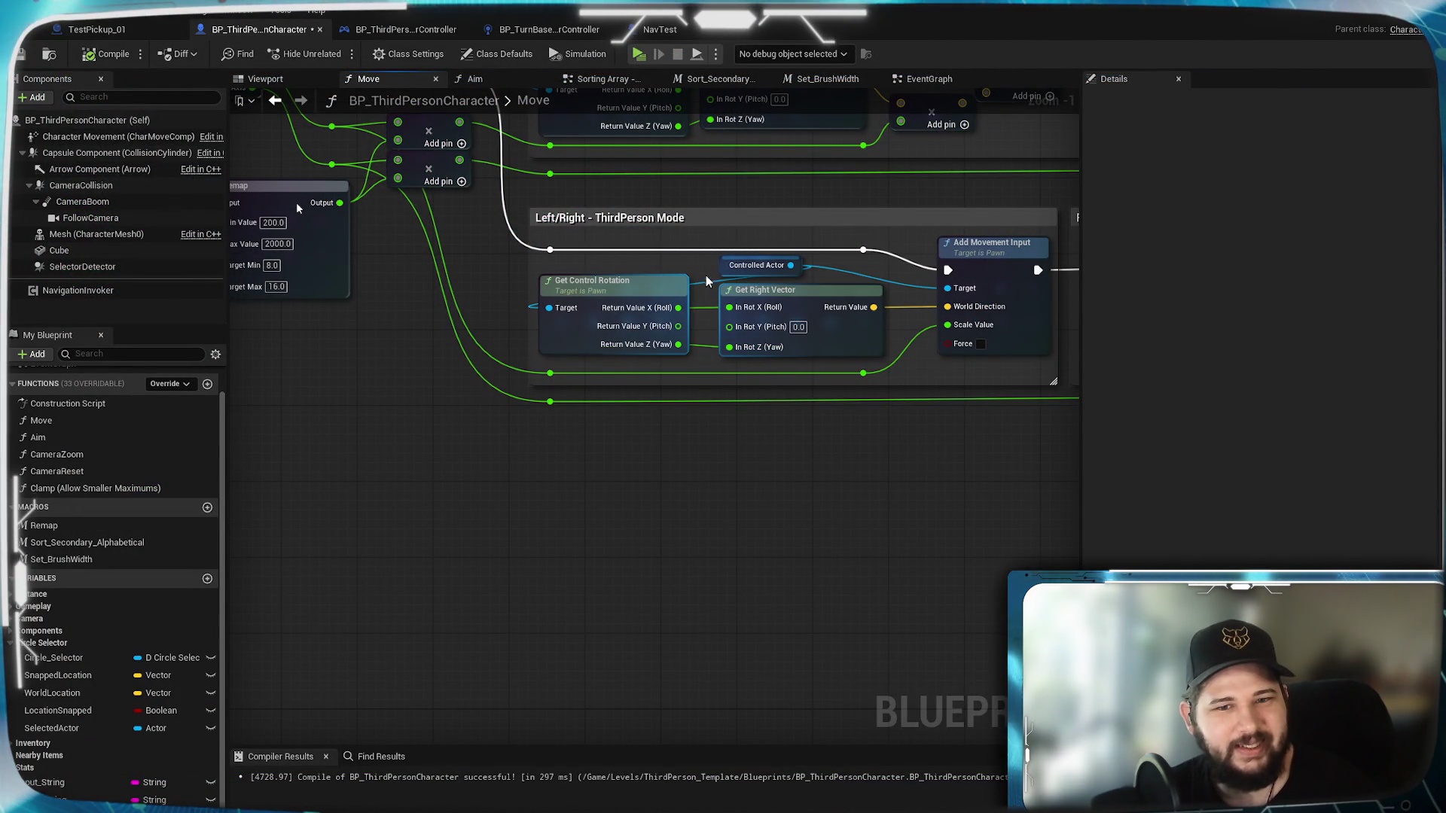
Step: Undo the Controlled Actor links on the Left/Right and Forward/Backward Get Control Rotation nodes, restoring self
{"action": "key", "text": "ctrl+z"}
{"action": "left_click_drag", "start_coordinate": [839, 317], "coordinate": [395, 314]}
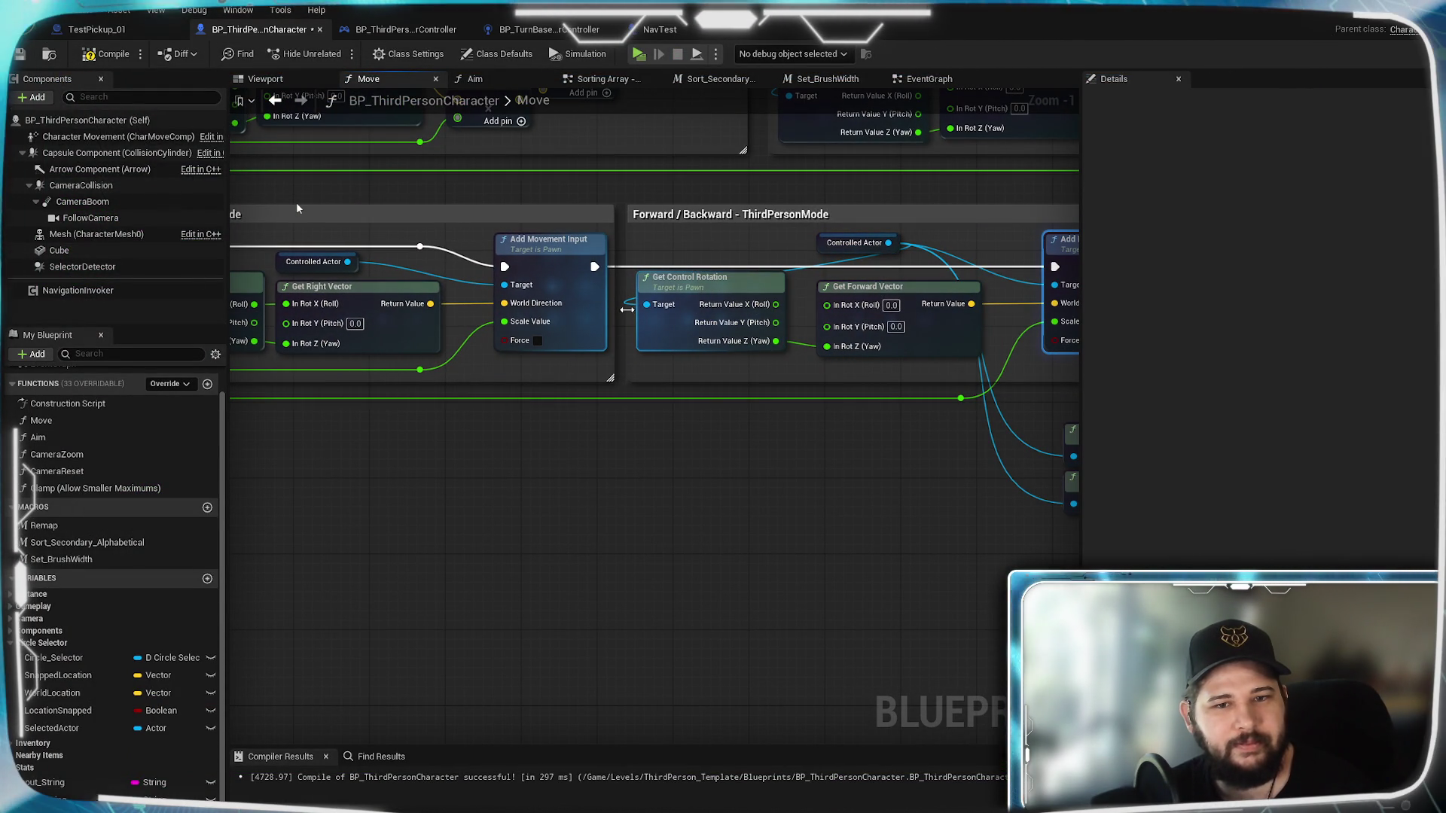
{"action": "key", "text": "ctrl+z"}
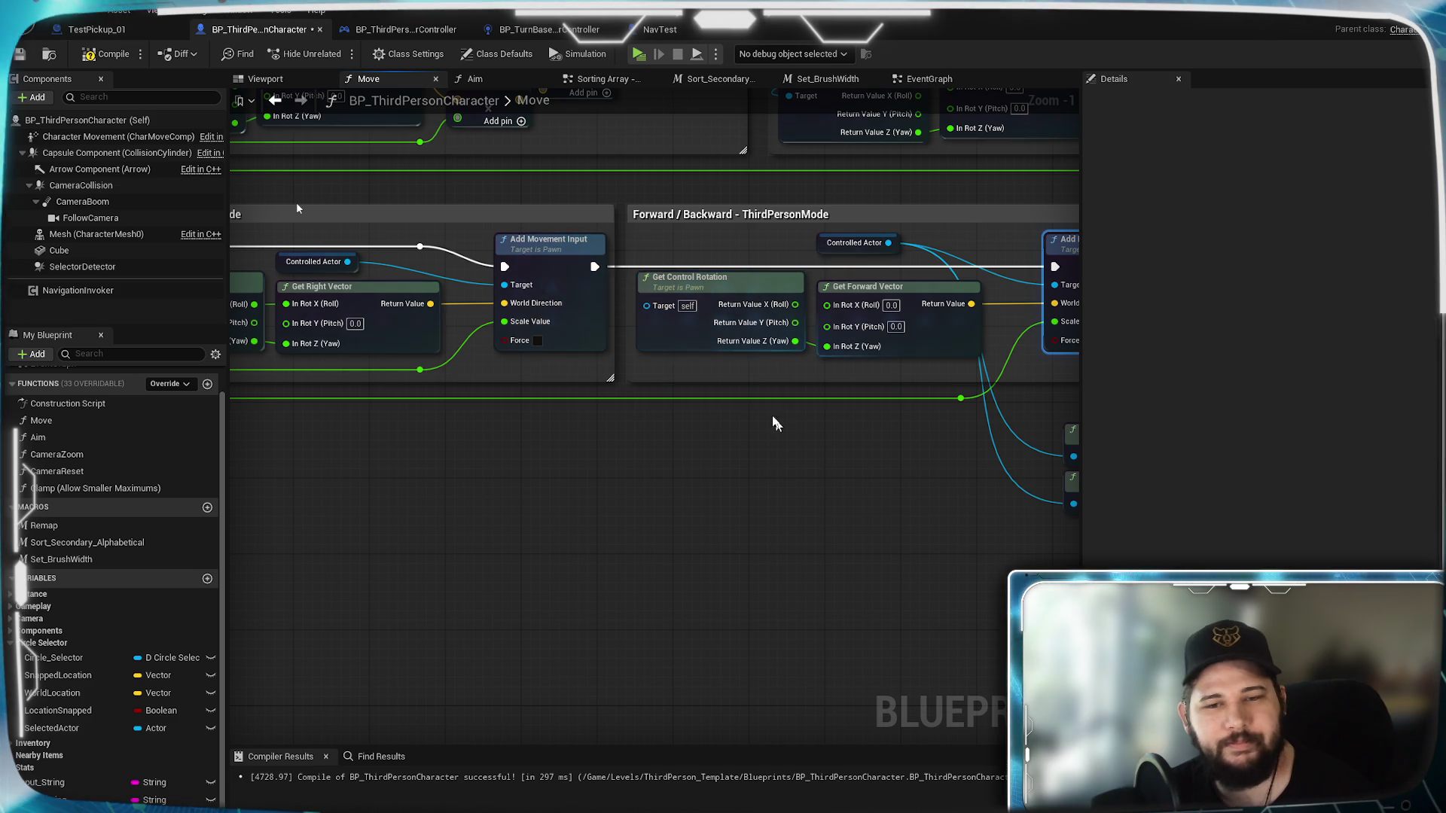
{"action": "mouse_move", "coordinate": [655, 477]}
{"action": "left_mouse_down"}
{"action": "mouse_move", "coordinate": [597, 500]}
{"action": "mouse_move", "coordinate": [481, 471]}
{"action": "mouse_move", "coordinate": [750, 503]}
{"action": "mouse_move", "coordinate": [331, 485]}
{"action": "left_mouse_up"}
Step: Wire Add Movement Input's exec output into Set Actor Location and compile the blueprint
{"action": "mouse_move", "coordinate": [686, 265]}
{"action": "left_mouse_down"}
{"action": "mouse_move", "coordinate": [848, 424]}
{"action": "mouse_move", "coordinate": [834, 427]}
{"action": "left_mouse_up"}
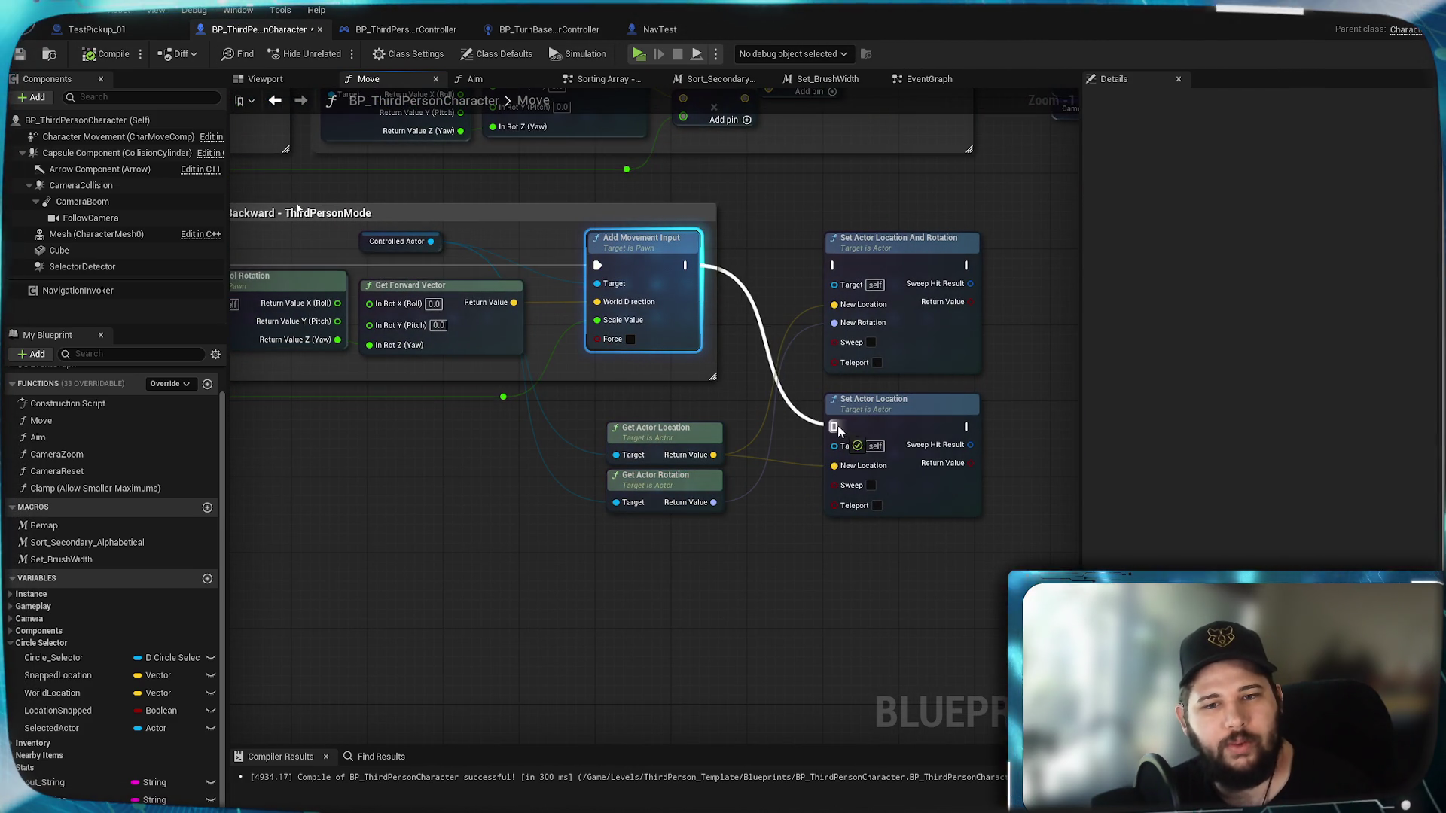
{"action": "left_click", "coordinate": [899, 267]}
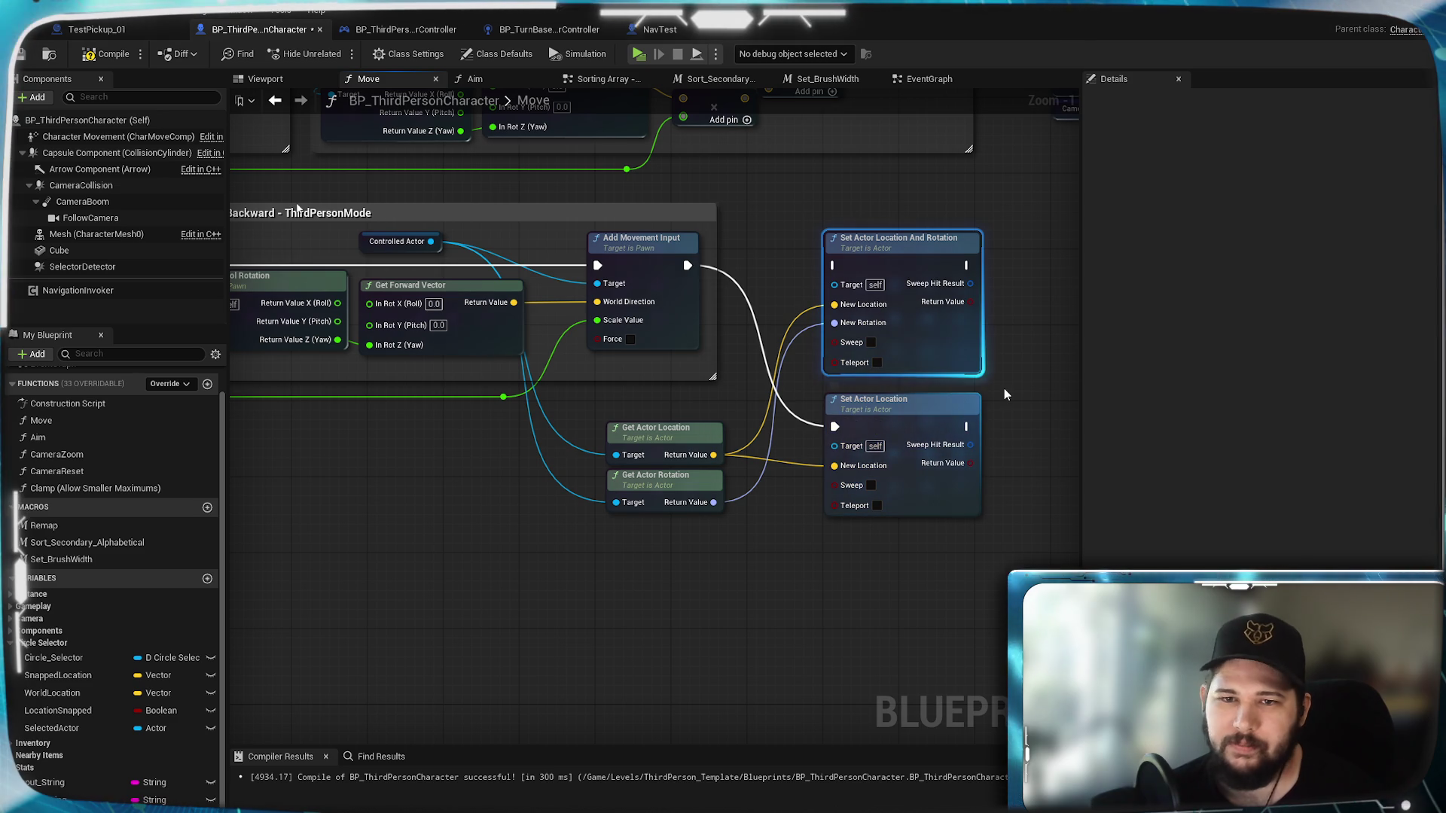
{"action": "mouse_move", "coordinate": [753, 549]}
{"action": "left_mouse_down"}
{"action": "mouse_move", "coordinate": [852, 588]}
{"action": "mouse_move", "coordinate": [824, 584]}
{"action": "left_mouse_up"}
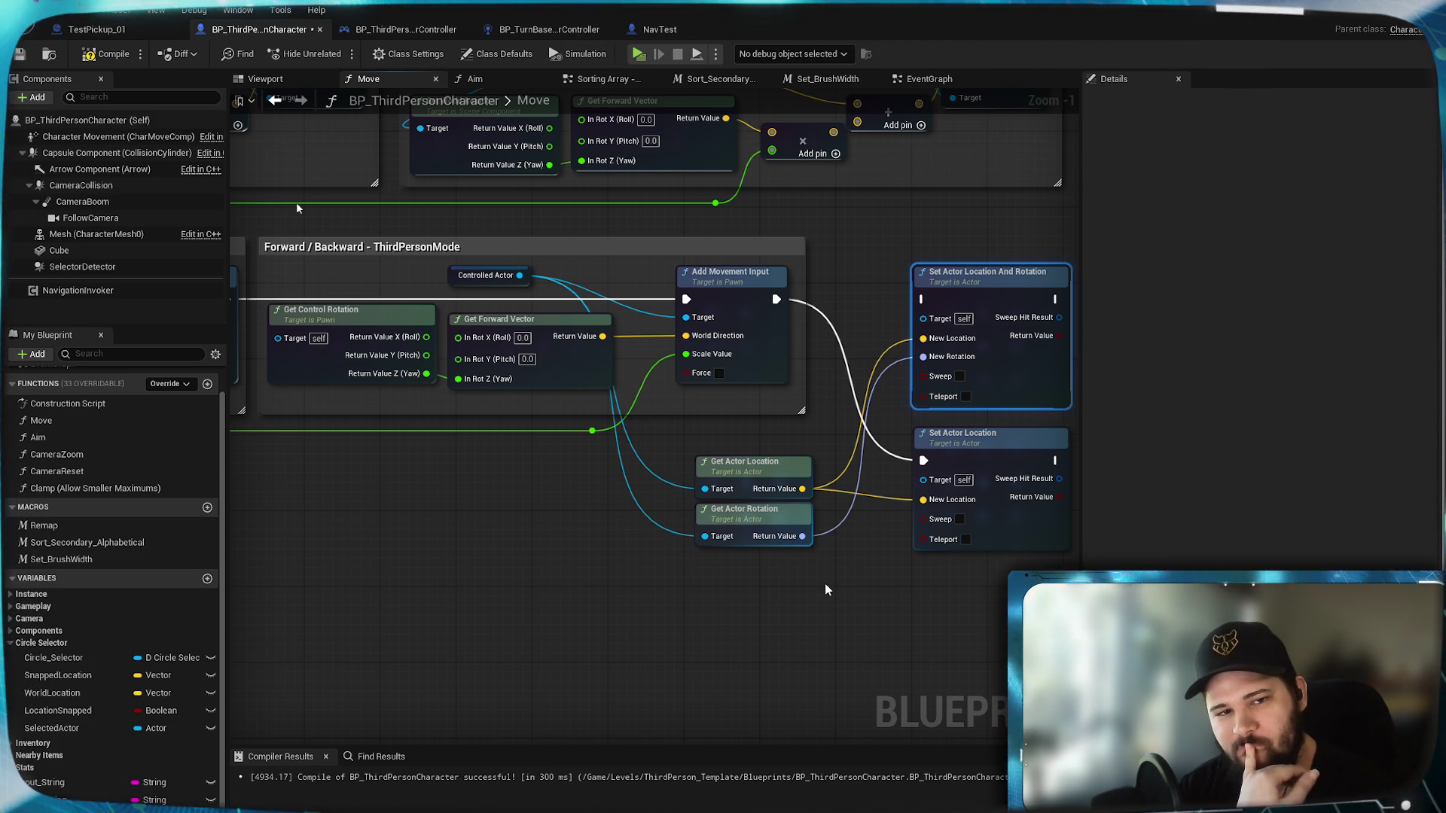
{"action": "key", "text": "ctrl+s"}
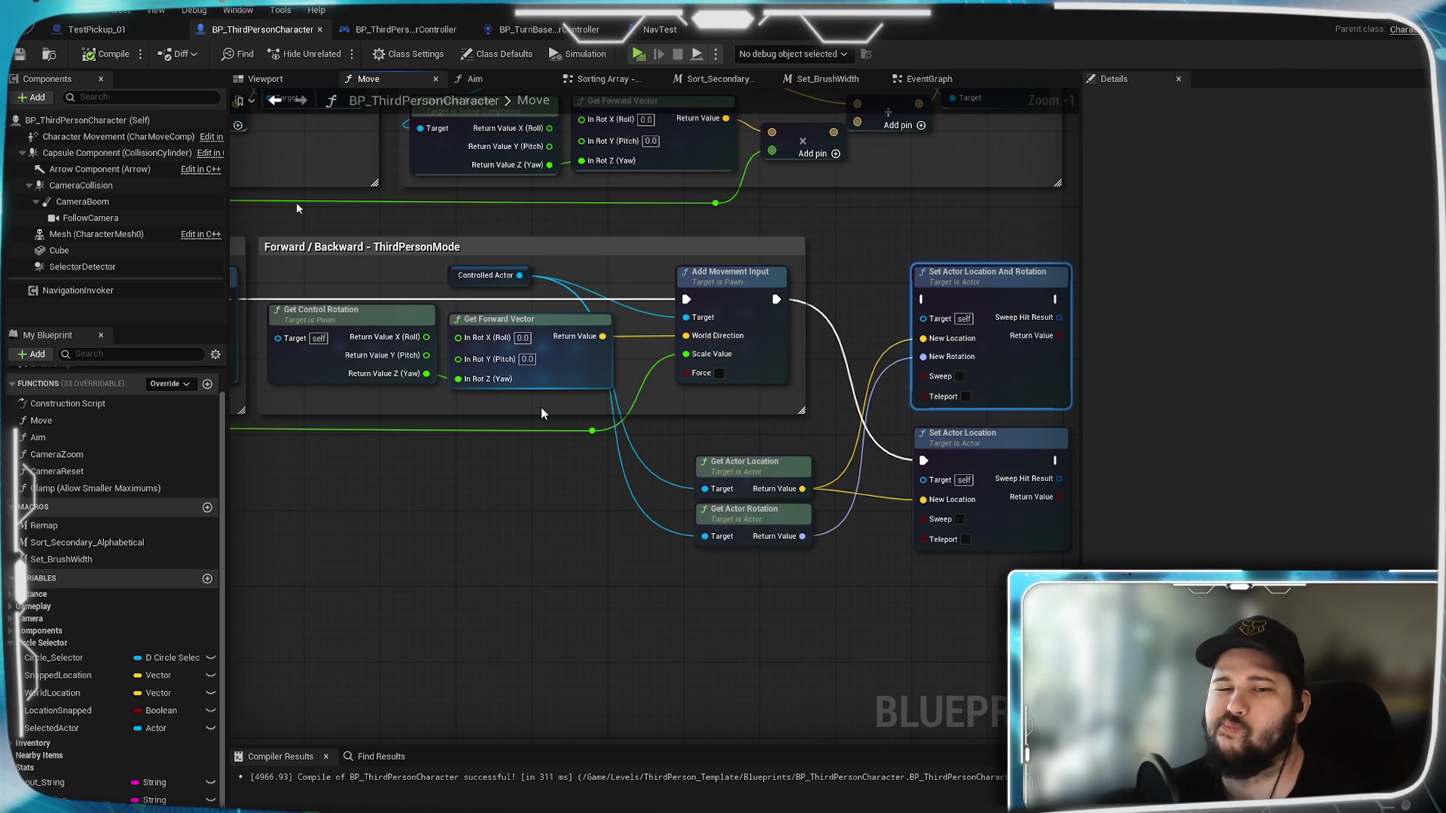
Step: Look over the Left/Right section and Remap node, then switch to the Aim graph
{"action": "left_click_drag", "start_coordinate": [540, 408], "coordinate": [976, 438]}
{"action": "left_click_drag", "start_coordinate": [675, 457], "coordinate": [992, 480]}
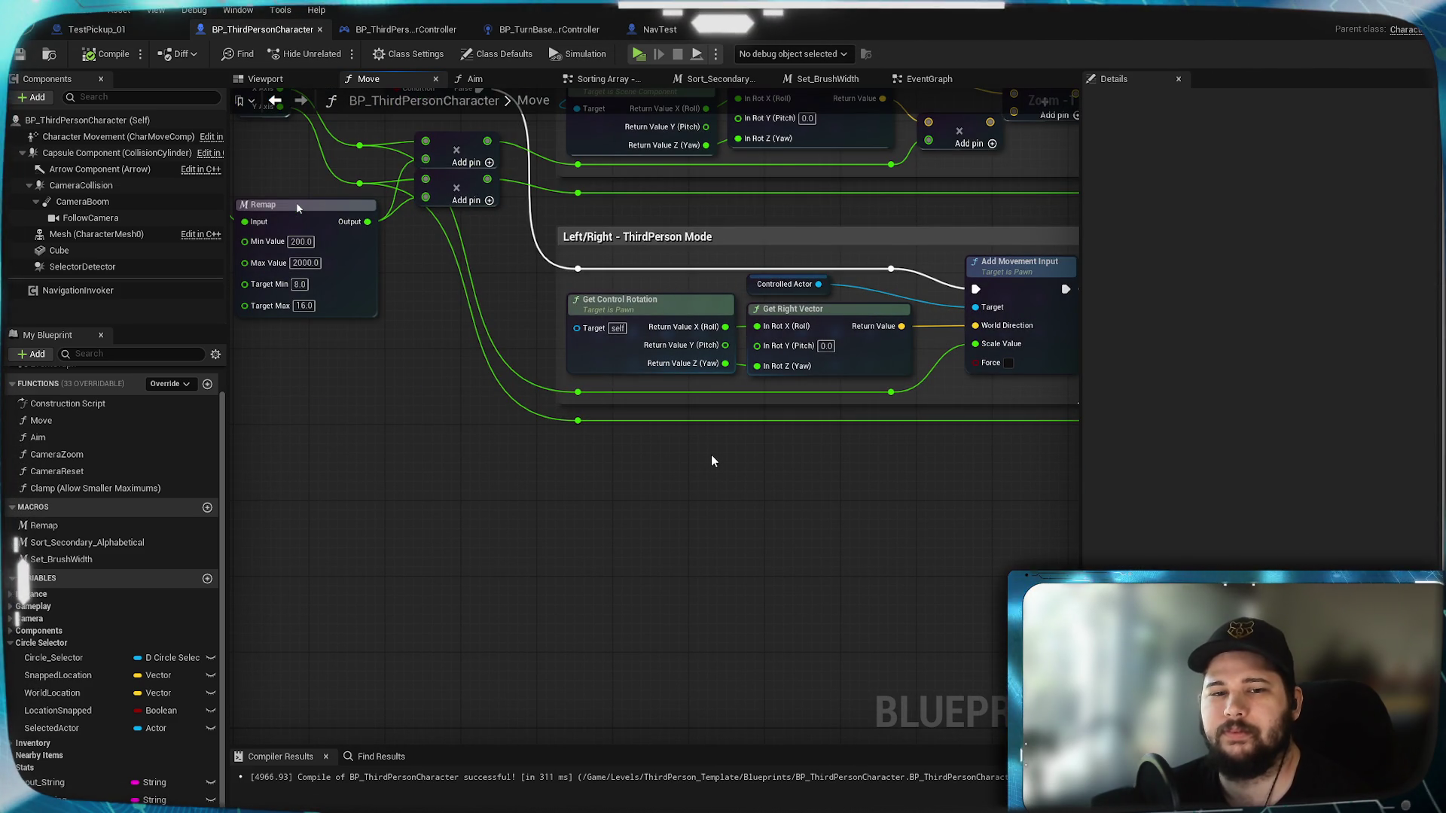
{"action": "left_click", "coordinate": [509, 83]}
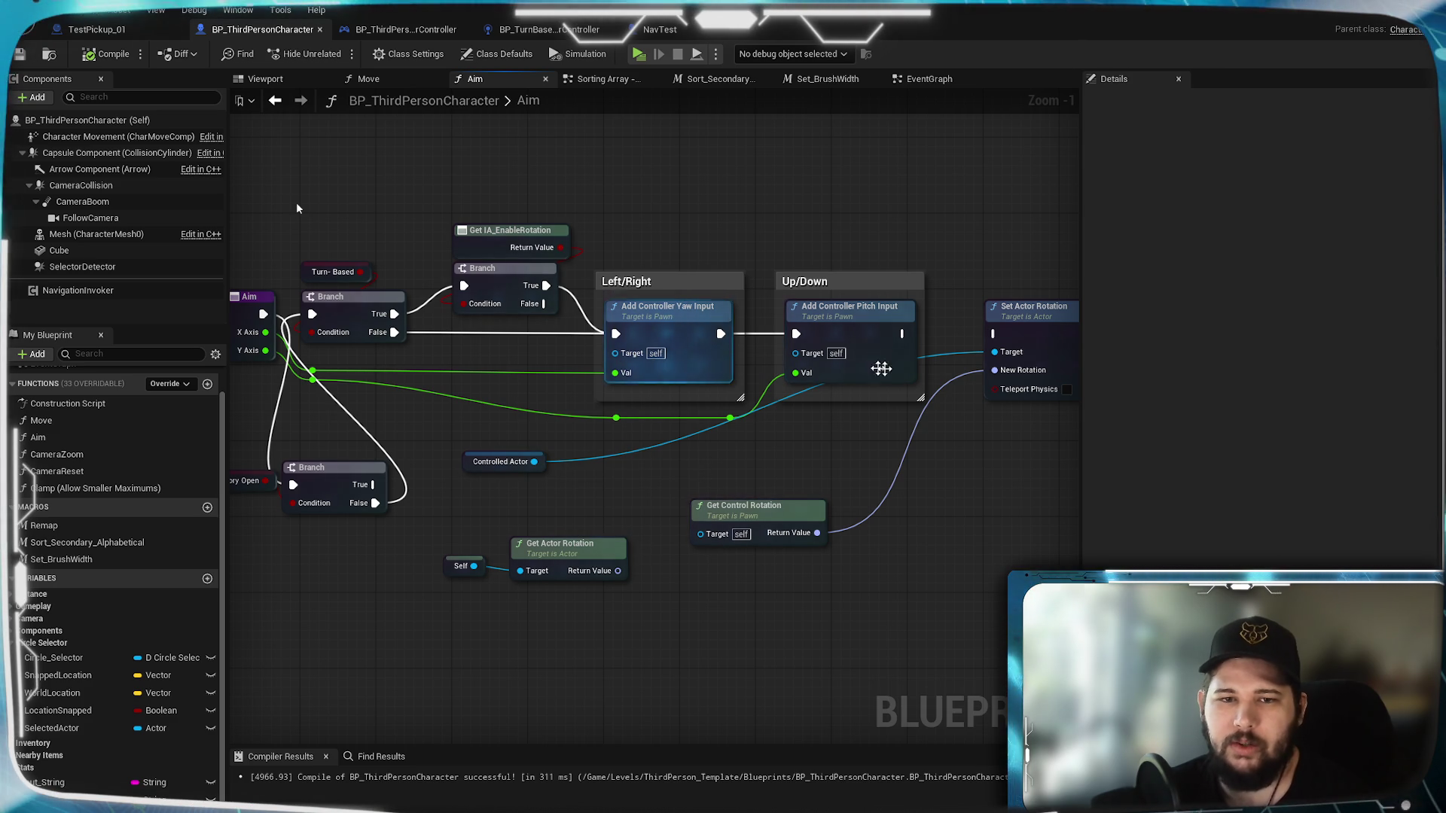
Step: Pan around the Aim graph to inspect the yaw, pitch and Set Actor Rotation nodes
{"action": "mouse_move", "coordinate": [495, 386]}
{"action": "left_mouse_down"}
{"action": "mouse_move", "coordinate": [707, 388]}
{"action": "mouse_move", "coordinate": [387, 400]}
{"action": "left_mouse_up"}
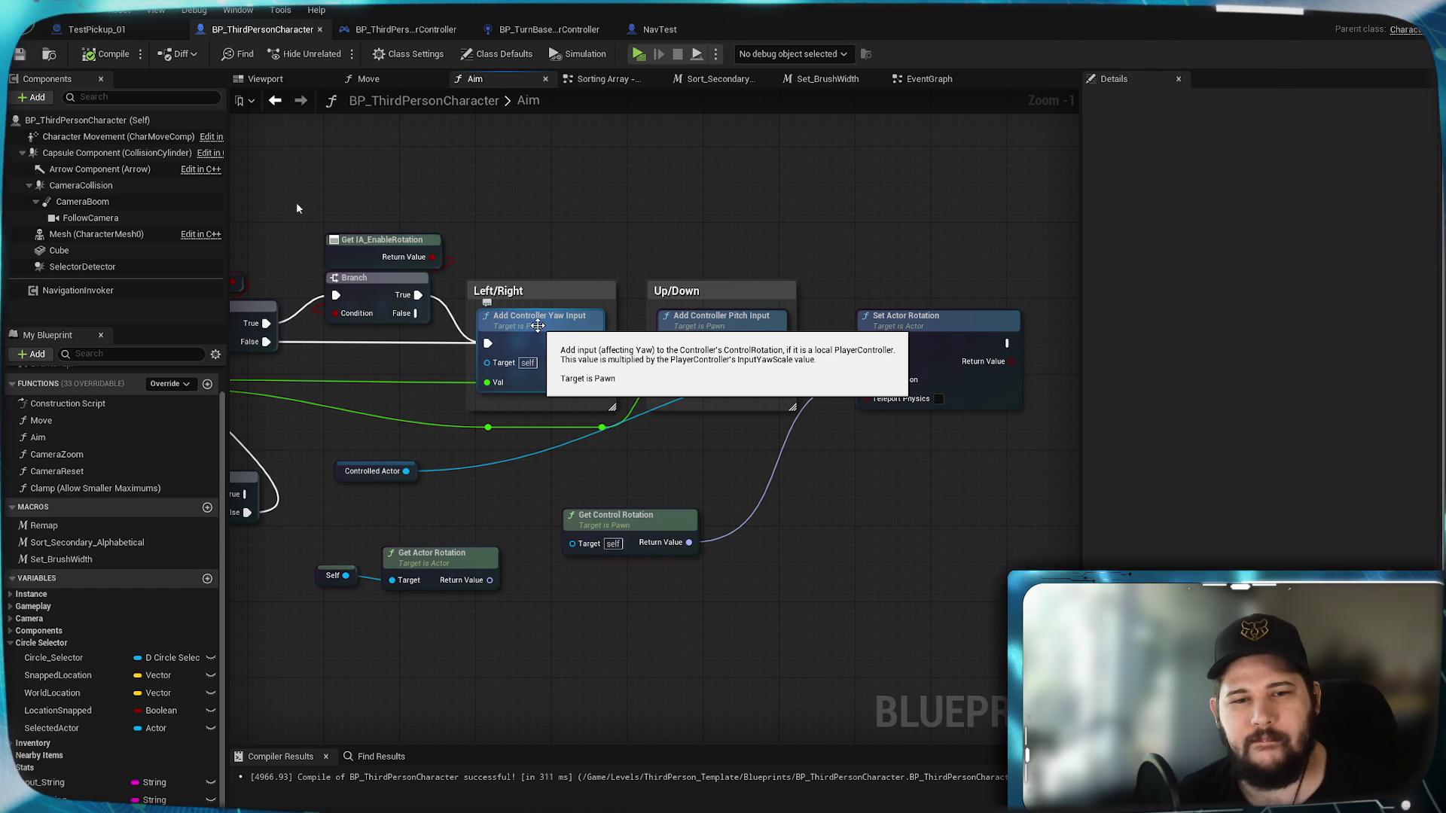
{"action": "mouse_move", "coordinate": [373, 387]}
{"action": "left_mouse_down"}
{"action": "mouse_move", "coordinate": [812, 352]}
{"action": "mouse_move", "coordinate": [380, 358]}
{"action": "left_mouse_up"}
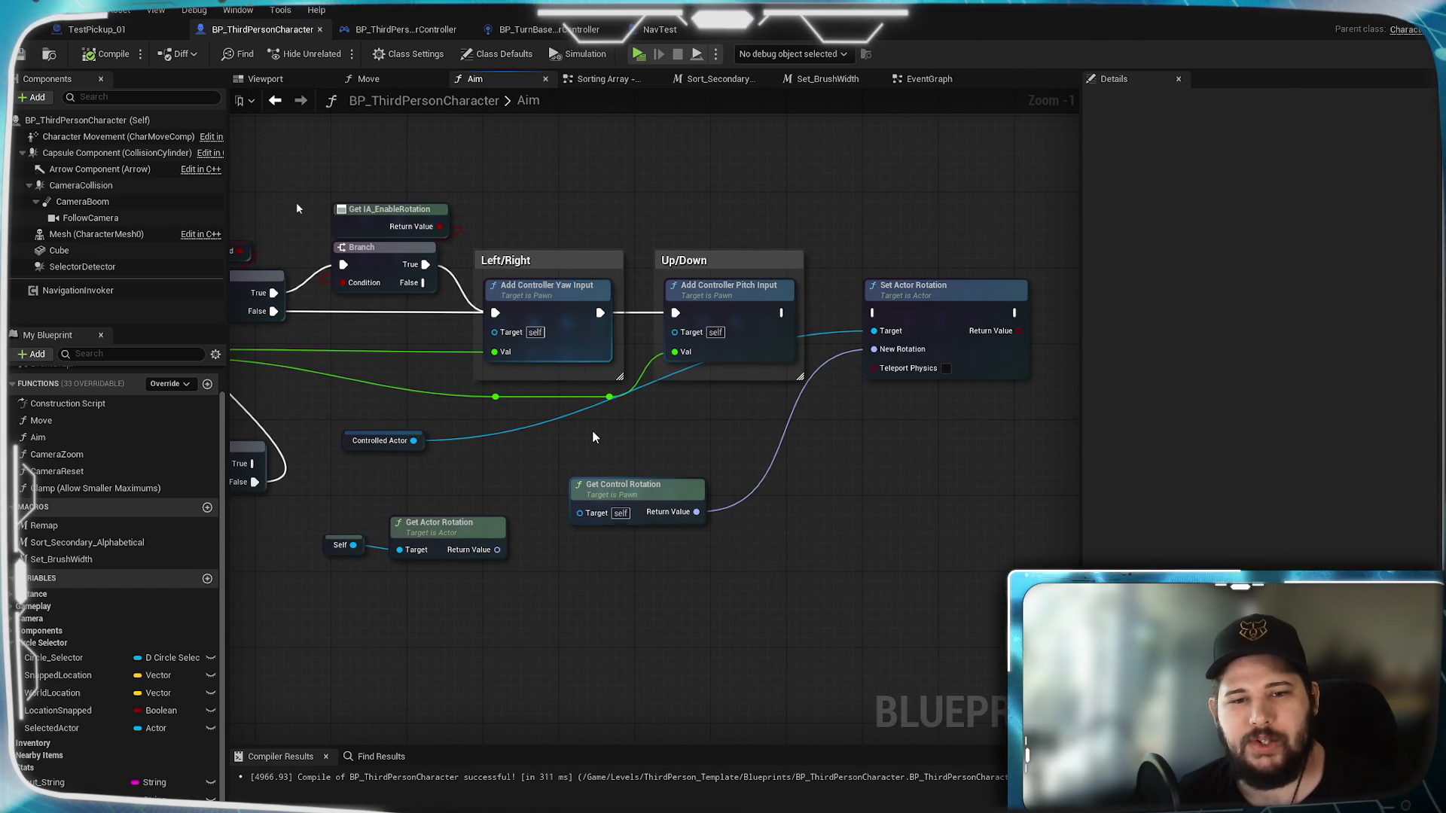
{"action": "left_click_drag", "start_coordinate": [639, 427], "coordinate": [624, 424]}
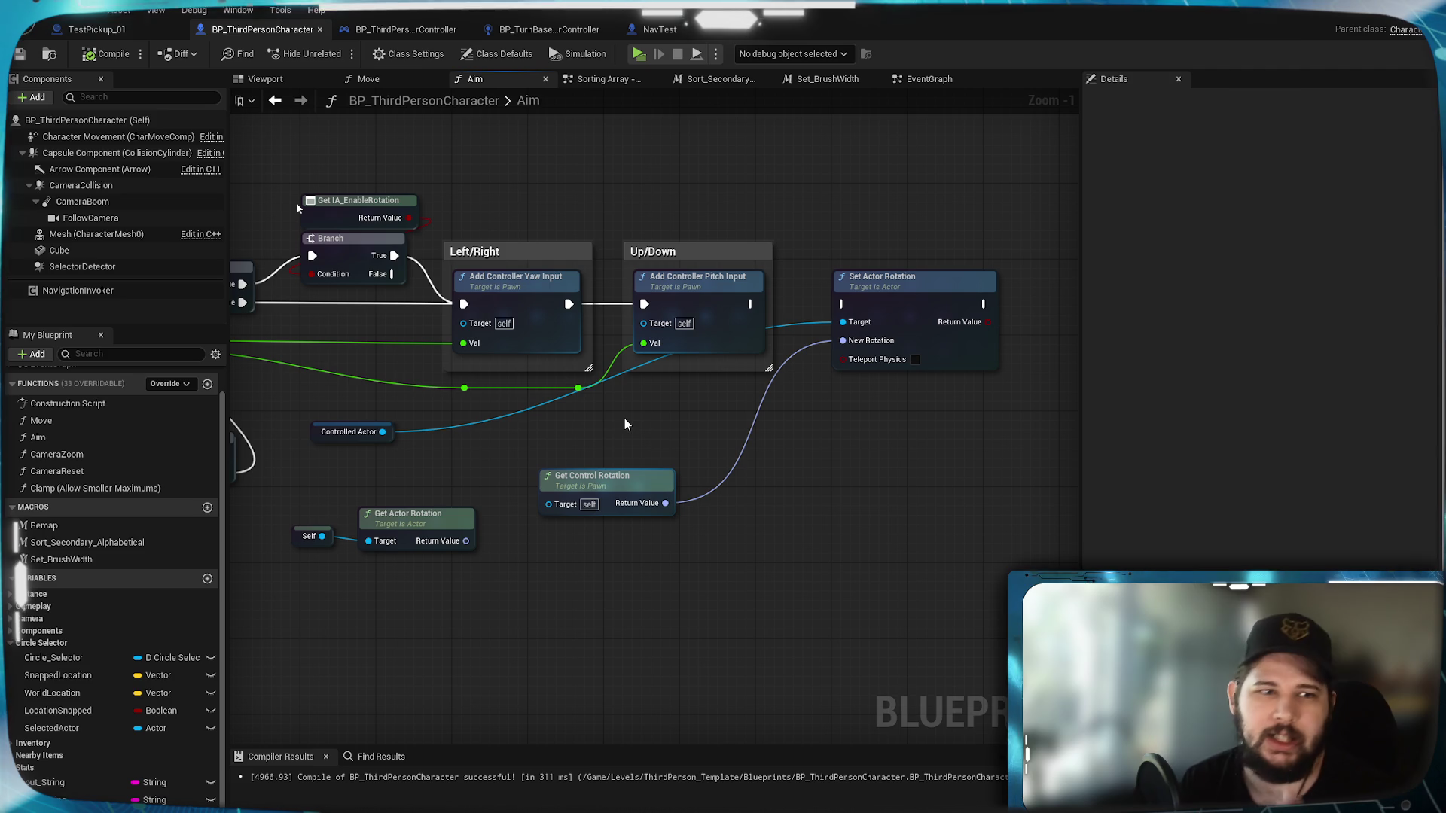
Step: Filter Character Movement's Details by 'ro' to check rotation settings, then switch to NavTest
{"action": "left_click", "coordinate": [87, 138]}
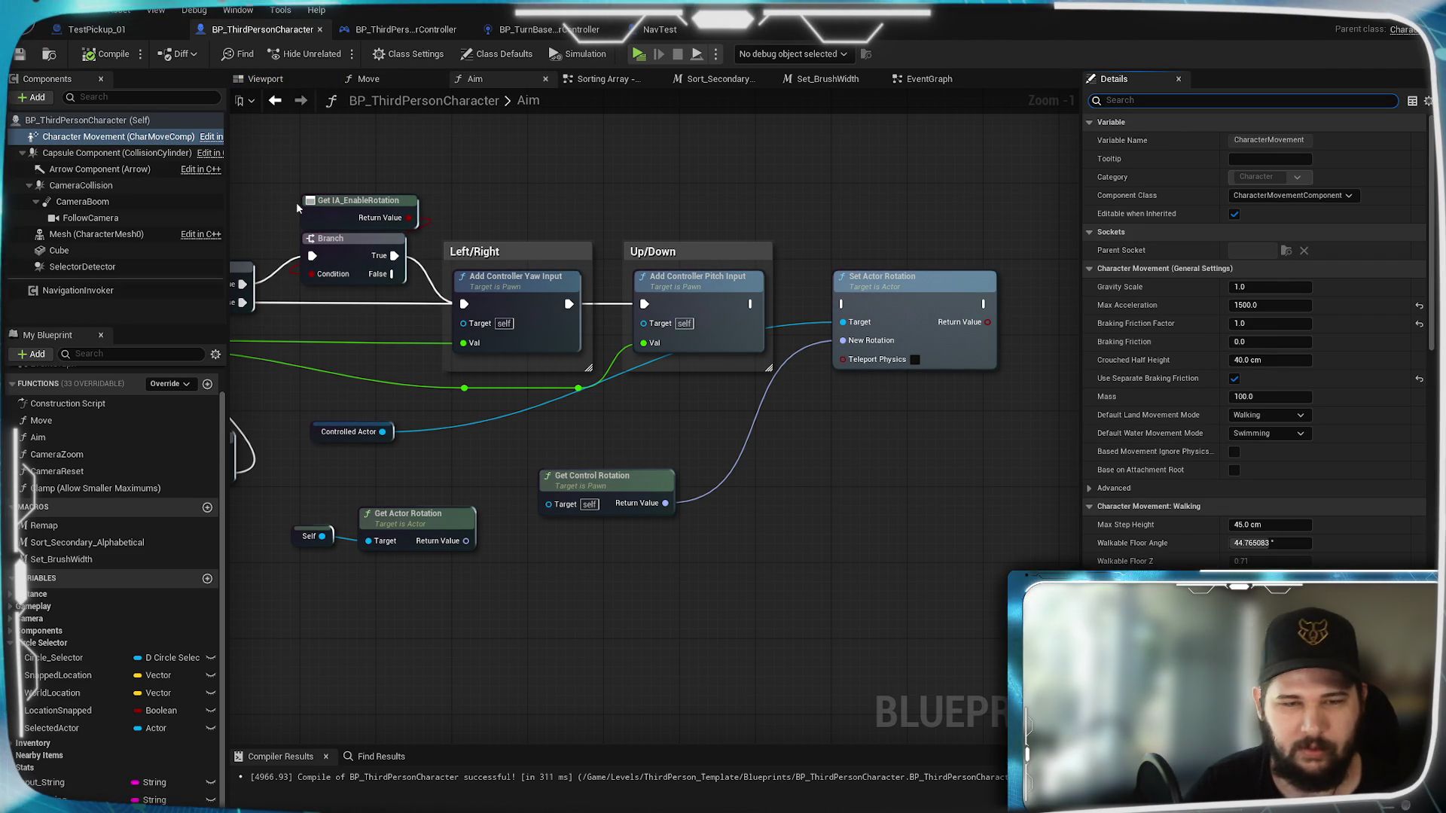
{"action": "type", "text": "rota"}
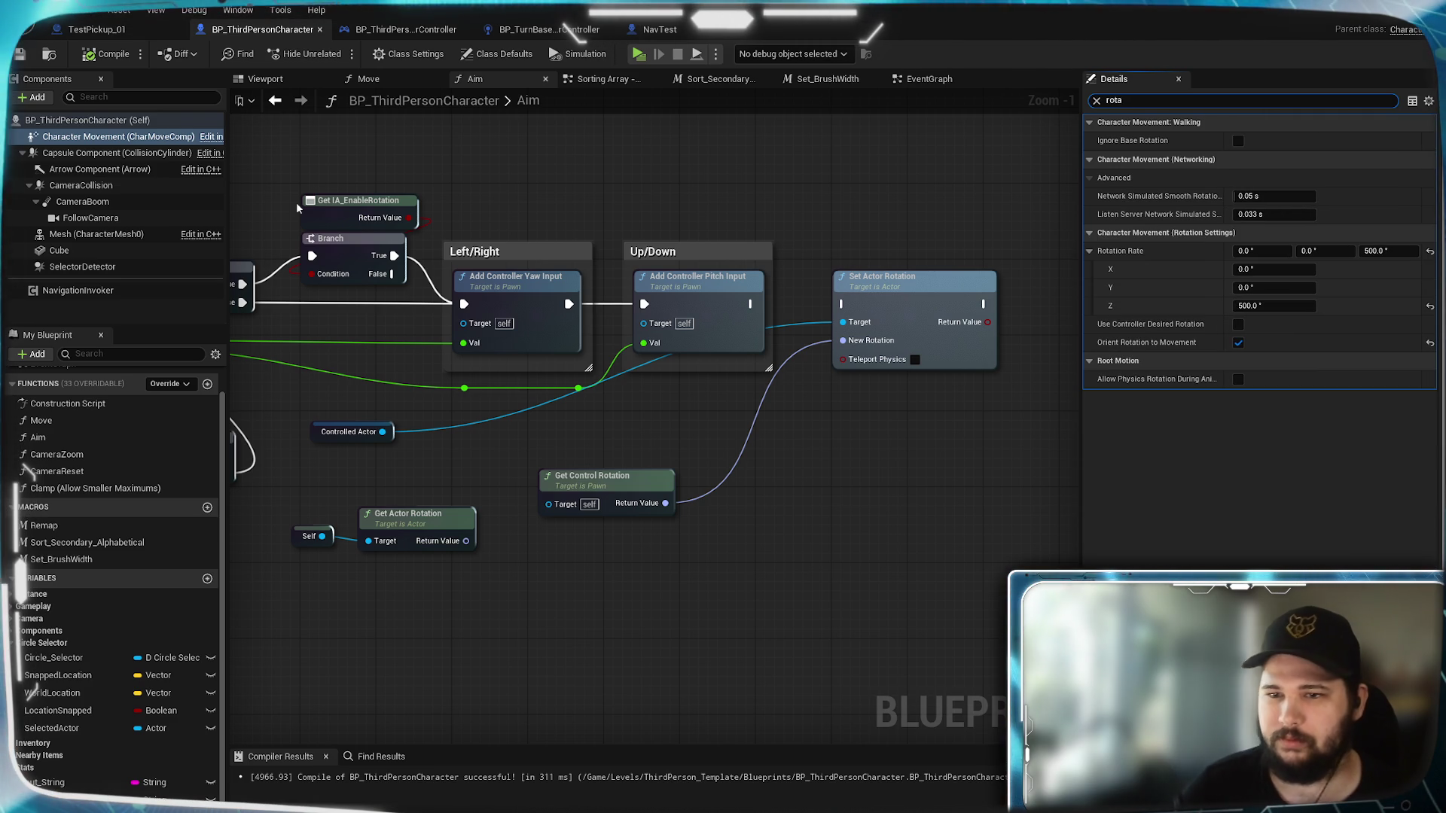
{"action": "mouse_move", "coordinate": [1143, 343]}
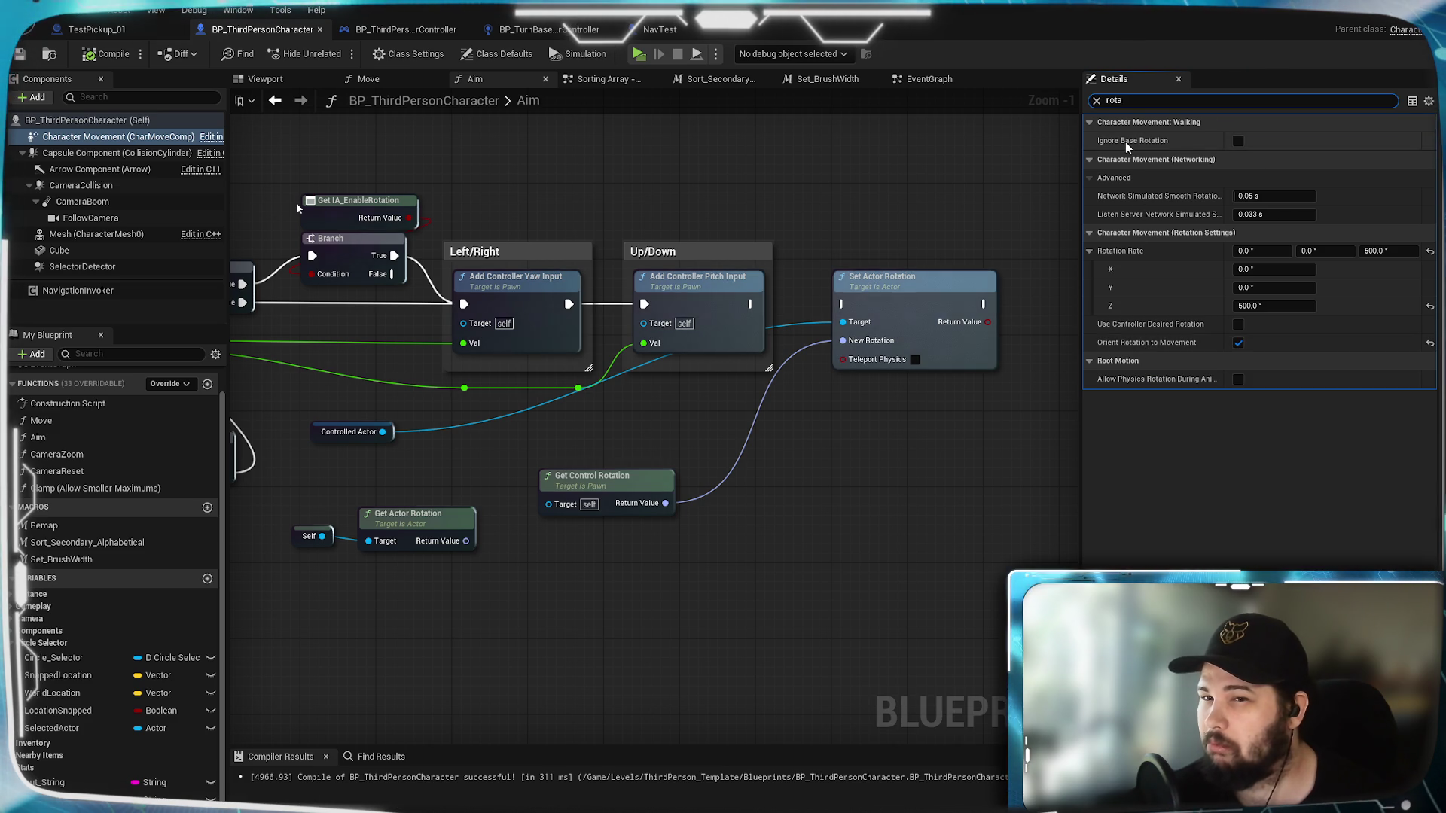
{"action": "left_click", "coordinate": [653, 30]}
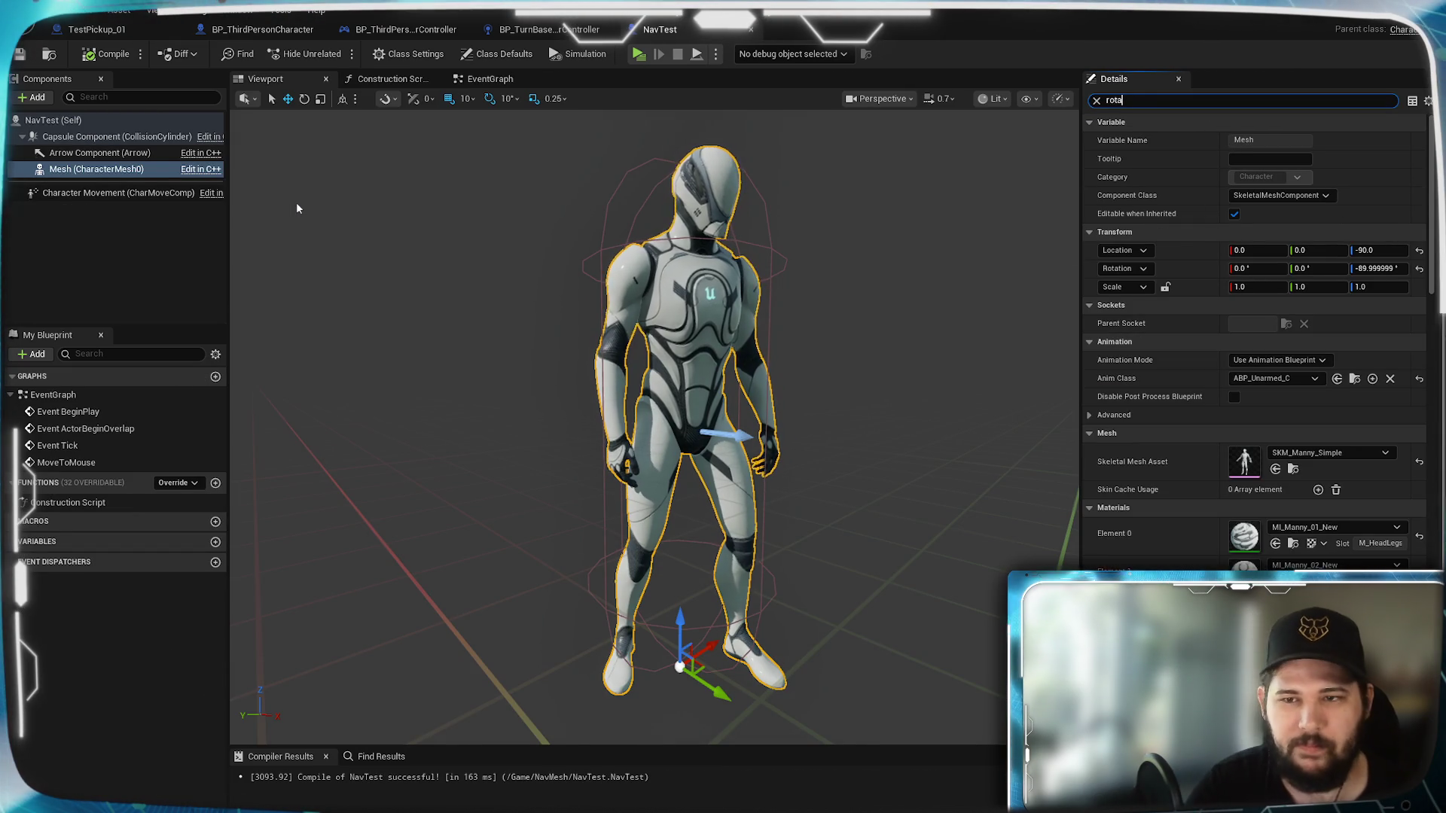
Step: Enable Orient Rotation to Movement on NavTest's Character Movement, compile NavTest, and start Play
{"action": "type", "text": "otat"}
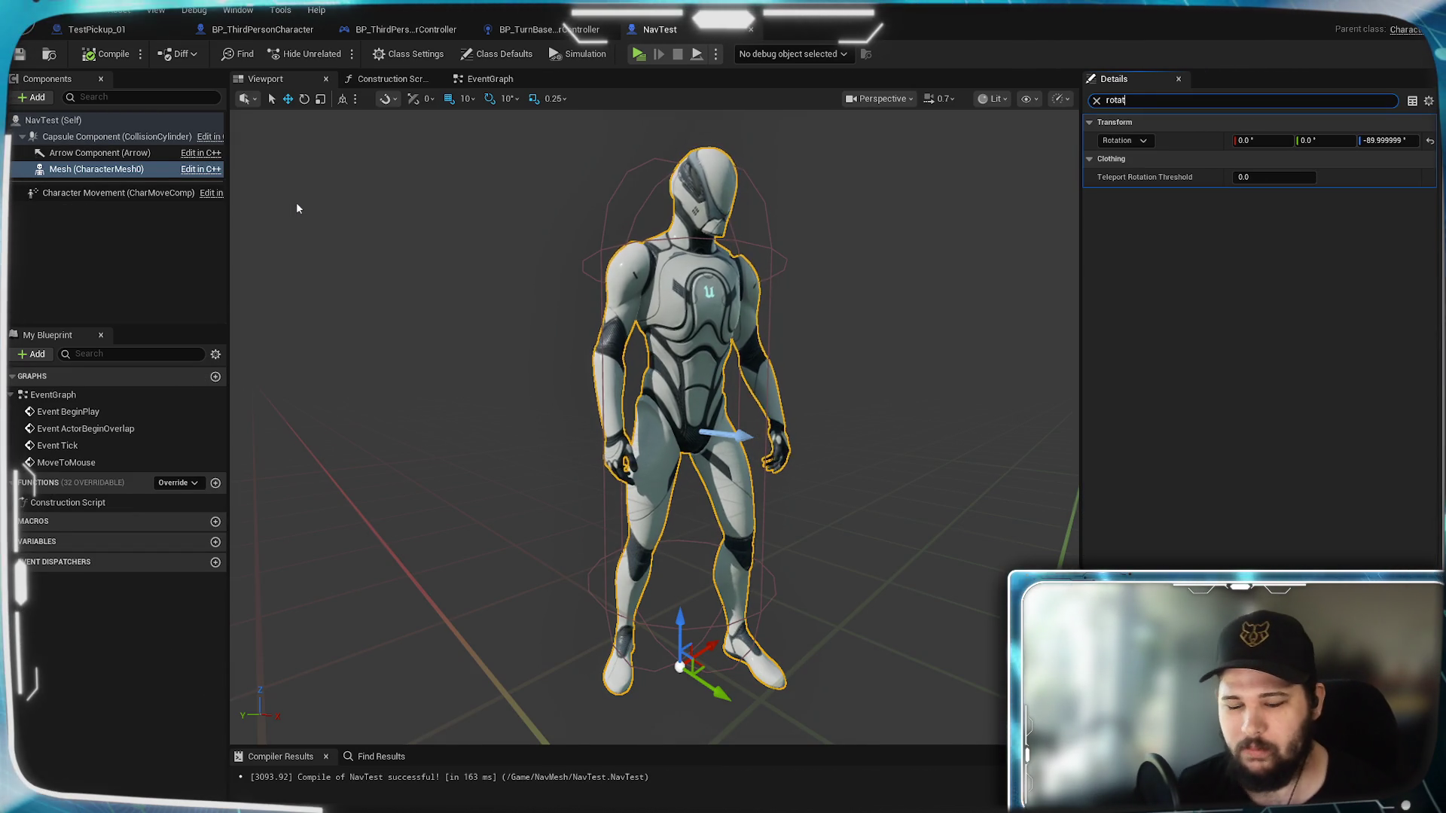
{"action": "key", "text": "BackSpace"}
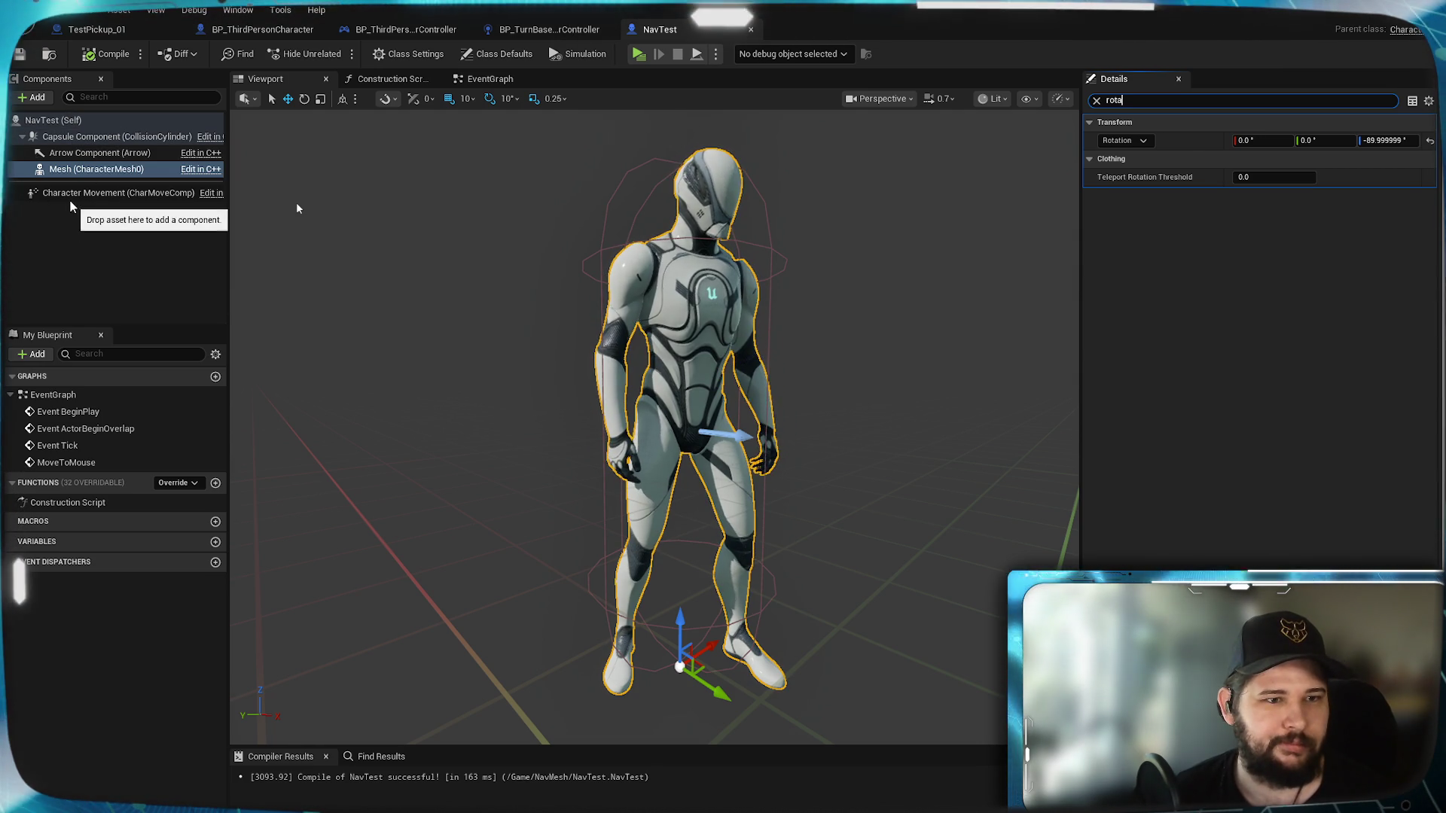
{"action": "left_click", "coordinate": [68, 195]}
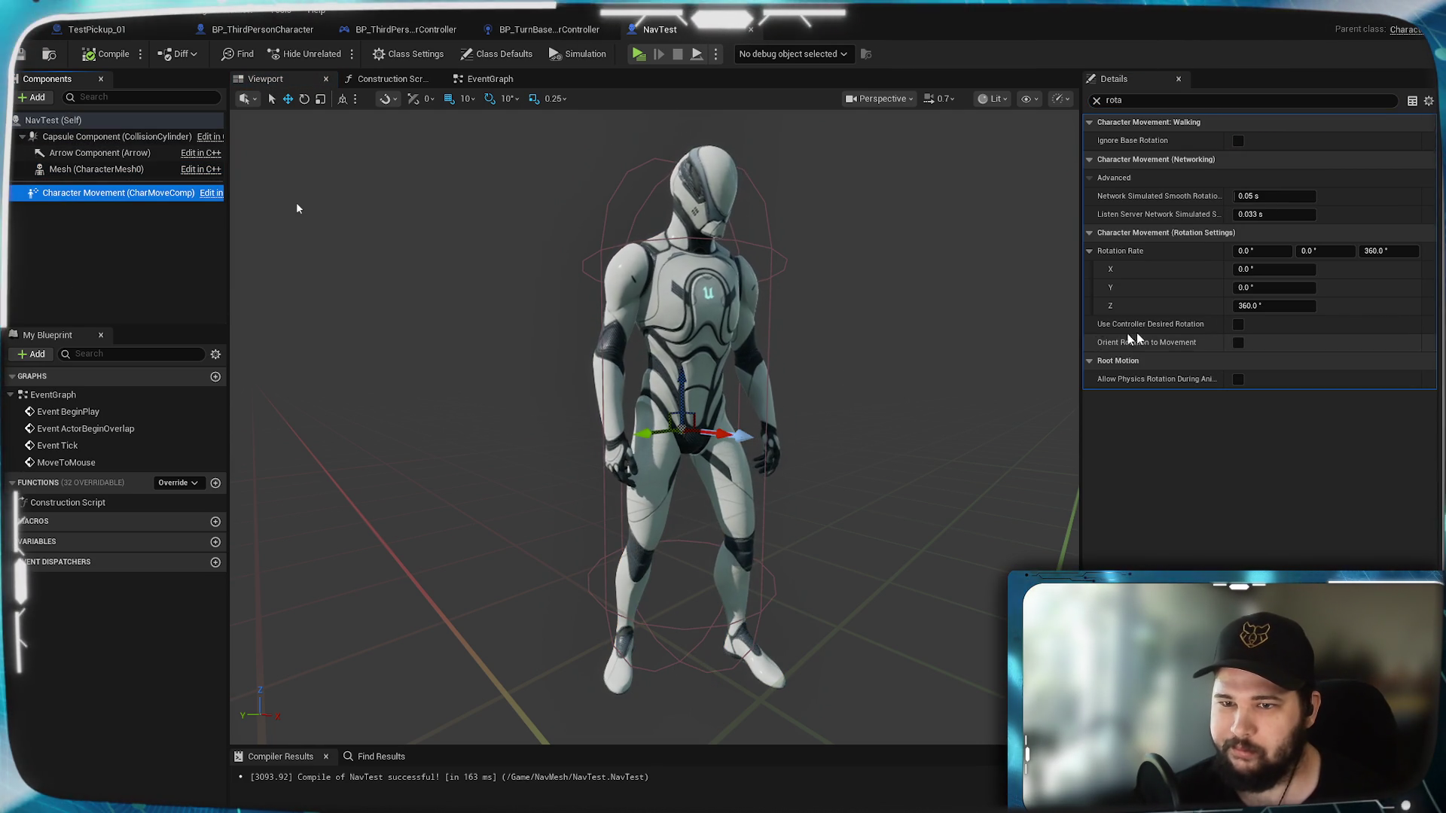
{"action": "left_click", "coordinate": [1238, 343]}
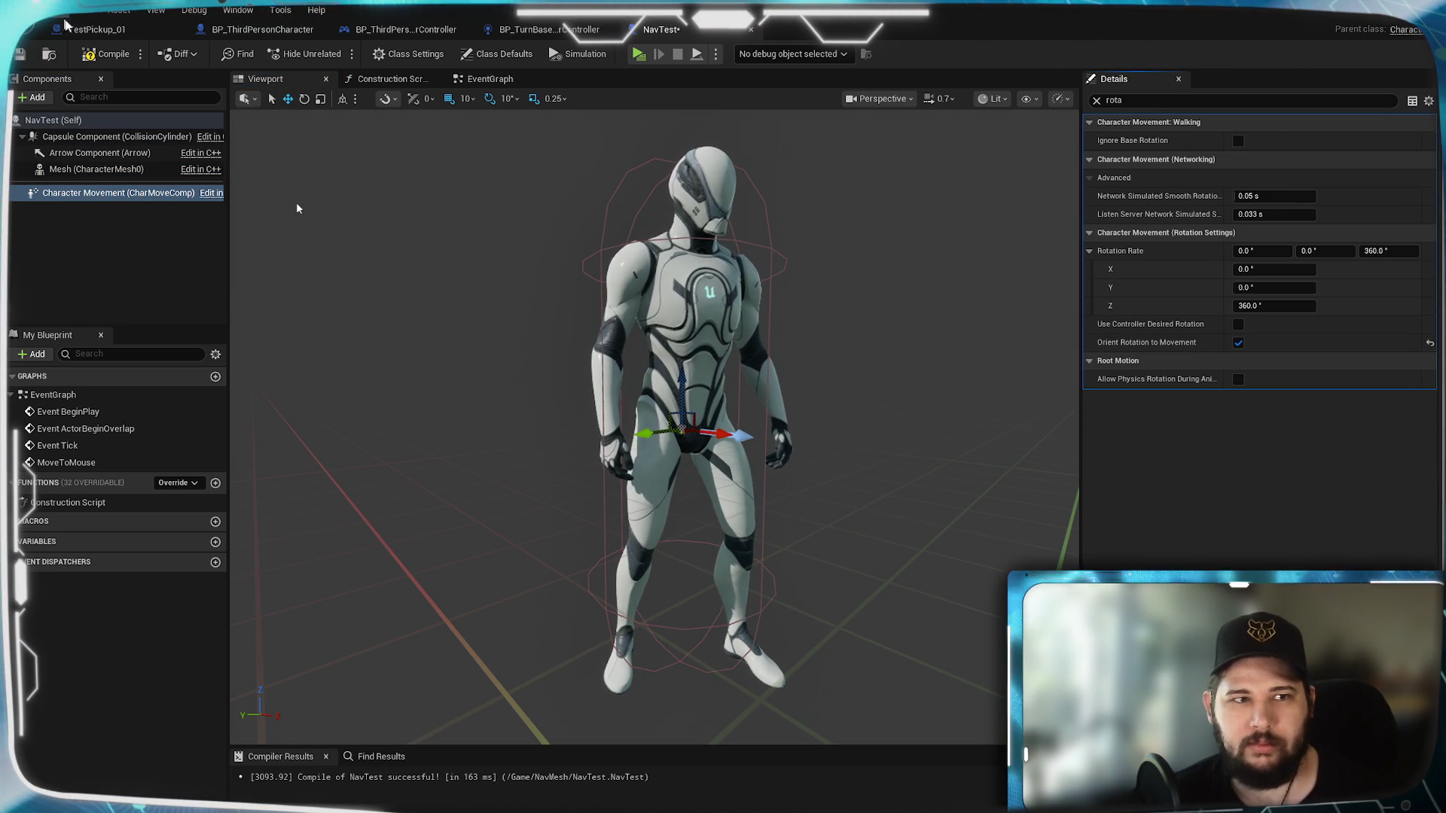
{"action": "left_click", "coordinate": [87, 60]}
{"action": "left_click", "coordinate": [637, 55]}
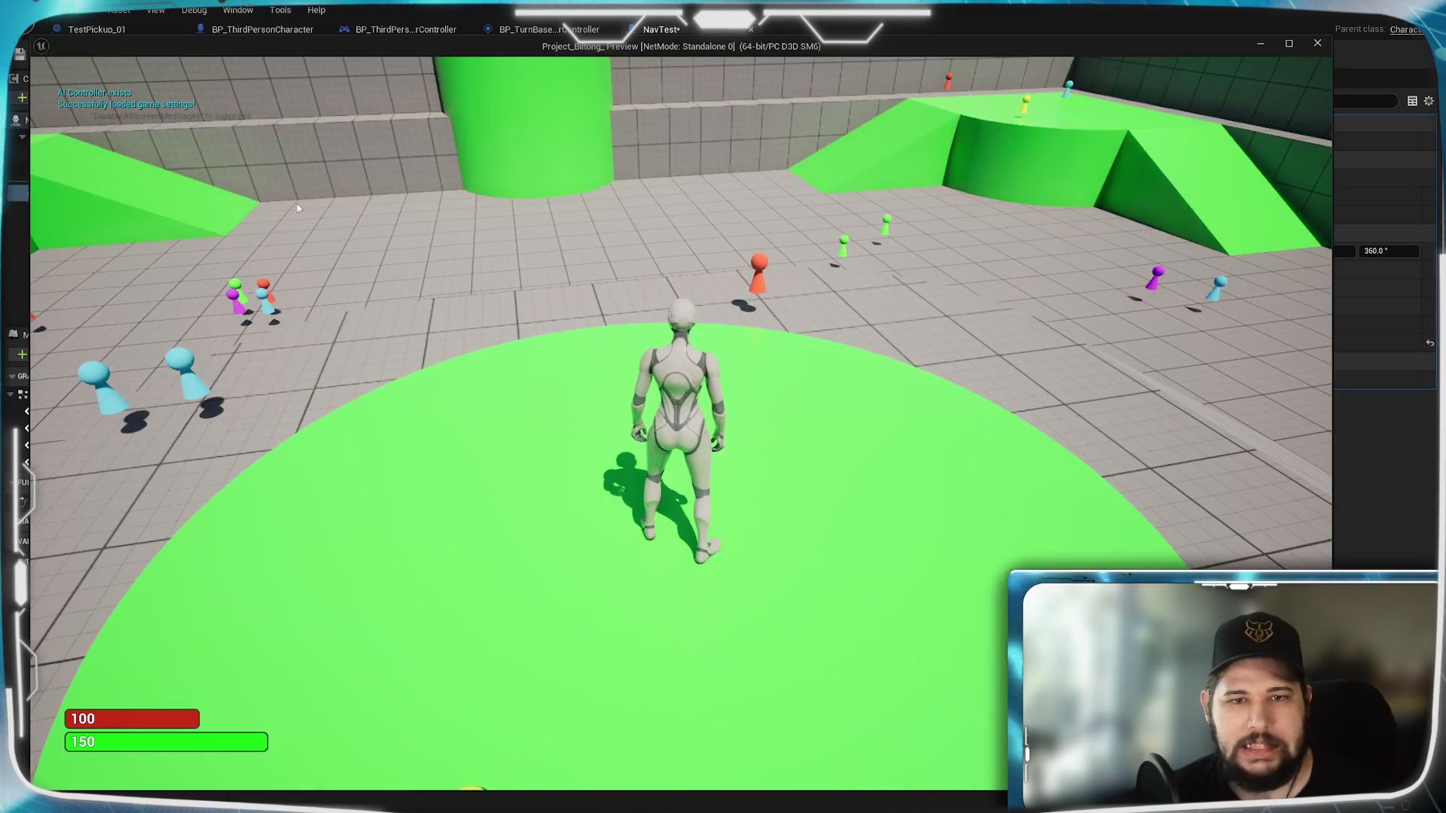
Step: Walk the character across the level, up onto the platform and onto the green circle
{"action": "key", "text": "w"}
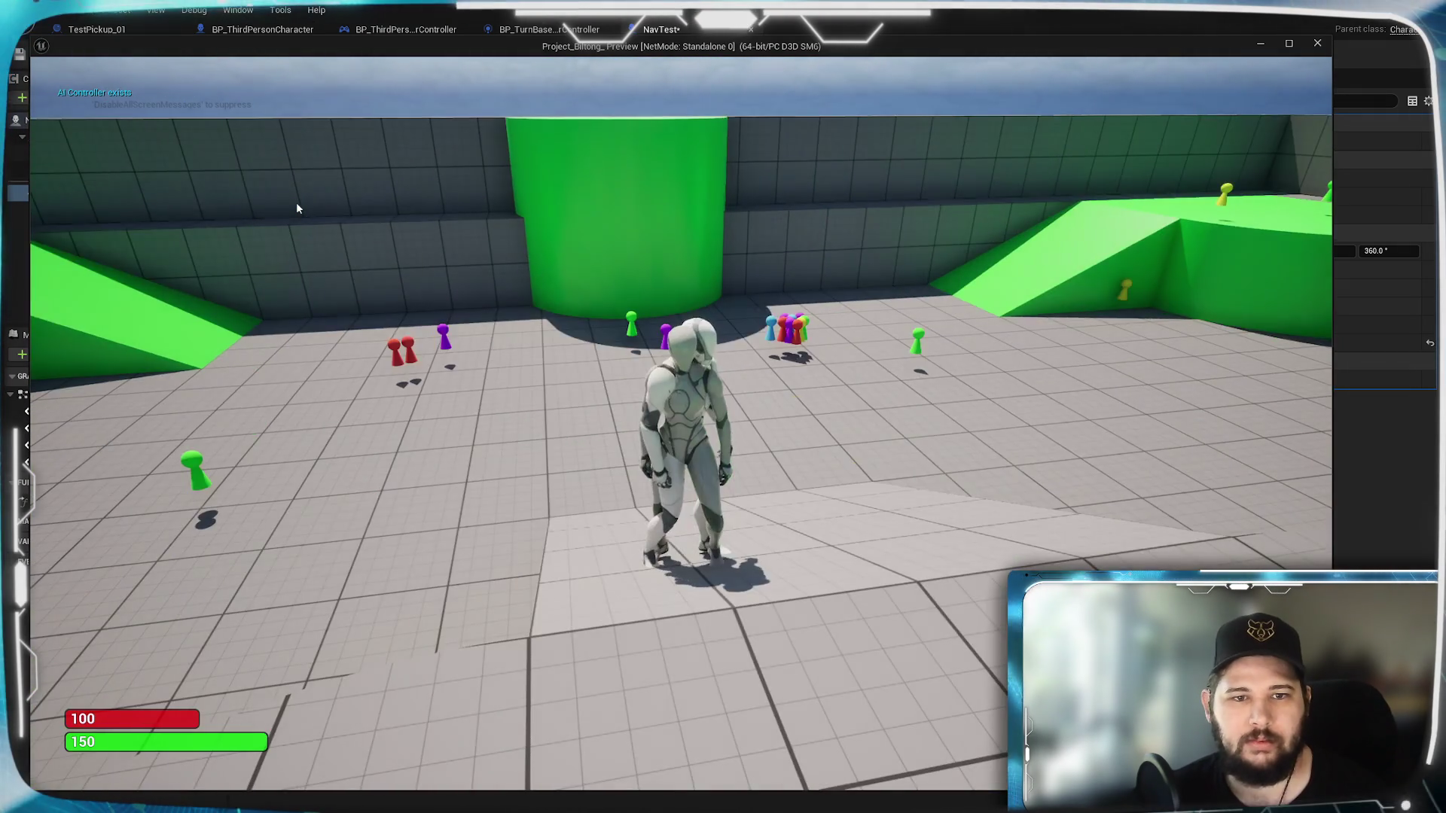
{"action": "key", "text": "w"}
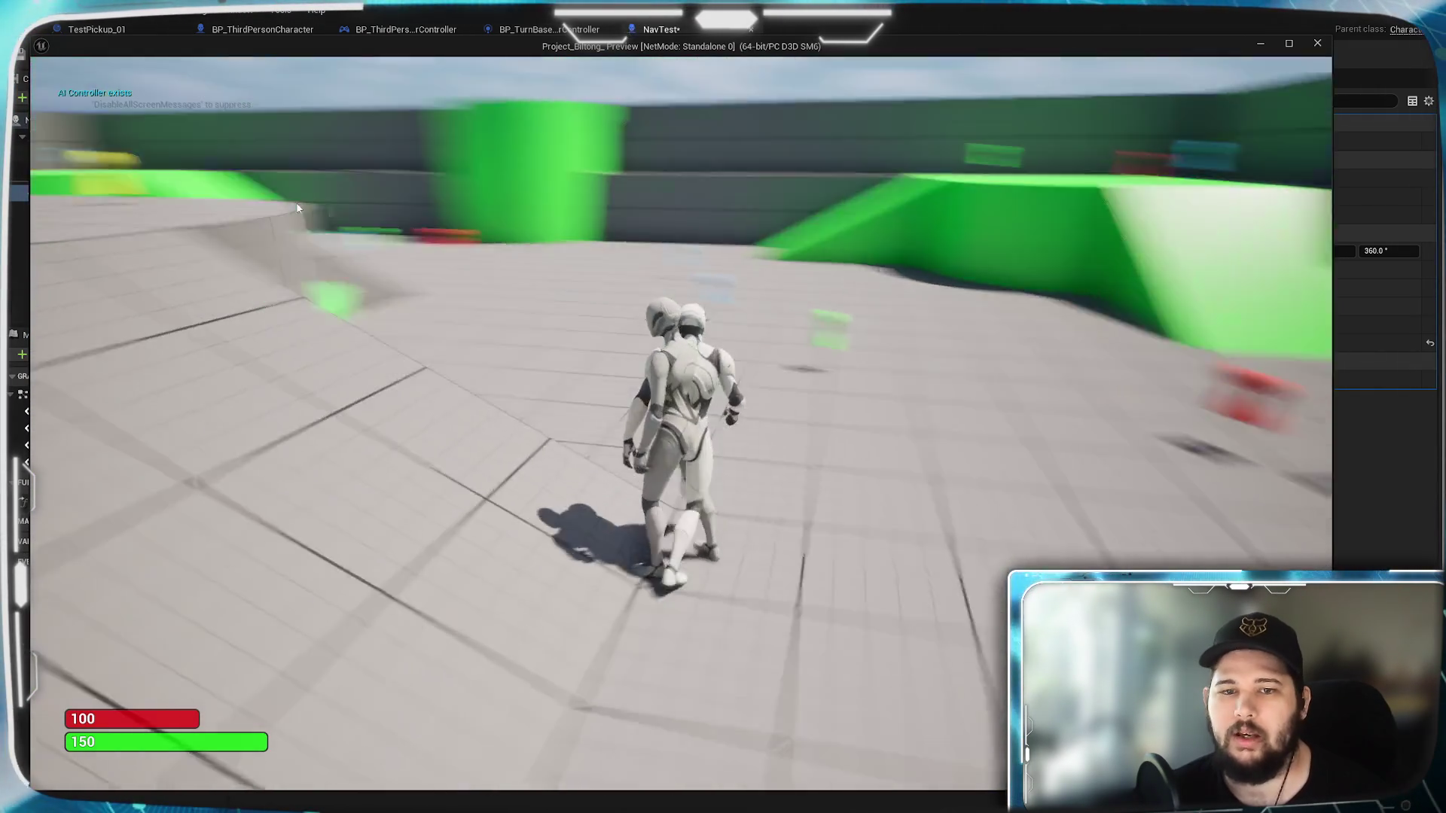
{"action": "key", "text": "w"}
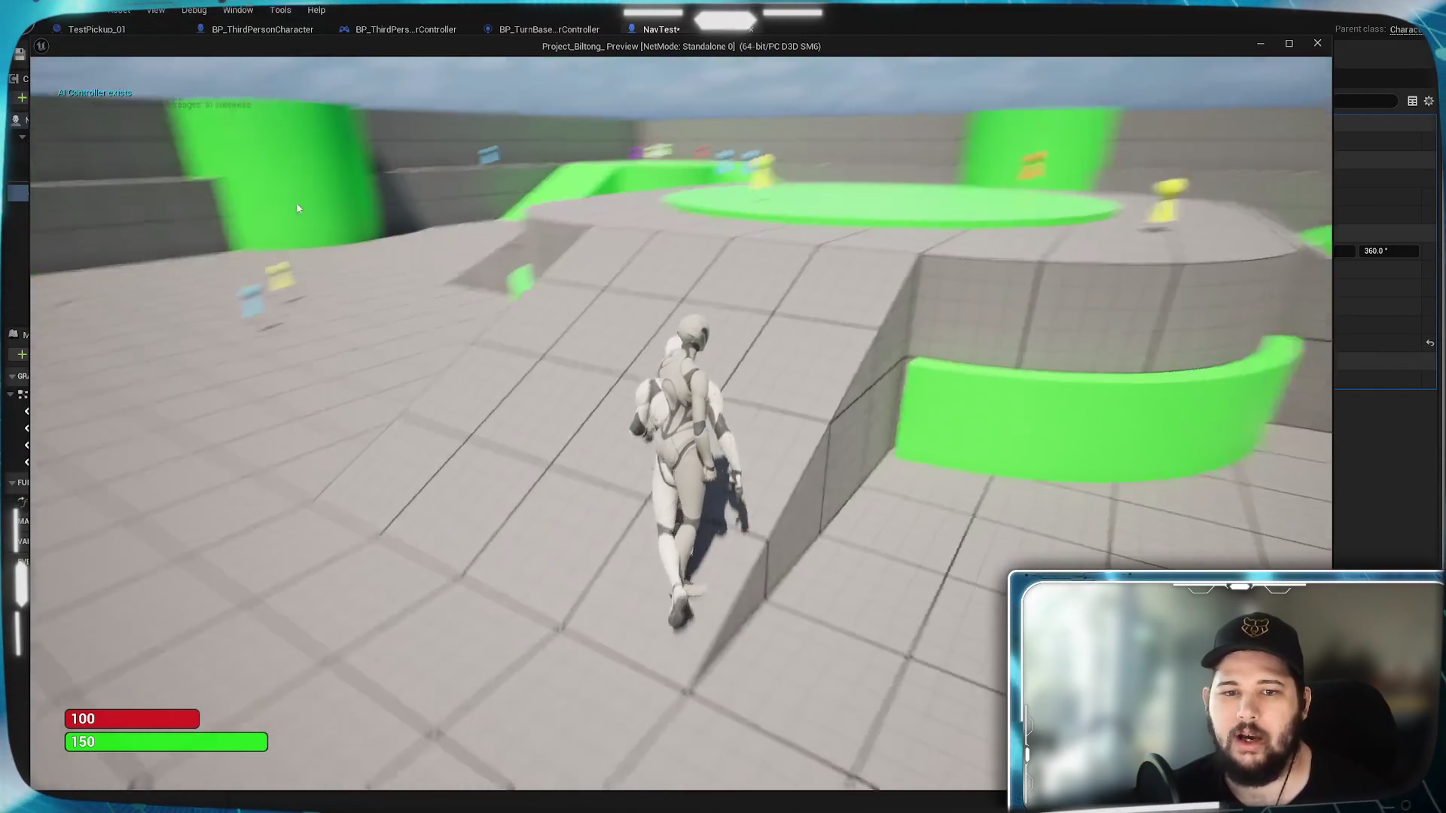
{"action": "key", "text": "w"}
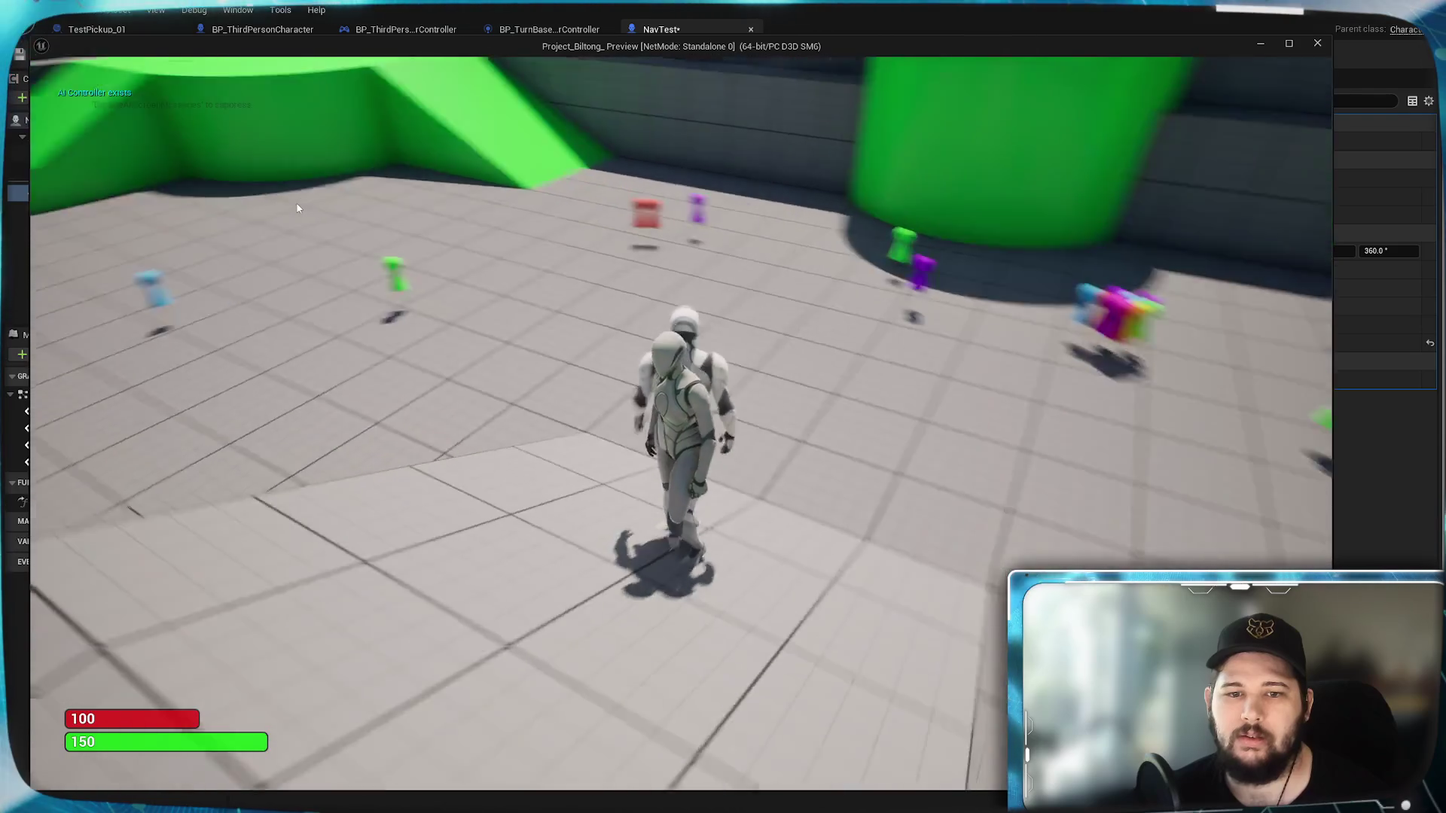
{"action": "key", "text": "w"}
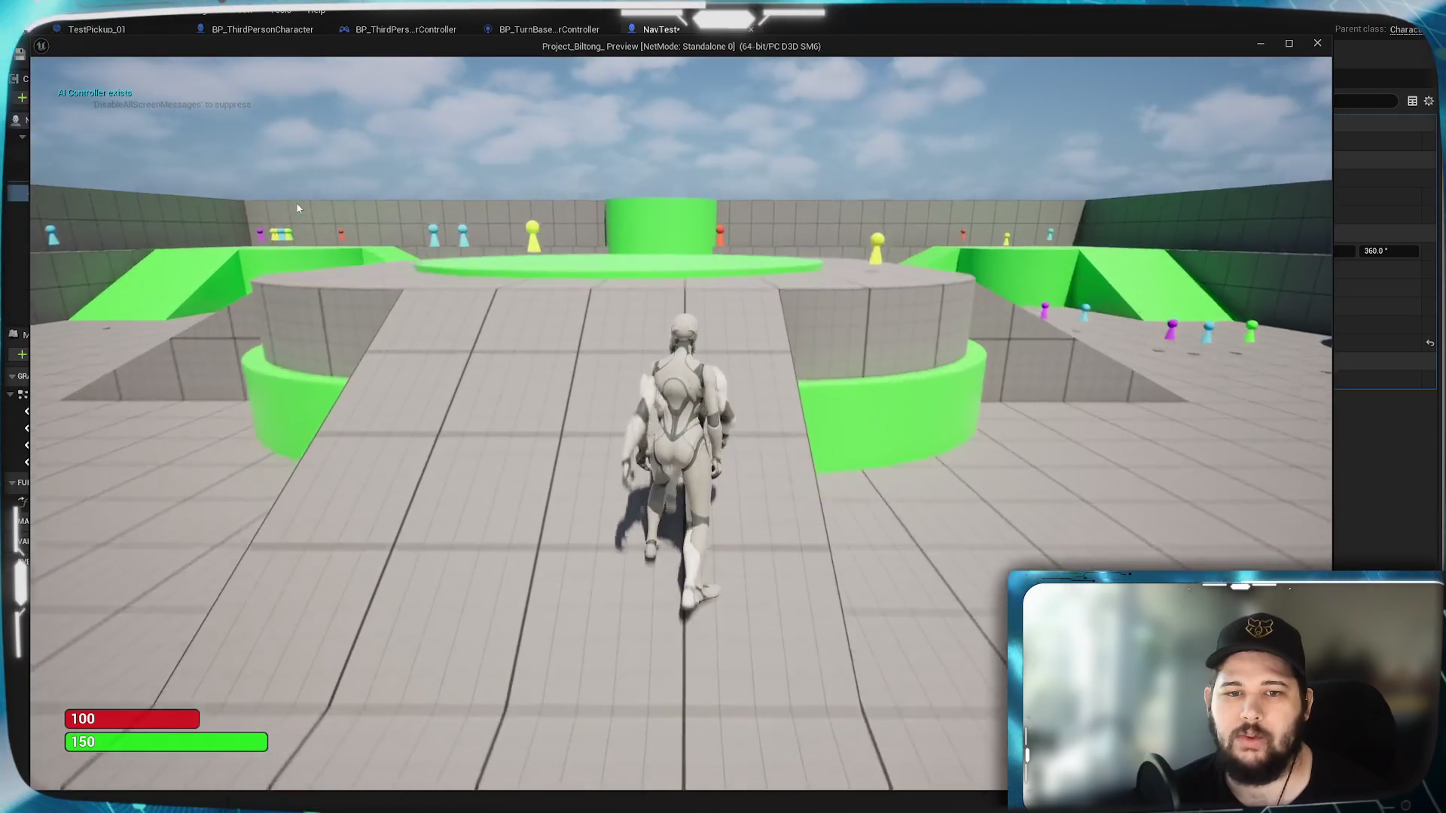
{"action": "key", "text": "w"}
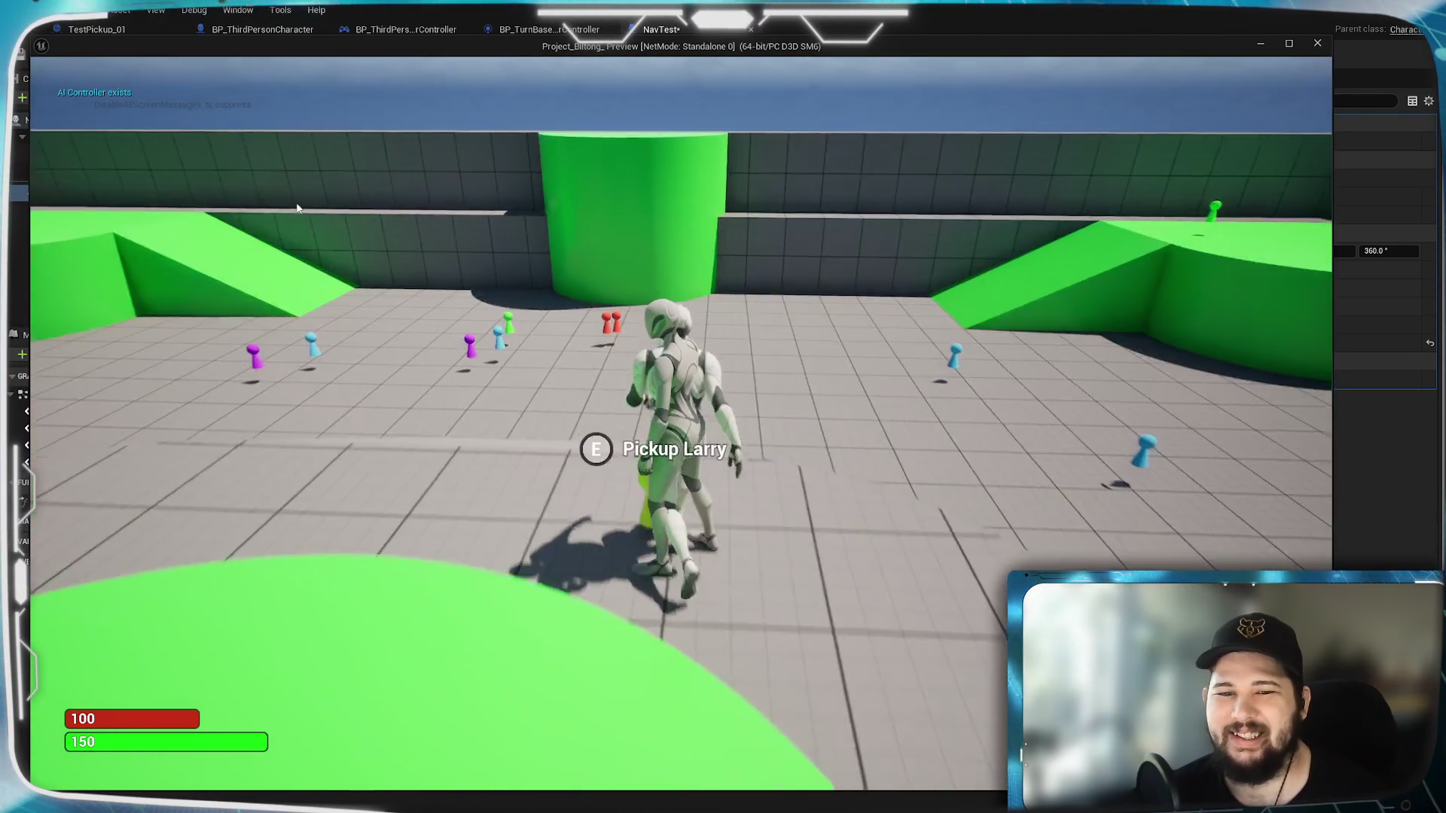
{"action": "key", "text": "w"}
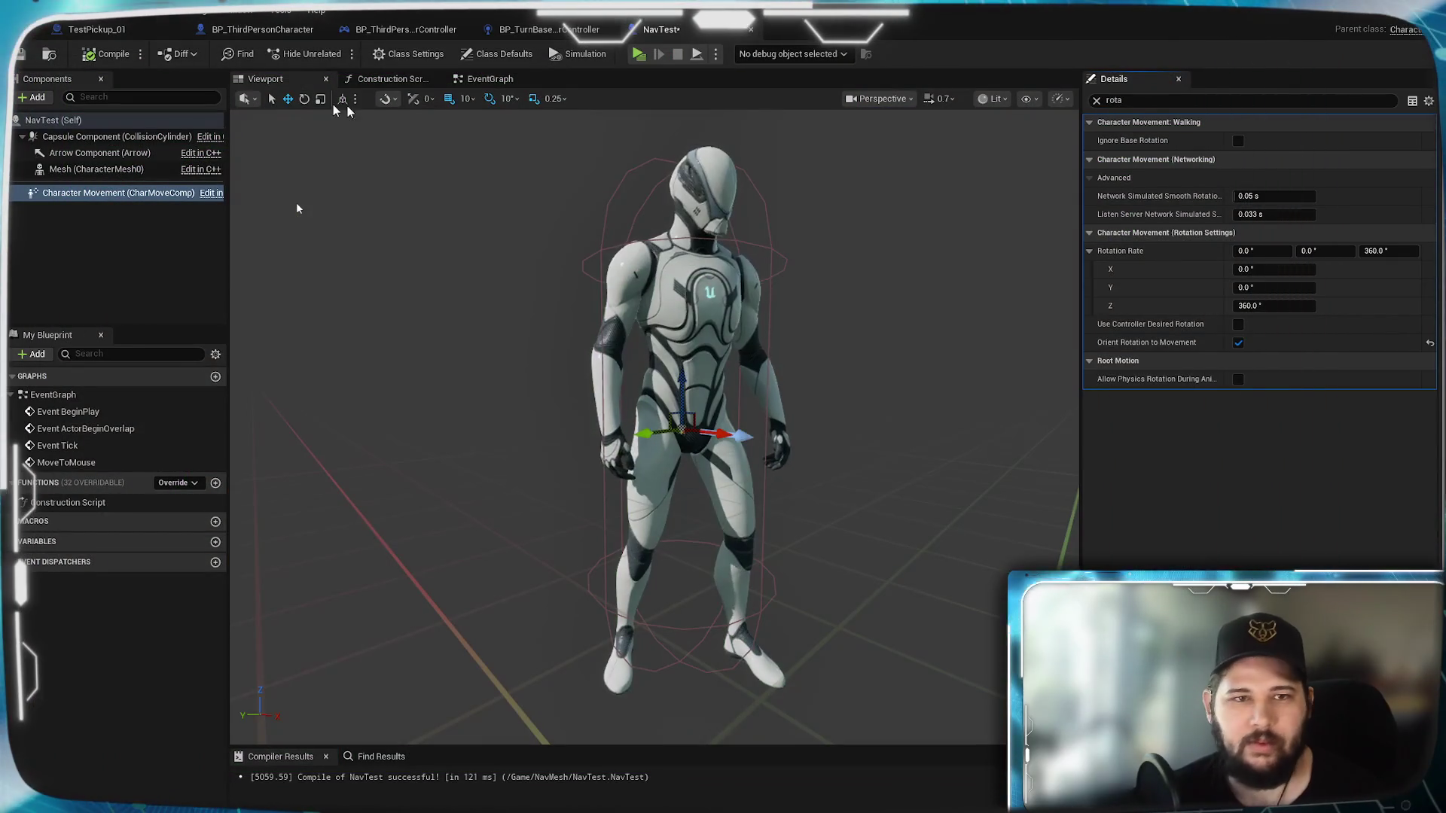
Step: In BP_ThirdPersonCharacter, clear the Mesh Details rotation filter, scroll its properties, and launch Play
{"action": "left_click", "coordinate": [249, 36]}
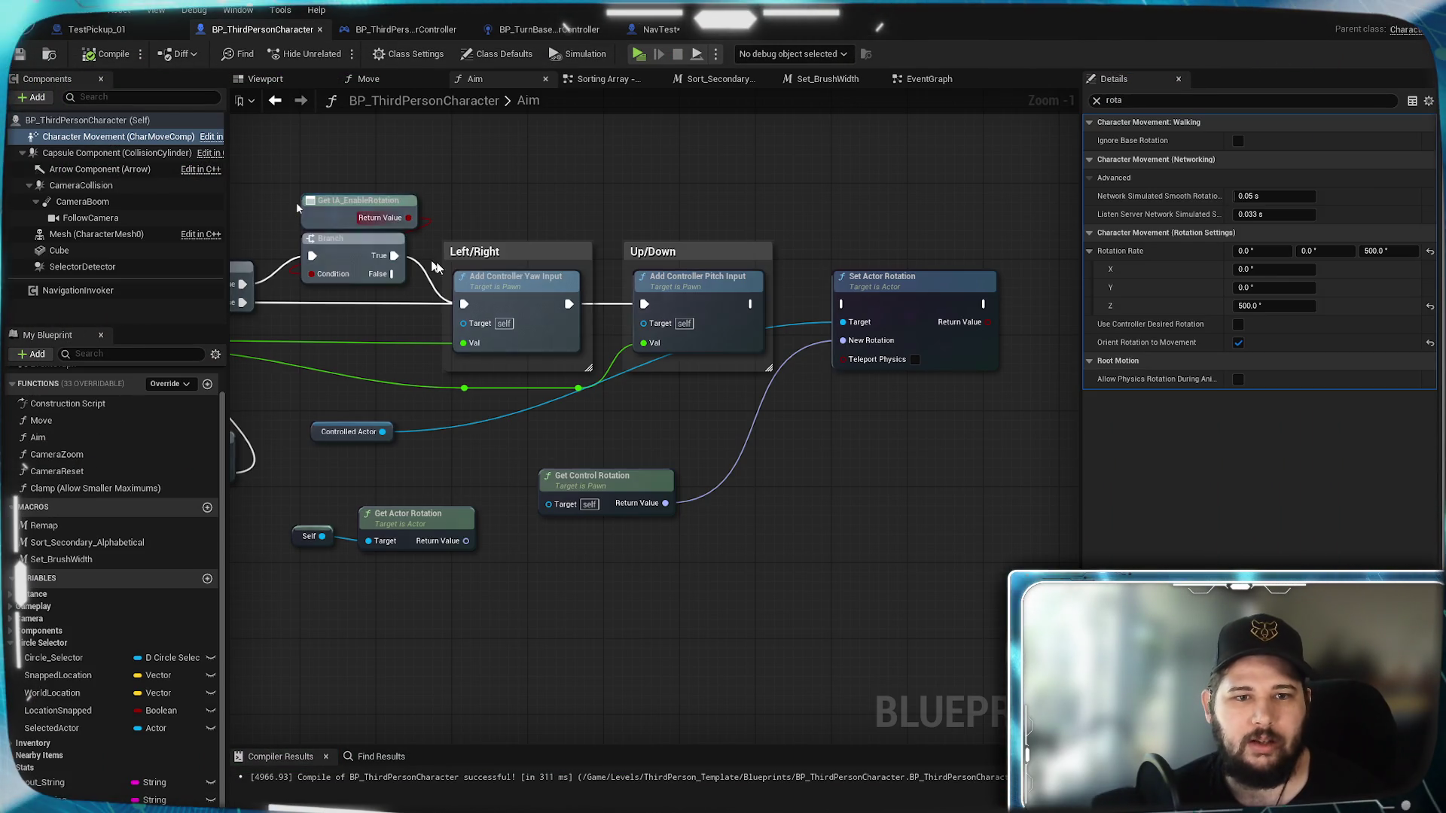
{"action": "left_click", "coordinate": [83, 234]}
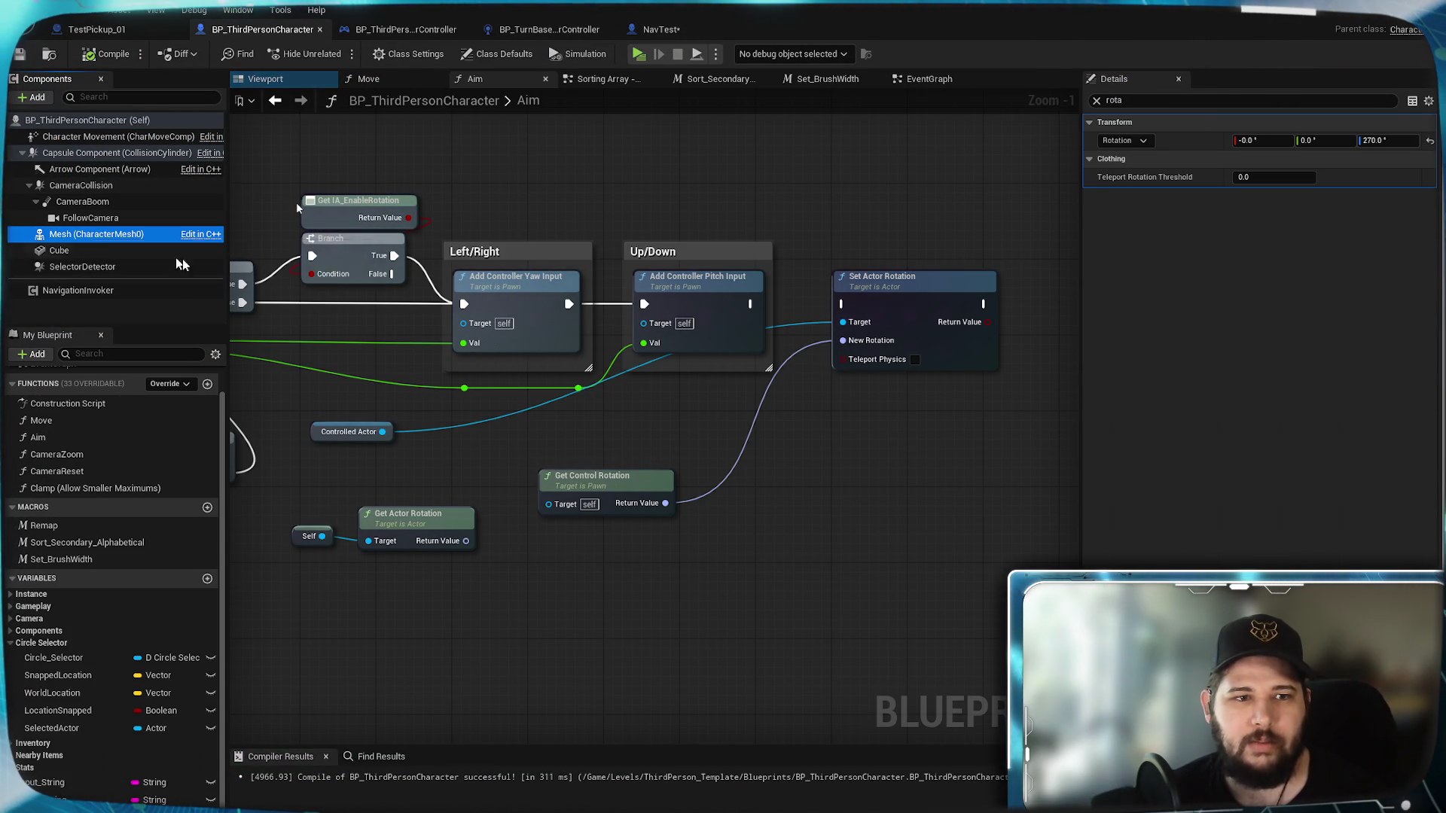
{"action": "left_click", "coordinate": [1097, 101]}
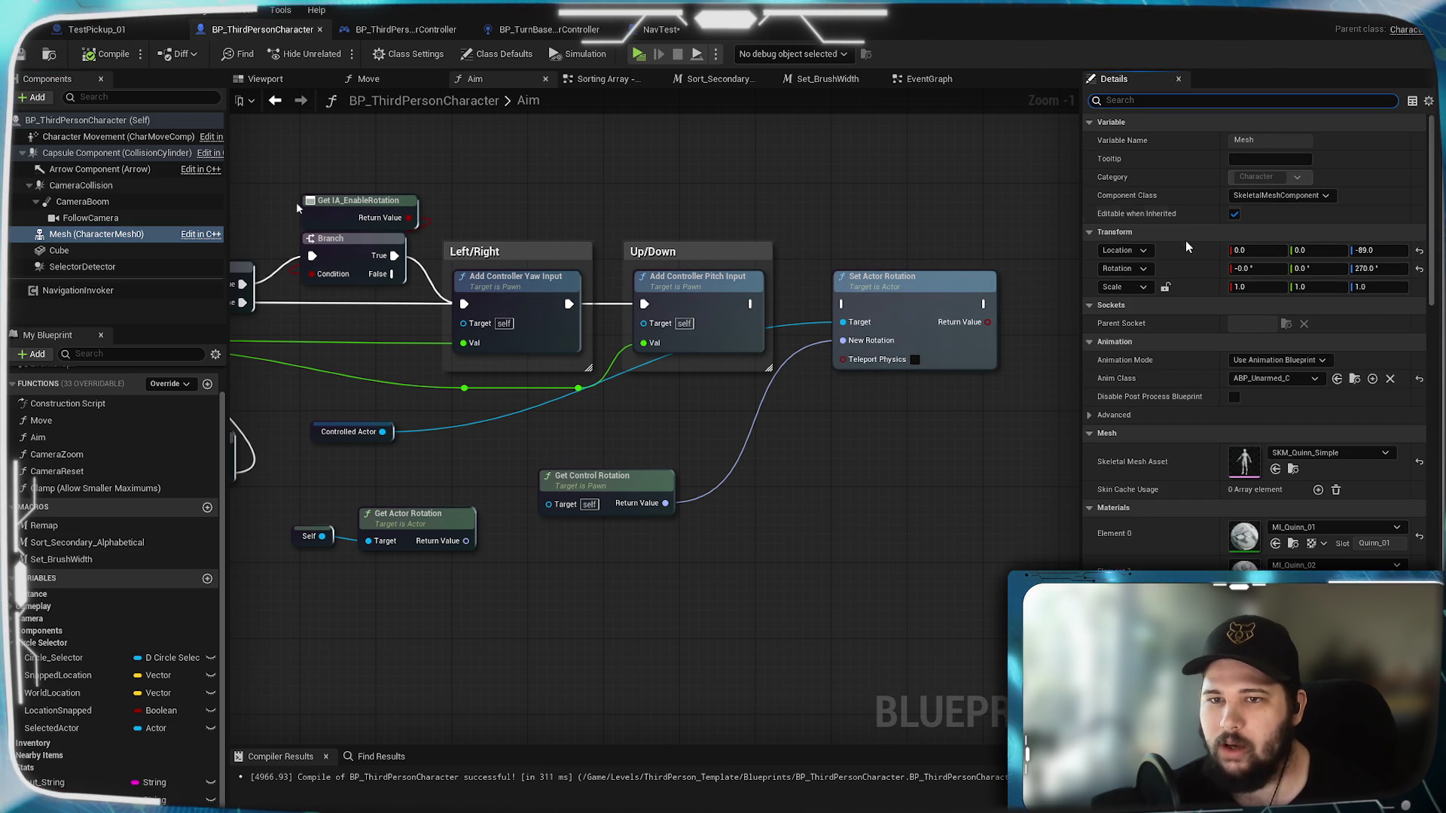
{"action": "scroll", "coordinate": [1186, 241], "scroll_direction": "down", "scroll_amount": 3}
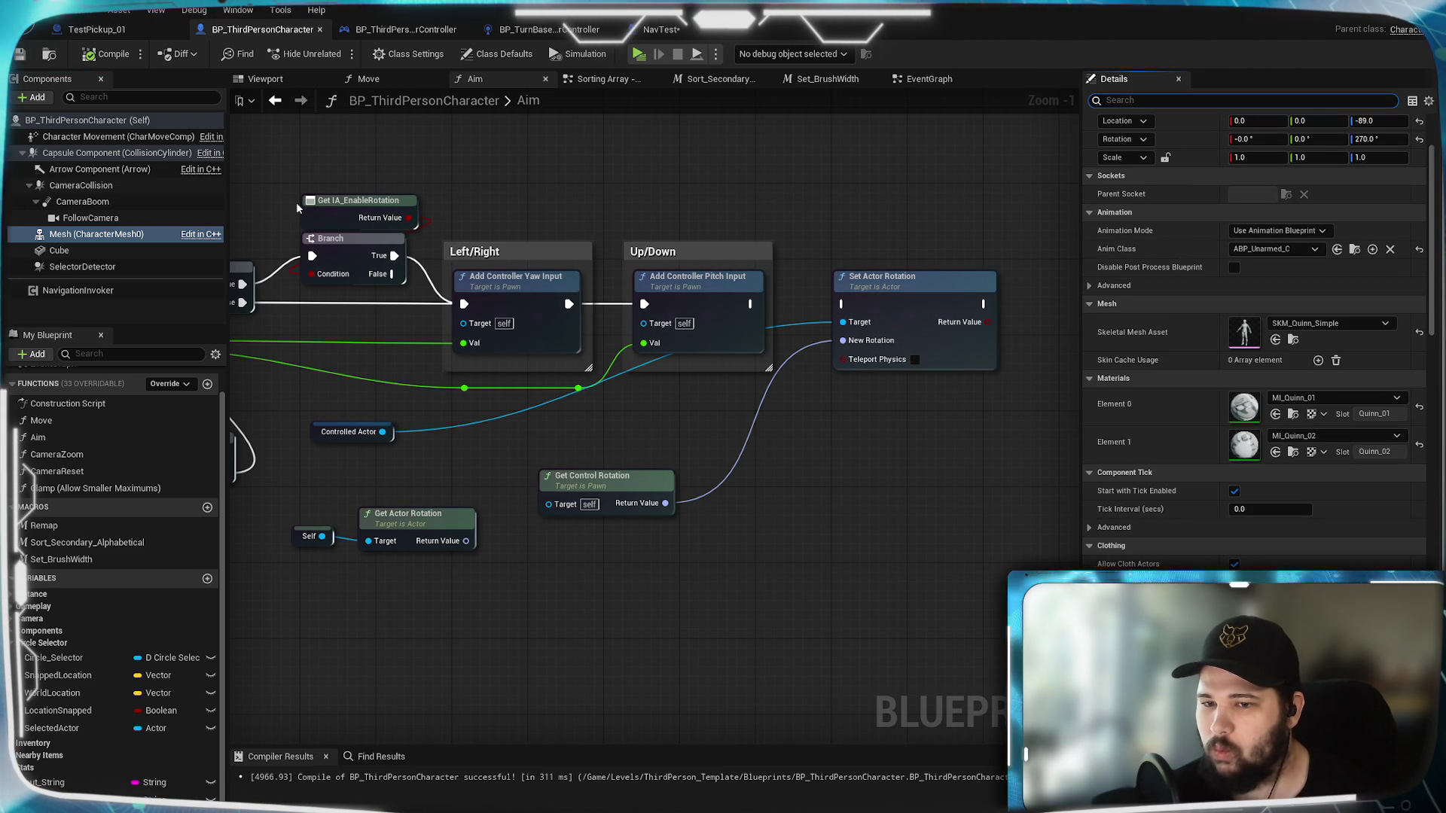
{"action": "scroll", "coordinate": [1250, 339], "scroll_direction": "down", "scroll_amount": 5}
{"action": "scroll", "coordinate": [1159, 569], "scroll_direction": "down", "scroll_amount": 5}
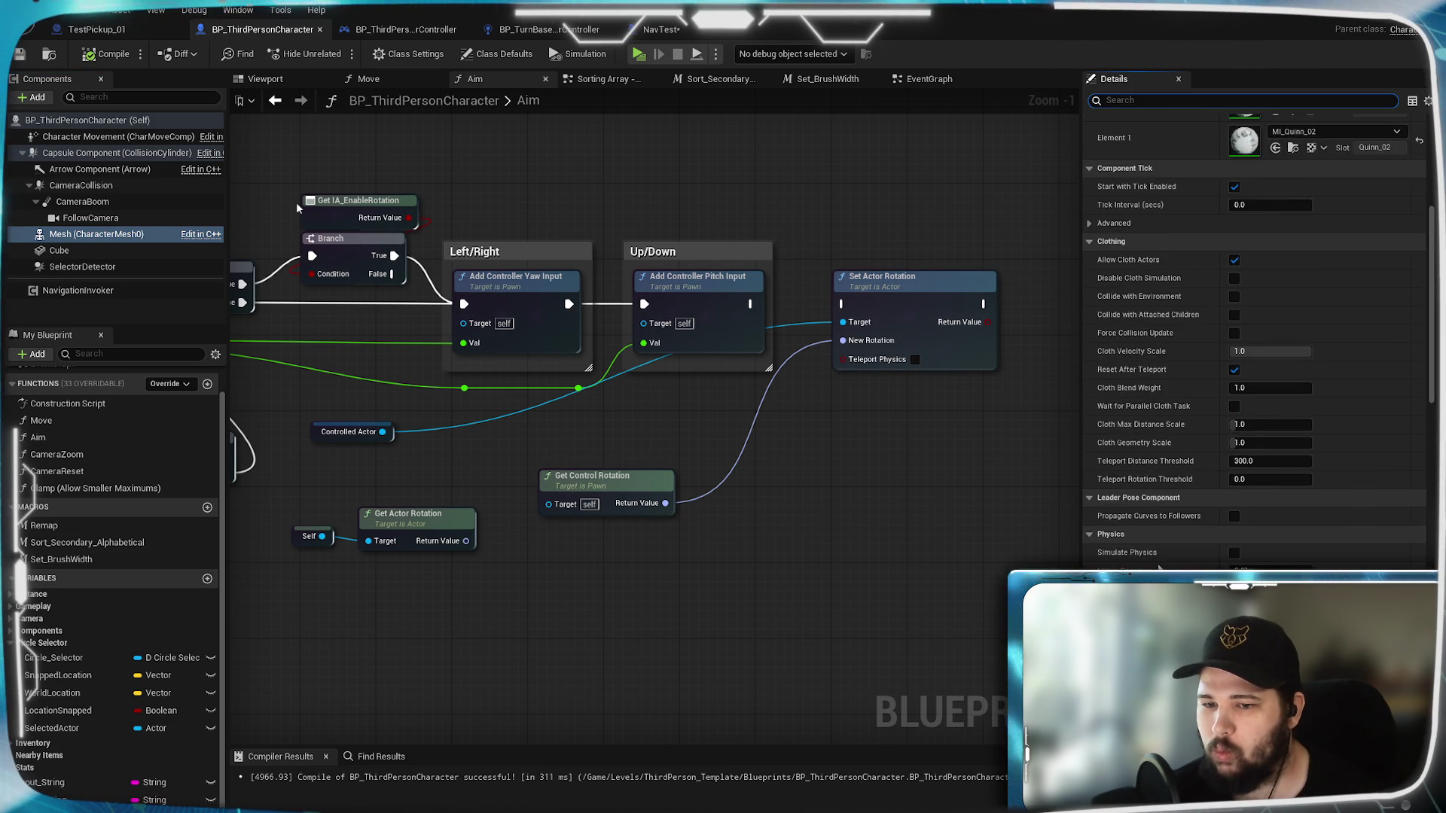
{"action": "scroll", "coordinate": [1160, 569], "scroll_direction": "down", "scroll_amount": 5}
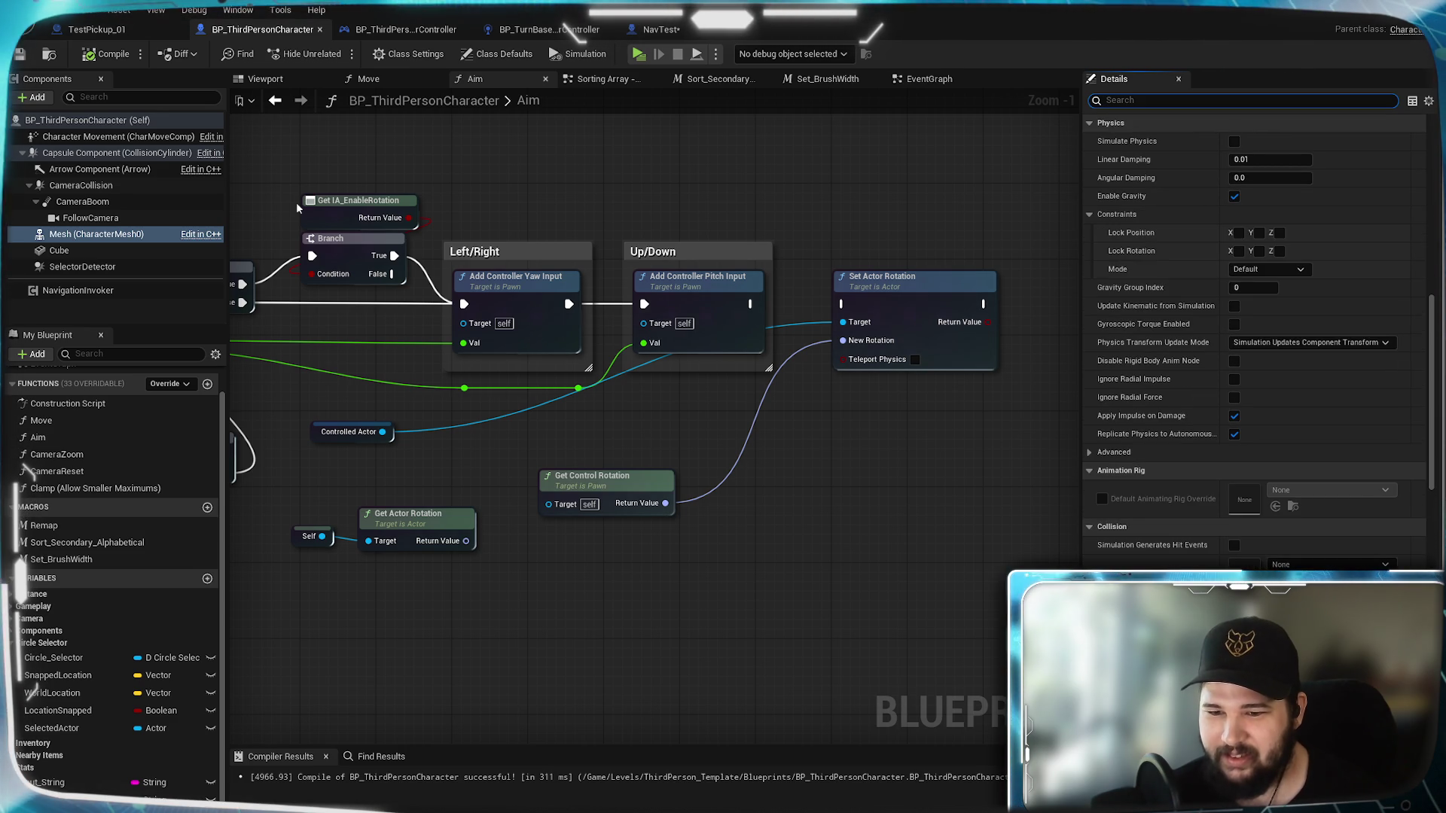
{"action": "scroll", "coordinate": [1159, 568], "scroll_direction": "down", "scroll_amount": 5}
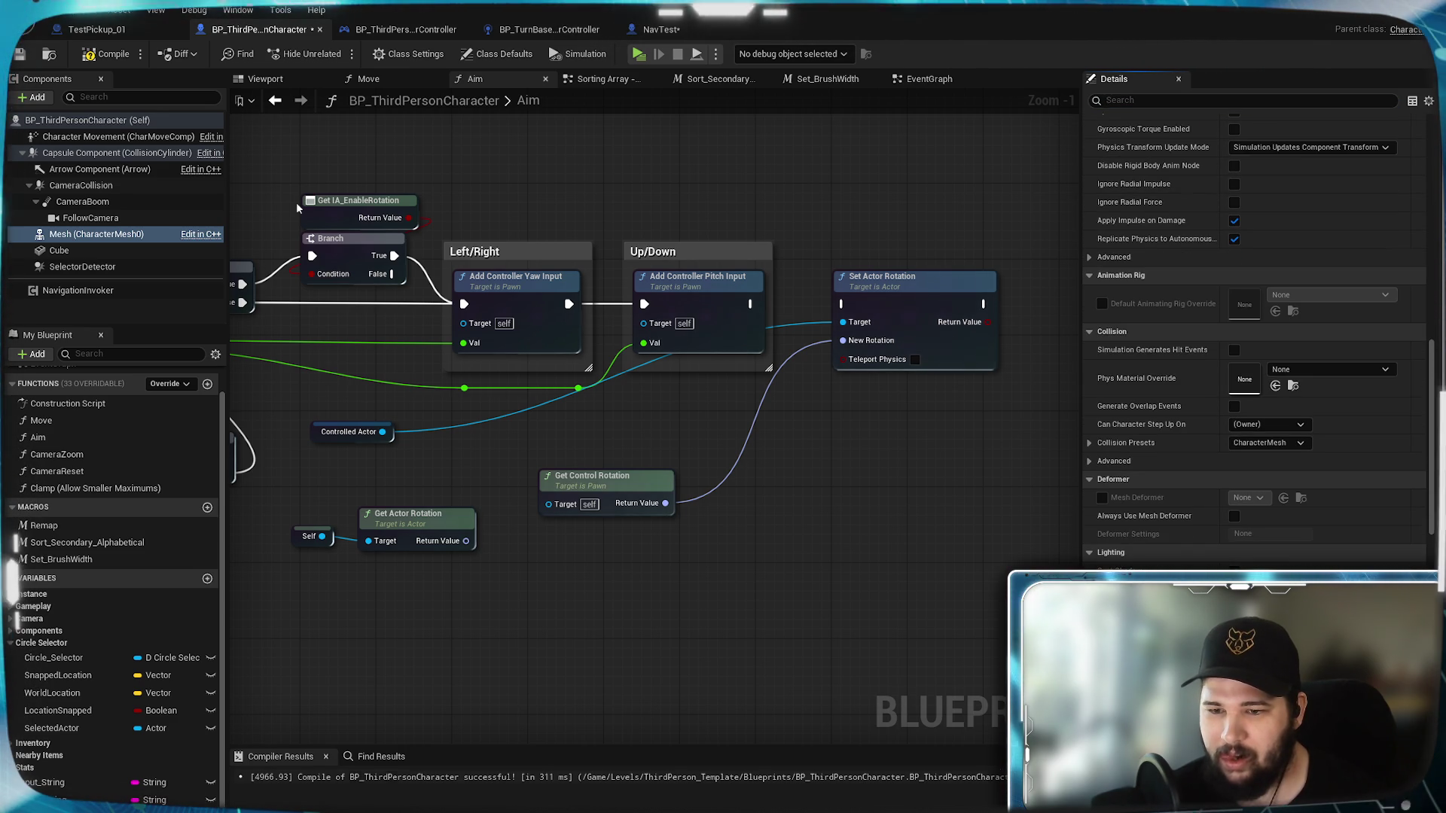
{"action": "left_click", "coordinate": [637, 54]}
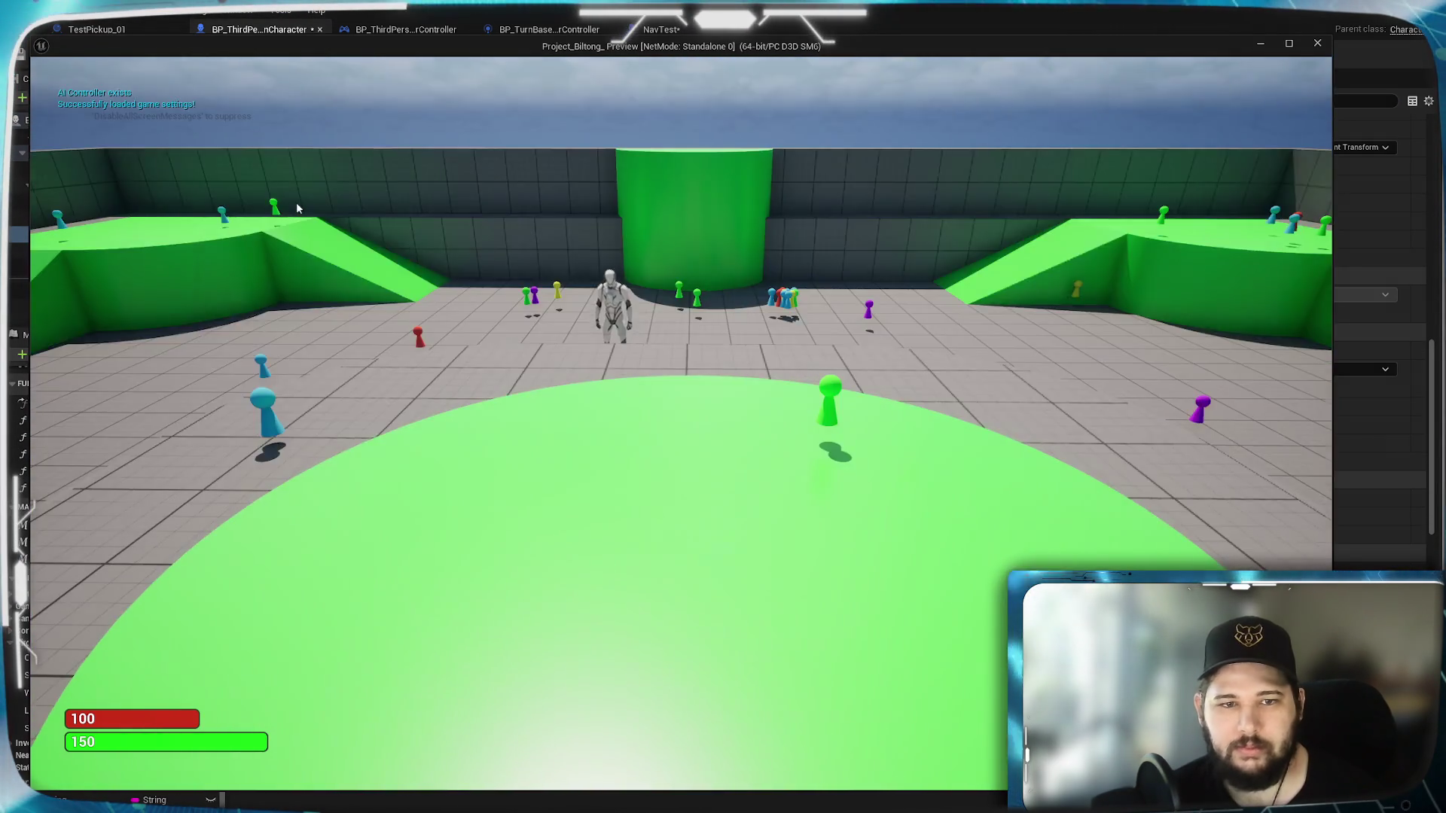
Step: Run the character toward the green ramp and across the circular platform, then stop with Escape
{"action": "key", "text": "w"}
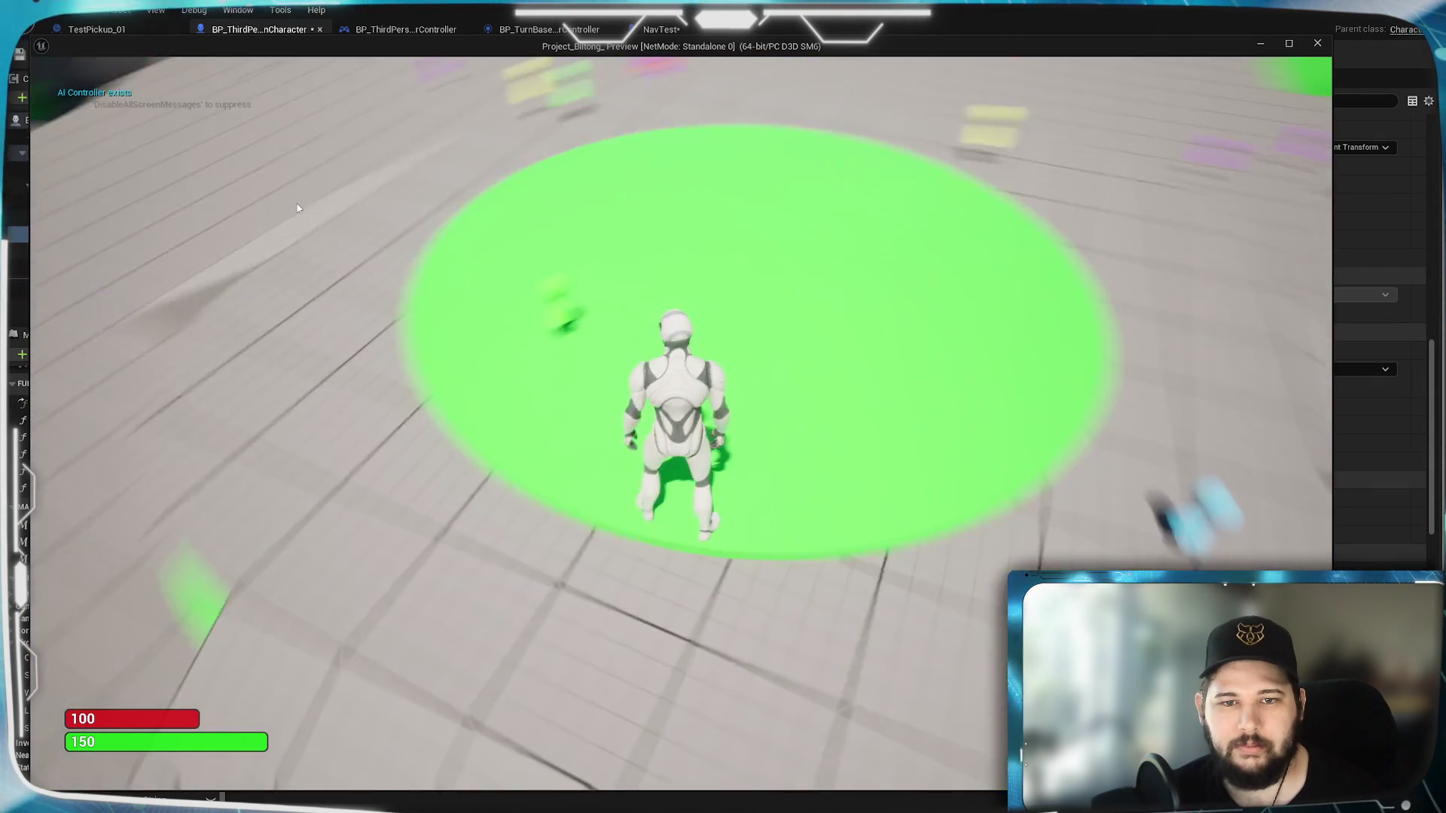
{"action": "key", "text": "w"}
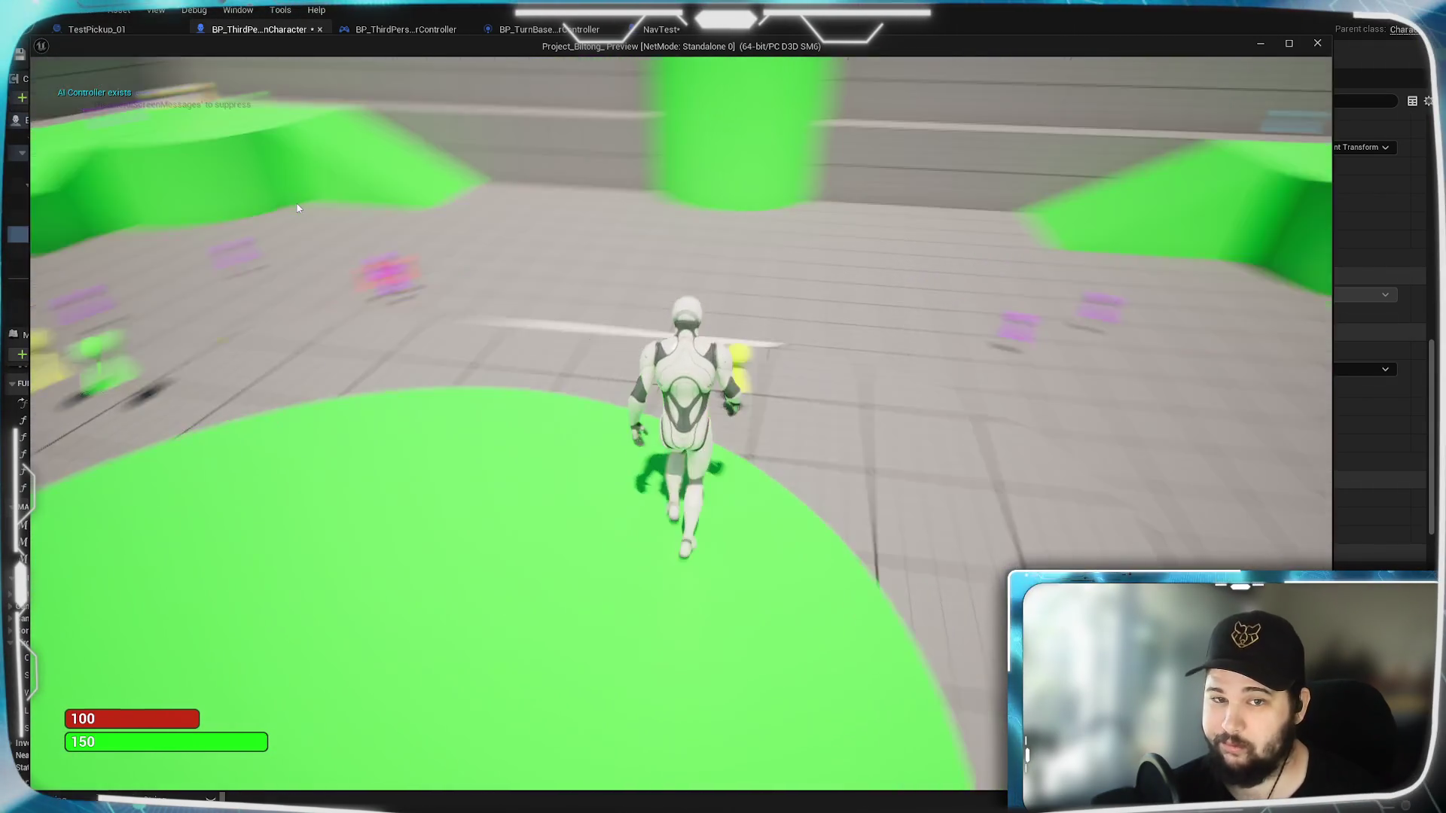
{"action": "key", "text": "w"}
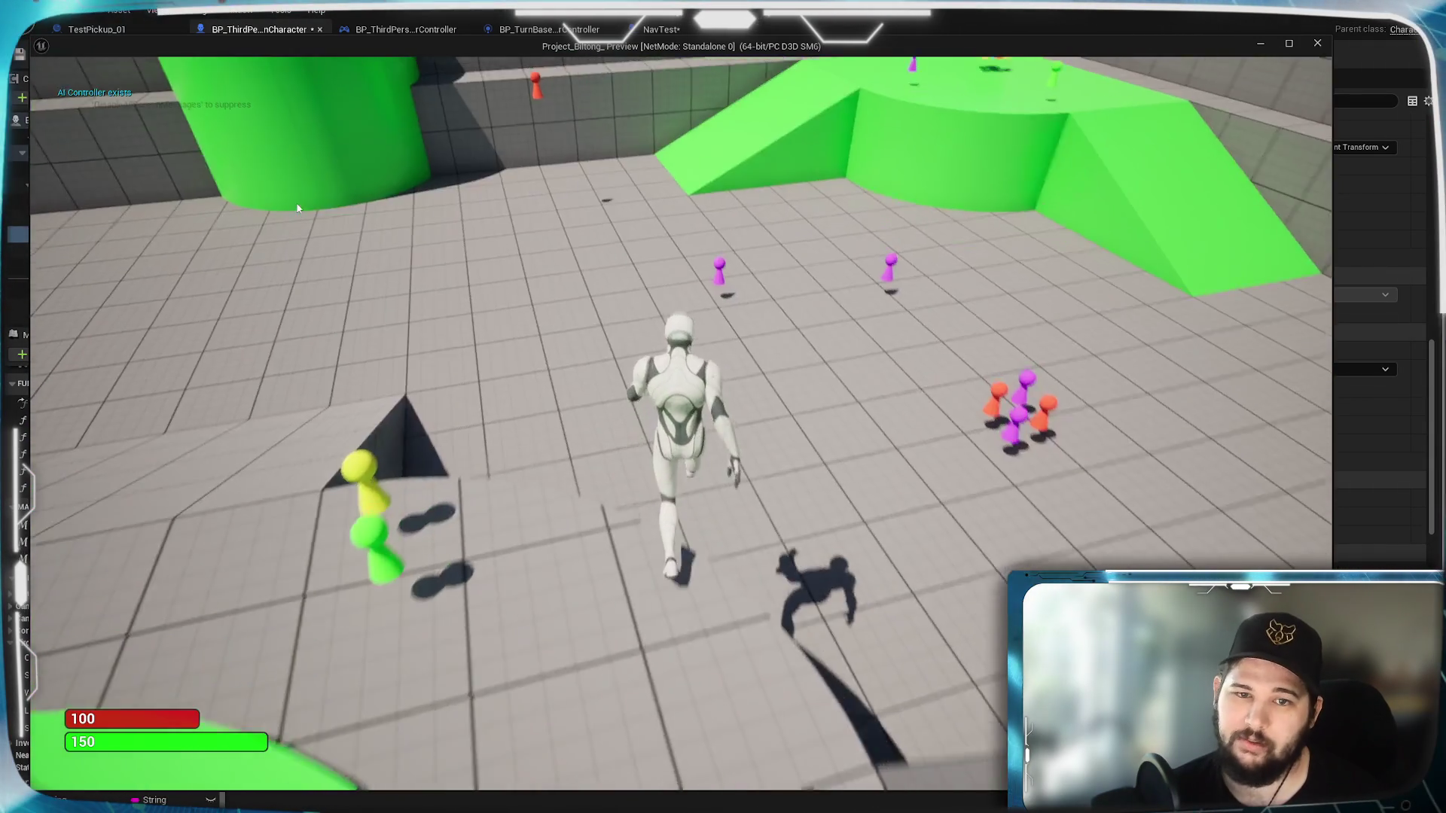
{"action": "key", "text": "w"}
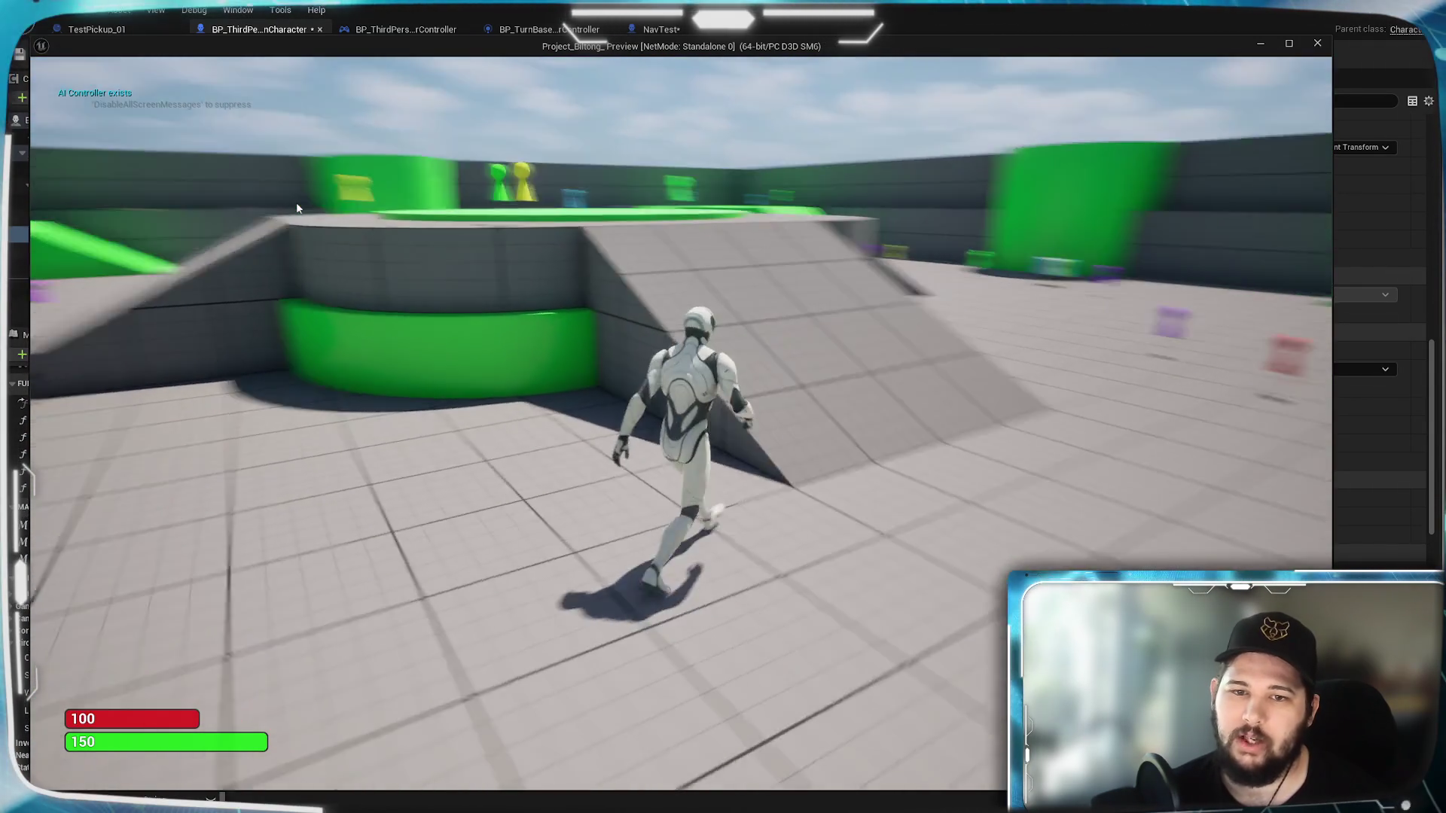
{"action": "key", "text": "w"}
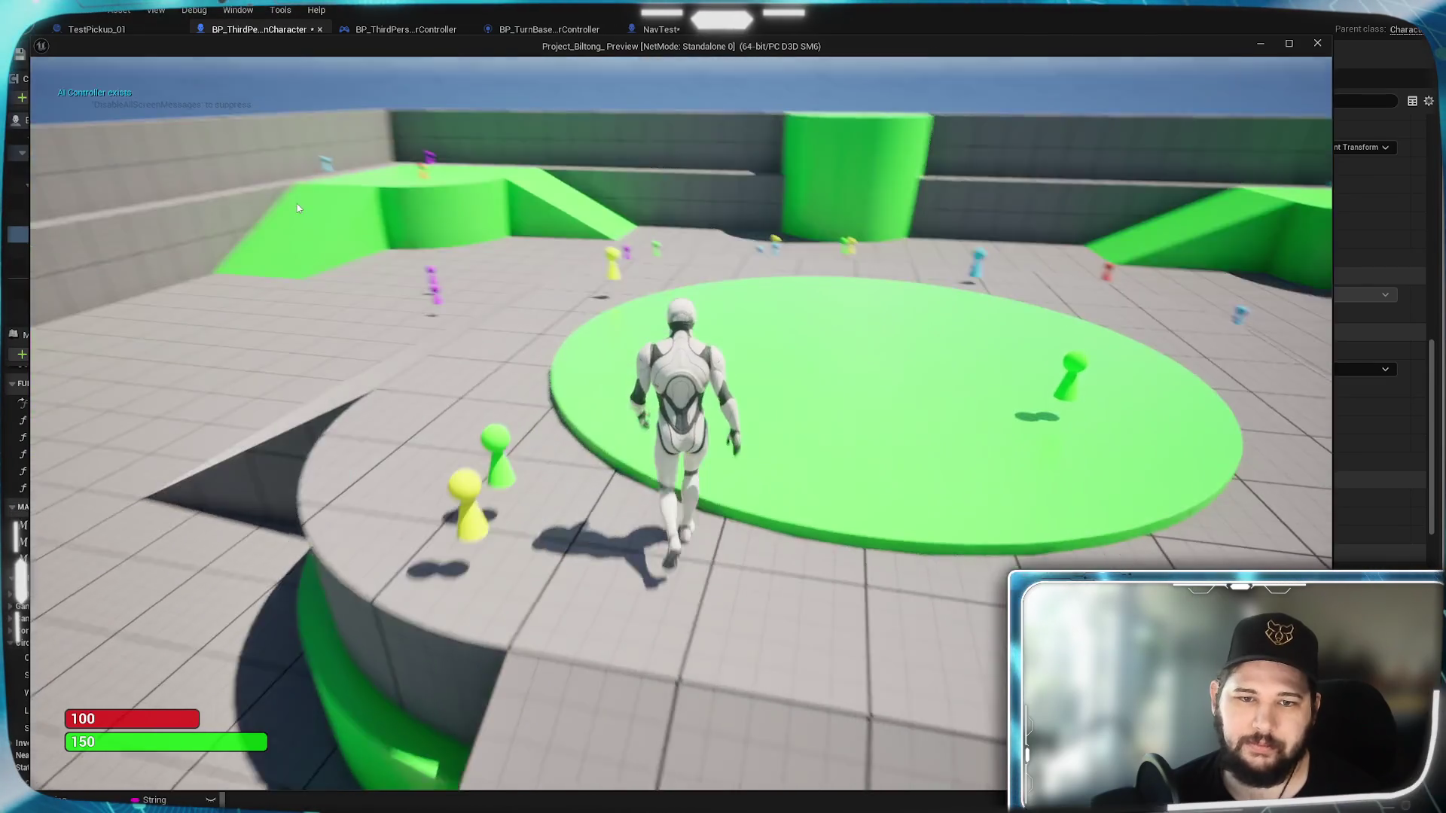
{"action": "key", "text": "w"}
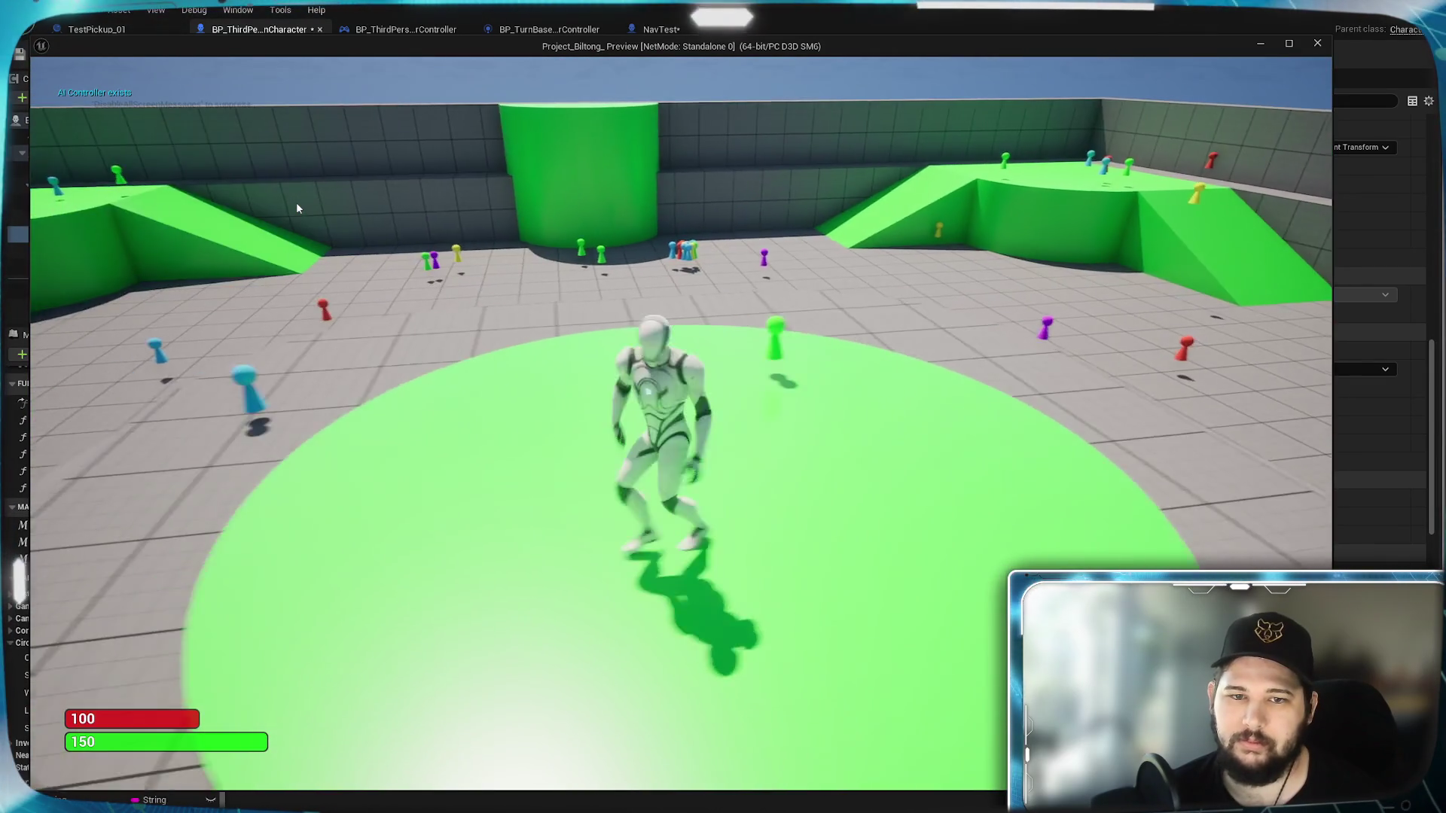
{"action": "key", "text": "w"}
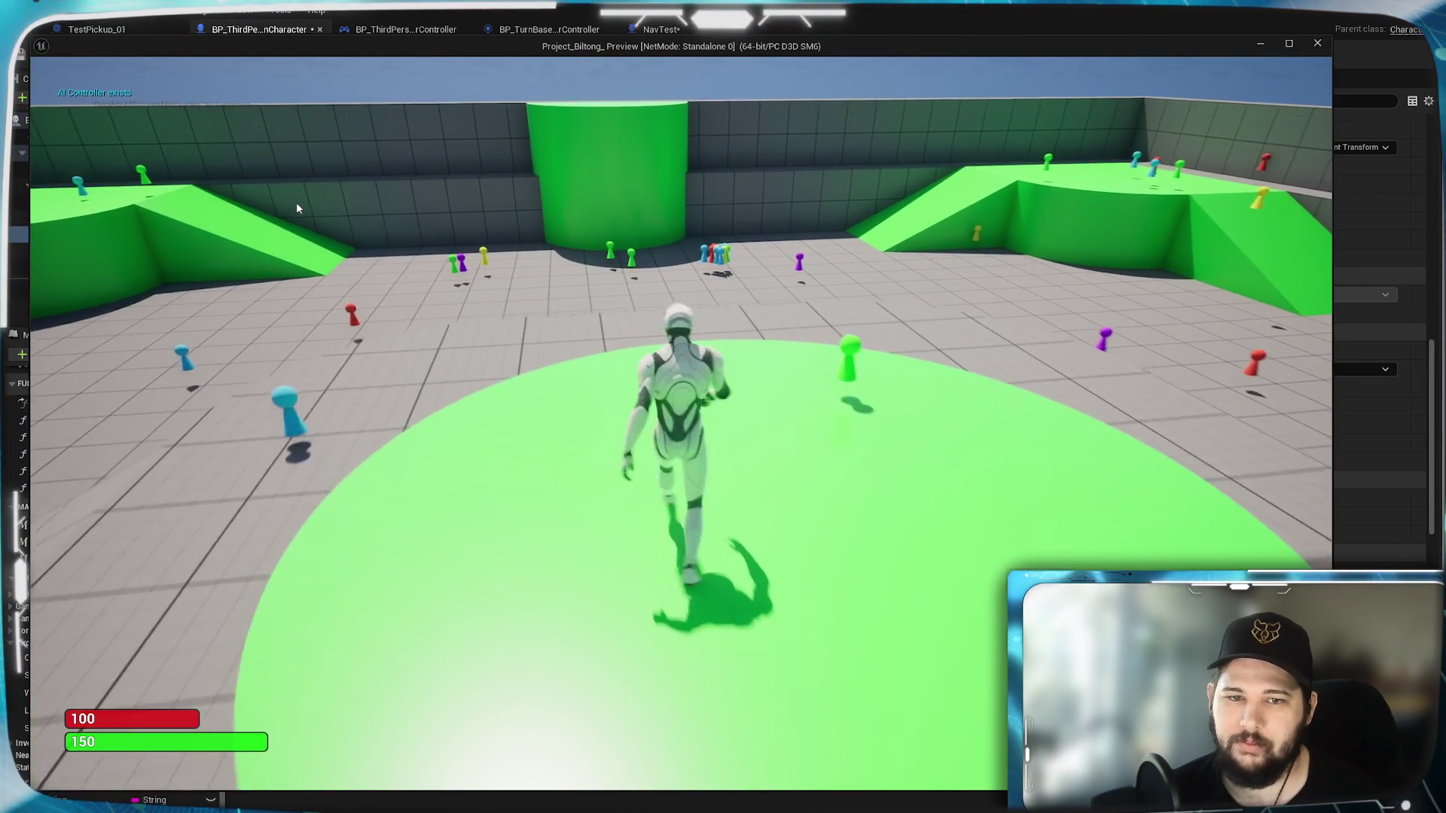
{"action": "key", "text": "w"}
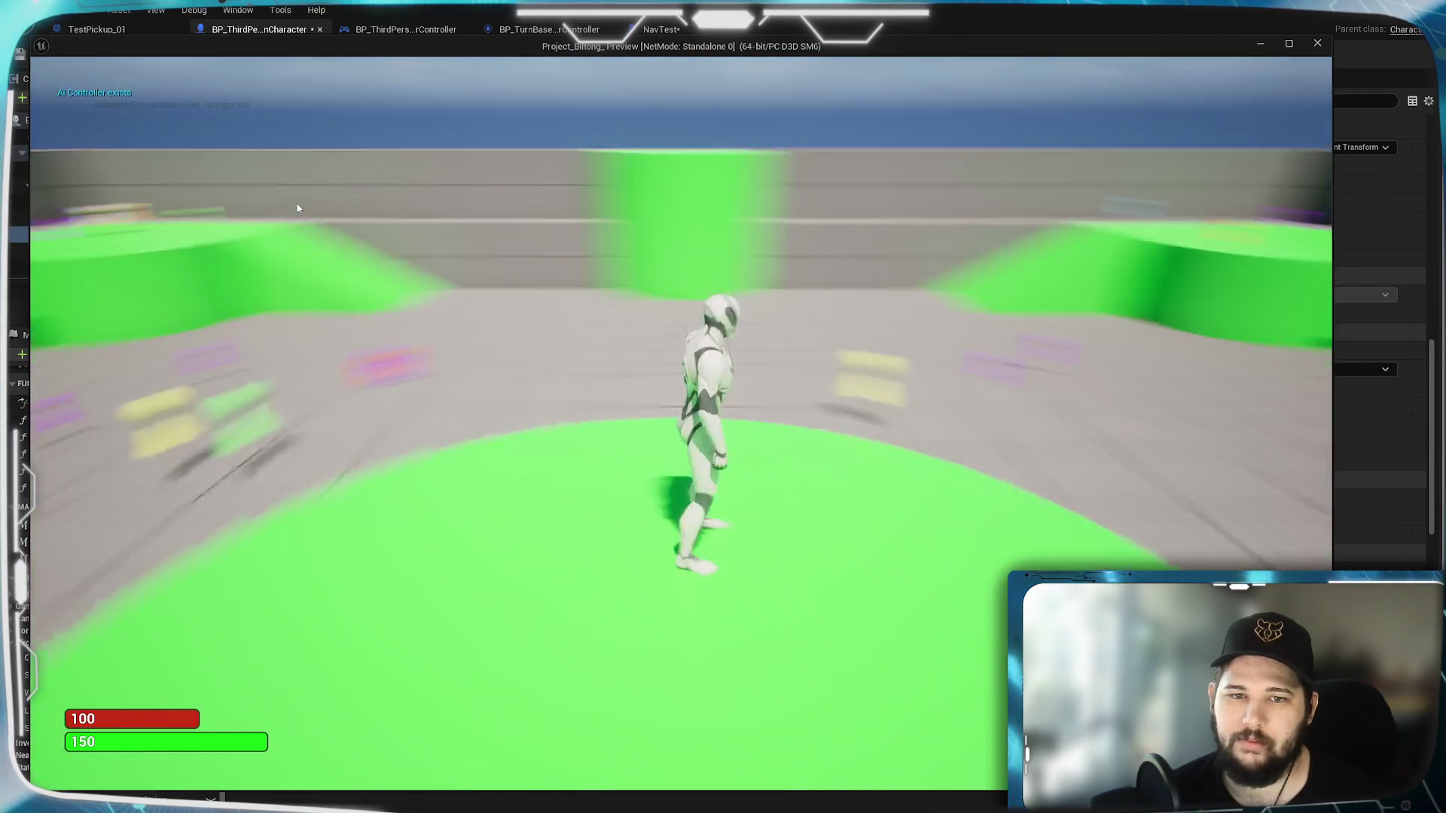
{"action": "key", "text": "w"}
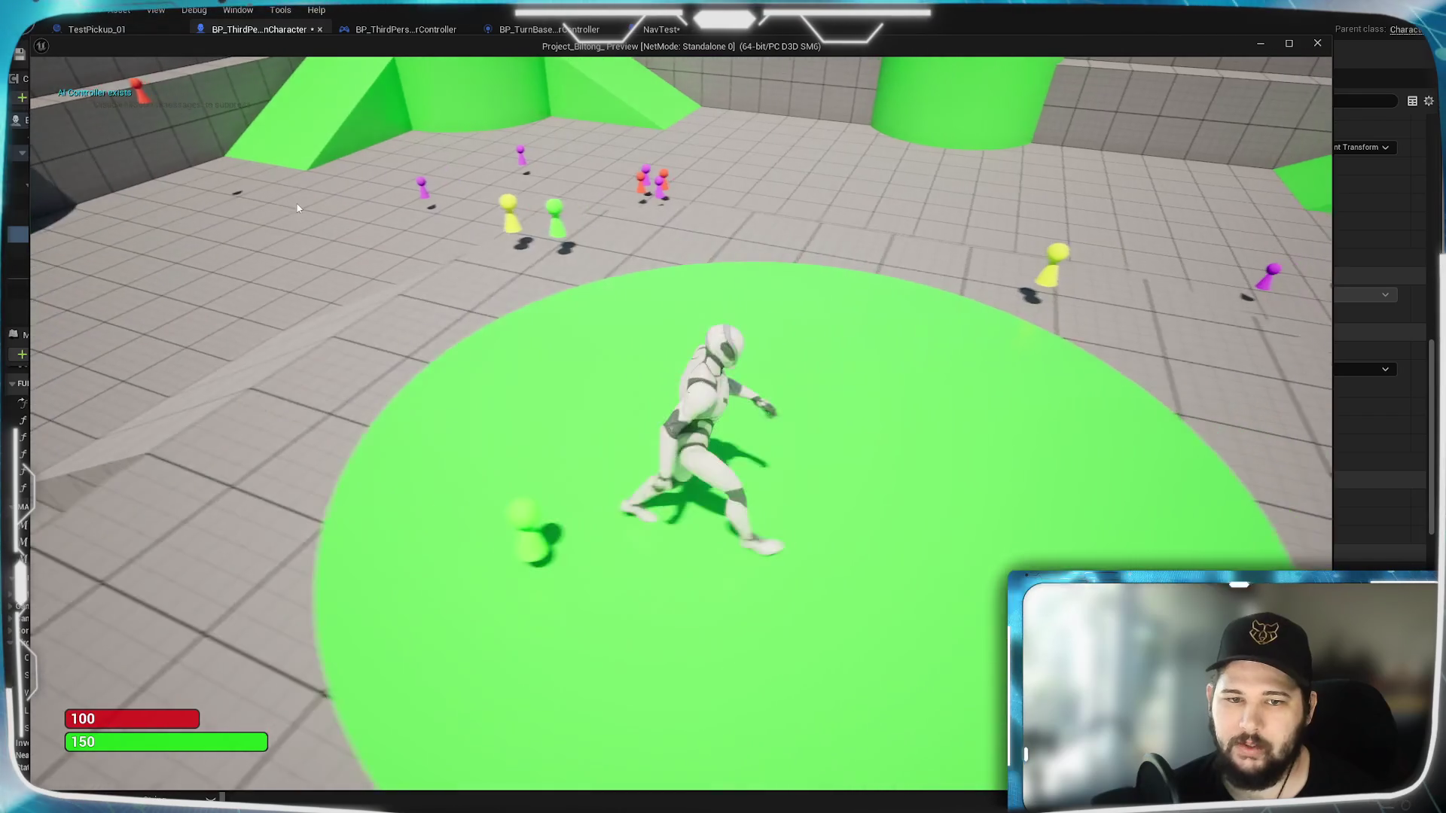
{"action": "key", "text": "Escape"}
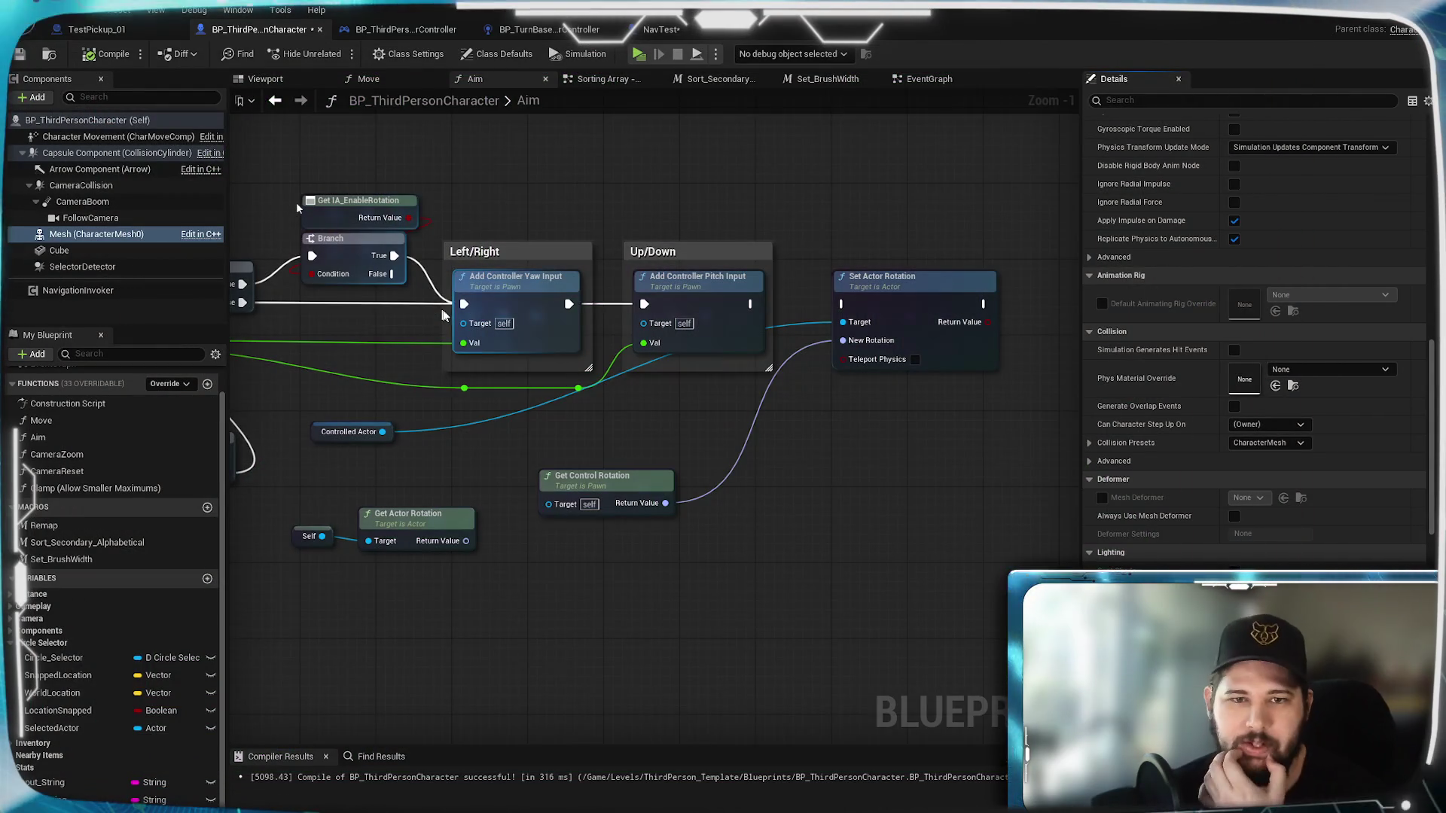
Step: Delete Set Actor Rotation, Controlled Actor, Self and both rotation getters, then compile
{"action": "mouse_move", "coordinate": [617, 419]}
{"action": "left_mouse_down"}
{"action": "mouse_move", "coordinate": [737, 429]}
{"action": "mouse_move", "coordinate": [599, 389]}
{"action": "left_mouse_up"}
{"action": "mouse_move", "coordinate": [710, 627]}
{"action": "left_mouse_down"}
{"action": "mouse_move", "coordinate": [490, 542]}
{"action": "mouse_move", "coordinate": [298, 410]}
{"action": "left_mouse_up"}
{"action": "key", "text": "Delete"}
{"action": "left_click", "coordinate": [865, 248]}
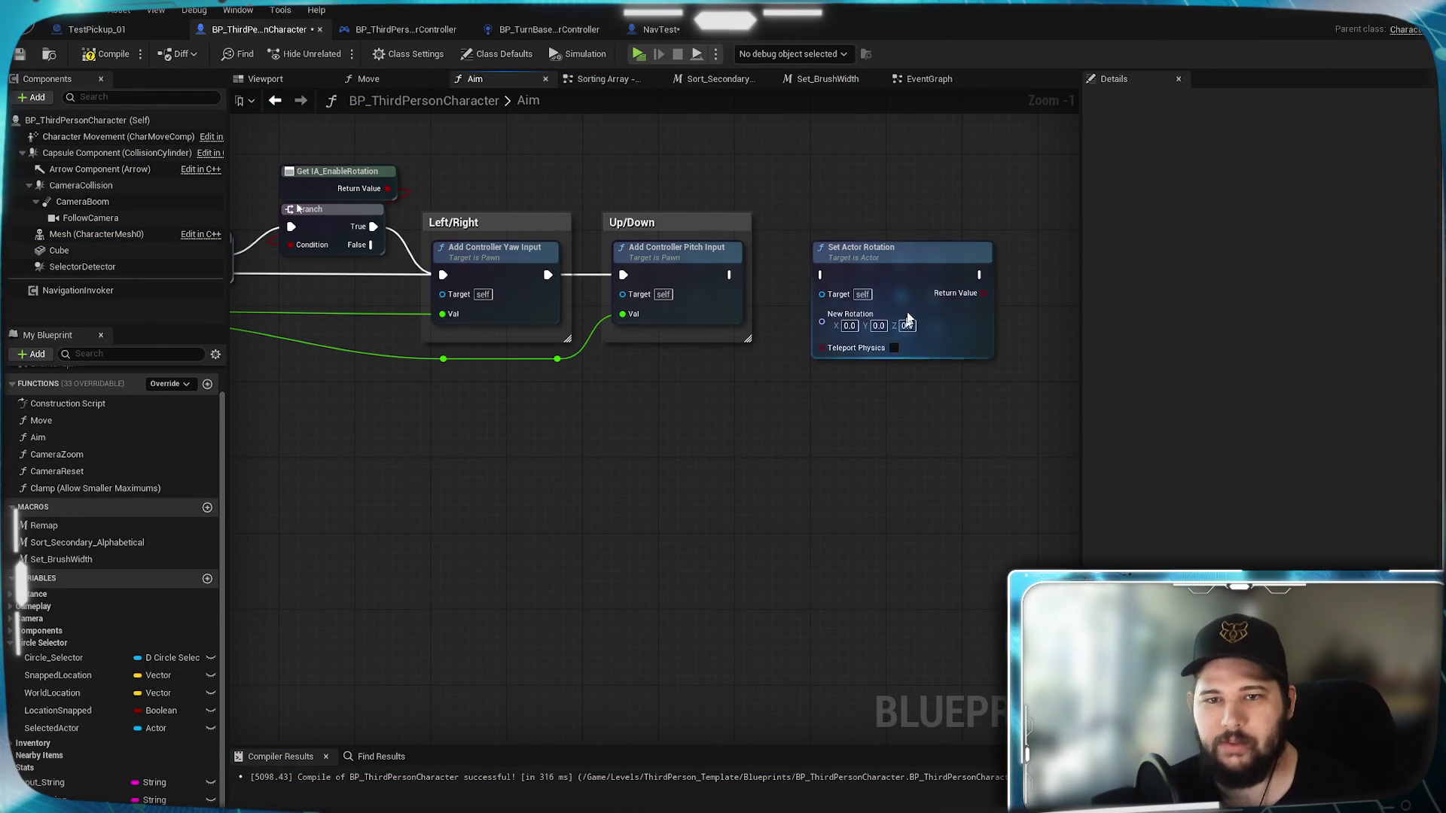
{"action": "key", "text": "Delete"}
{"action": "left_click_drag", "start_coordinate": [706, 393], "coordinate": [902, 509]}
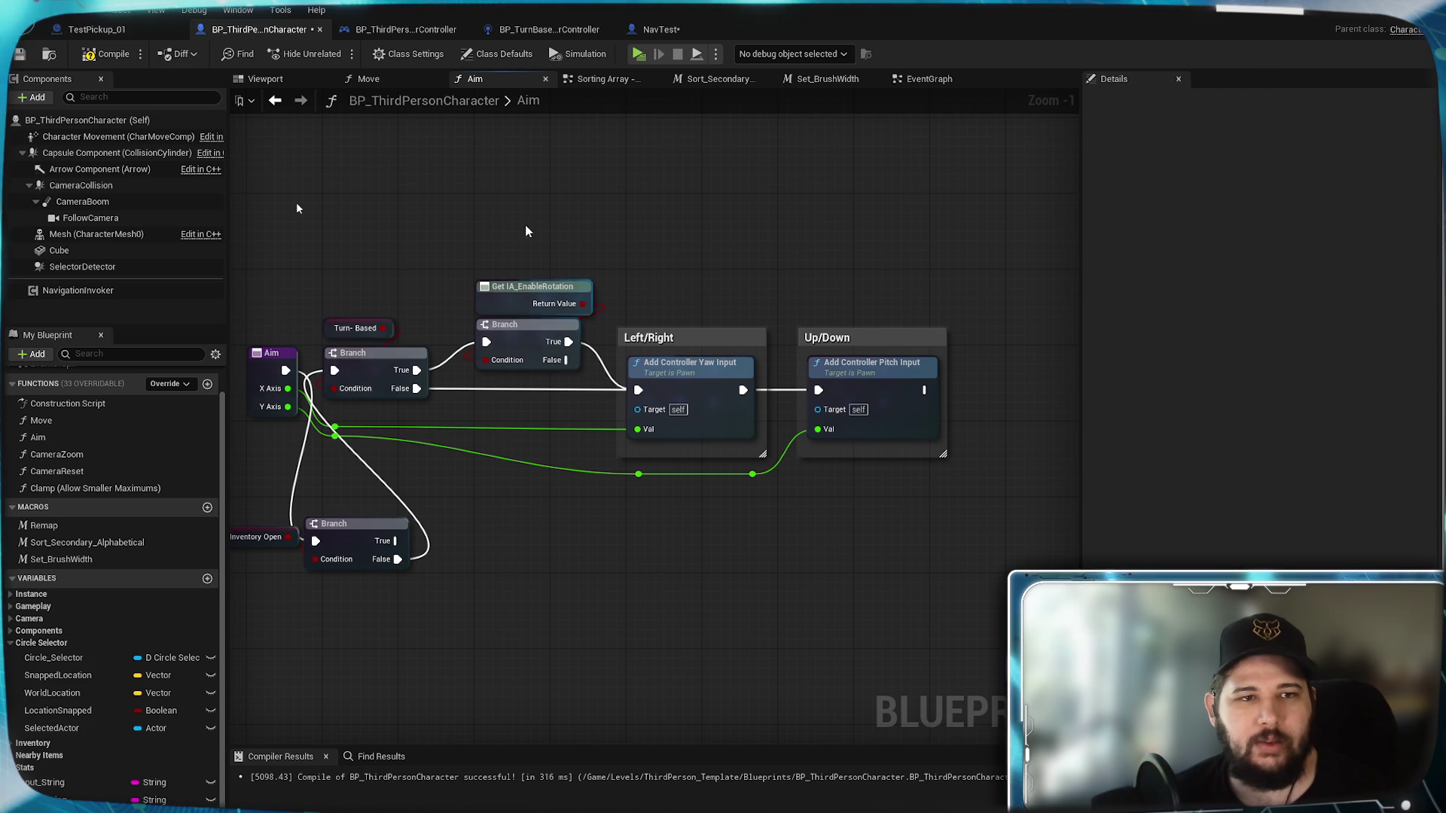
{"action": "left_click", "coordinate": [85, 56]}
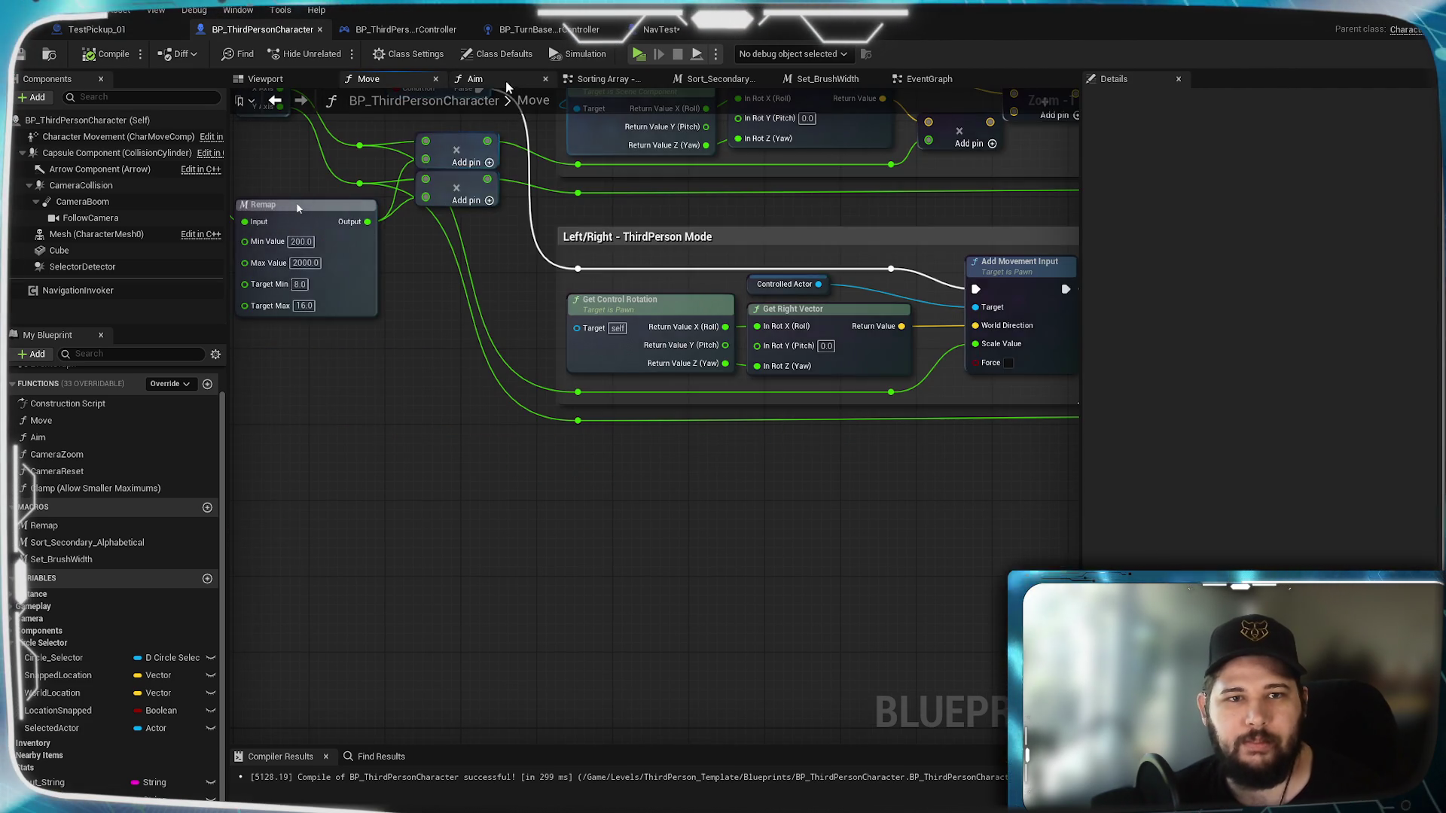
{"action": "left_click", "coordinate": [259, 80]}
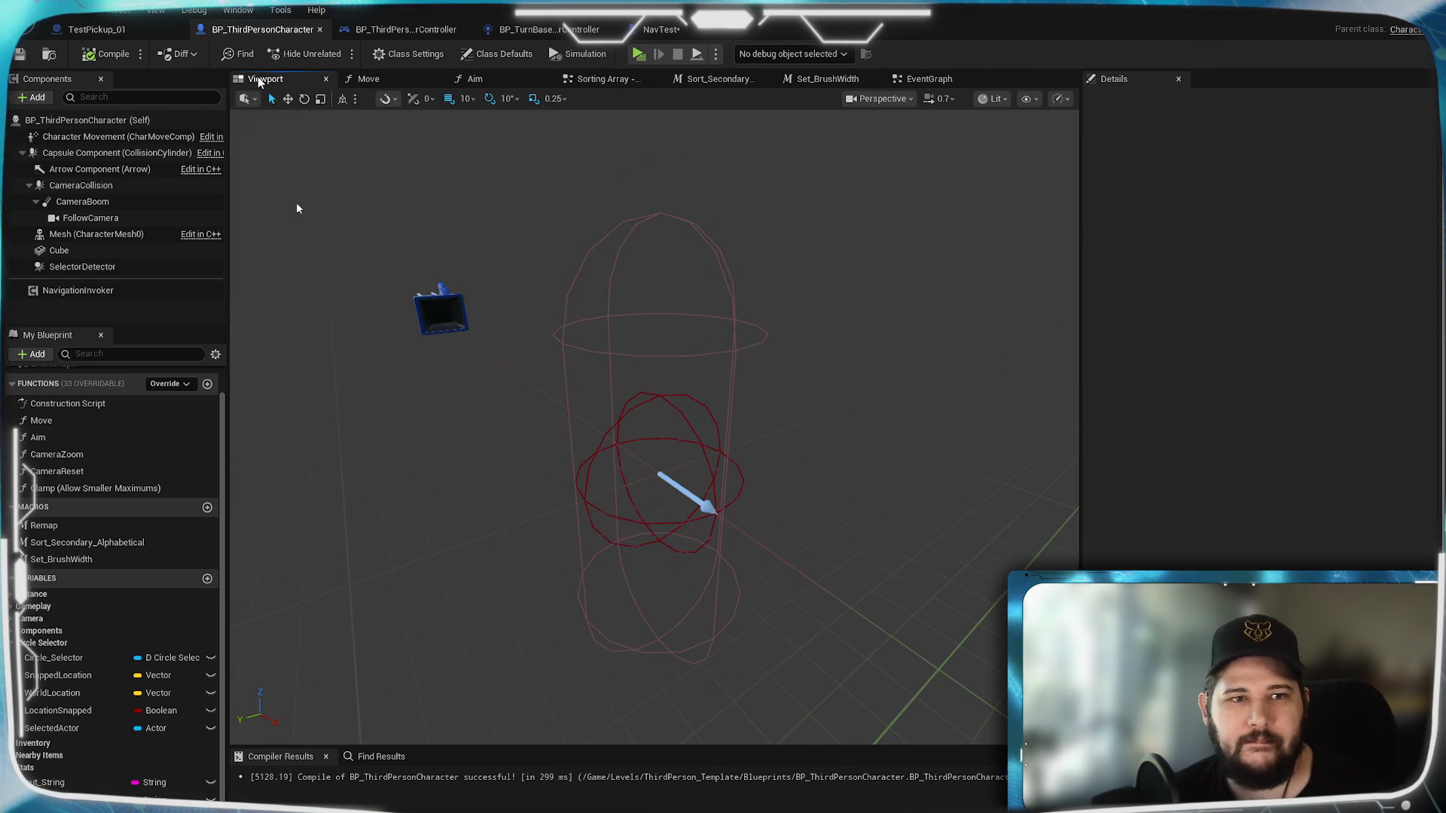
Step: In the EventGraph, rewire Controlled Actor into the jump nodes' Targets, then compile and save
{"action": "left_click", "coordinate": [932, 81]}
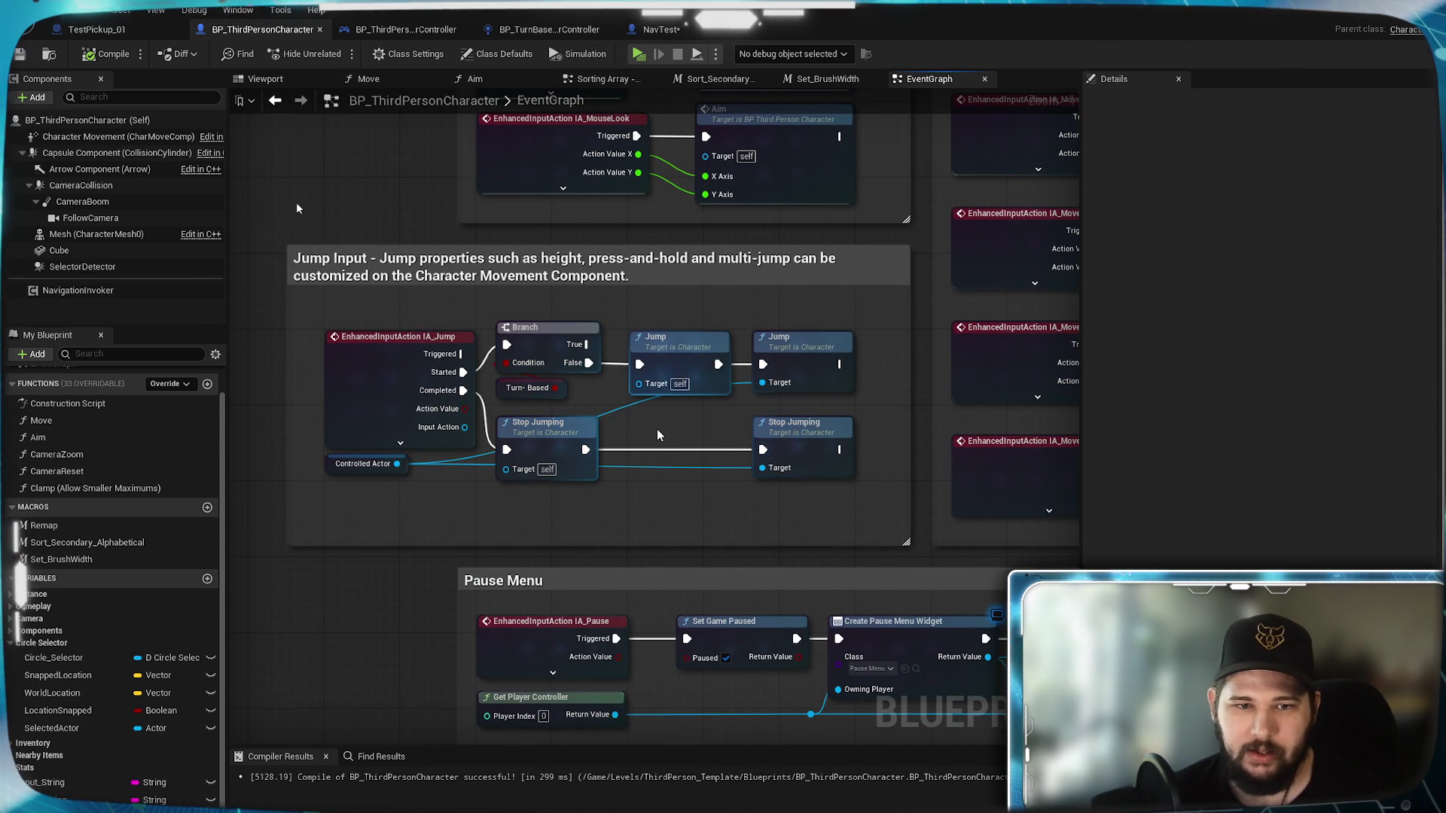
{"action": "mouse_move", "coordinate": [399, 464]}
{"action": "left_mouse_down"}
{"action": "mouse_move", "coordinate": [530, 467]}
{"action": "mouse_move", "coordinate": [506, 468]}
{"action": "left_mouse_up"}
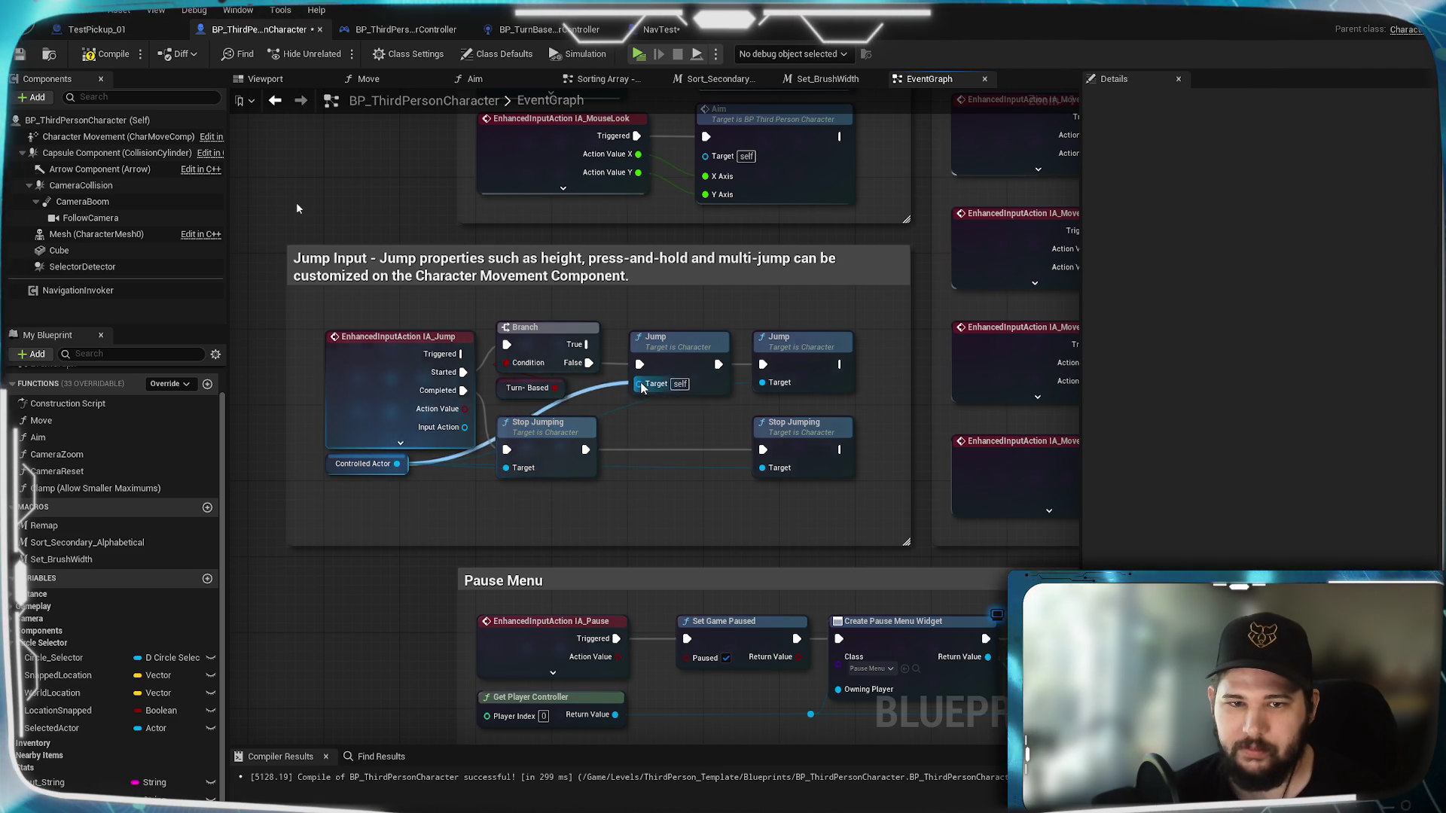
{"action": "left_click_drag", "start_coordinate": [641, 387], "coordinate": [639, 384]}
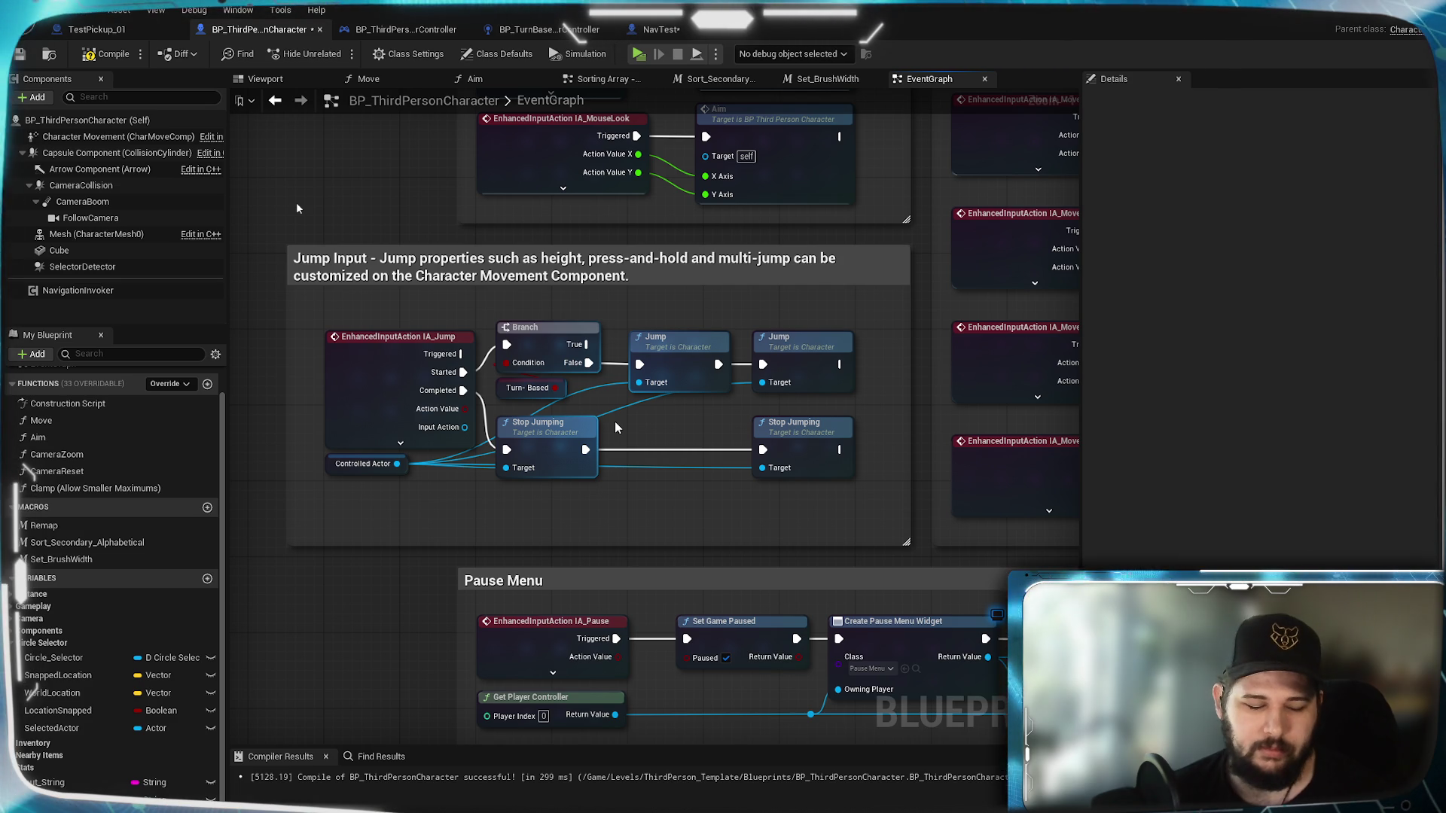
{"action": "left_click", "coordinate": [581, 388], "text": "alt"}
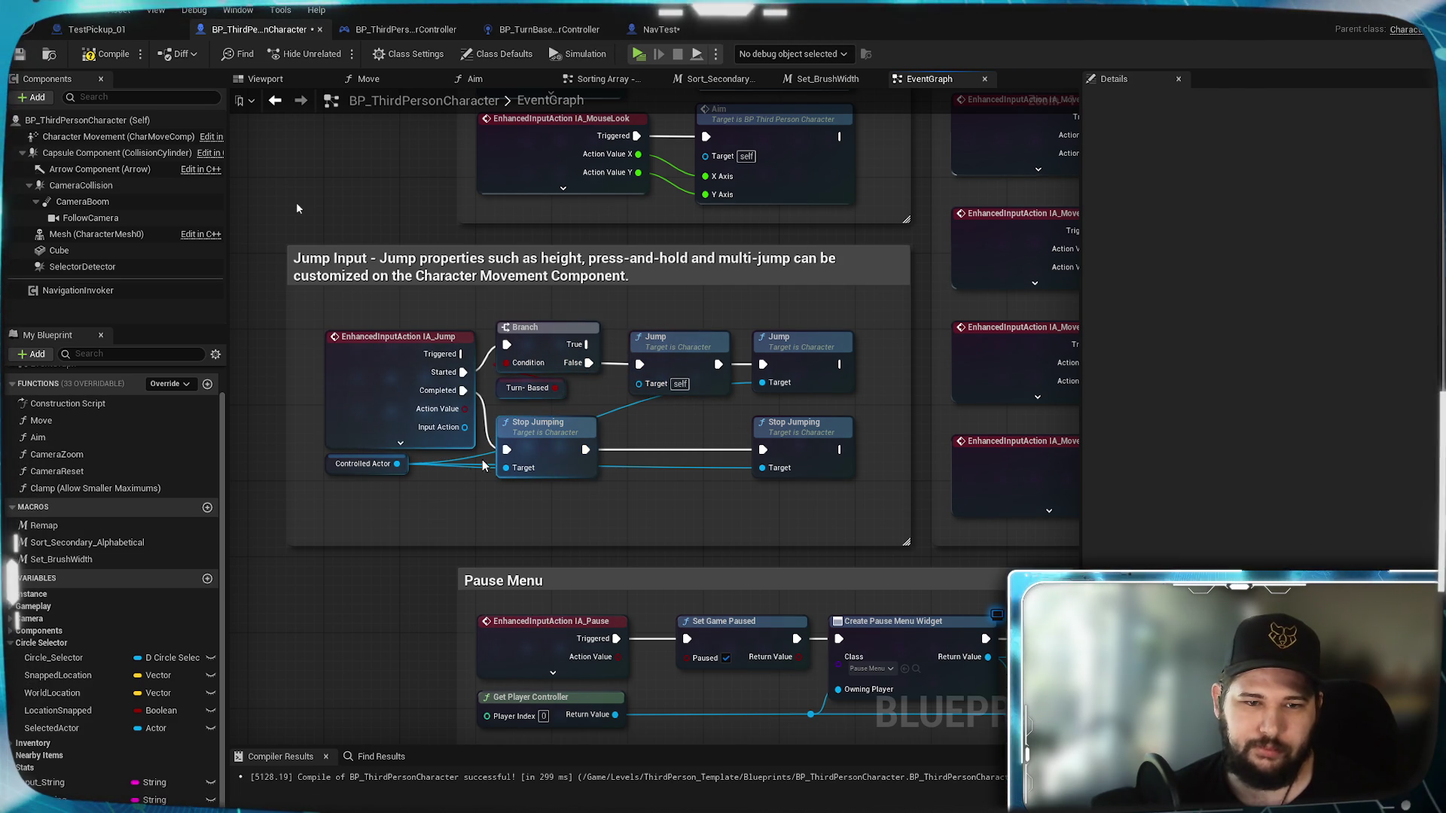
{"action": "left_click_drag", "start_coordinate": [558, 457], "coordinate": [594, 447]}
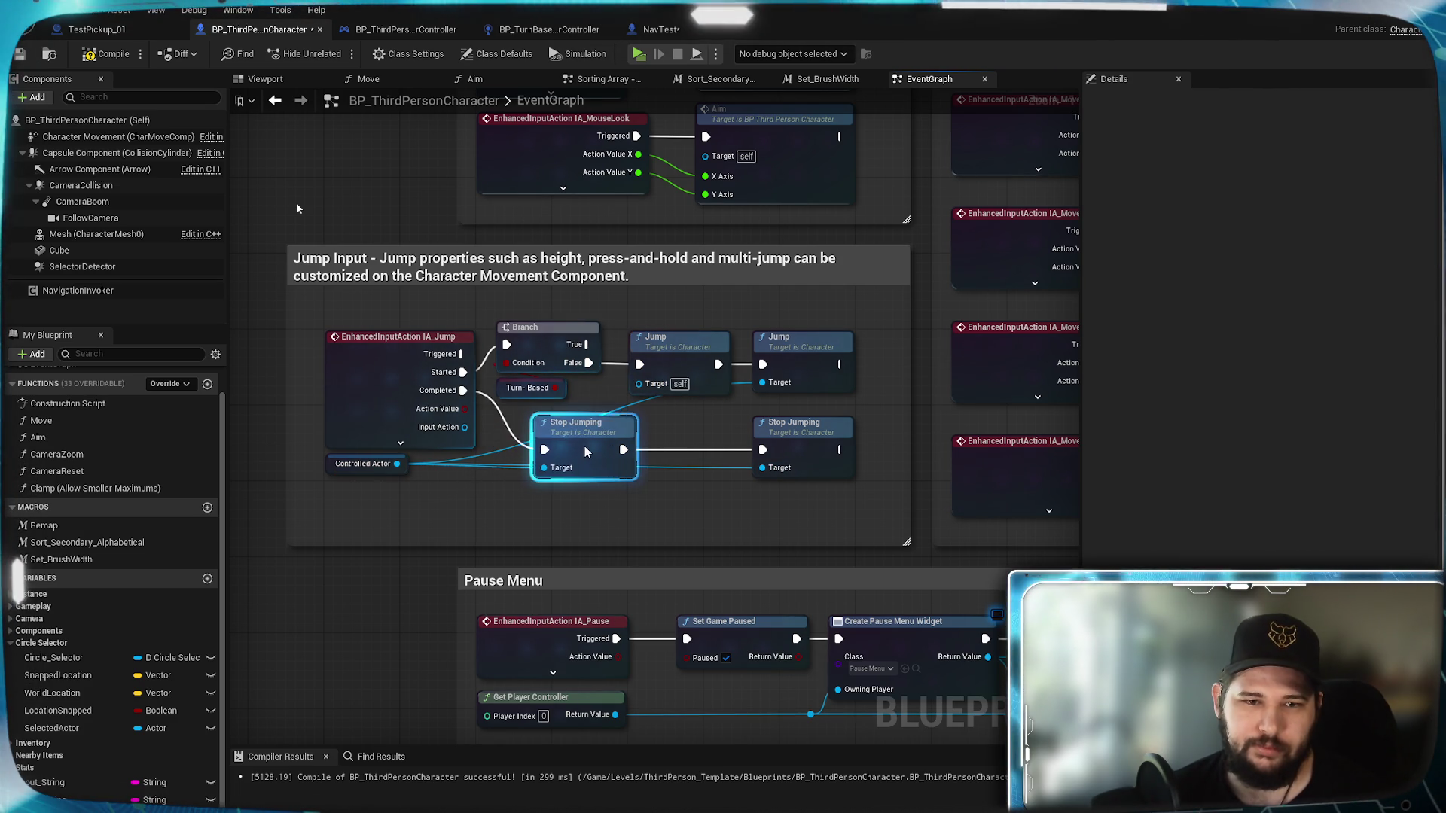
{"action": "left_click", "coordinate": [544, 458], "text": "alt"}
{"action": "left_click_drag", "start_coordinate": [578, 440], "coordinate": [541, 441]}
{"action": "left_click", "coordinate": [730, 512]}
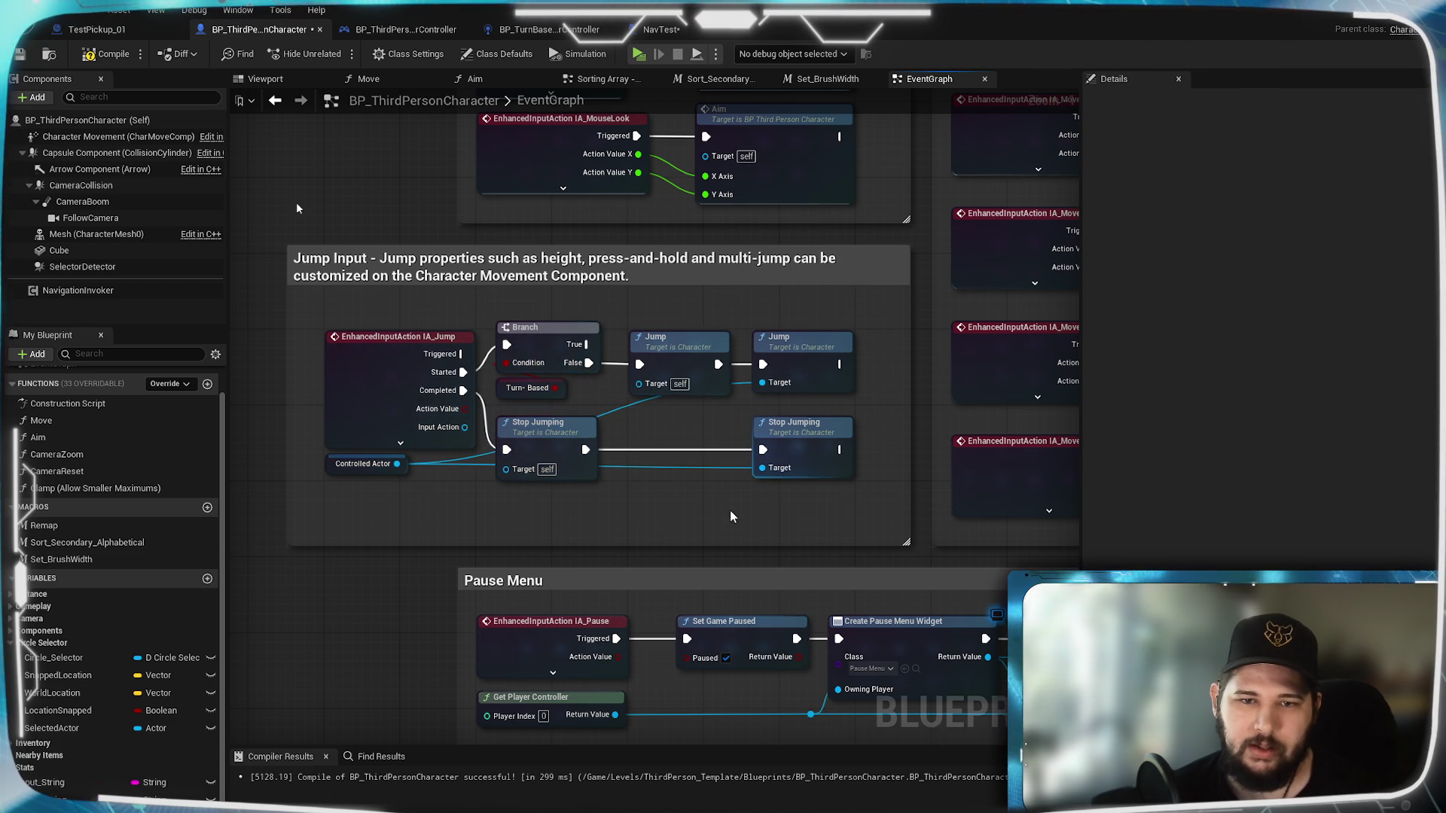
{"action": "mouse_move", "coordinate": [350, 464]}
{"action": "left_mouse_down"}
{"action": "mouse_move", "coordinate": [405, 487]}
{"action": "mouse_move", "coordinate": [452, 482]}
{"action": "mouse_move", "coordinate": [681, 417]}
{"action": "left_mouse_up"}
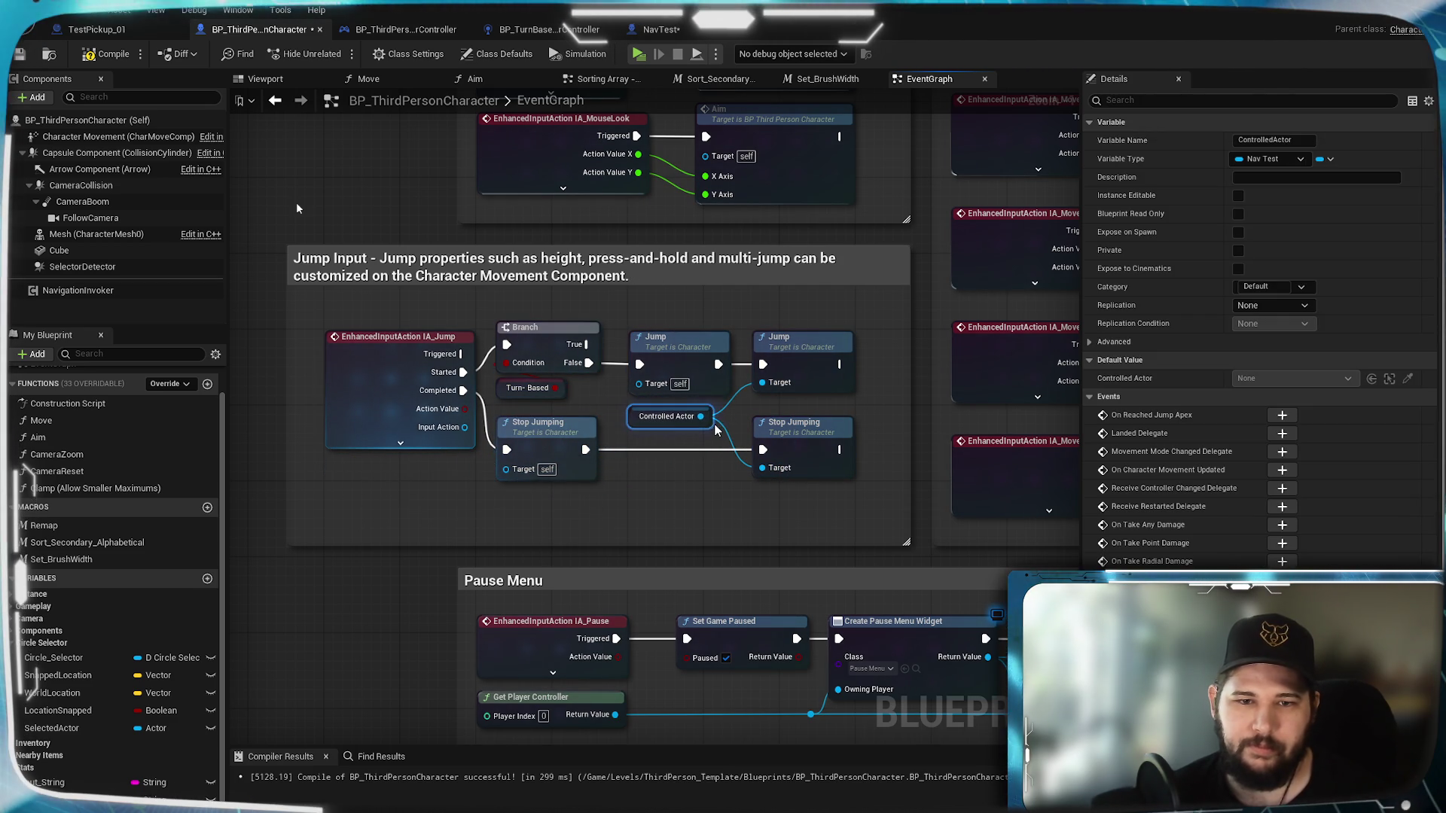
{"action": "left_click", "coordinate": [734, 506]}
{"action": "left_click", "coordinate": [107, 56]}
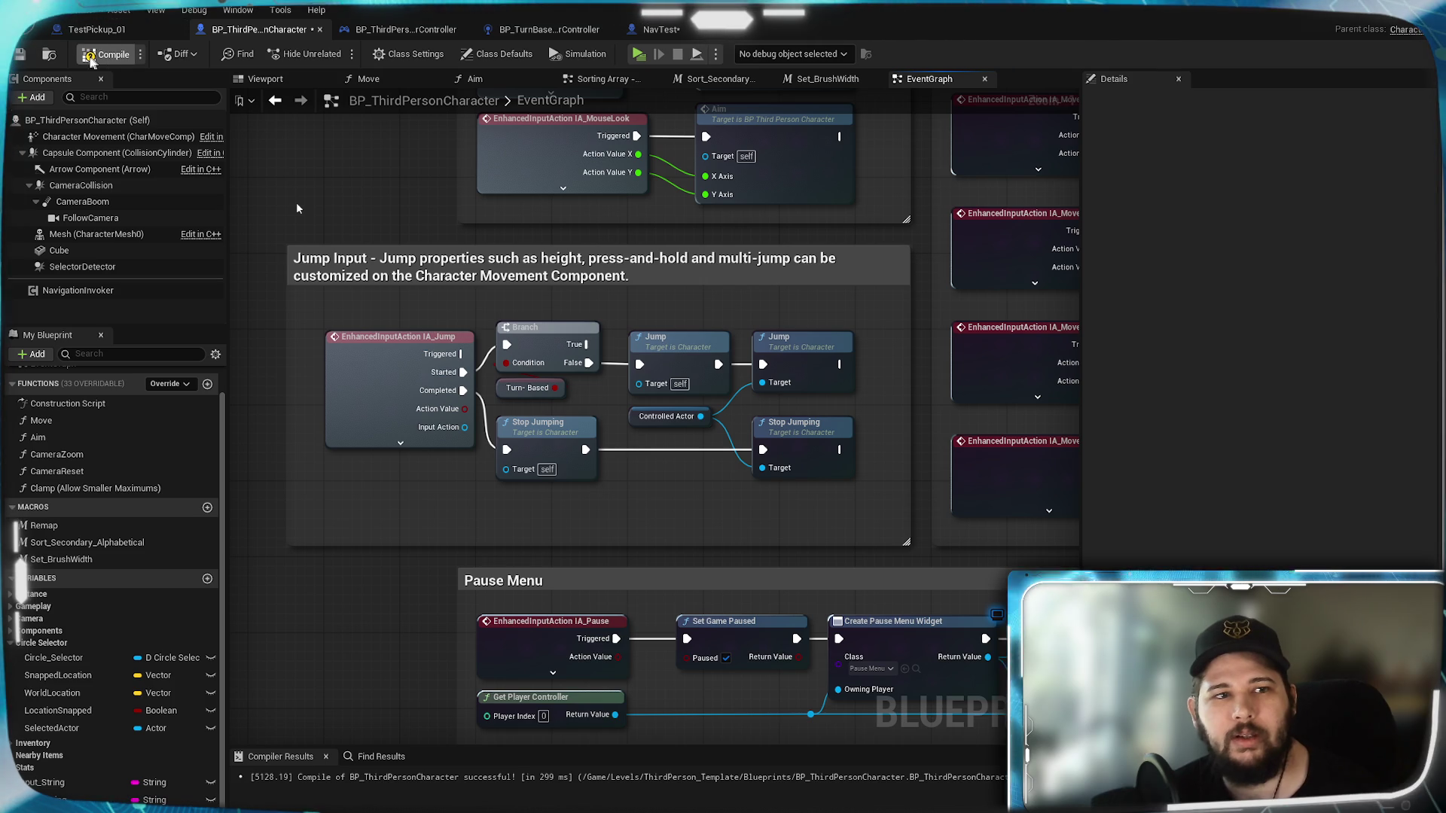
{"action": "left_click", "coordinate": [19, 55]}
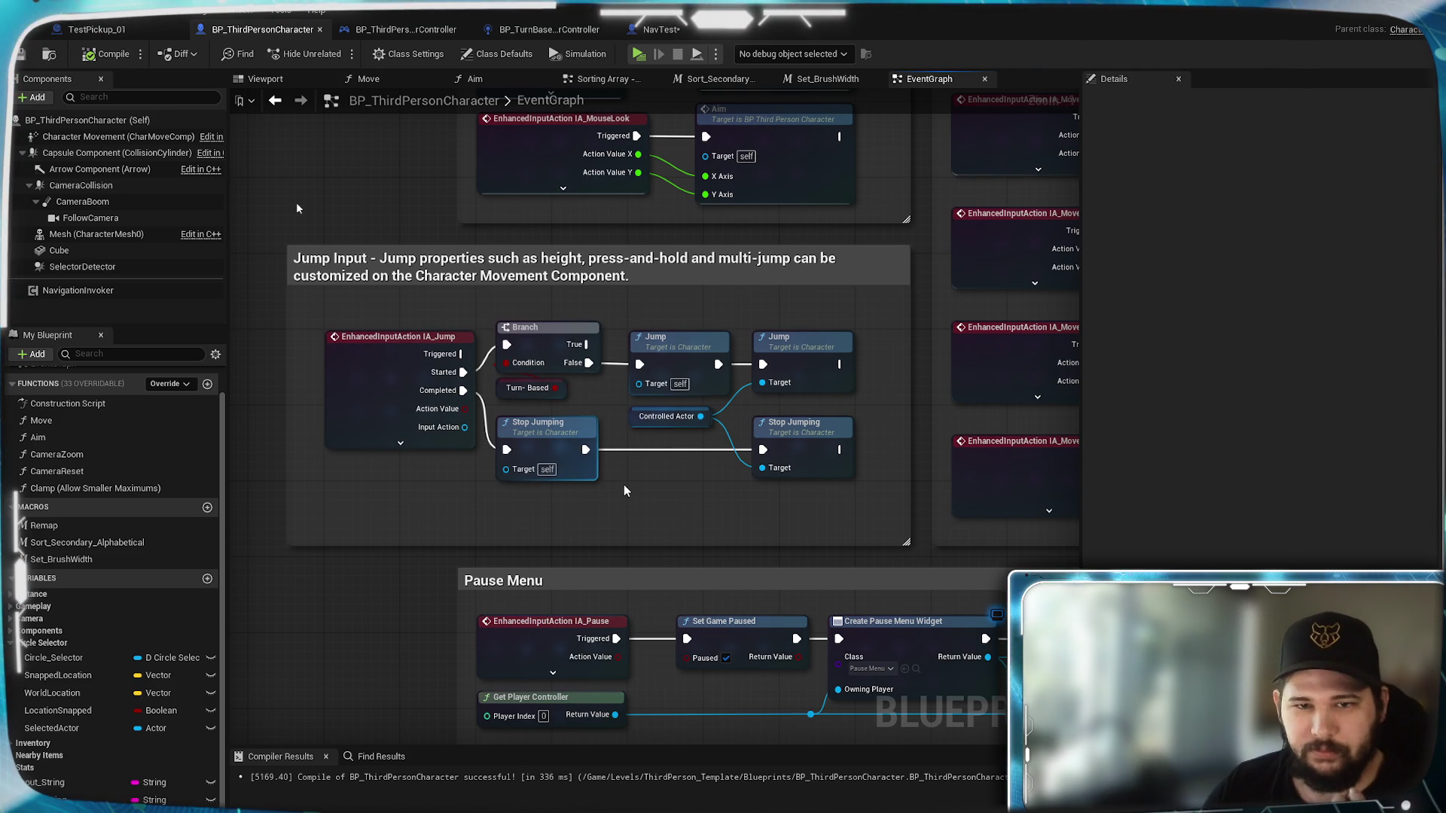
Step: Review the Jump Input, Pause Menu and Toggle Turn-Based Elements sections, then open Move
{"action": "left_click_drag", "start_coordinate": [649, 515], "coordinate": [584, 390]}
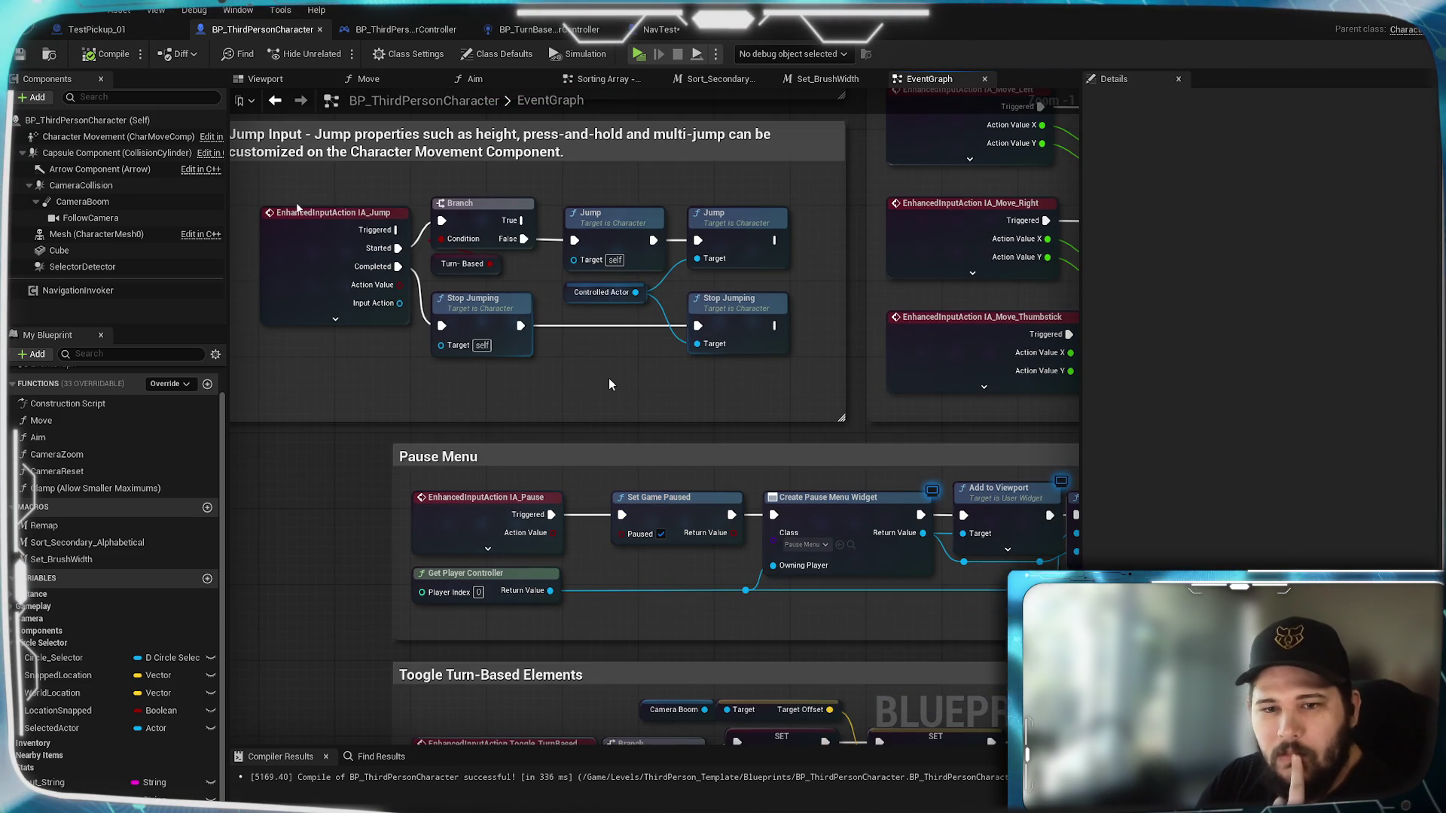
{"action": "scroll", "coordinate": [610, 384], "scroll_direction": "down", "scroll_amount": 2}
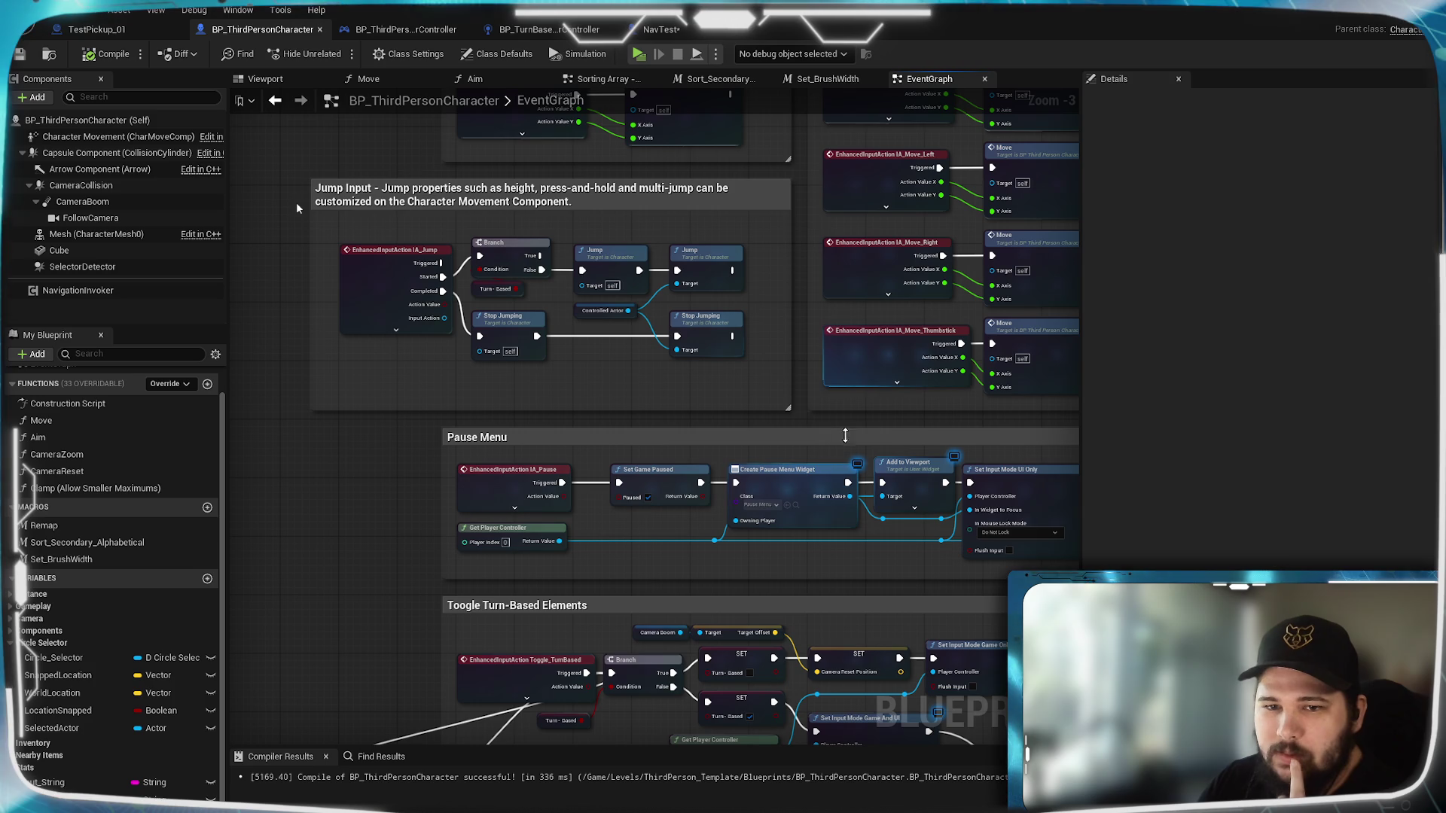
{"action": "mouse_move", "coordinate": [829, 435]}
{"action": "left_mouse_down"}
{"action": "mouse_move", "coordinate": [753, 425]}
{"action": "mouse_move", "coordinate": [804, 383]}
{"action": "left_mouse_up"}
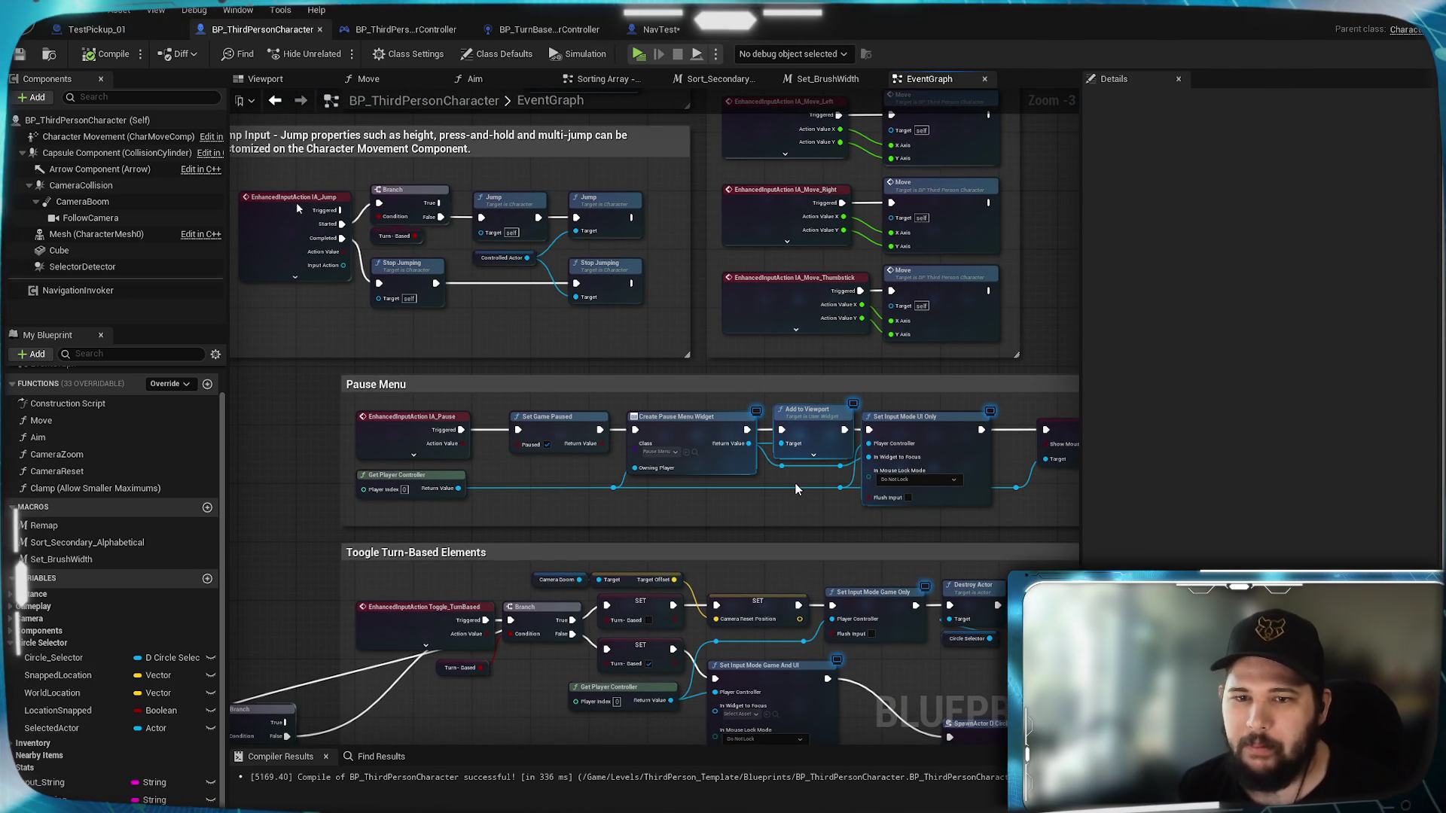
{"action": "mouse_move", "coordinate": [797, 489]}
{"action": "left_mouse_down"}
{"action": "mouse_move", "coordinate": [761, 390]}
{"action": "mouse_move", "coordinate": [1026, 353]}
{"action": "left_mouse_up"}
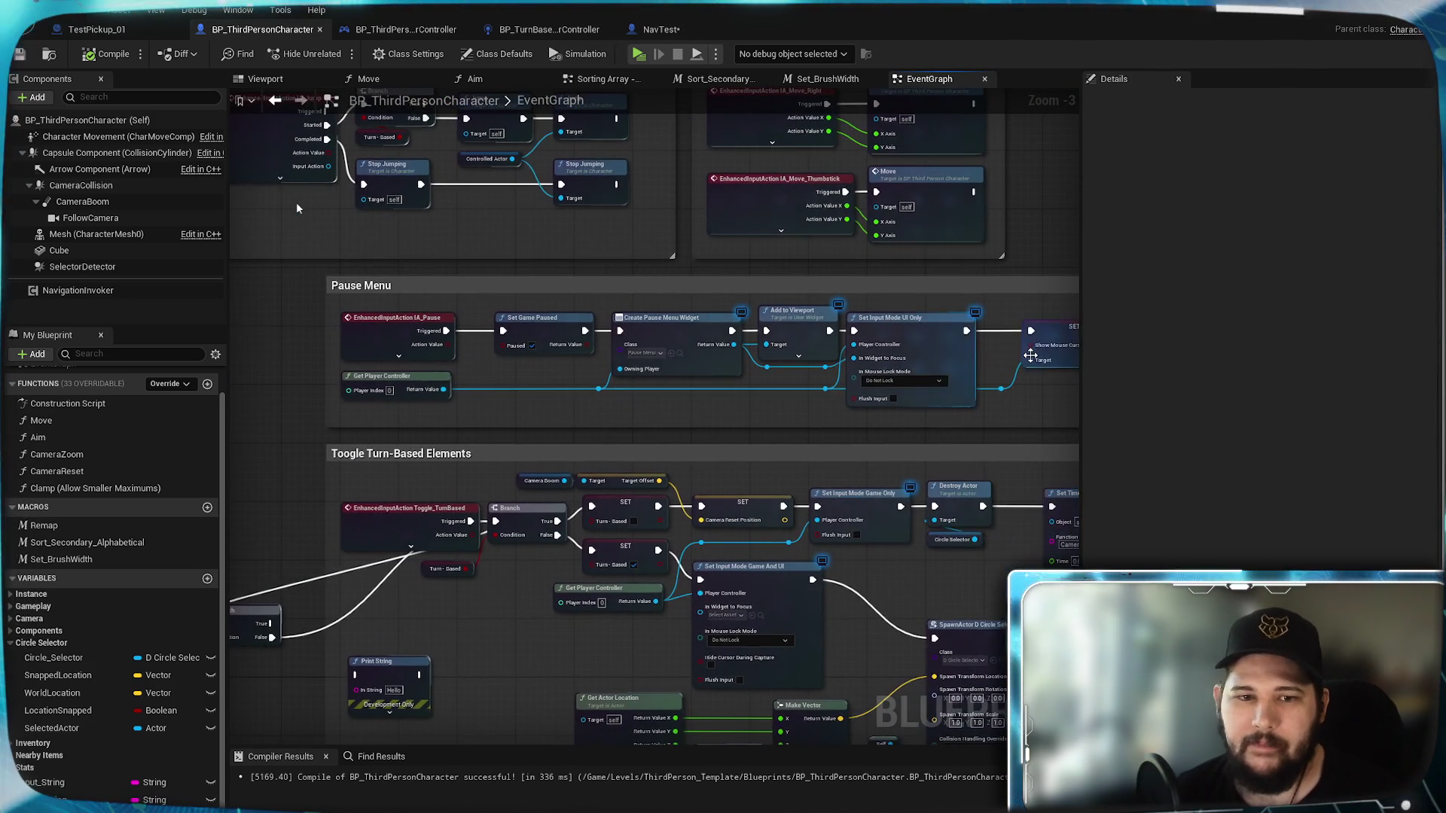
{"action": "left_click", "coordinate": [386, 74]}
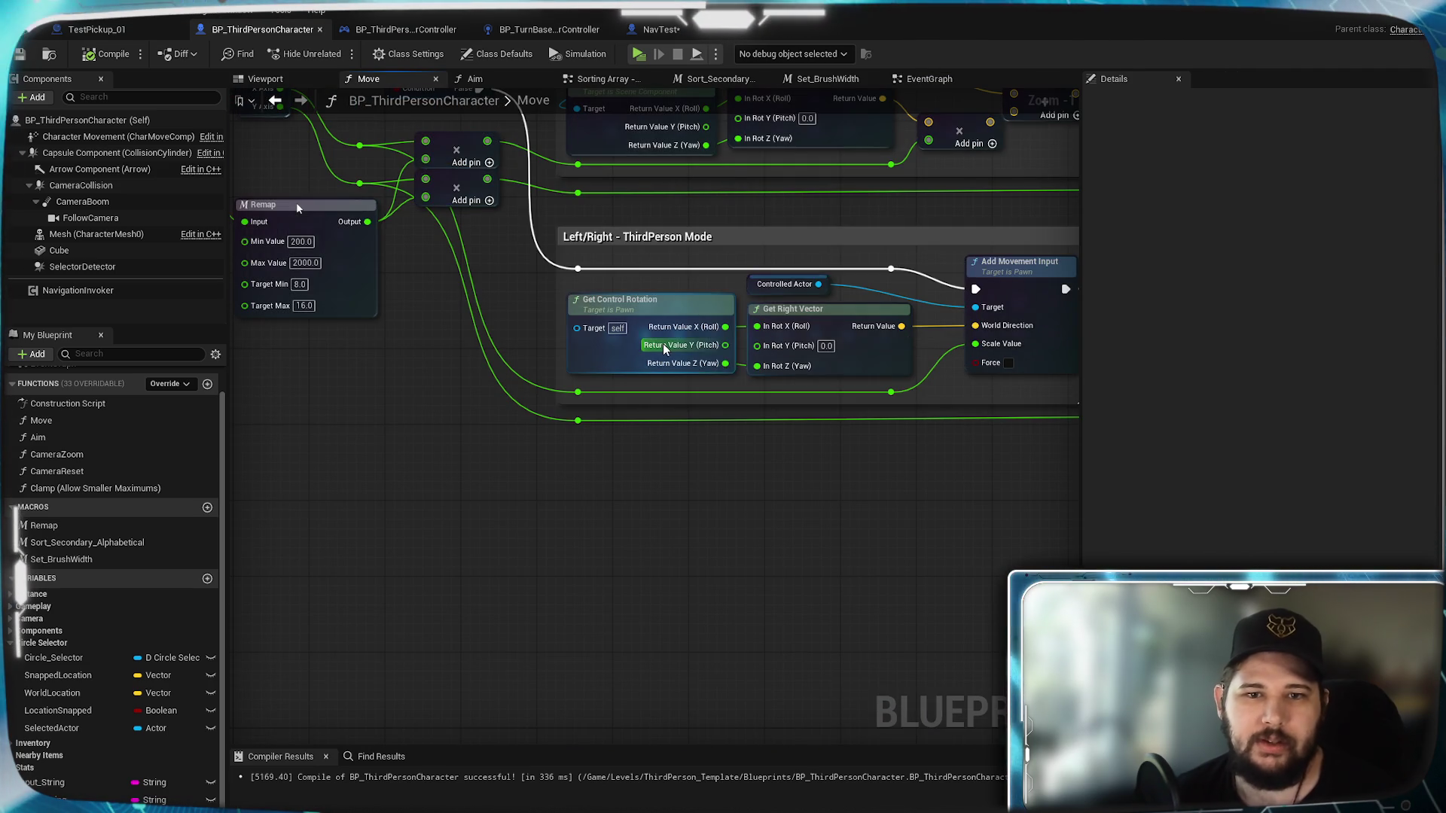
Step: Survey the Move graph and marquee-select the Left/Right and Forward/Backward ThirdPerson Mode blocks
{"action": "mouse_move", "coordinate": [792, 219]}
{"action": "left_mouse_down"}
{"action": "mouse_move", "coordinate": [649, 402]}
{"action": "mouse_move", "coordinate": [620, 413]}
{"action": "left_mouse_up"}
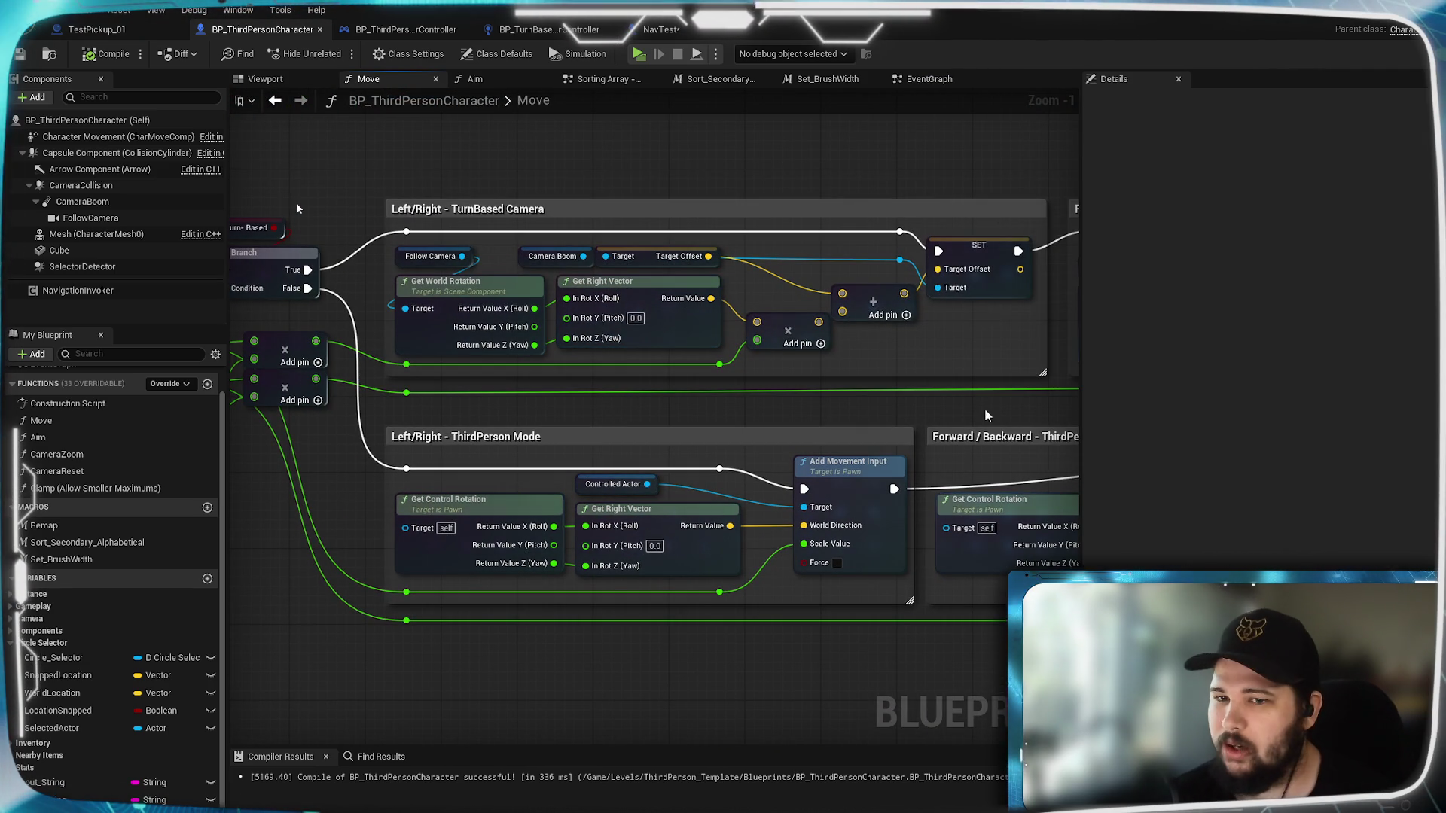
{"action": "left_click_drag", "start_coordinate": [1005, 410], "coordinate": [934, 419]}
{"action": "mouse_move", "coordinate": [496, 395]}
{"action": "left_mouse_down"}
{"action": "mouse_move", "coordinate": [847, 329]}
{"action": "mouse_move", "coordinate": [1055, 371]}
{"action": "mouse_move", "coordinate": [656, 336]}
{"action": "mouse_move", "coordinate": [784, 320]}
{"action": "mouse_move", "coordinate": [759, 367]}
{"action": "mouse_move", "coordinate": [818, 355]}
{"action": "left_mouse_up"}
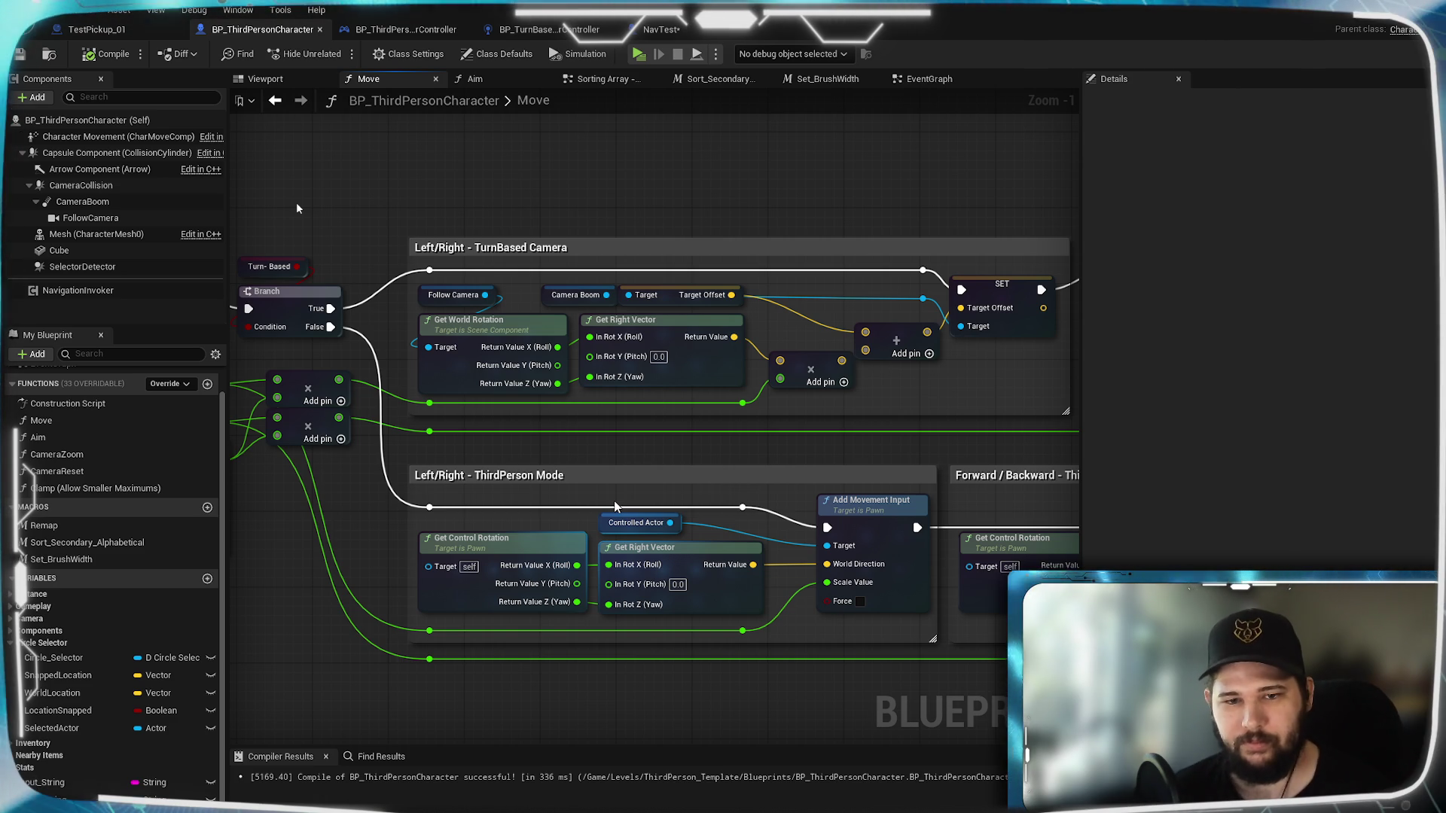
{"action": "mouse_move", "coordinate": [1002, 391]}
{"action": "left_mouse_down"}
{"action": "mouse_move", "coordinate": [85, 422]}
{"action": "mouse_move", "coordinate": [767, 429]}
{"action": "left_mouse_up"}
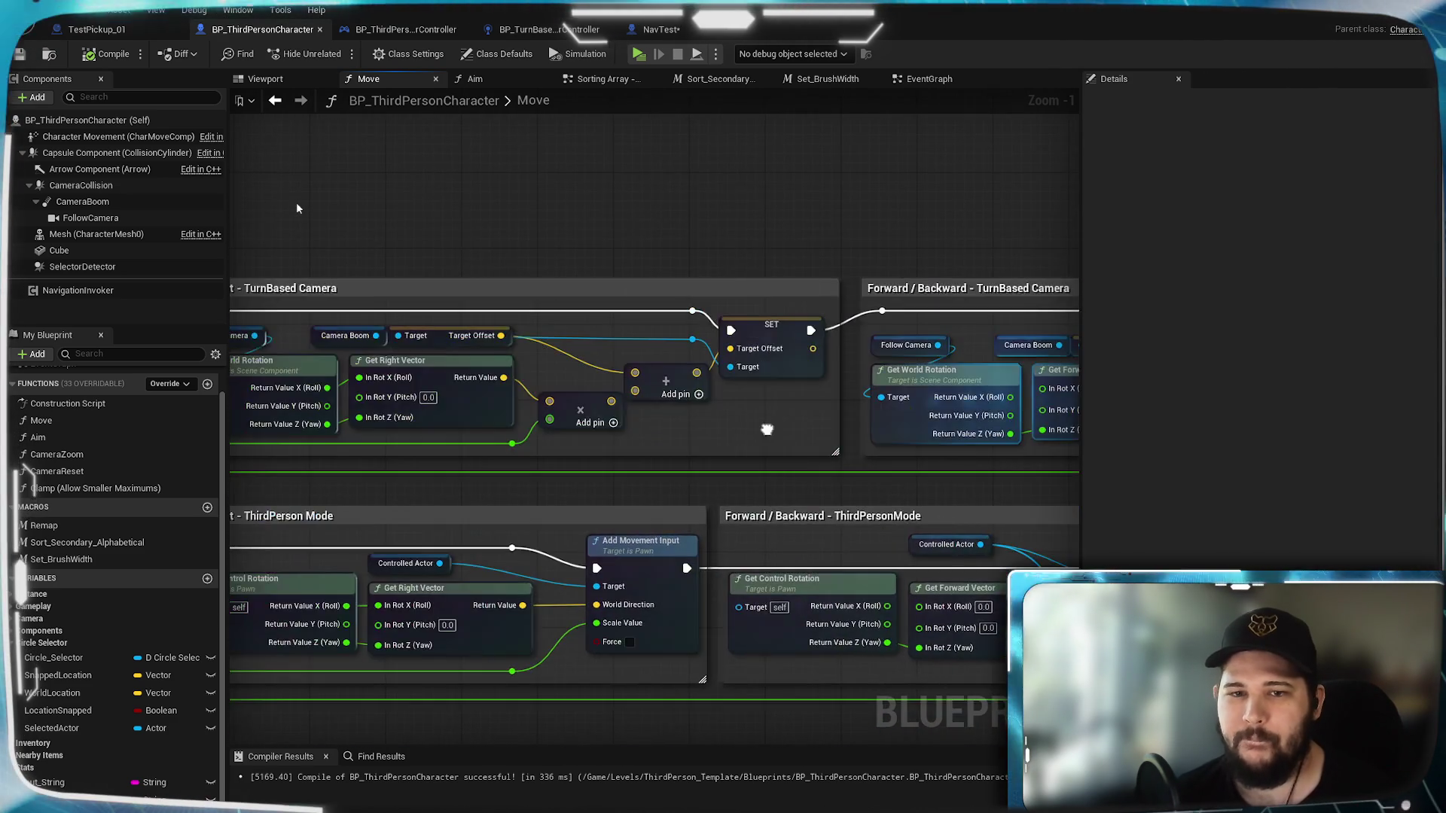
{"action": "scroll", "coordinate": [766, 429], "scroll_direction": "down", "scroll_amount": 4}
{"action": "scroll", "coordinate": [634, 426], "scroll_direction": "up", "scroll_amount": 2}
{"action": "scroll", "coordinate": [640, 271], "scroll_direction": "down", "scroll_amount": 1}
{"action": "mouse_move", "coordinate": [931, 537]}
{"action": "left_mouse_down"}
{"action": "mouse_move", "coordinate": [1020, 521]}
{"action": "mouse_move", "coordinate": [636, 421]}
{"action": "mouse_move", "coordinate": [401, 404]}
{"action": "left_mouse_up"}
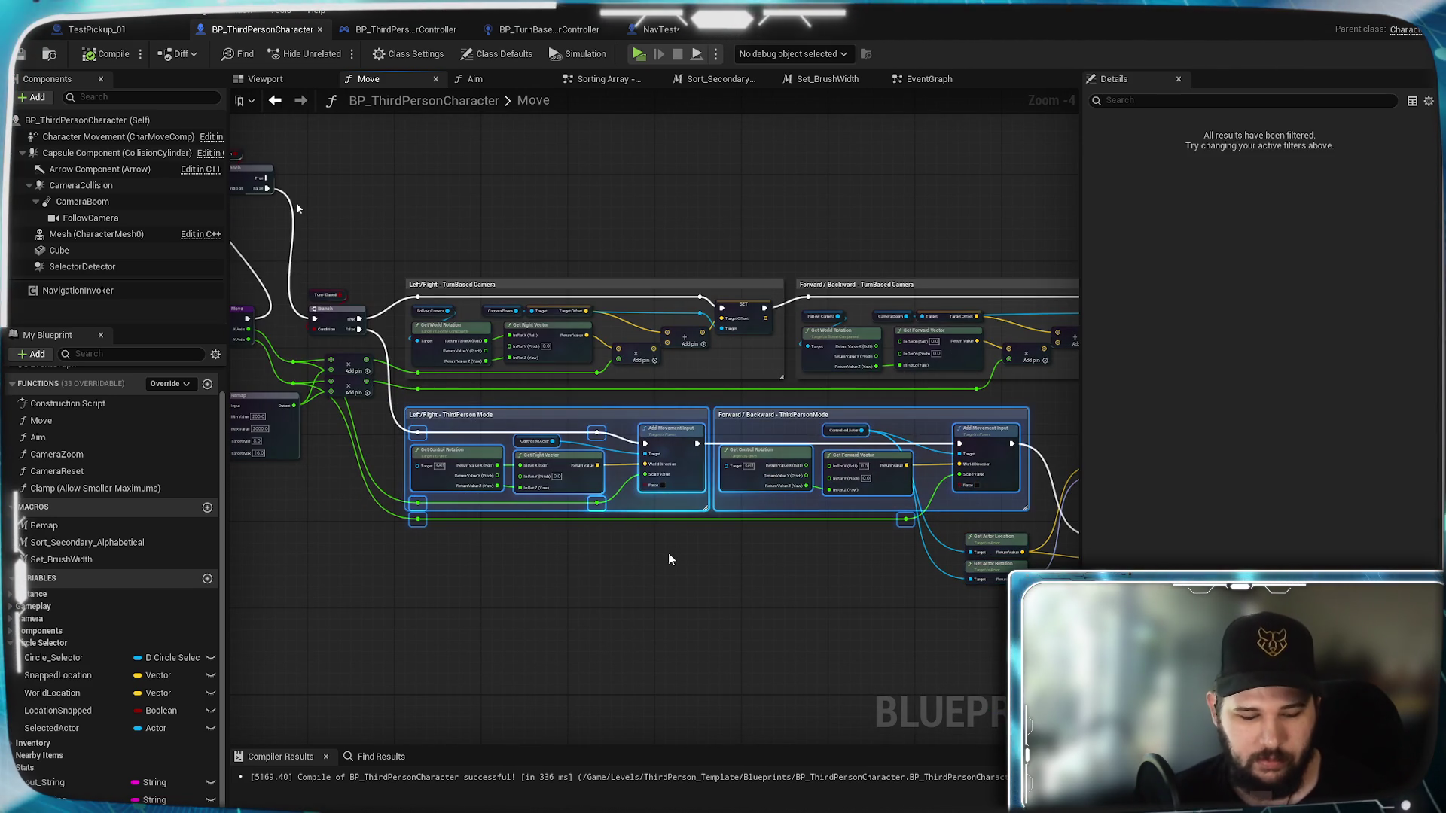
Step: Duplicate the ThirdPerson Mode movement blocks above the TurnBased row, removing the copy's stray reroute points
{"action": "key", "text": "ctrl+c"}
{"action": "key", "text": "ctrl+v"}
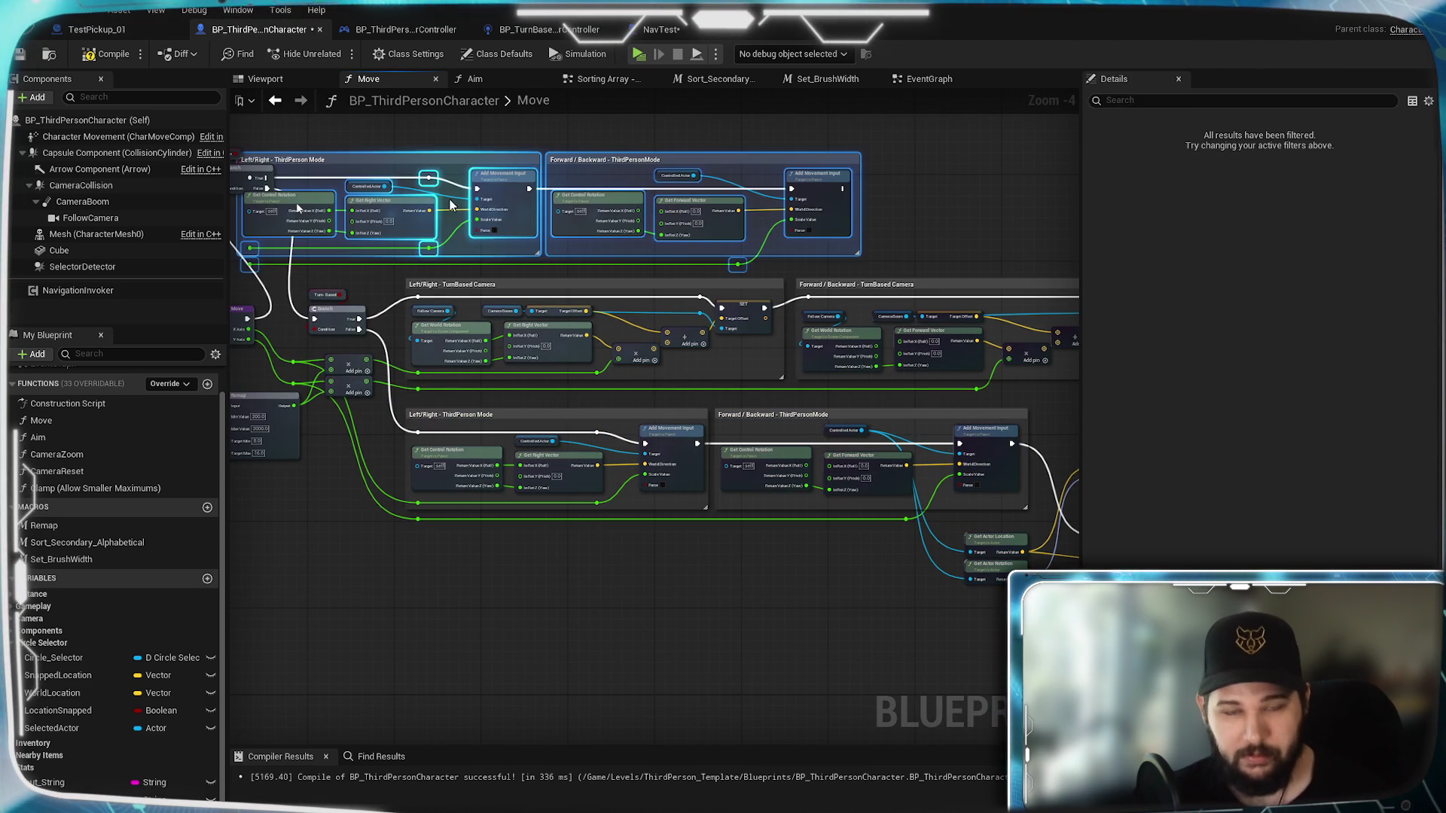
{"action": "mouse_move", "coordinate": [458, 157]}
{"action": "left_mouse_down"}
{"action": "mouse_move", "coordinate": [640, 152]}
{"action": "mouse_move", "coordinate": [630, 159]}
{"action": "left_mouse_up"}
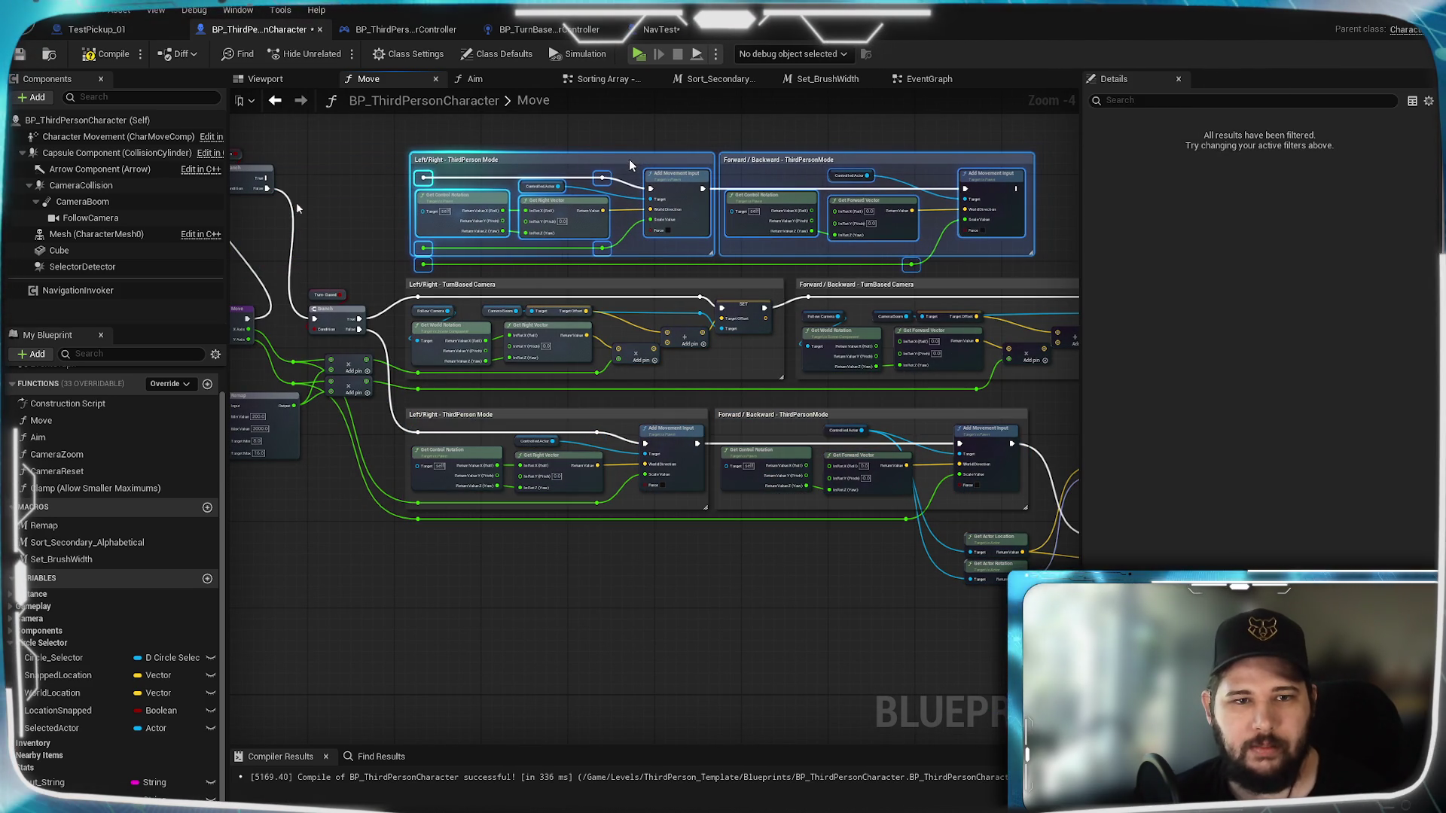
{"action": "scroll", "coordinate": [327, 168], "scroll_direction": "up", "scroll_amount": 4}
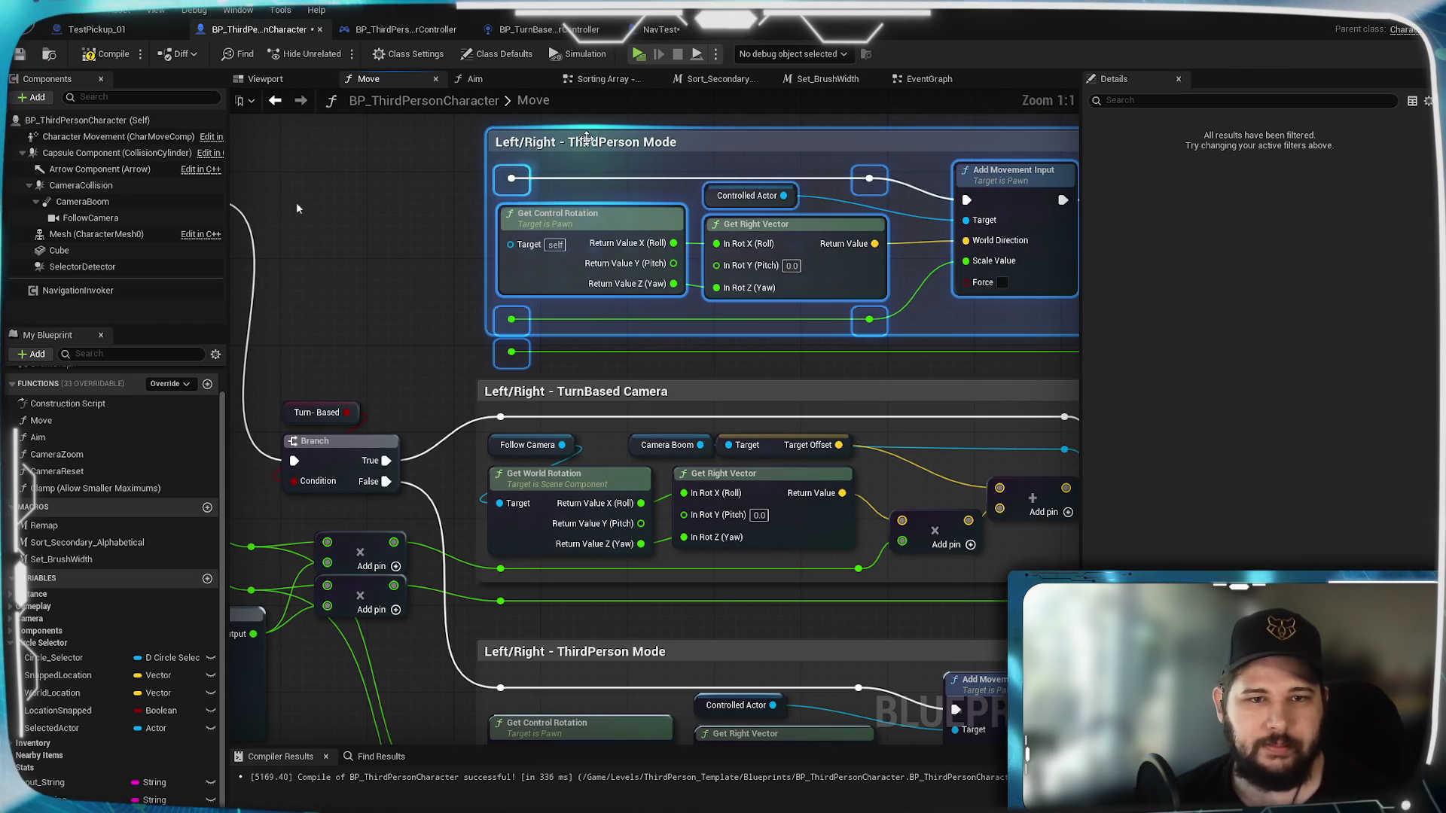
{"action": "key", "text": "Delete"}
Step: Wire the Branch True output and the add result into the copied Left/Right block
{"action": "left_click_drag", "start_coordinate": [385, 460], "coordinate": [500, 179]}
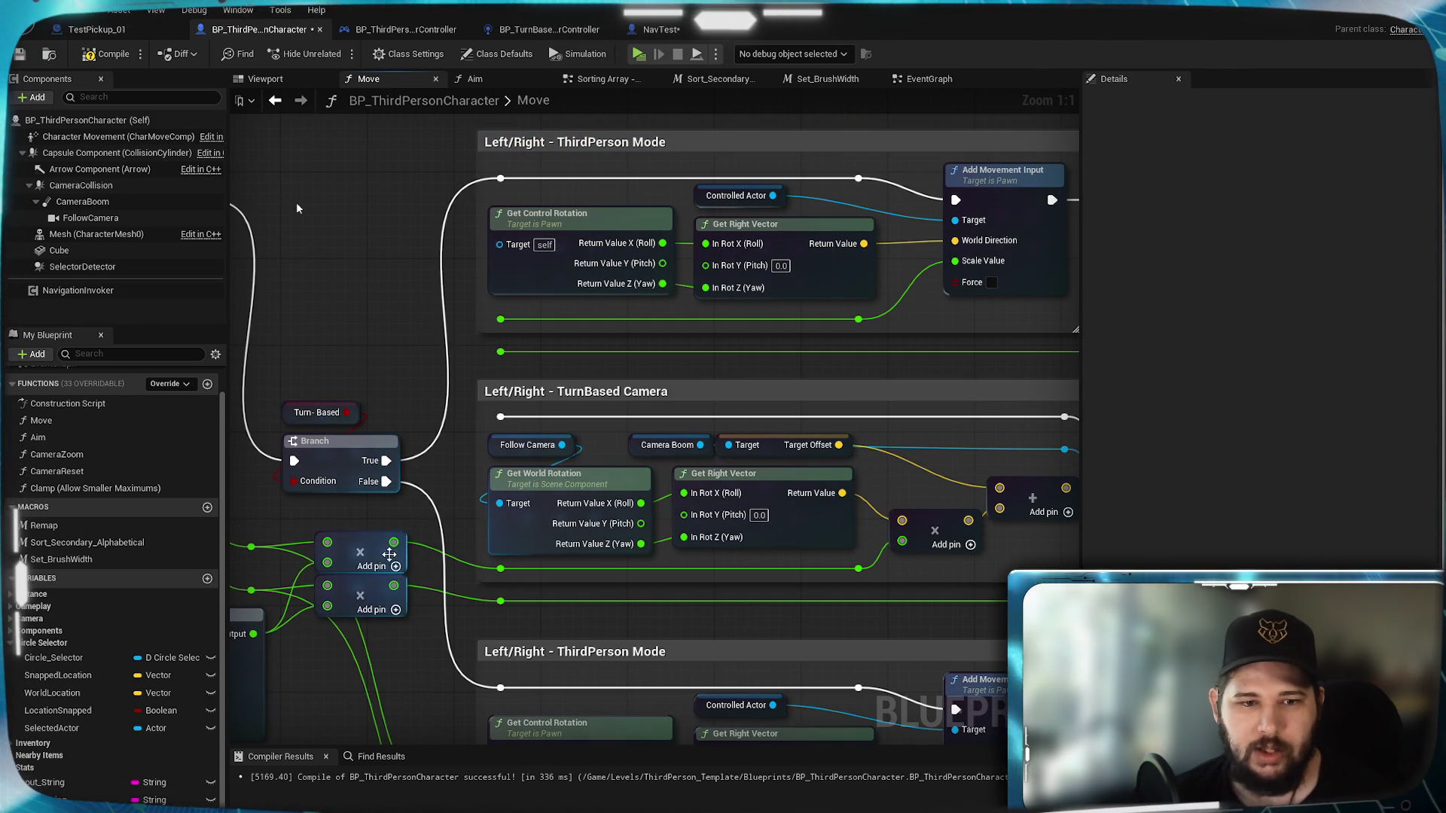
{"action": "left_click_drag", "start_coordinate": [392, 548], "coordinate": [500, 319]}
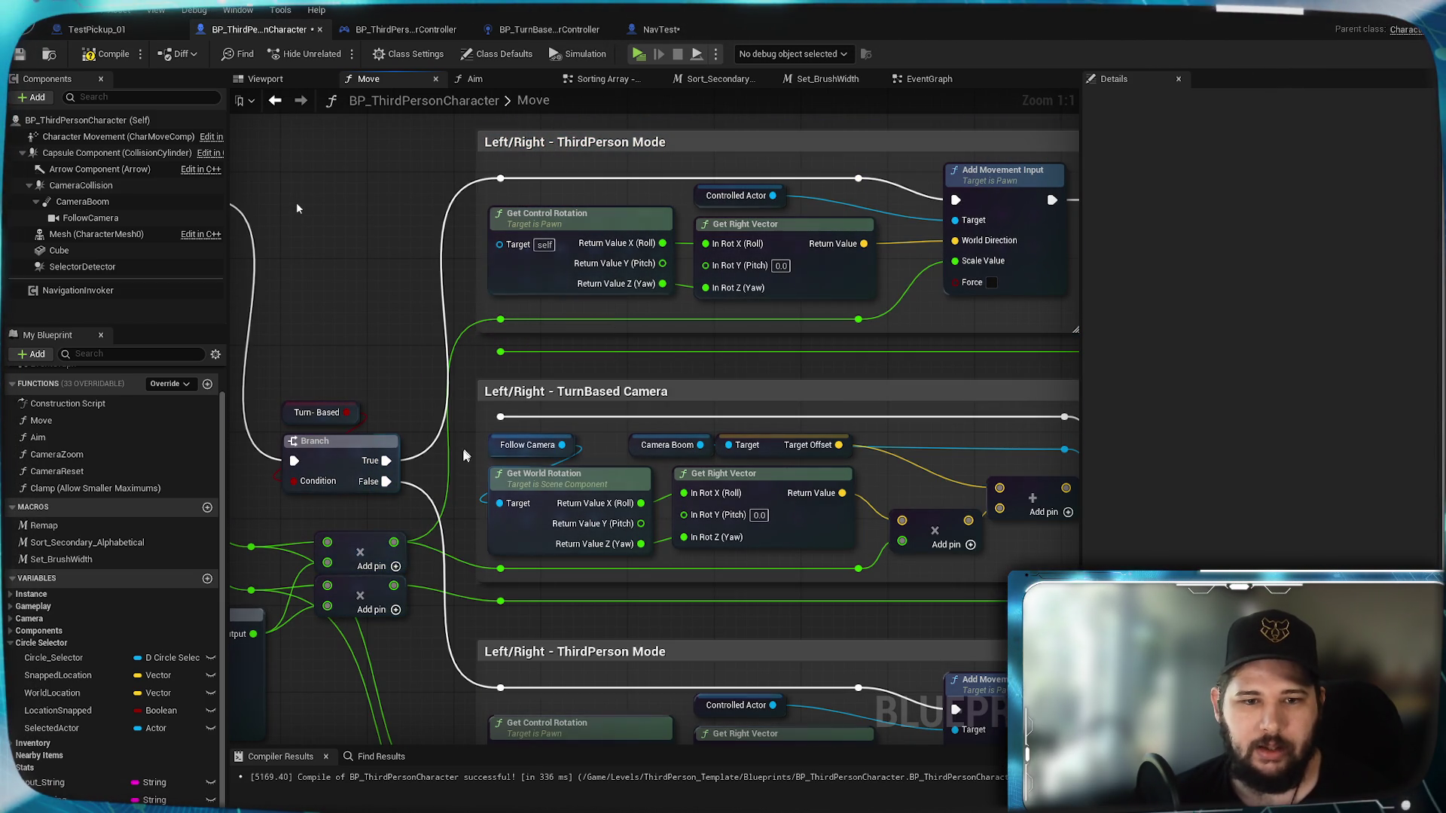
{"action": "mouse_move", "coordinate": [405, 583]}
{"action": "left_mouse_down"}
{"action": "mouse_move", "coordinate": [392, 314]}
{"action": "mouse_move", "coordinate": [625, 340]}
{"action": "mouse_move", "coordinate": [495, 446]}
{"action": "mouse_move", "coordinate": [742, 184]}
{"action": "left_mouse_up"}
{"action": "double_click", "coordinate": [494, 411]}
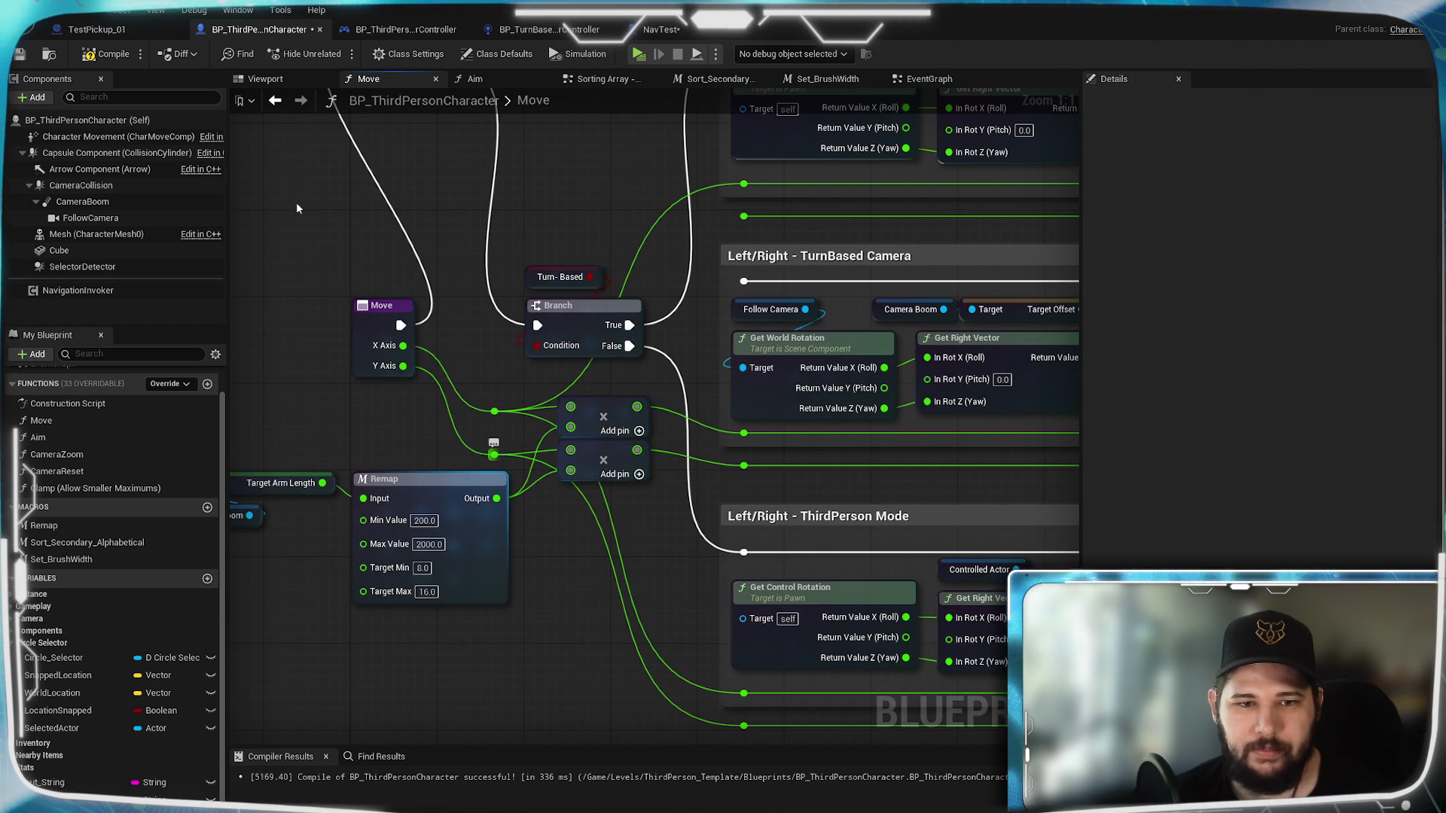
{"action": "scroll", "coordinate": [844, 387], "scroll_direction": "down", "scroll_amount": 1}
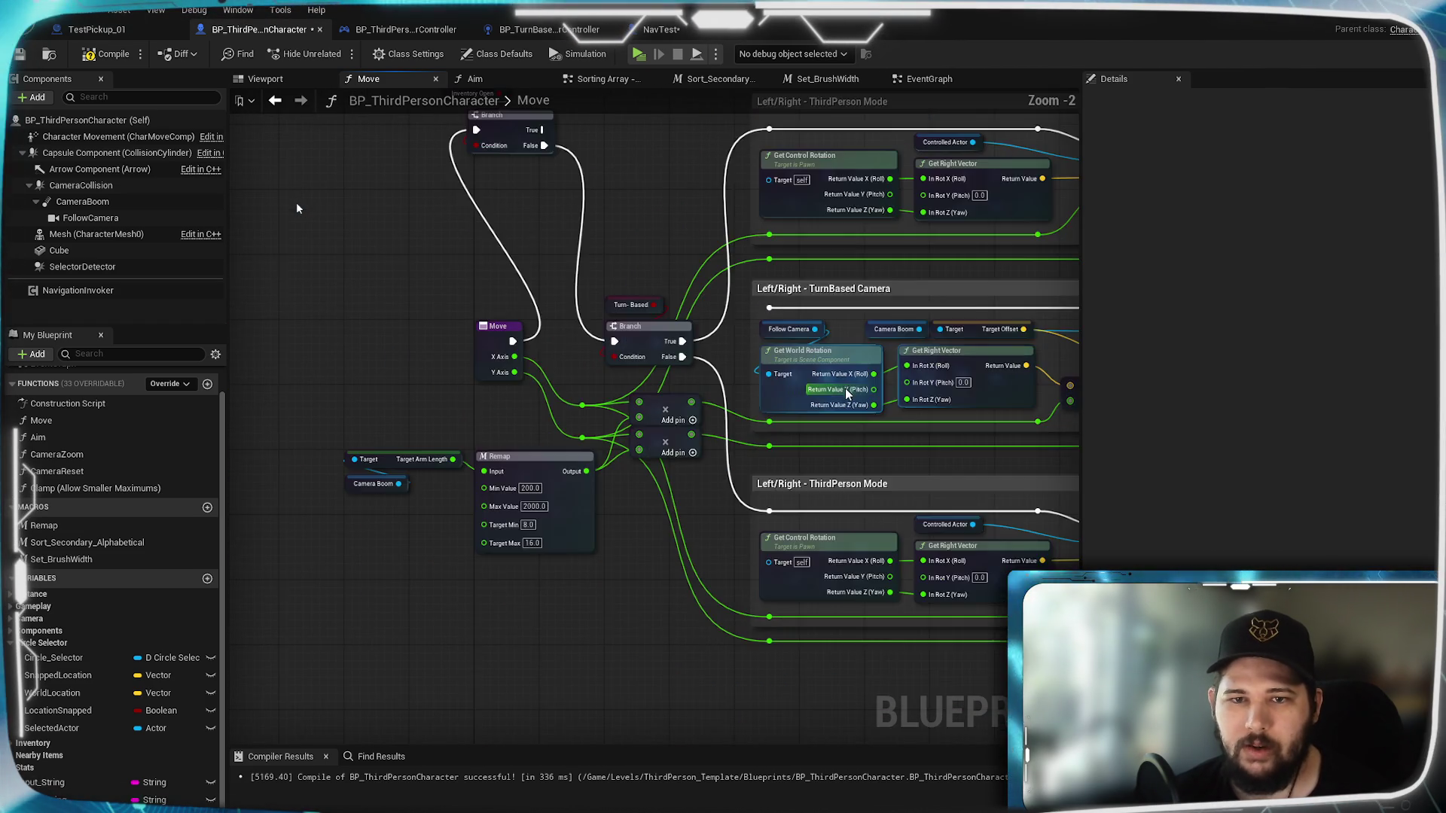
{"action": "scroll", "coordinate": [845, 387], "scroll_direction": "down", "scroll_amount": 1}
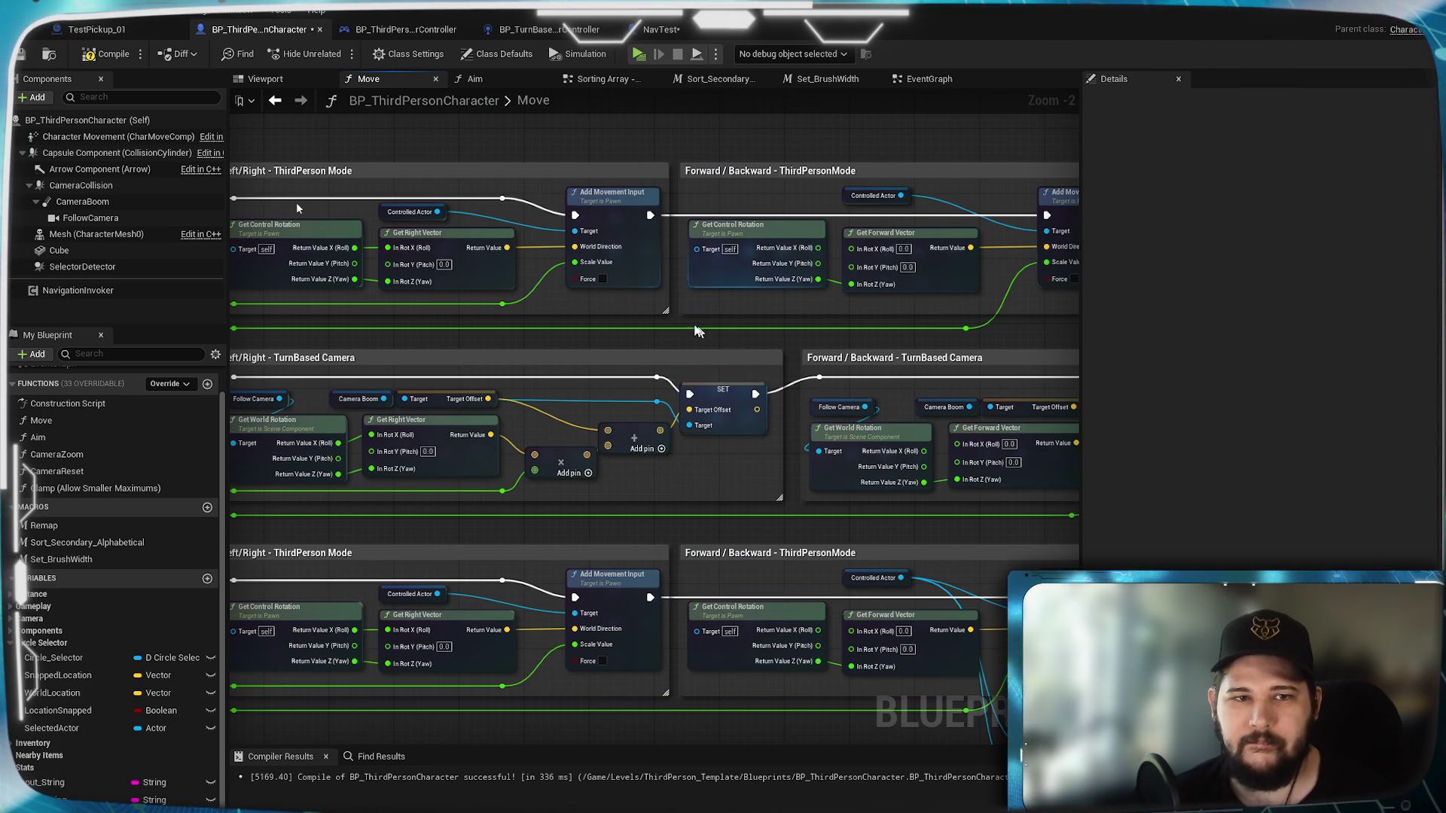
{"action": "scroll", "coordinate": [611, 348], "scroll_direction": "up", "scroll_amount": 3}
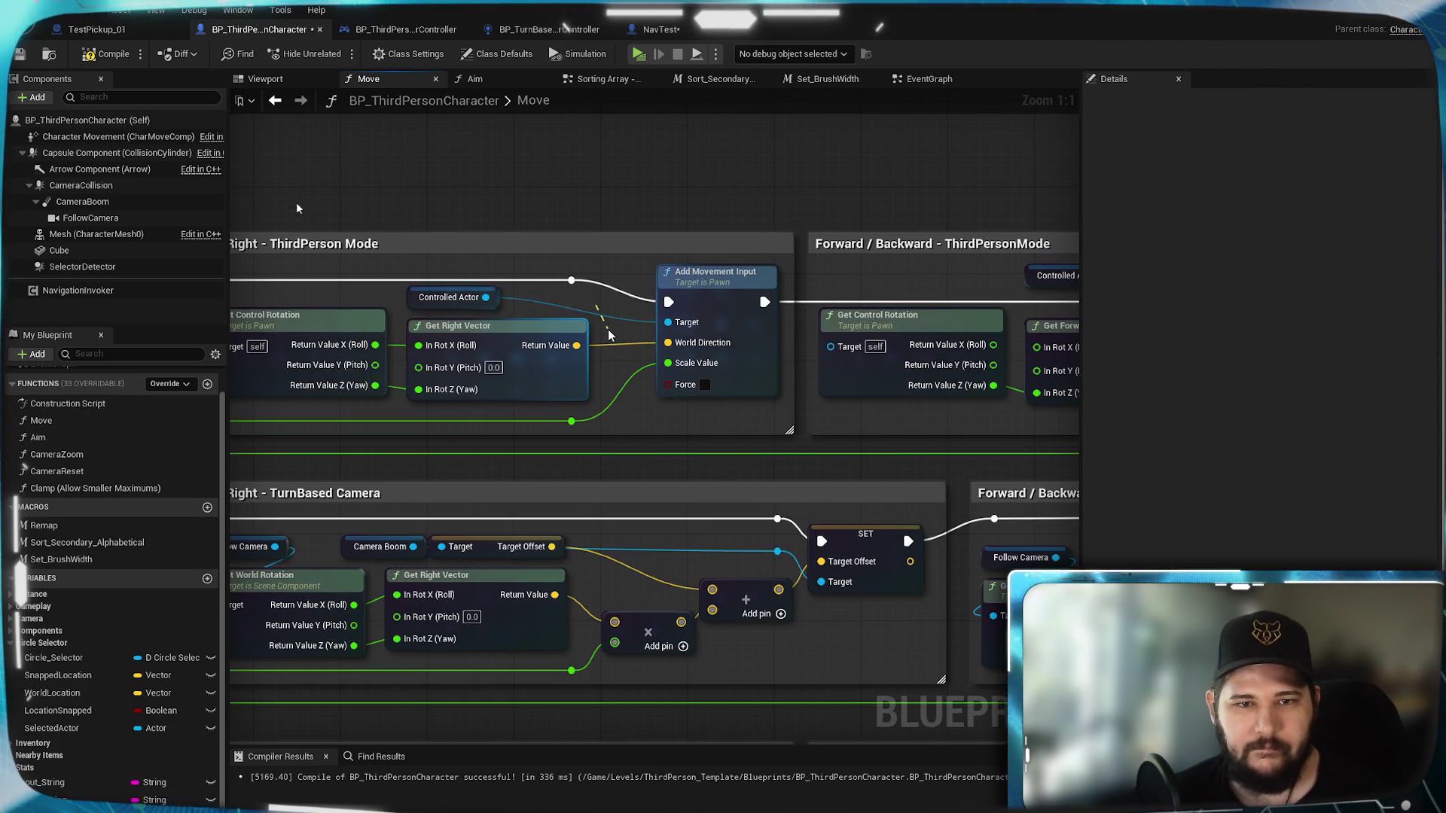
Step: Unlink Controlled Actor from the copied Forward/Backward block's Target so it moves self
{"action": "left_click_drag", "start_coordinate": [810, 307], "coordinate": [347, 293]}
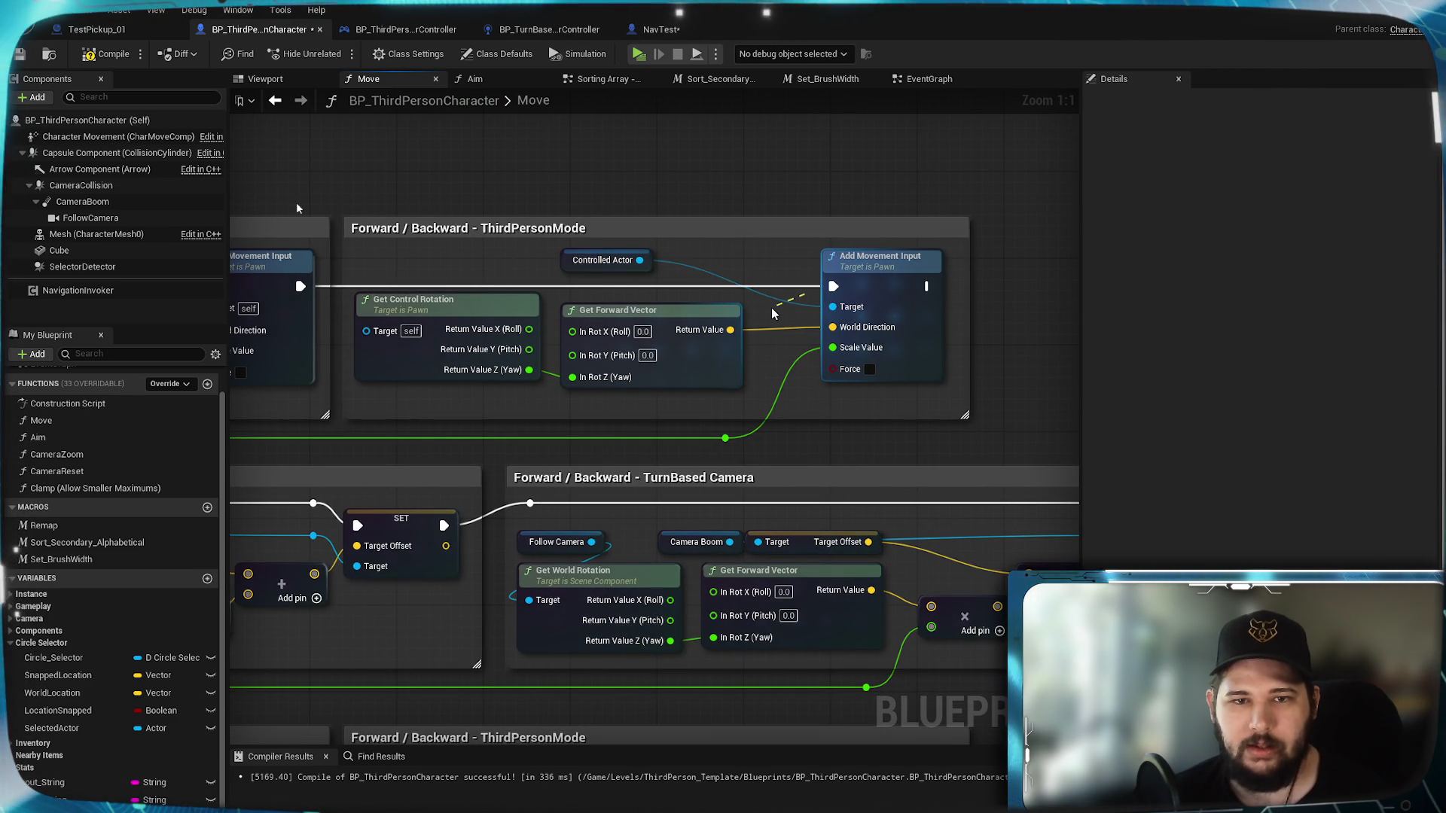
{"action": "left_click_drag", "start_coordinate": [771, 308], "coordinate": [770, 310]}
{"action": "scroll", "coordinate": [762, 358], "scroll_direction": "down", "scroll_amount": 2}
{"action": "mouse_move", "coordinate": [771, 384]}
{"action": "left_mouse_down"}
{"action": "mouse_move", "coordinate": [544, 187]}
{"action": "mouse_move", "coordinate": [566, 210]}
{"action": "mouse_move", "coordinate": [453, 137]}
{"action": "mouse_move", "coordinate": [381, 201]}
{"action": "left_mouse_up"}
{"action": "scroll", "coordinate": [816, 210], "scroll_direction": "up", "scroll_amount": 1}
{"action": "left_click_drag", "start_coordinate": [817, 210], "coordinate": [652, 268]}
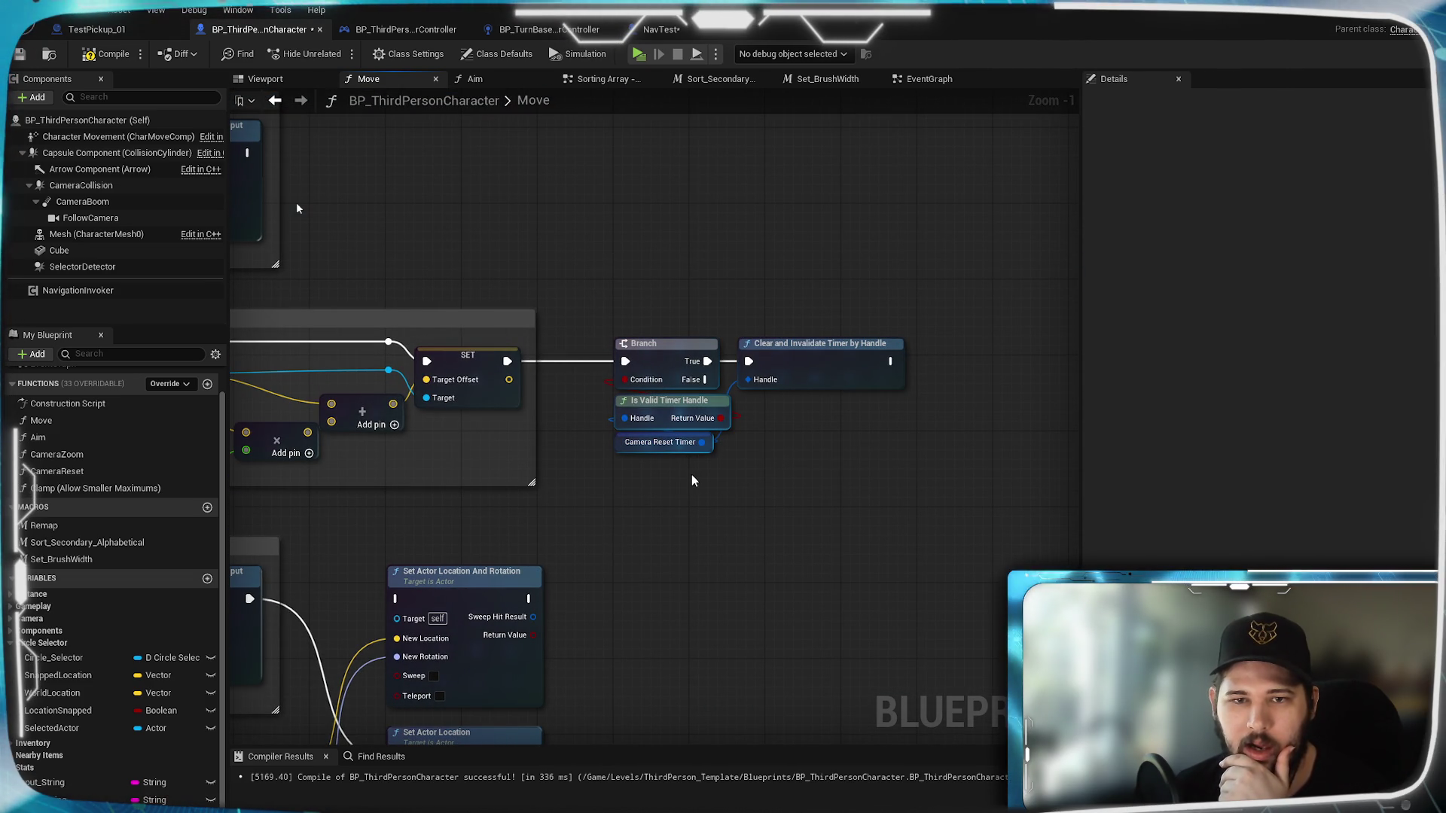
Step: Run the camera reset timer check Branch after the copied movement input
{"action": "left_click_drag", "start_coordinate": [327, 273], "coordinate": [1038, 241]}
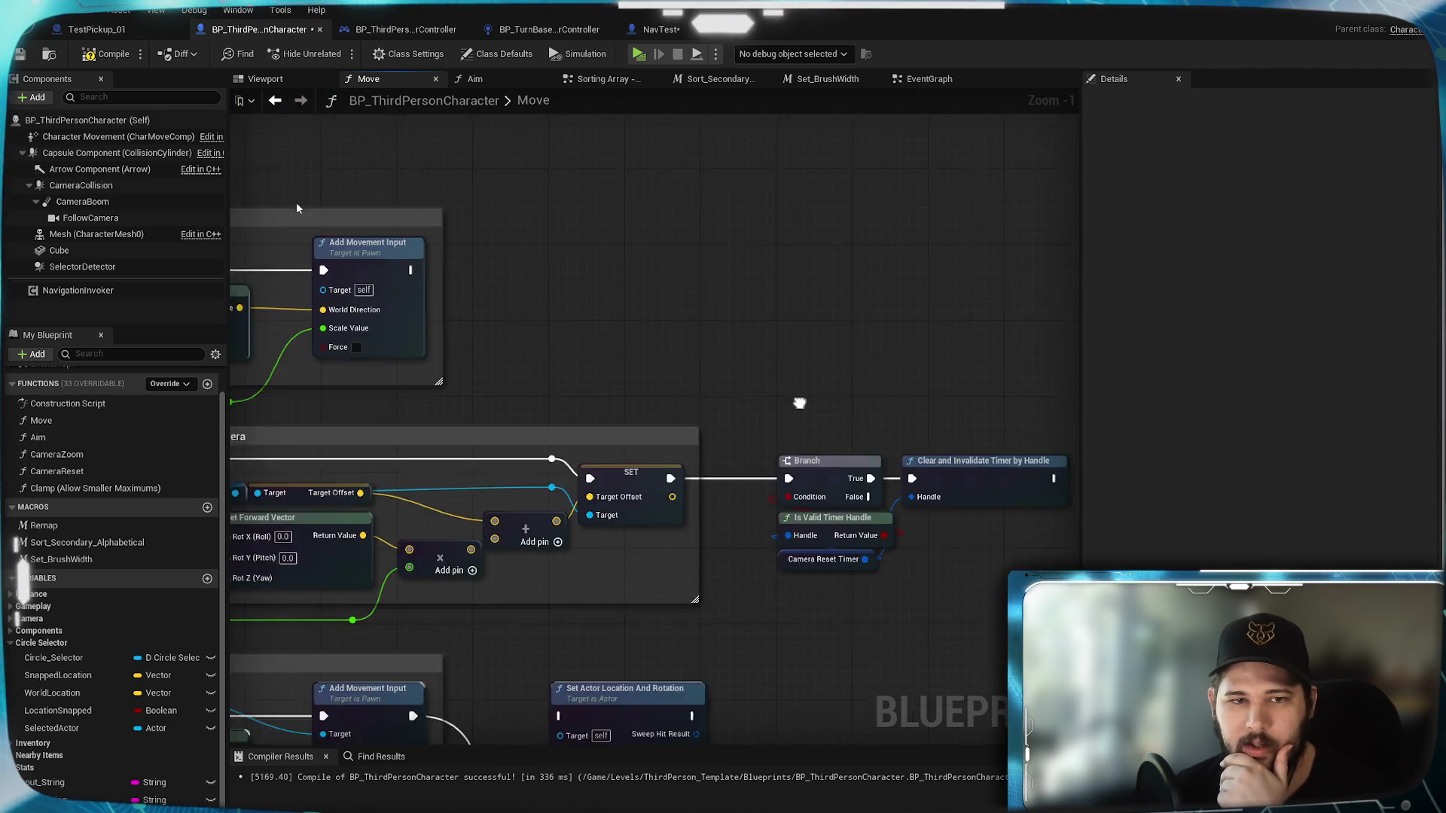
{"action": "left_click_drag", "start_coordinate": [1031, 497], "coordinate": [697, 243]}
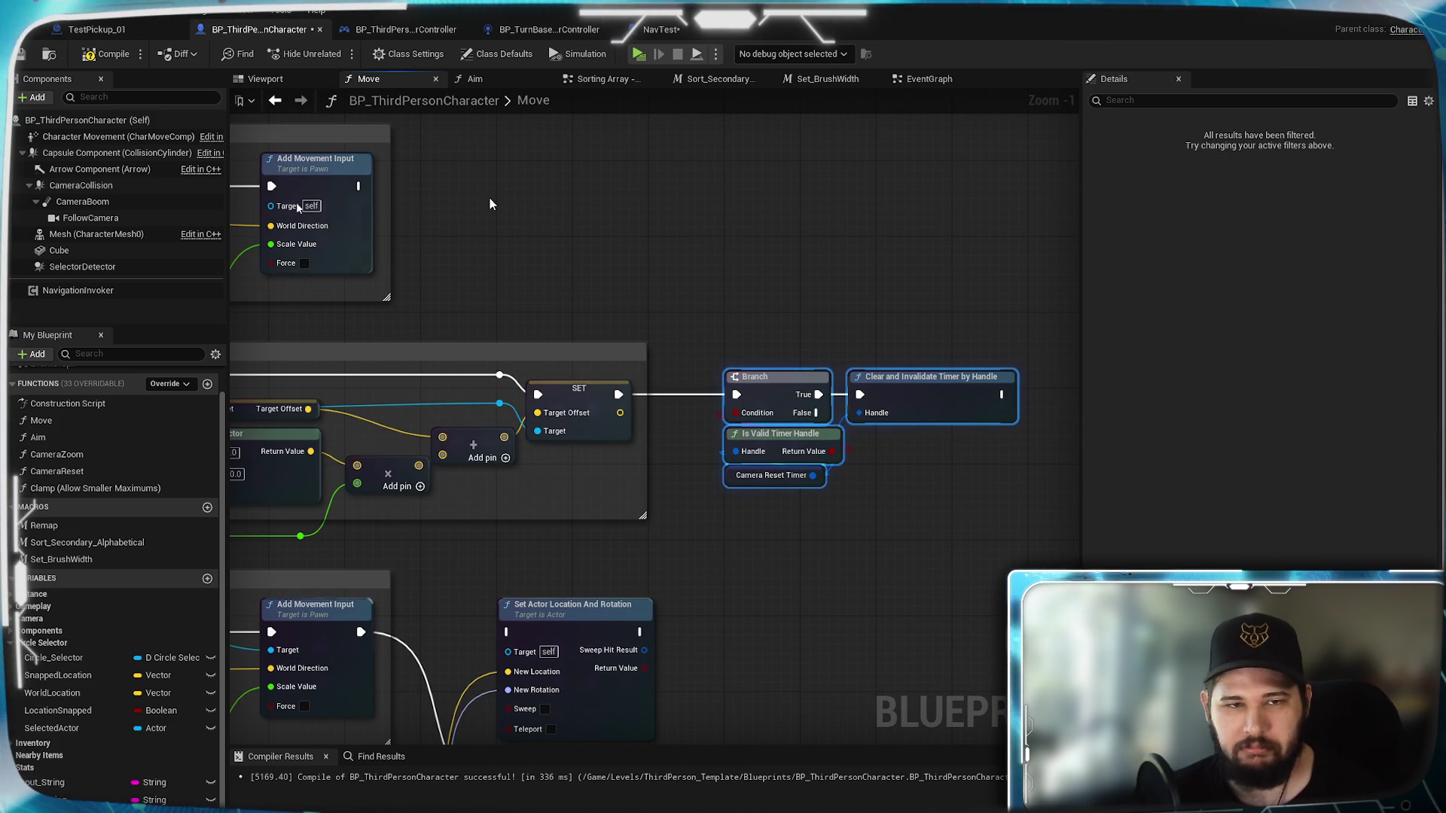
{"action": "mouse_move", "coordinate": [359, 186]}
{"action": "left_mouse_down"}
{"action": "mouse_move", "coordinate": [444, 207]}
{"action": "mouse_move", "coordinate": [736, 396]}
{"action": "left_mouse_up"}
{"action": "mouse_move", "coordinate": [689, 285]}
{"action": "left_mouse_down"}
{"action": "mouse_move", "coordinate": [946, 269]}
{"action": "mouse_move", "coordinate": [485, 297]}
{"action": "mouse_move", "coordinate": [393, 290]}
{"action": "mouse_move", "coordinate": [399, 256]}
{"action": "mouse_move", "coordinate": [837, 222]}
{"action": "mouse_move", "coordinate": [436, 304]}
{"action": "left_mouse_up"}
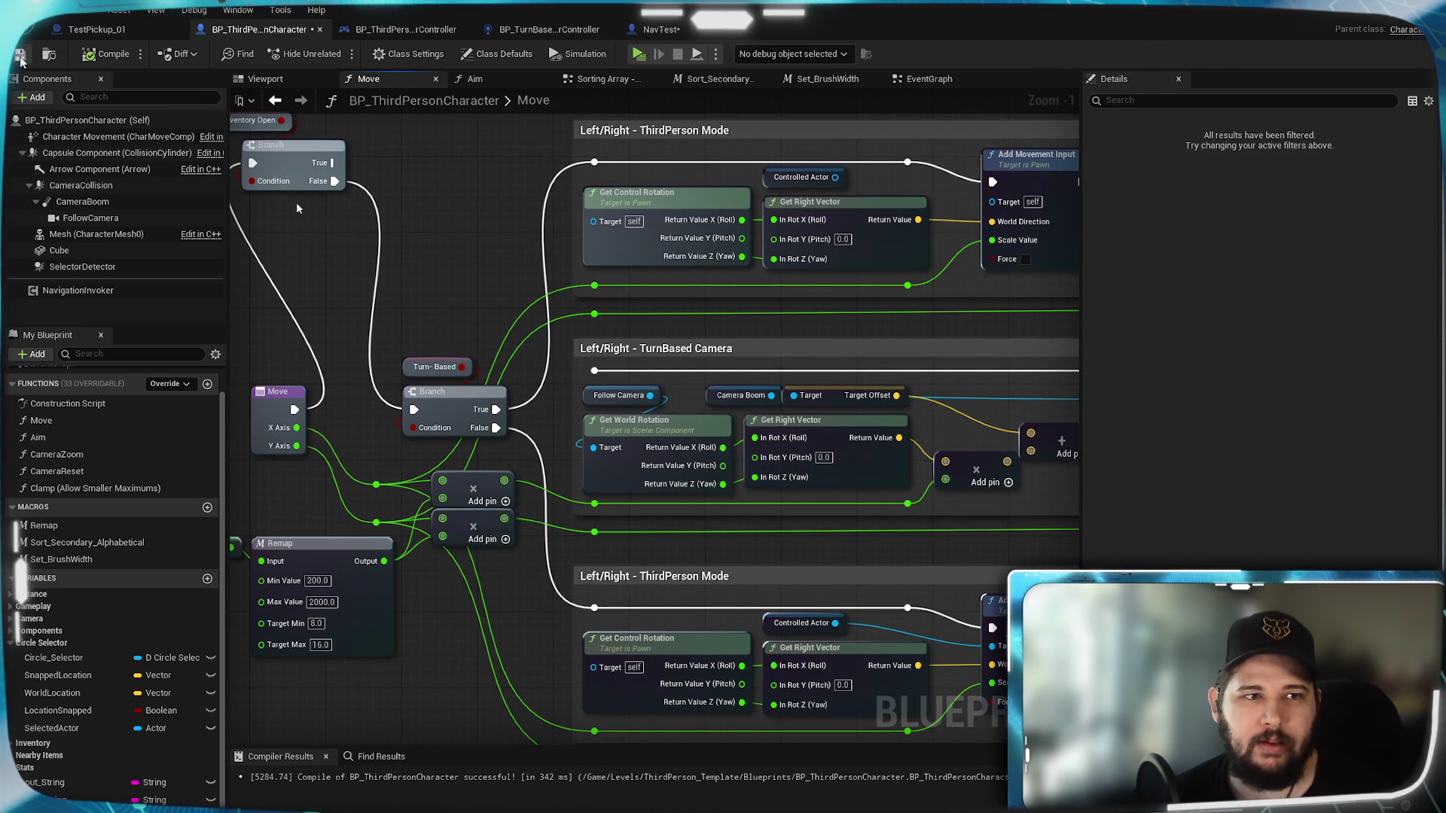
{"action": "scroll", "coordinate": [744, 345], "scroll_direction": "down", "scroll_amount": 4}
{"action": "scroll", "coordinate": [777, 336], "scroll_direction": "up", "scroll_amount": 2}
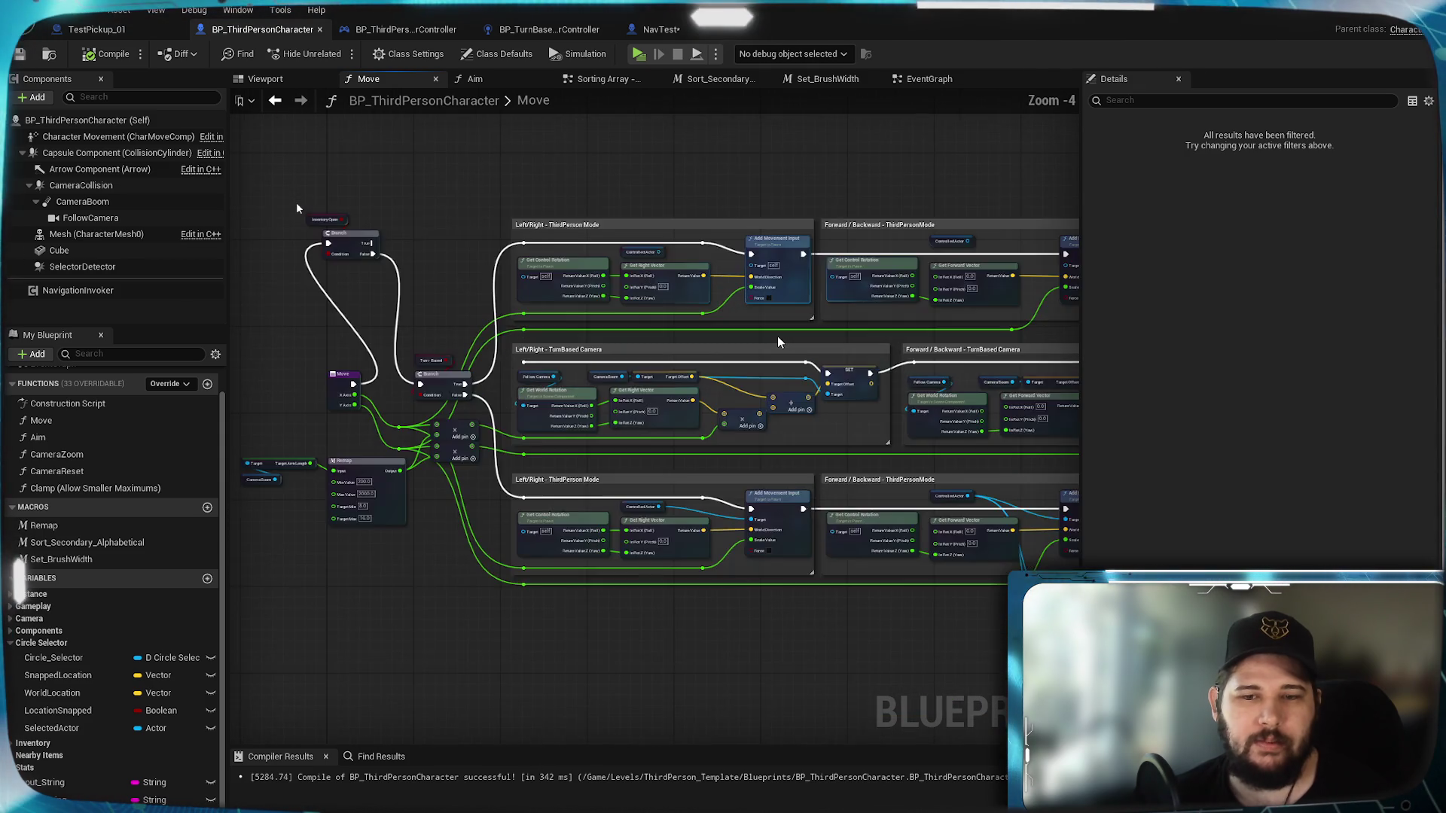
{"action": "mouse_move", "coordinate": [777, 336]}
{"action": "left_mouse_down"}
{"action": "mouse_move", "coordinate": [762, 348]}
{"action": "mouse_move", "coordinate": [908, 339]}
{"action": "left_mouse_up"}
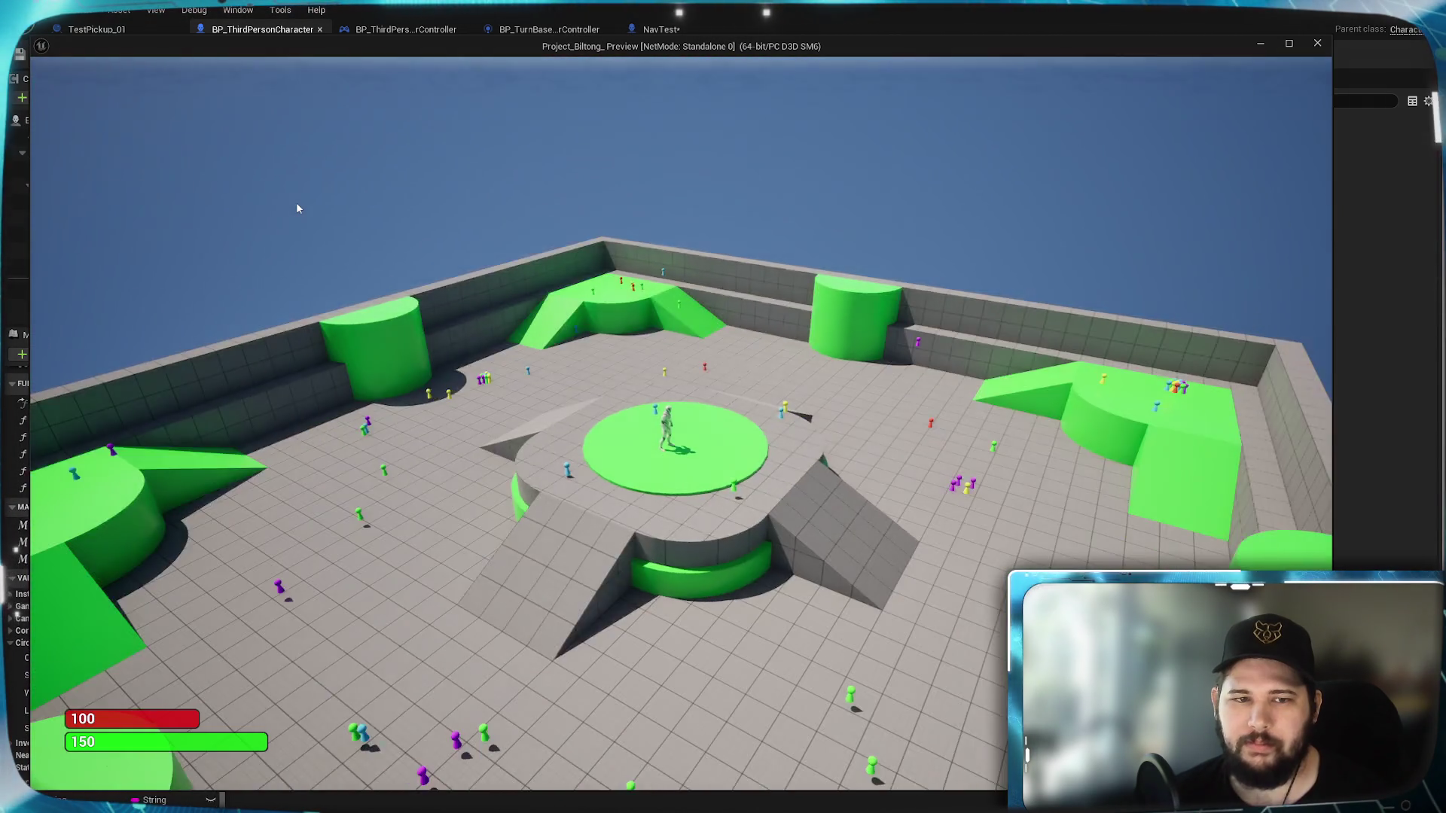
{"action": "key", "text": "Escape"}
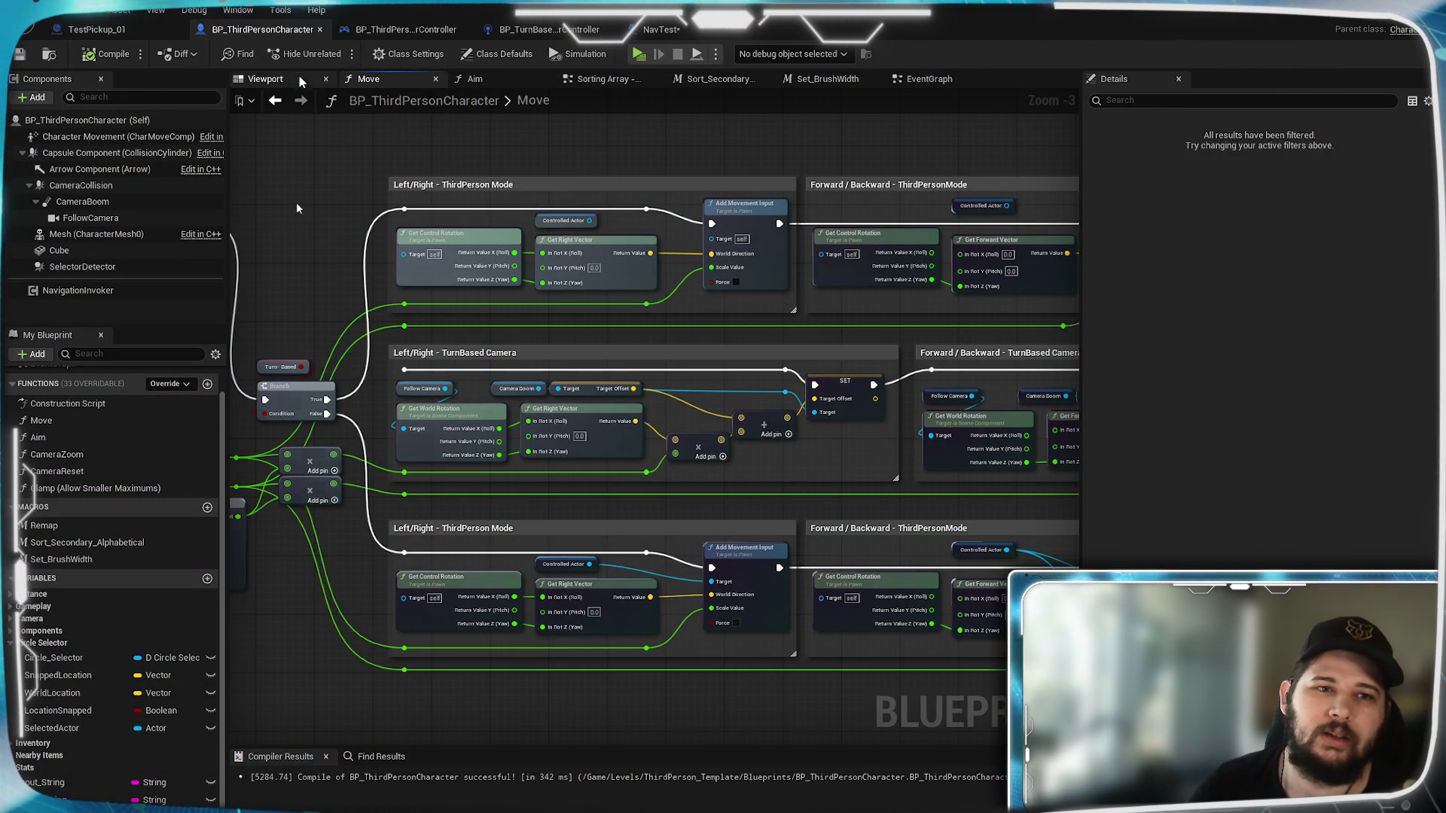
Step: Go back to the EventGraph, then open the CameraZoom function from the My Blueprint panel
{"action": "left_click", "coordinate": [939, 83]}
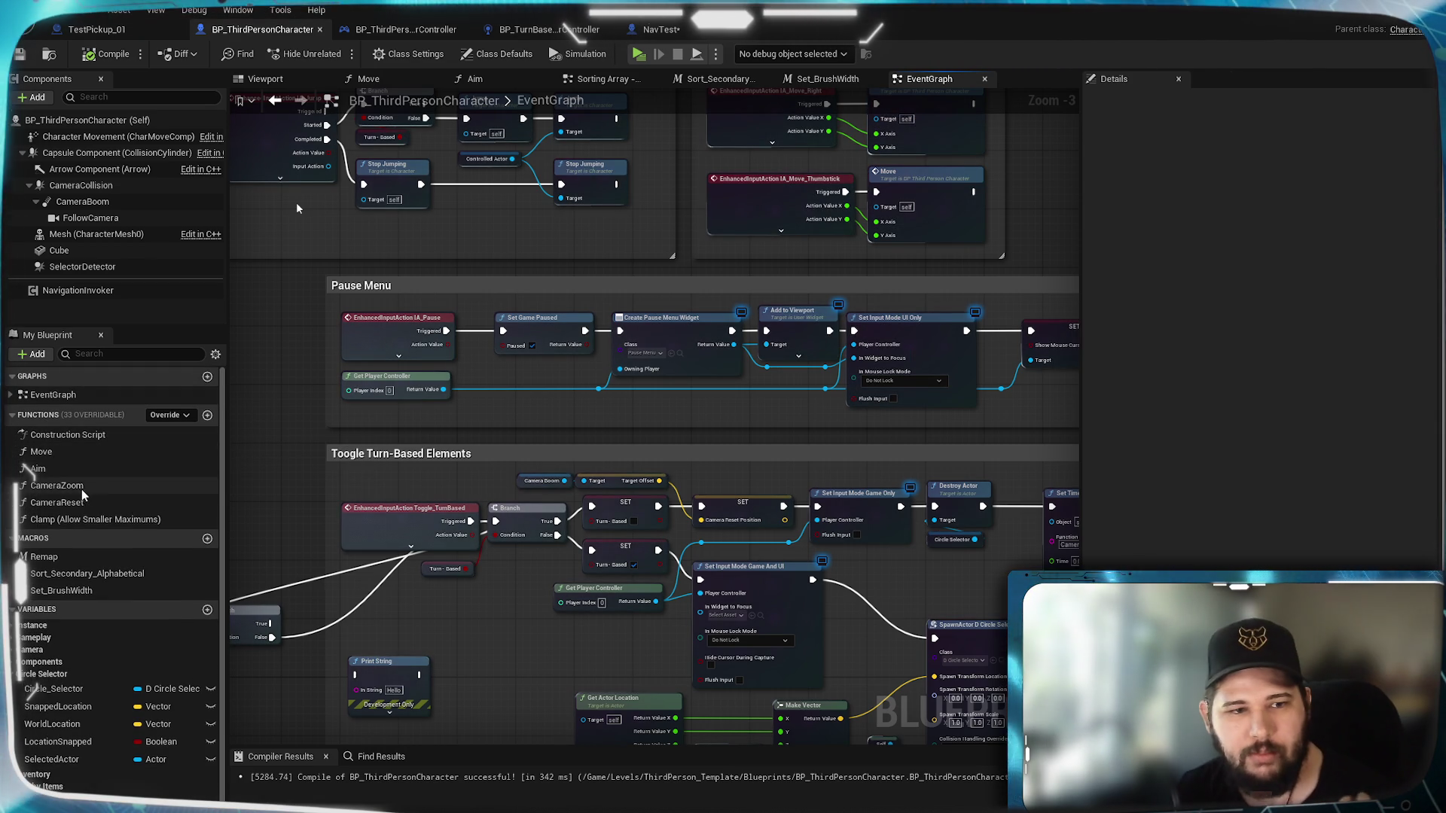
{"action": "double_click", "coordinate": [84, 486]}
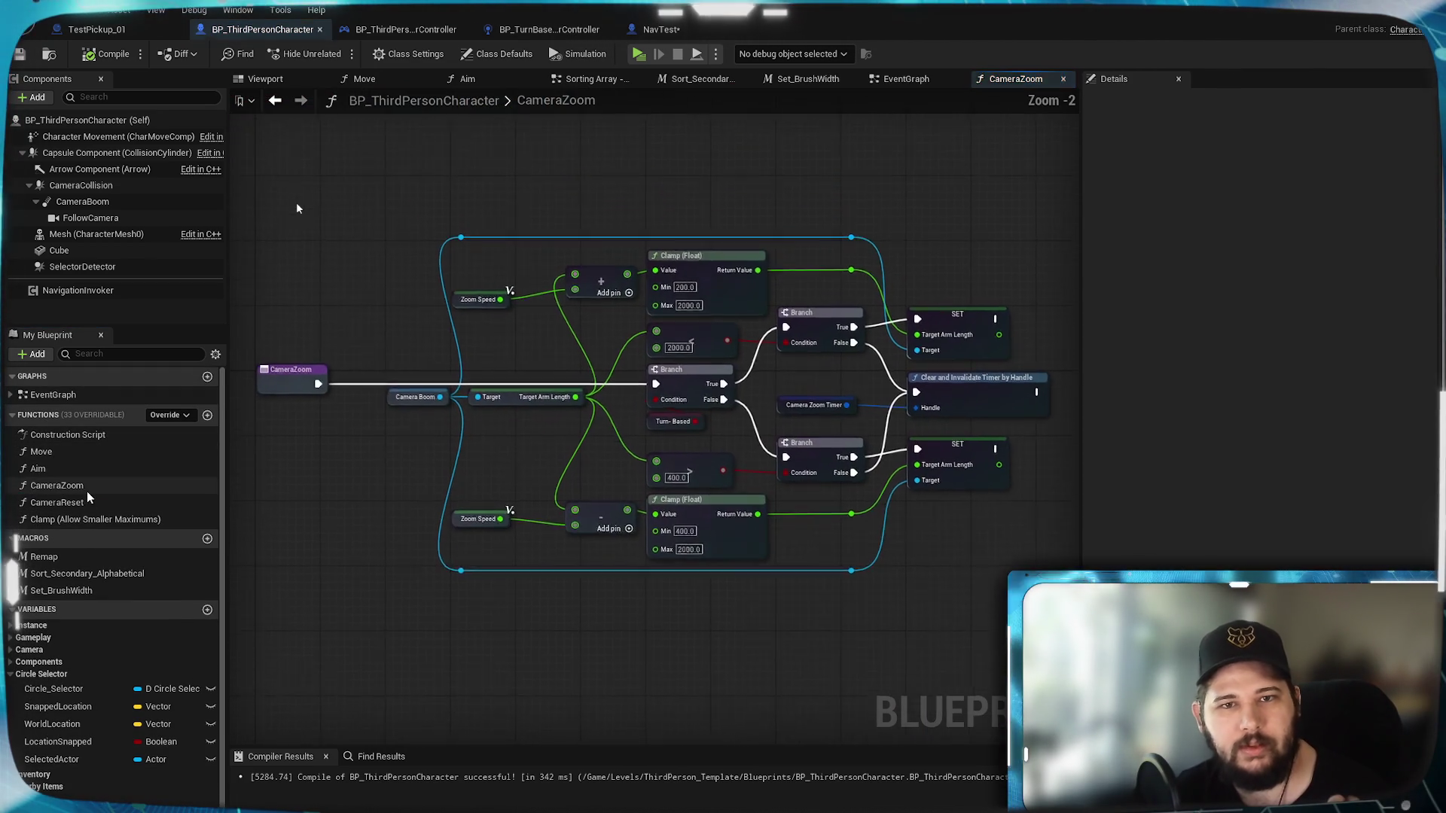
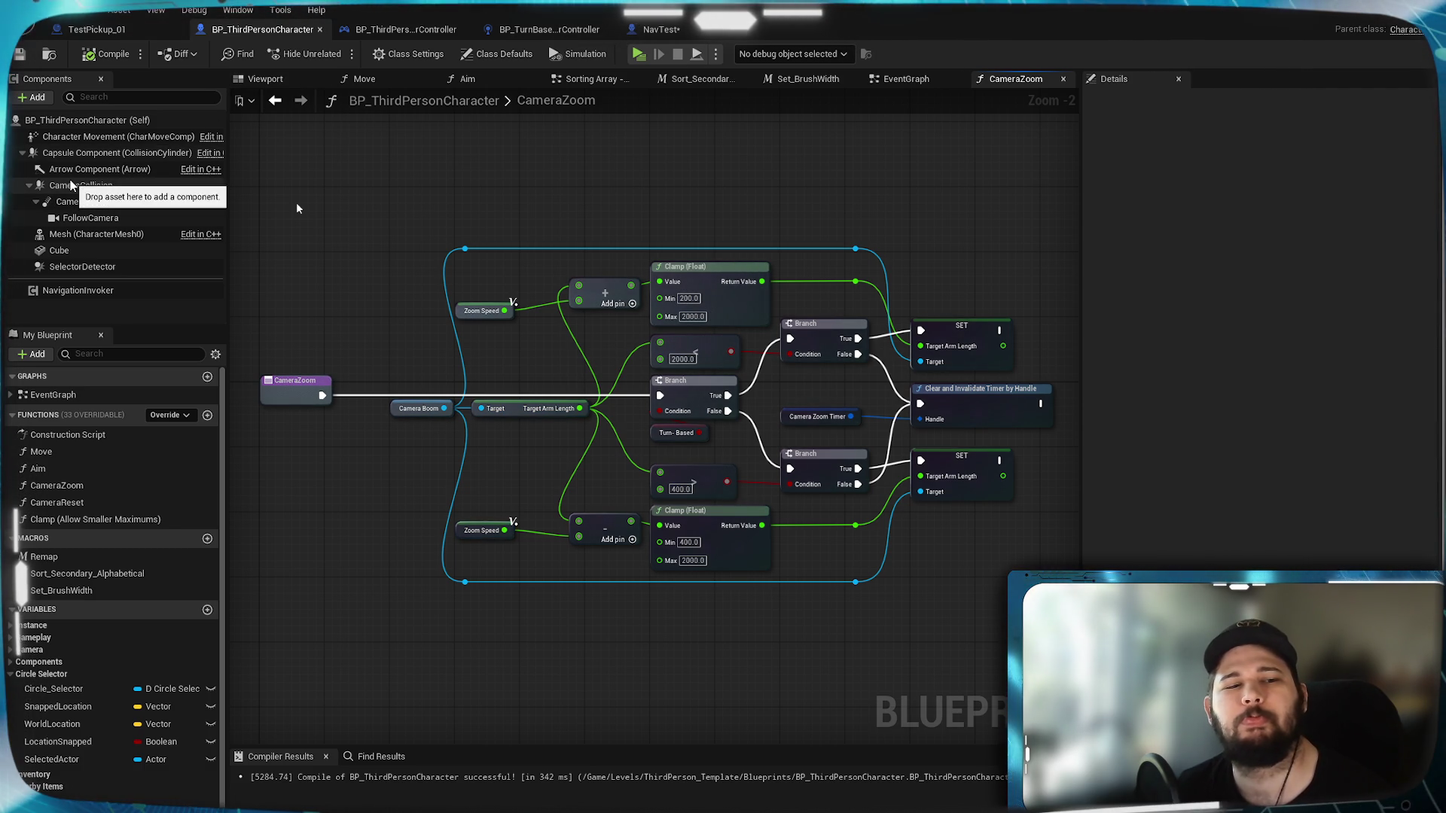
Step: Set the CameraBoom's Target Arm Length to 400
{"action": "left_click", "coordinate": [92, 201]}
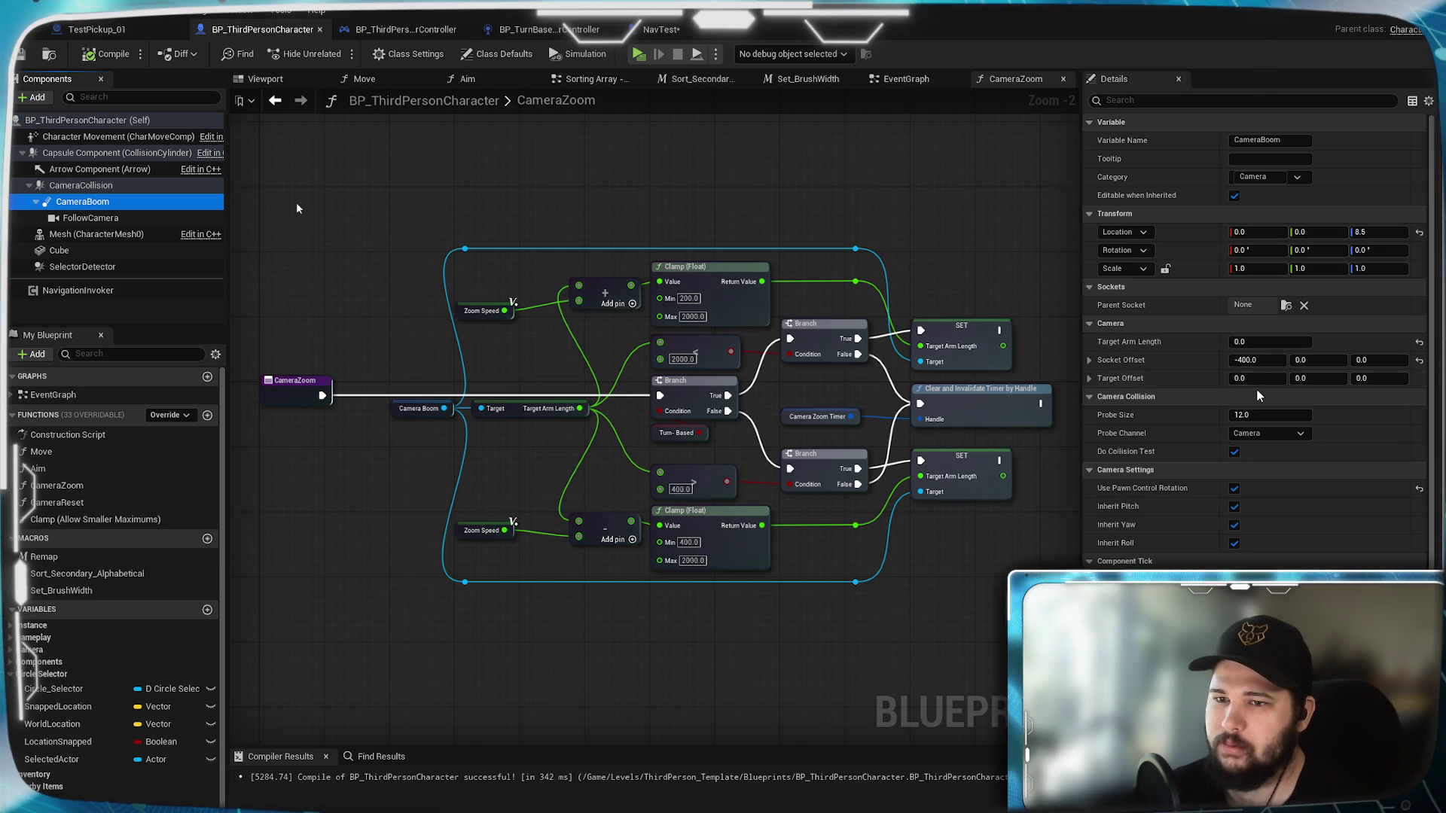
{"action": "left_click", "coordinate": [1257, 348]}
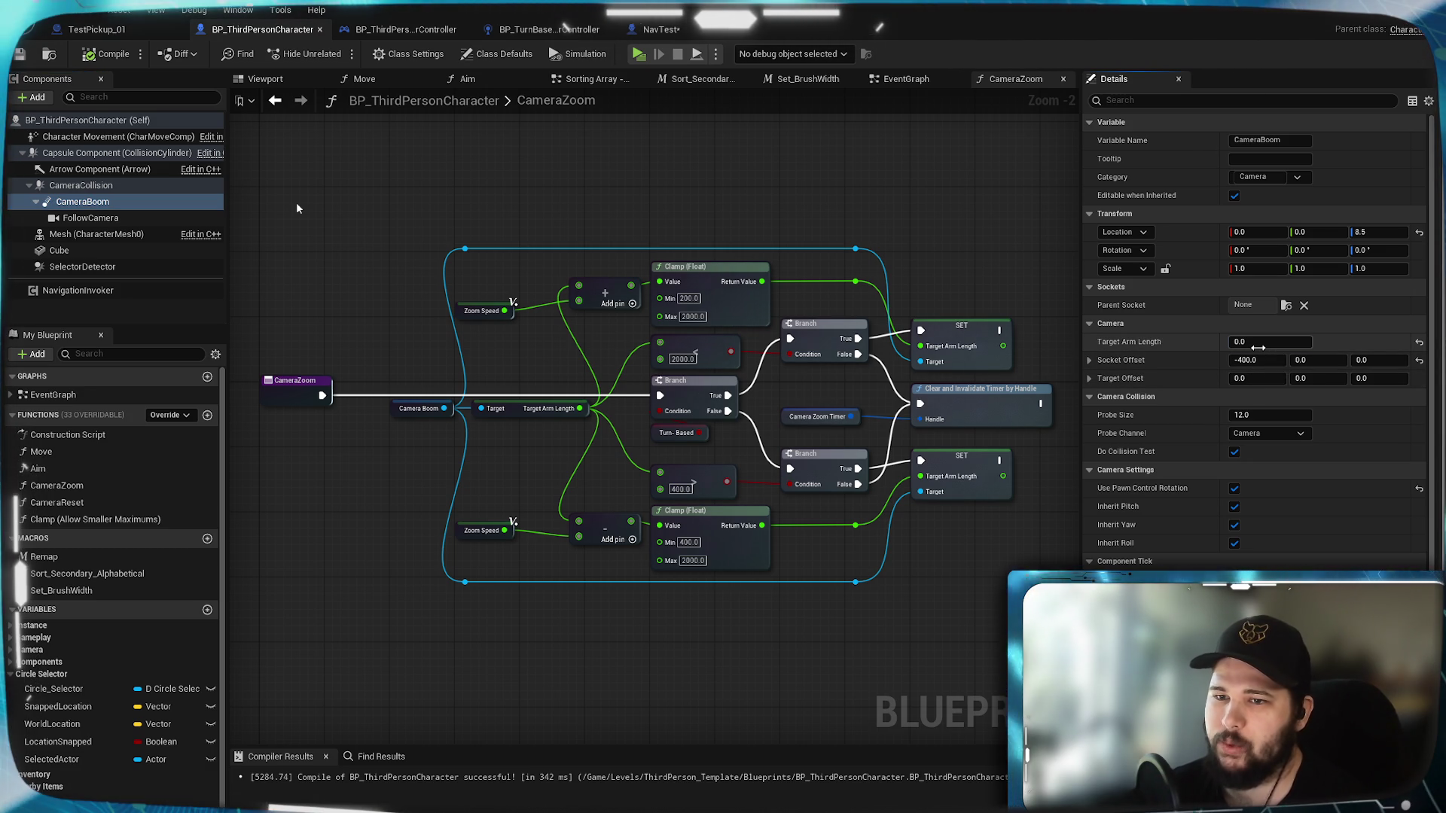
{"action": "type", "text": "400"}
{"action": "key", "text": "Return"}
Step: Compile the character blueprint and play-test the camera by running forward
{"action": "key", "text": "F7"}
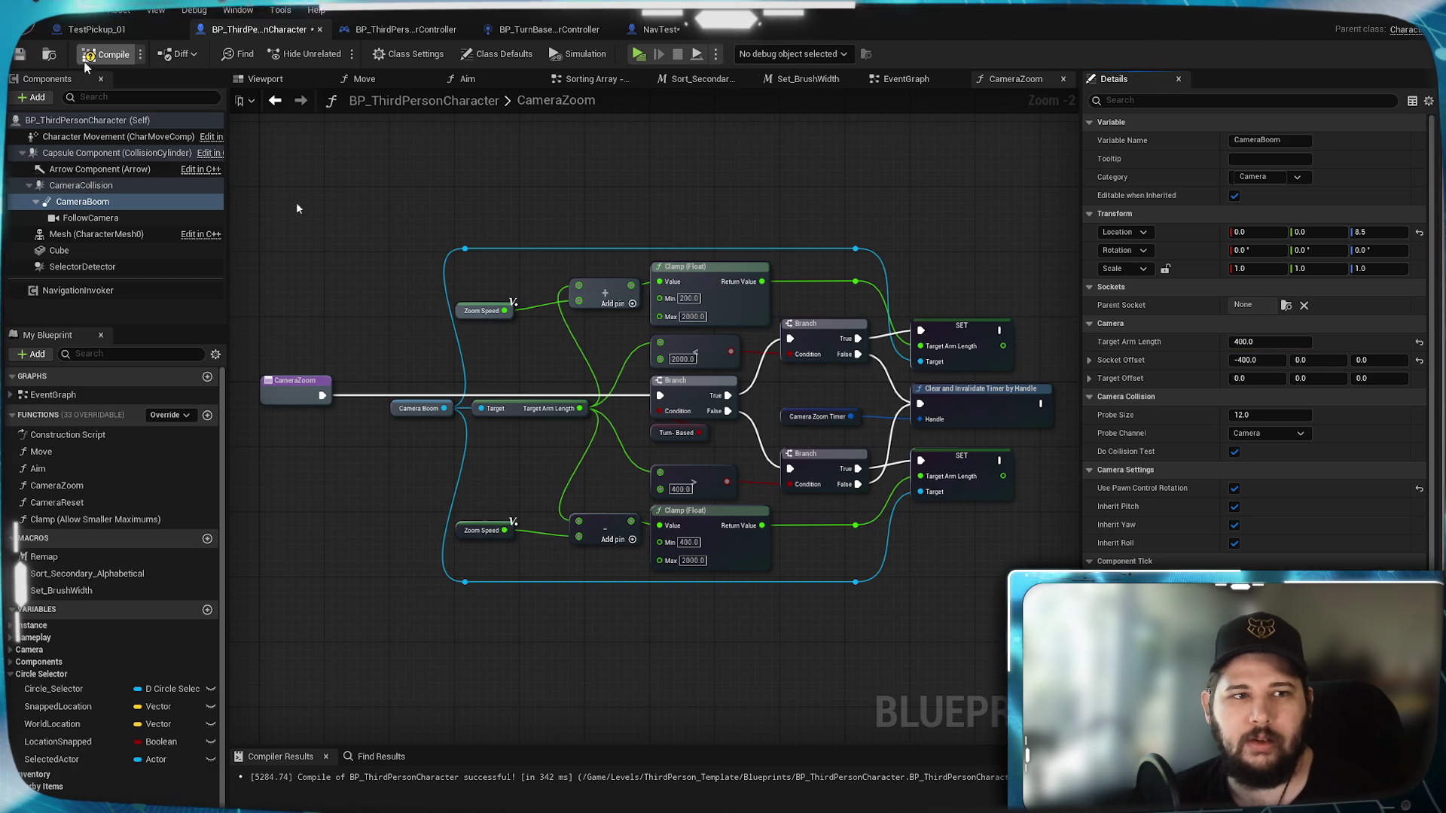
{"action": "left_click", "coordinate": [637, 60]}
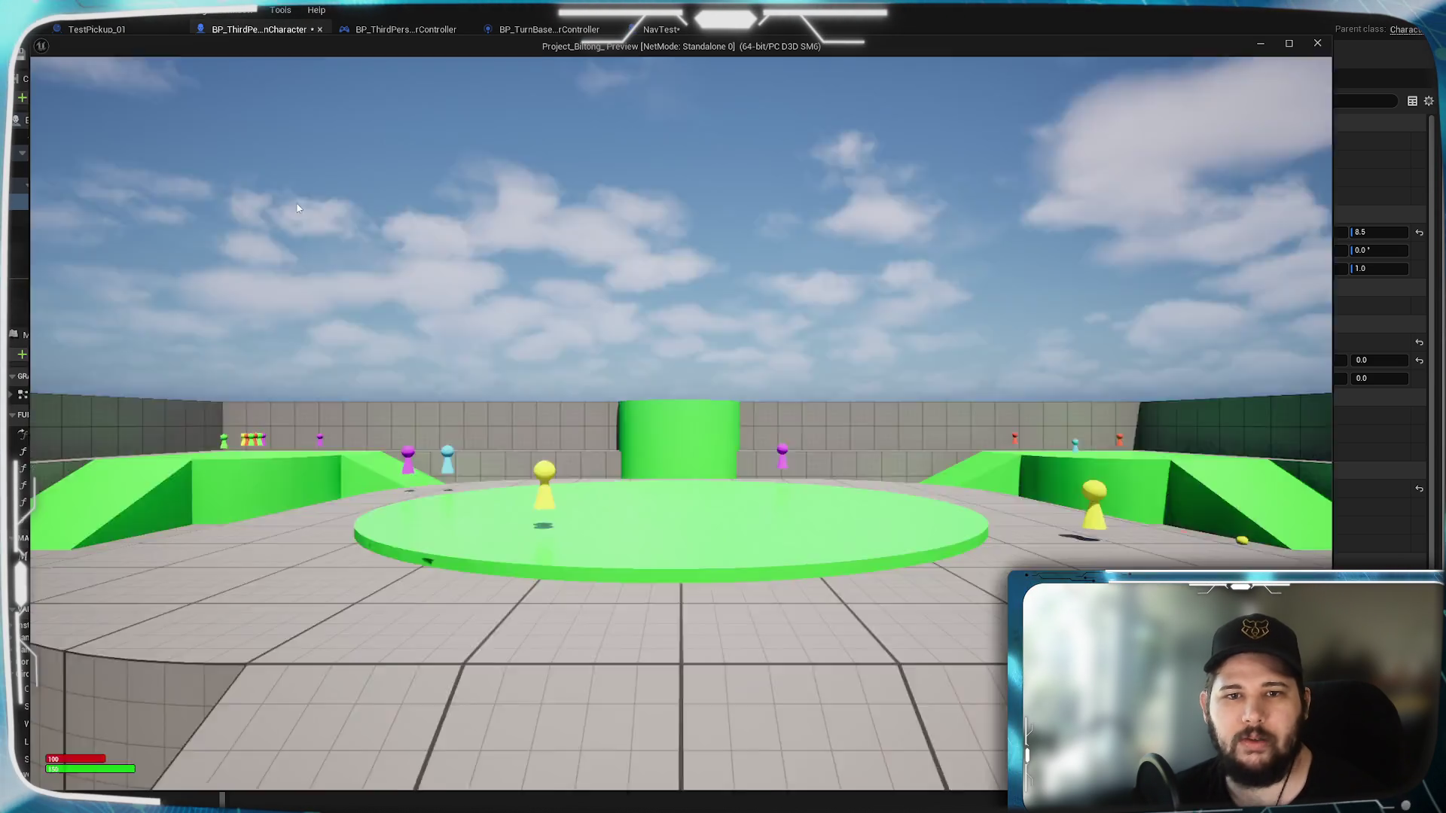
{"action": "key", "text": "w"}
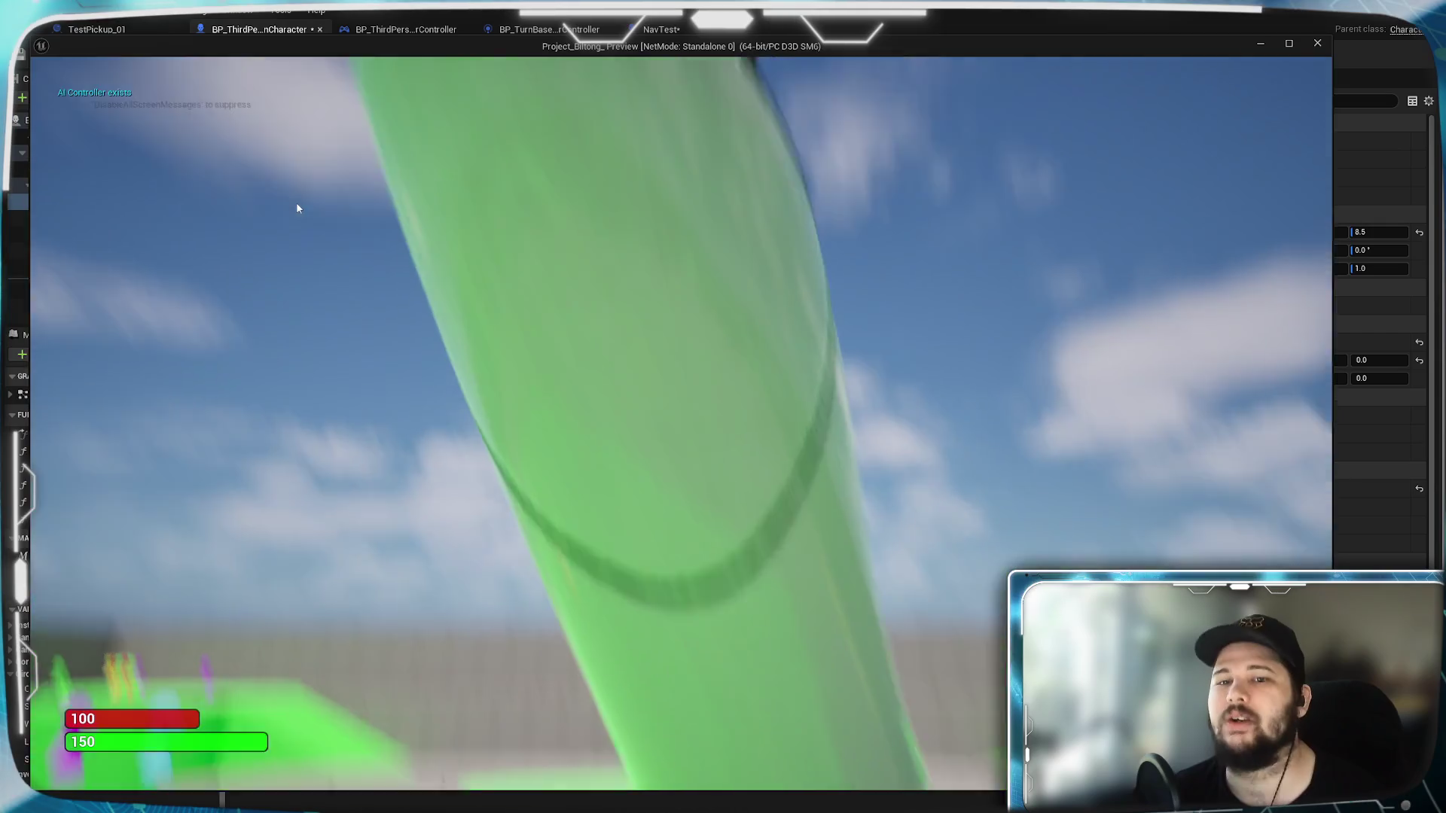
{"action": "key", "text": "Escape"}
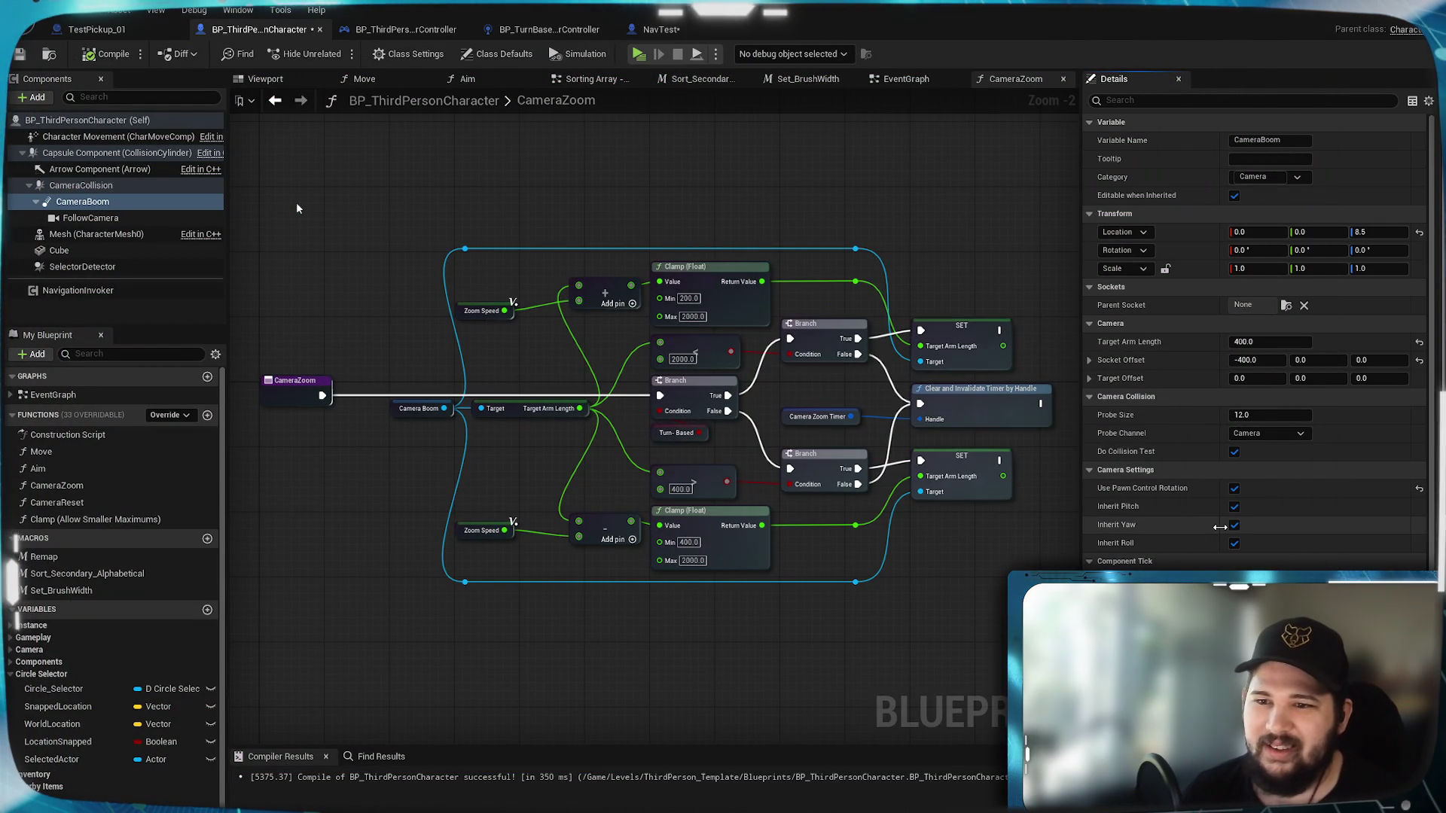
Step: Scroll through the CameraBoom's Details to review its settings
{"action": "scroll", "coordinate": [1186, 477], "scroll_direction": "down", "scroll_amount": 7}
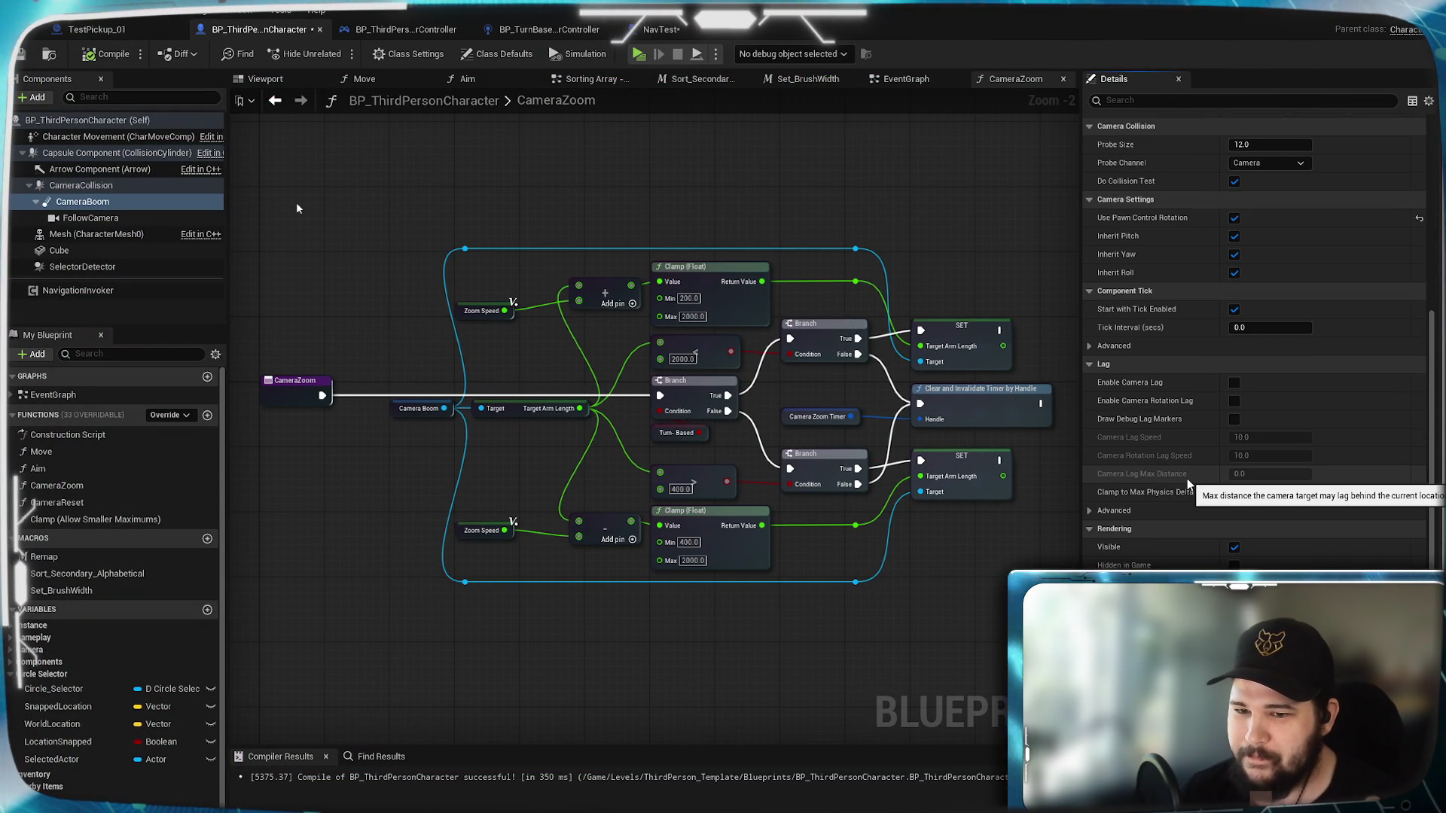
{"action": "scroll", "coordinate": [1186, 477], "scroll_direction": "up", "scroll_amount": 7}
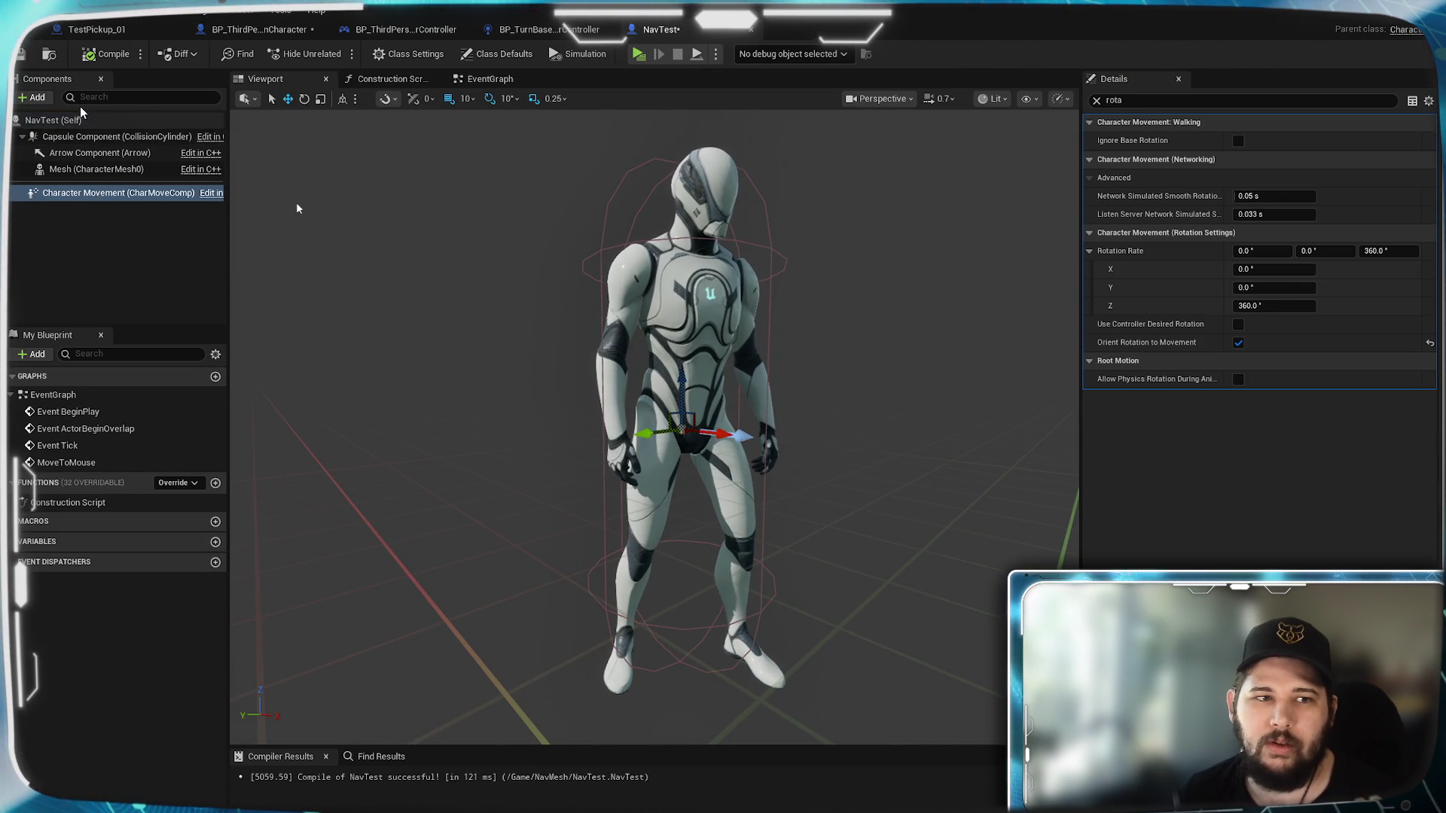
Step: Switch the NavTest Capsule Component to Custom collision ignoring the Camera channel, then play-test
{"action": "left_click", "coordinate": [82, 136]}
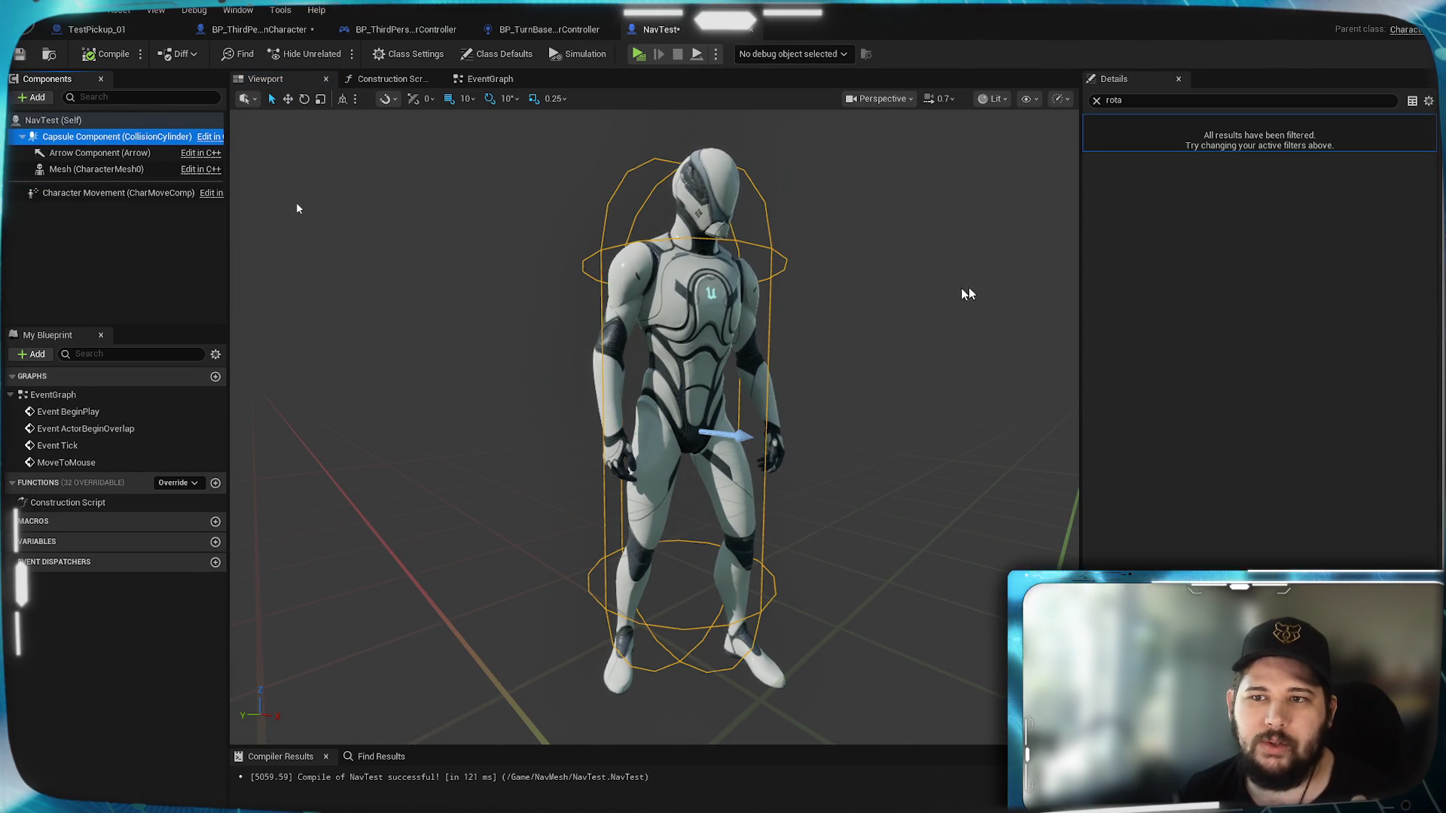
{"action": "left_click", "coordinate": [1096, 100]}
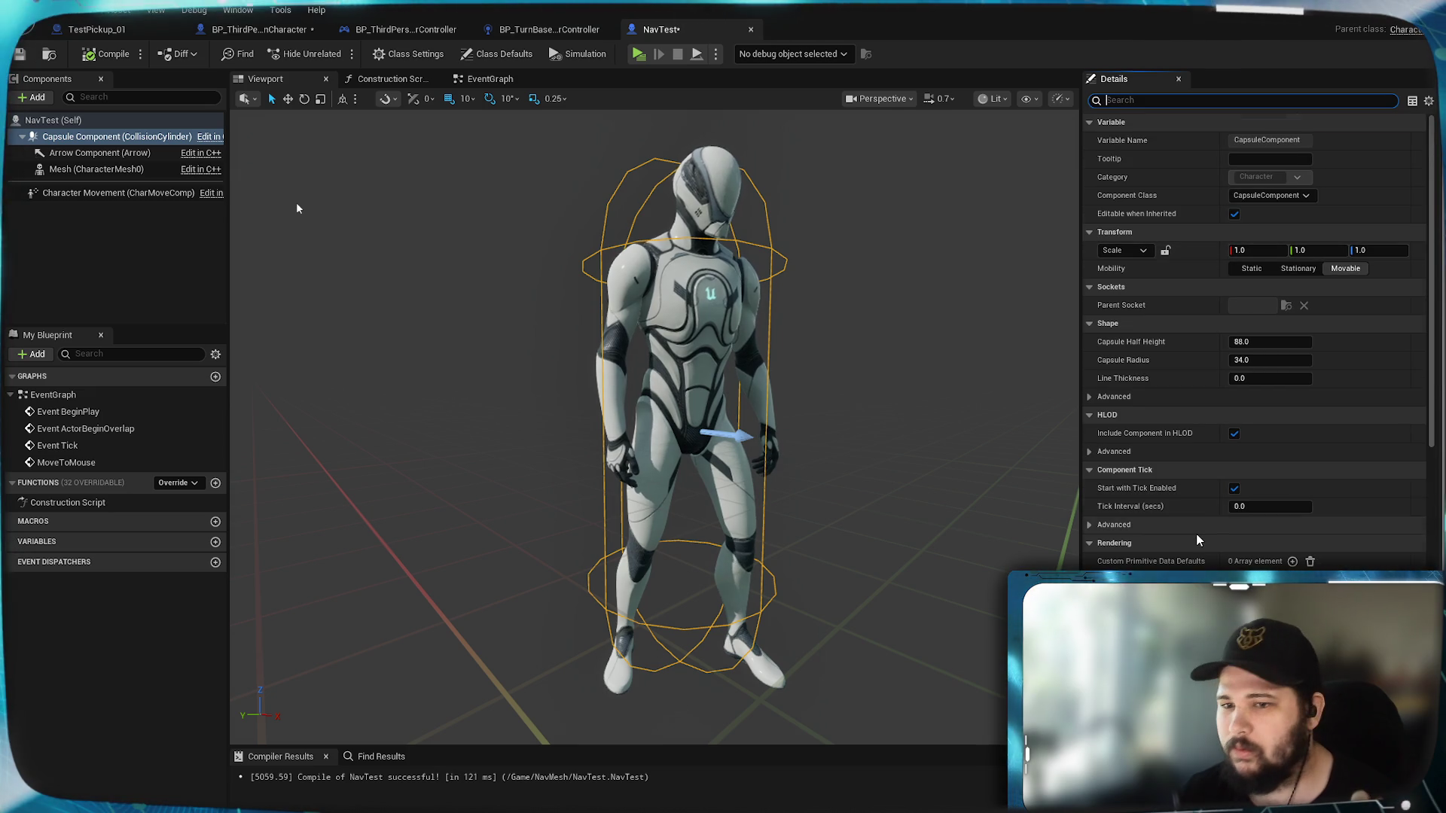
{"action": "scroll", "coordinate": [1197, 527], "scroll_direction": "down", "scroll_amount": 10}
{"action": "scroll", "coordinate": [1197, 540], "scroll_direction": "up", "scroll_amount": 10}
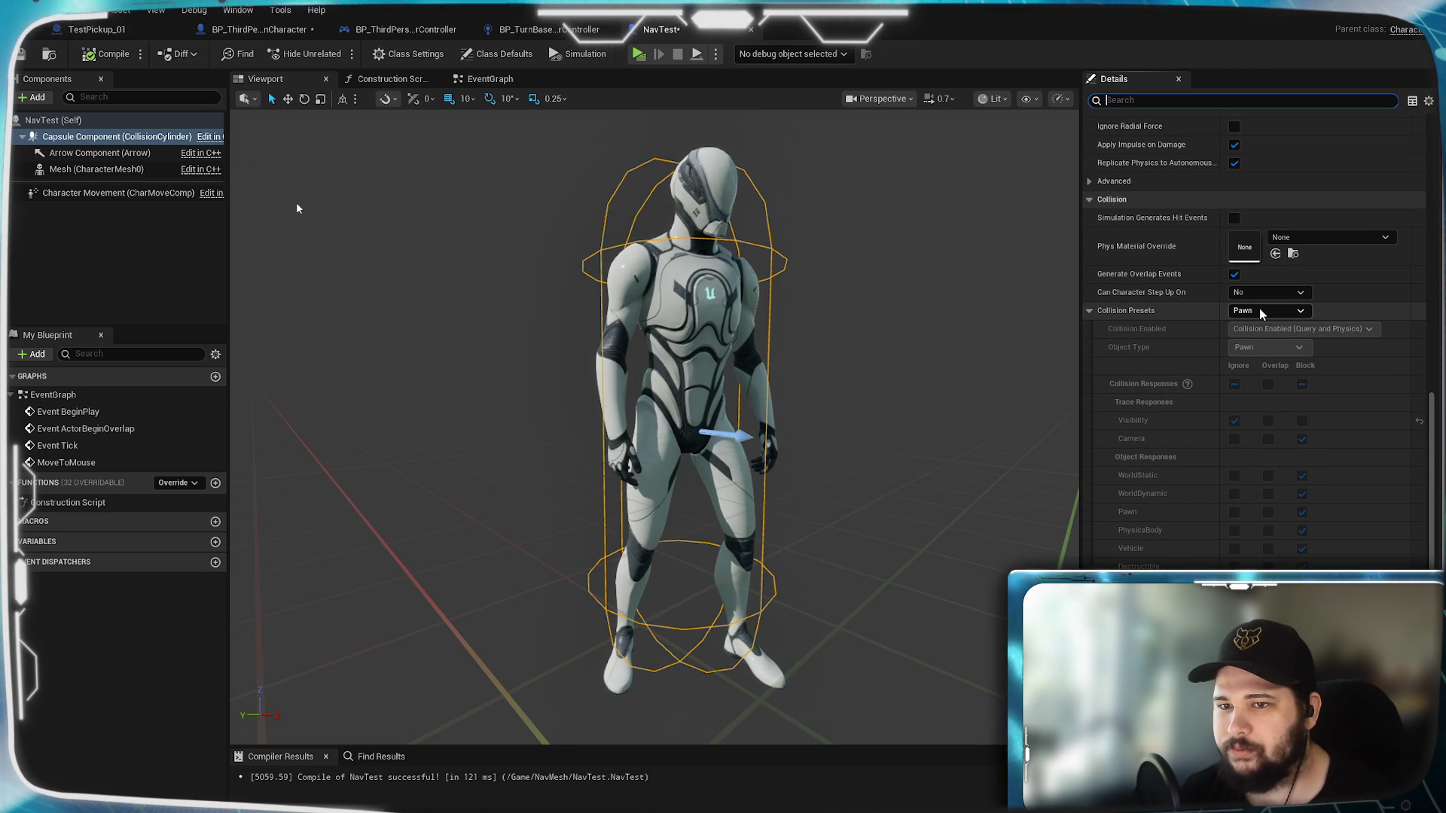
{"action": "left_click", "coordinate": [1259, 310]}
{"action": "left_click", "coordinate": [1266, 324]}
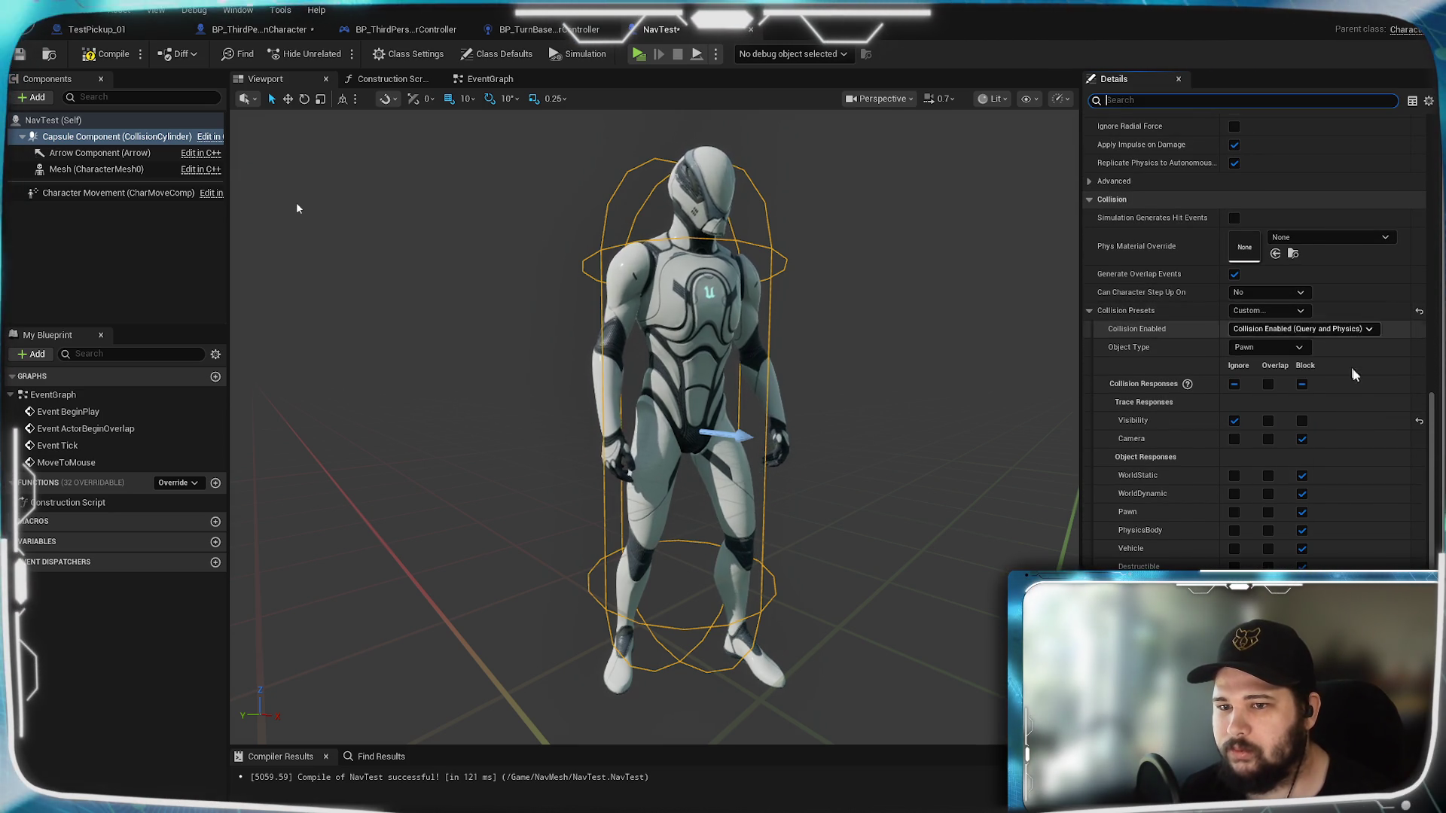
{"action": "left_click", "coordinate": [1233, 441]}
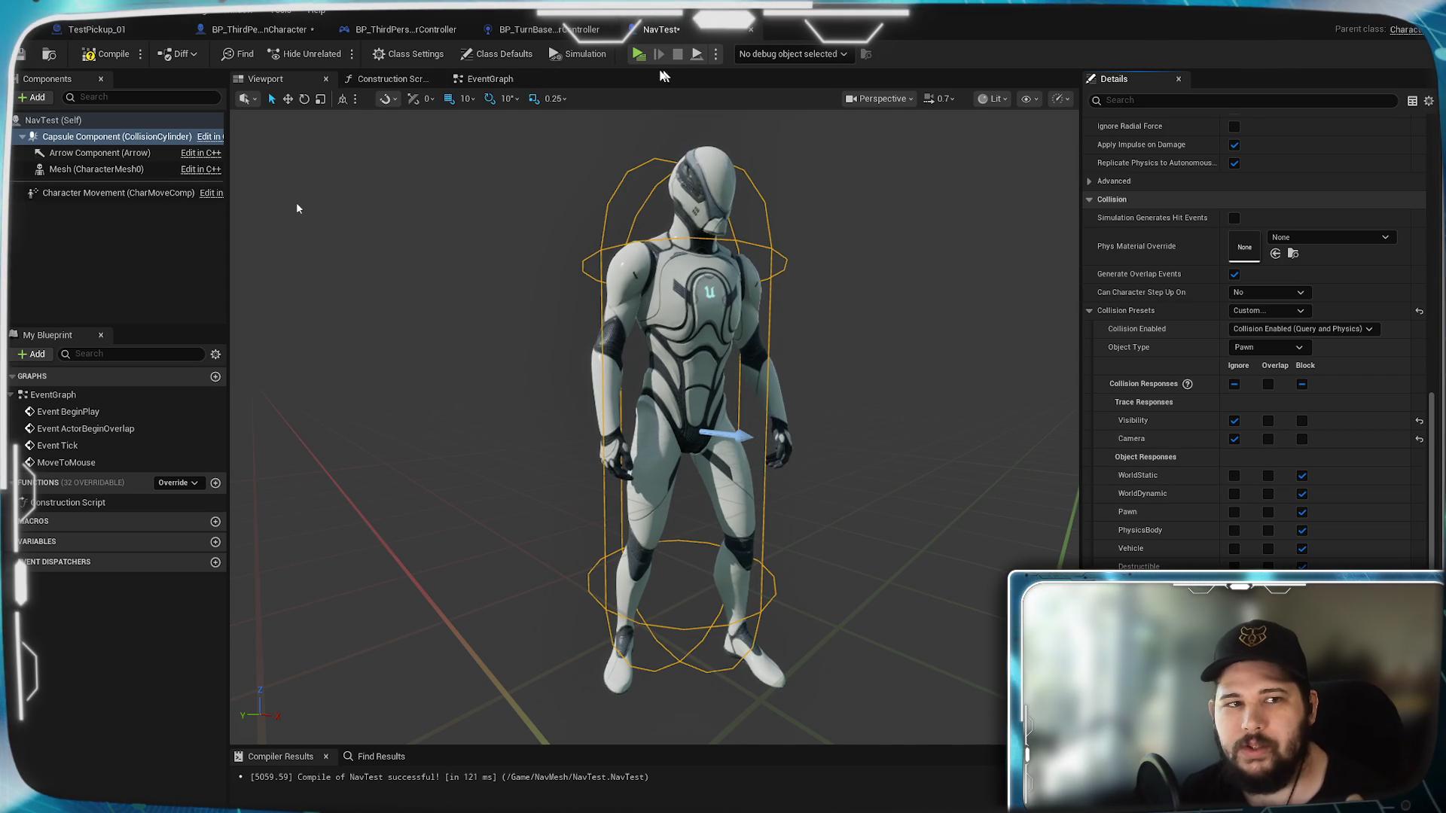
{"action": "left_click", "coordinate": [637, 54]}
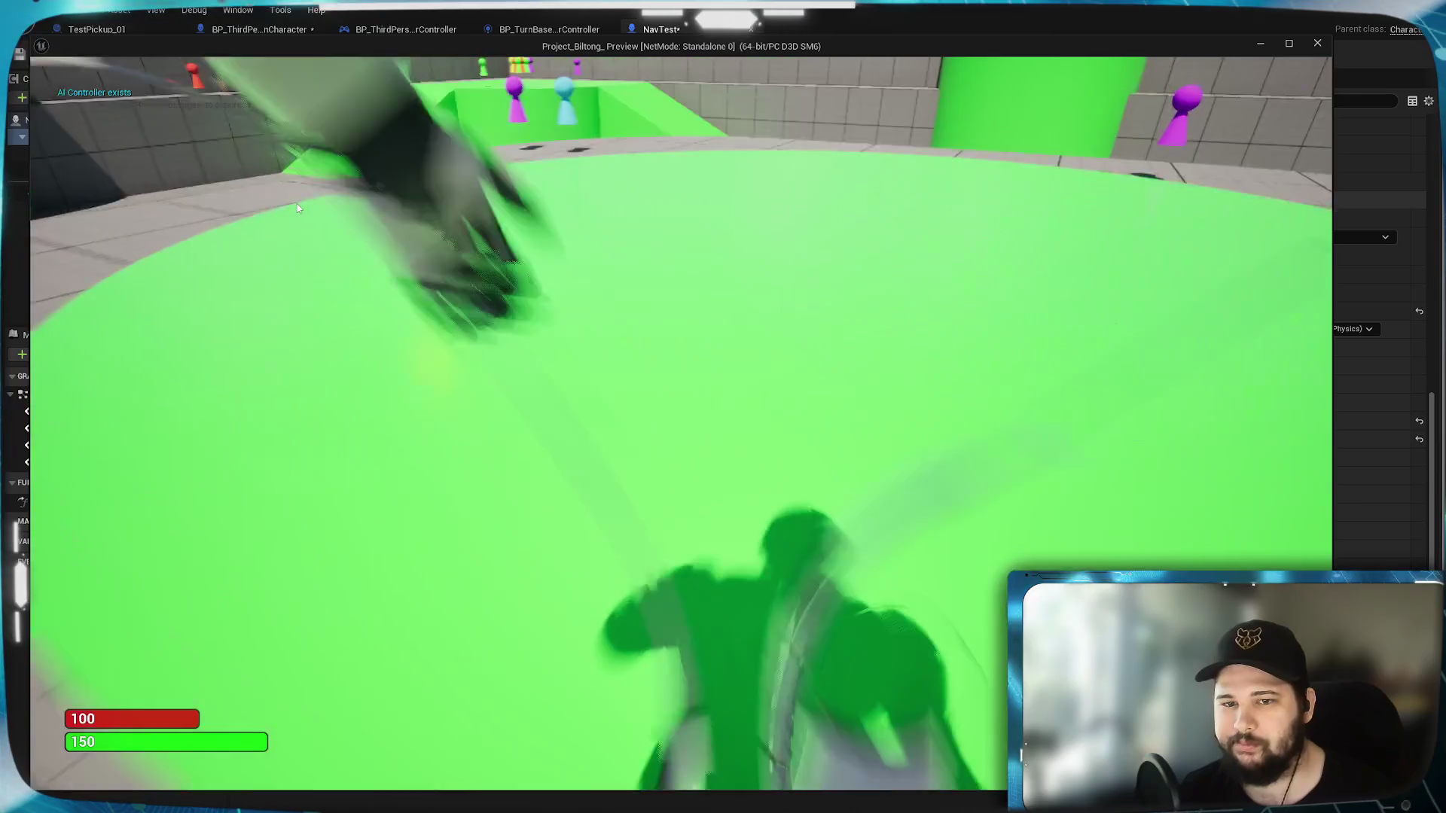
{"action": "key", "text": "Escape"}
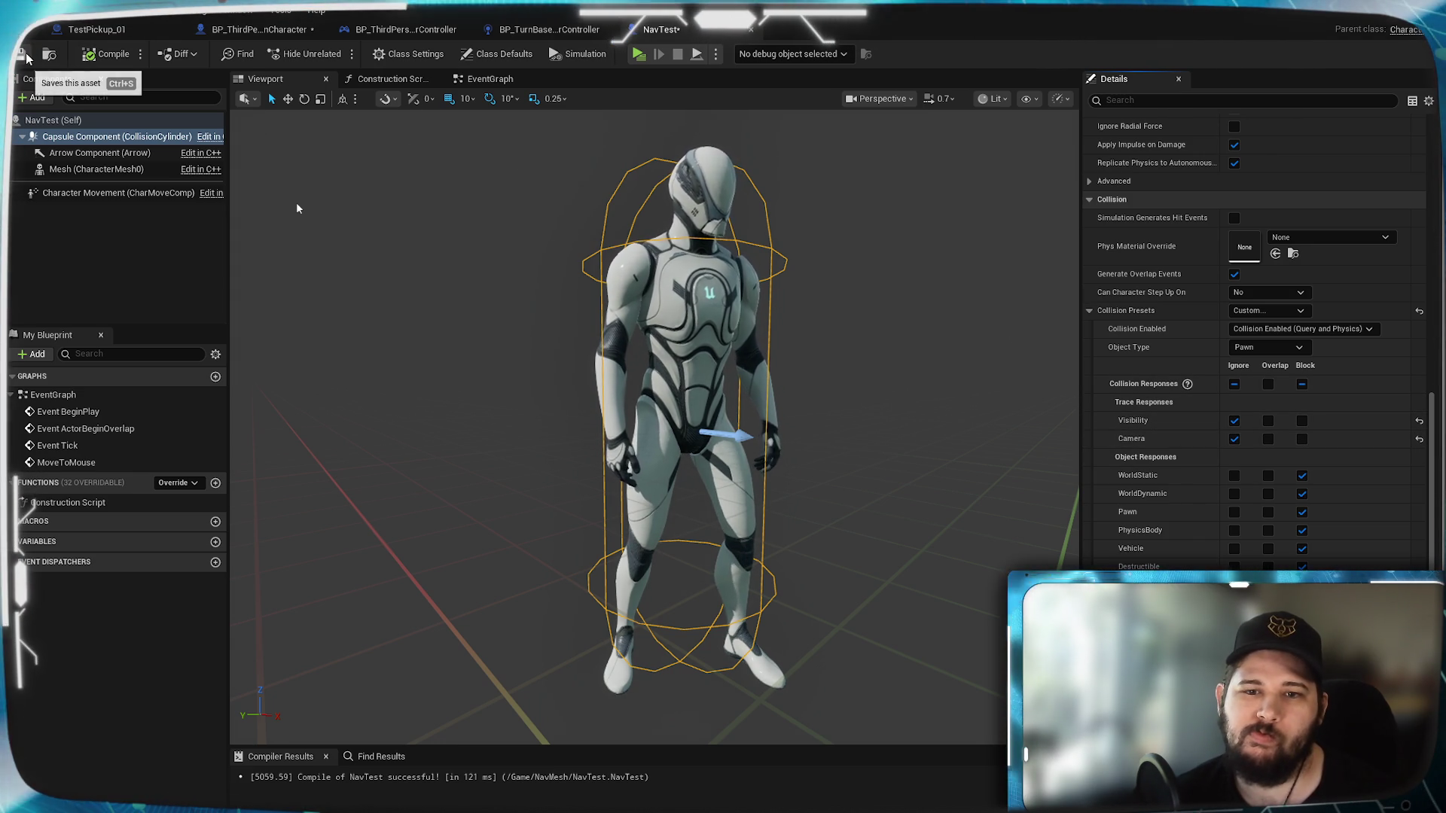
Step: Set the capsule's Camera response back to Block and restore the Pawn collision preset
{"action": "left_click", "coordinate": [1301, 440]}
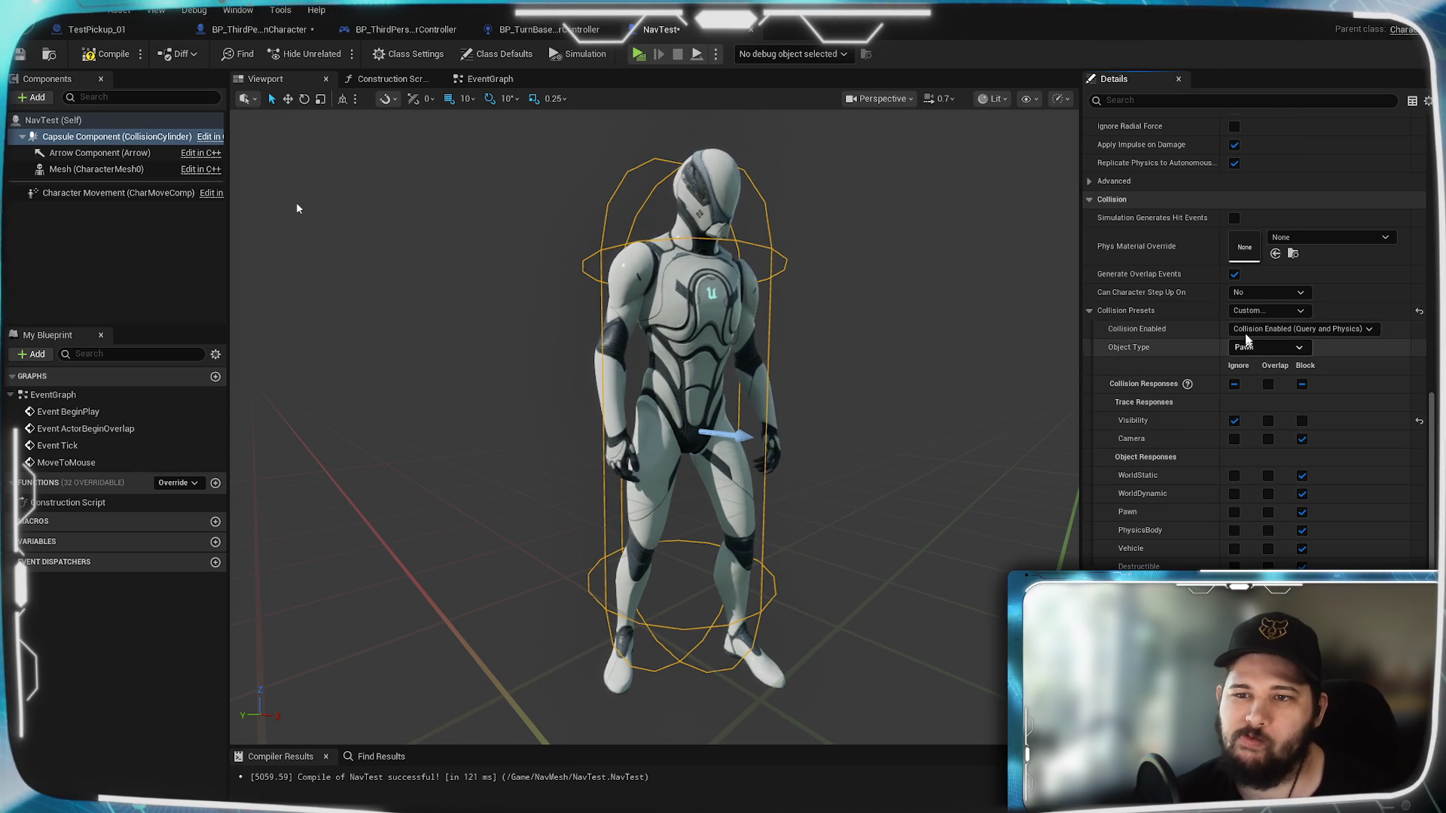
{"action": "left_click", "coordinate": [1272, 312]}
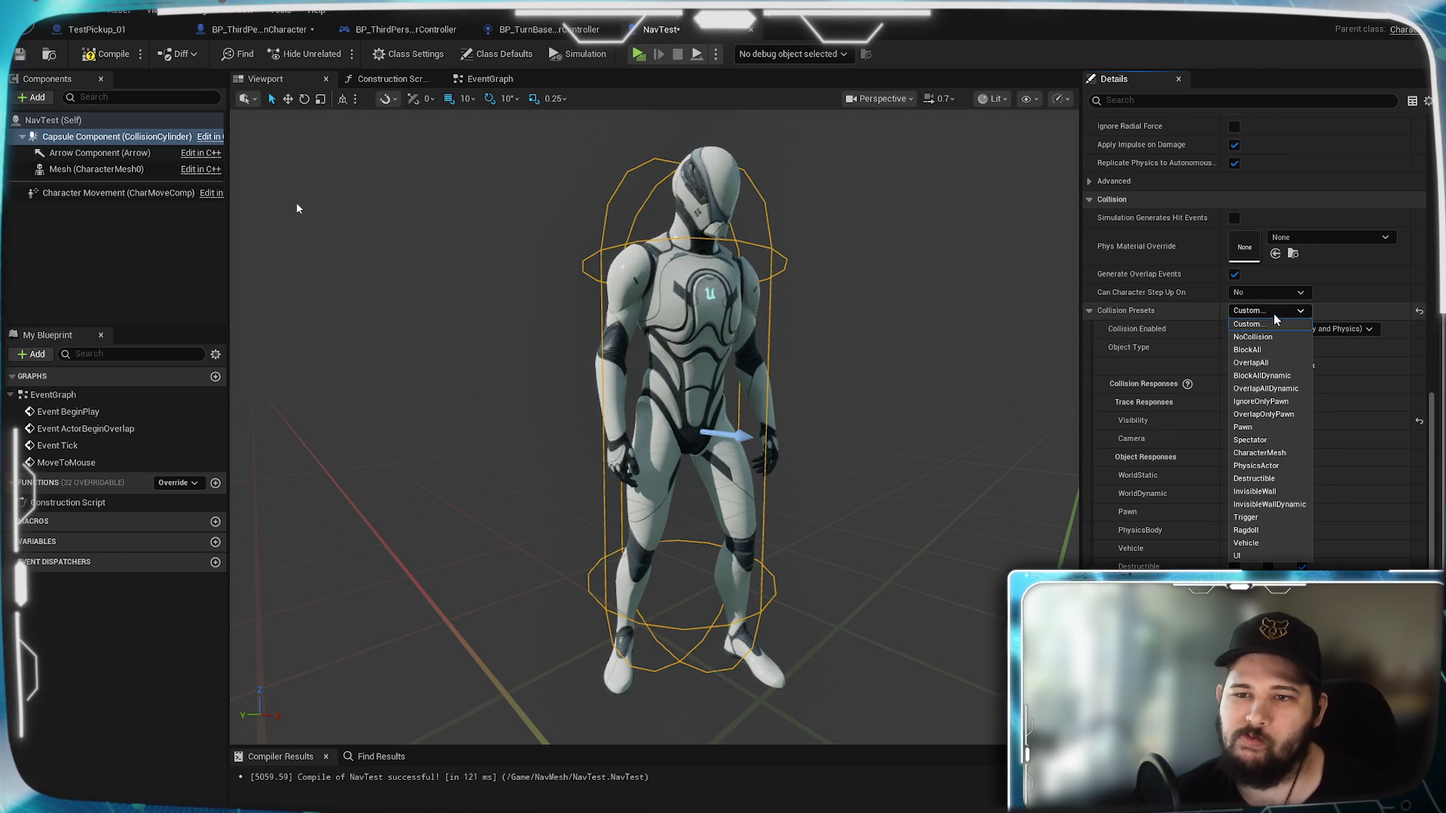
{"action": "left_click", "coordinate": [1272, 427]}
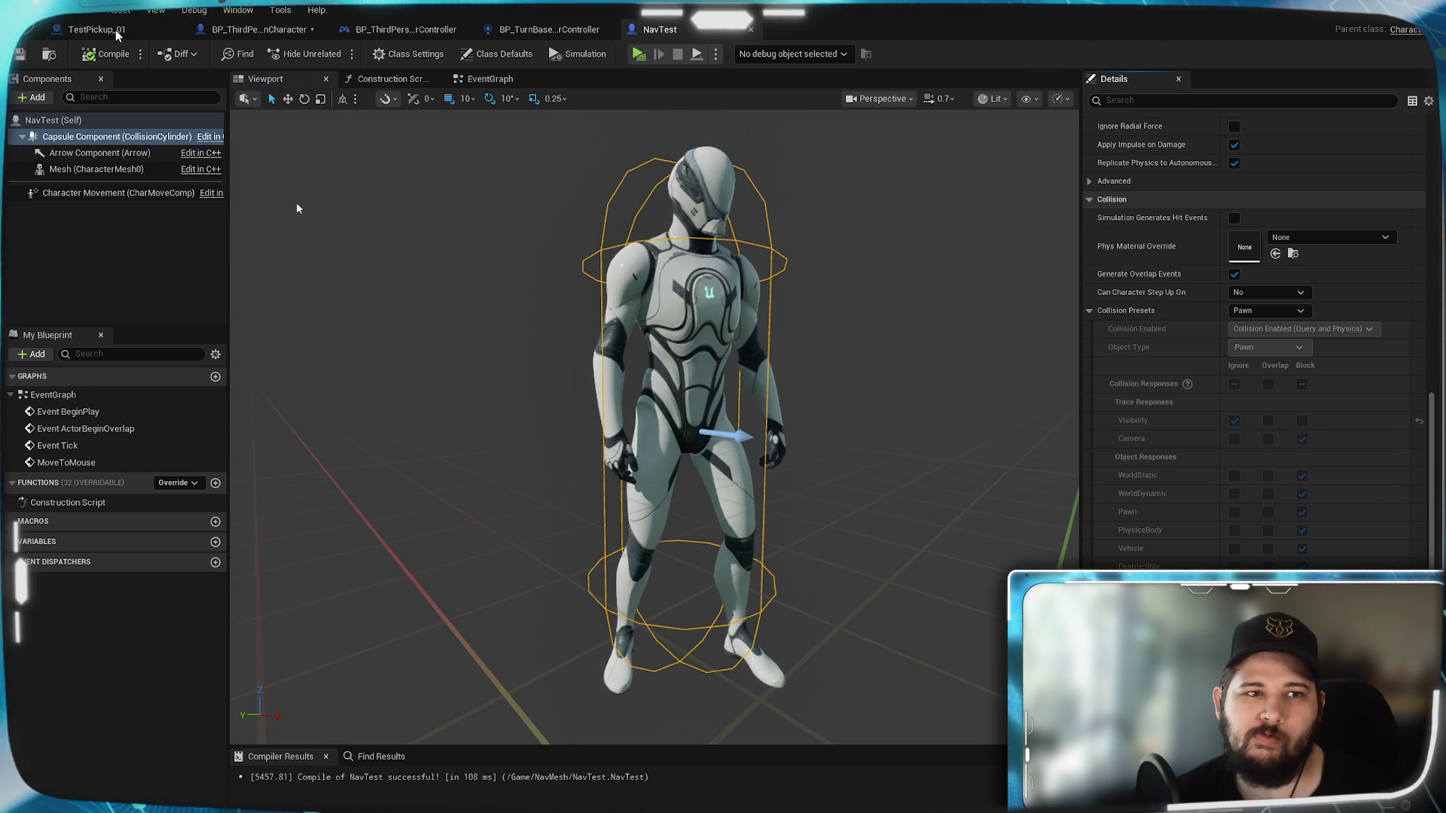
Step: Show BP_ThirdPersonCharacter's CameraCollision component in the Viewport
{"action": "left_click", "coordinate": [218, 30]}
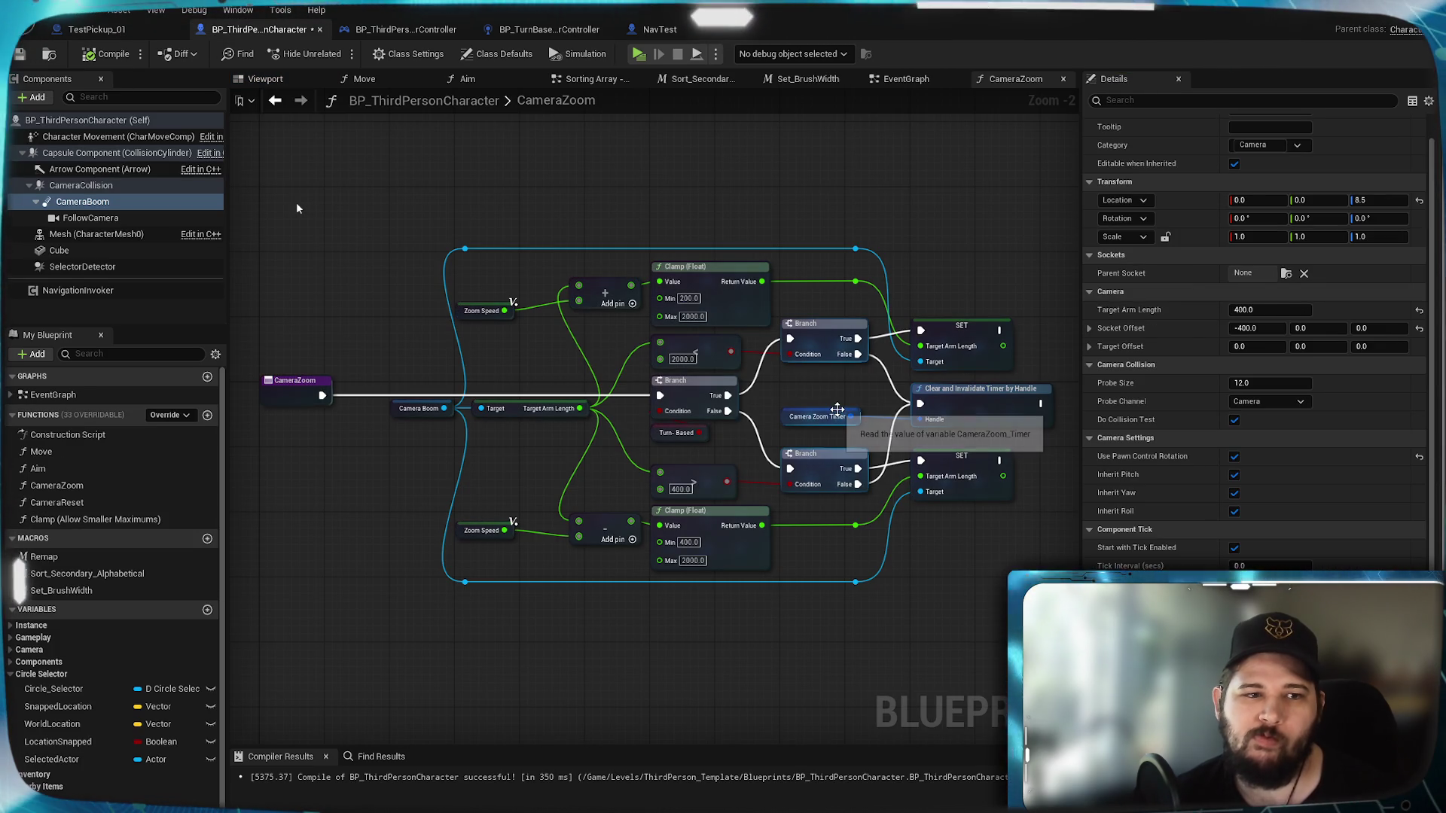
{"action": "left_click", "coordinate": [103, 188]}
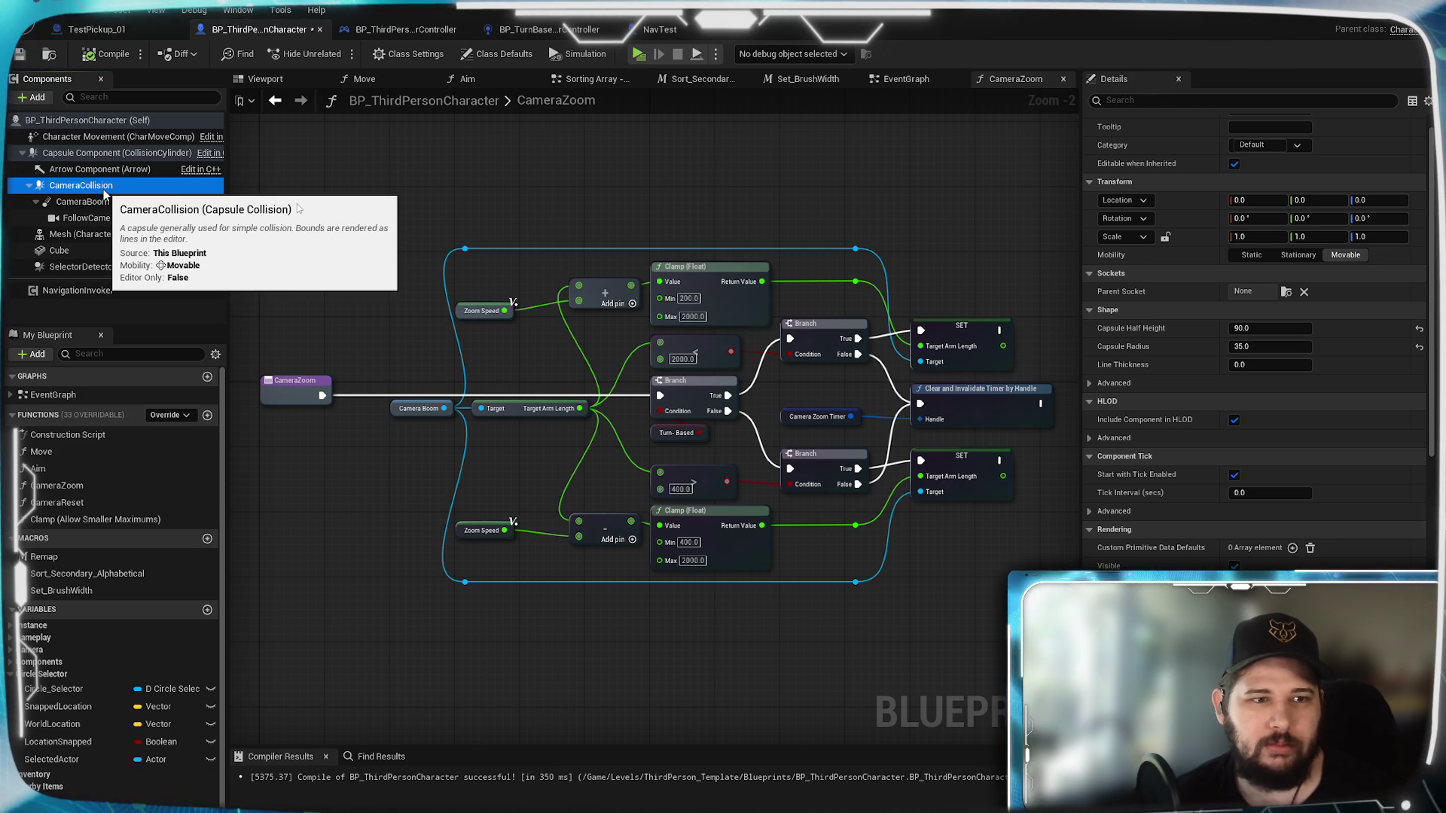
{"action": "left_click", "coordinate": [265, 78]}
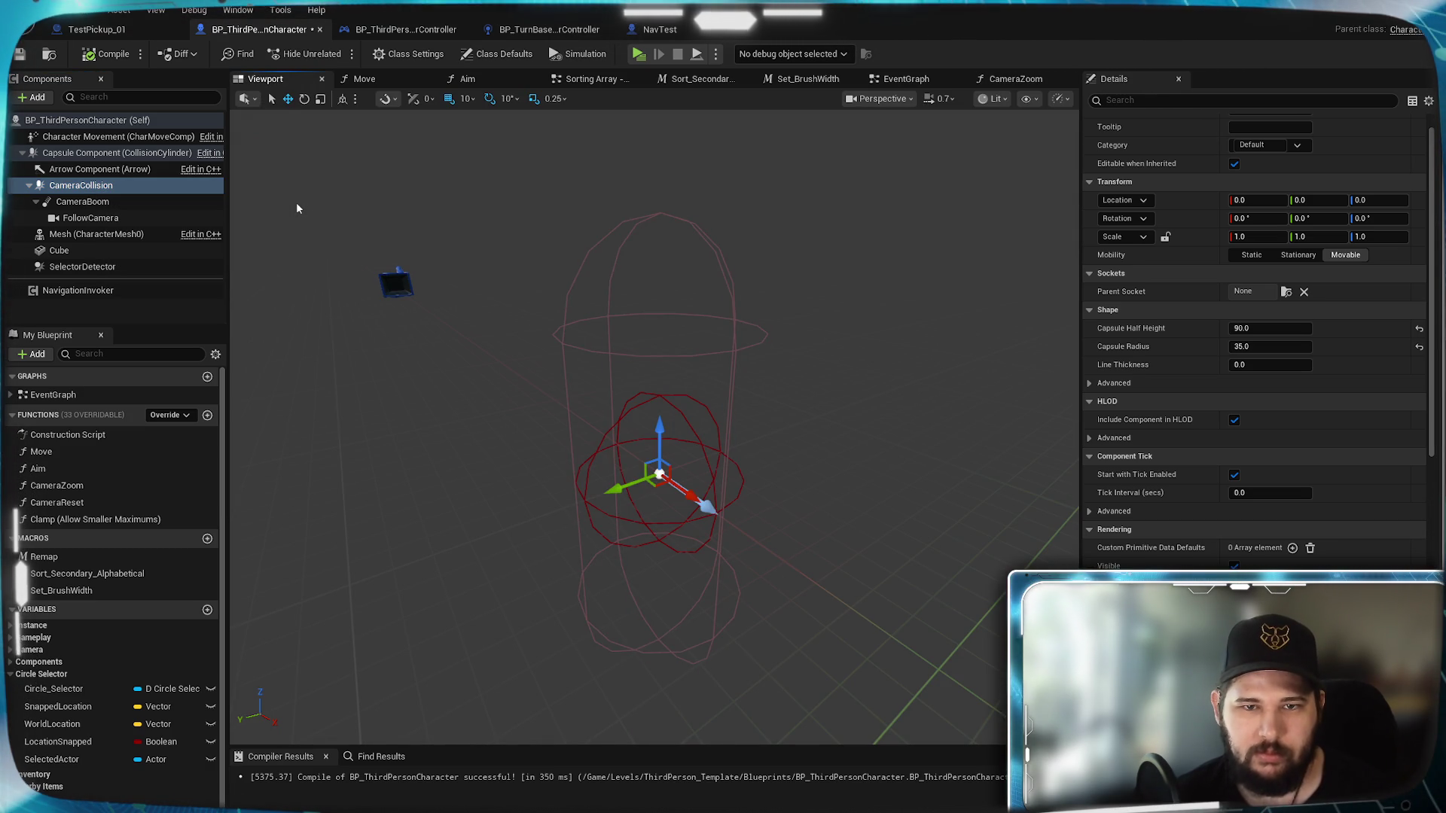
Step: Move CameraBoom and FollowCamera under the Capsule Component and delete CameraCollision
{"action": "left_click", "coordinate": [83, 152]}
{"action": "left_click", "coordinate": [83, 185]}
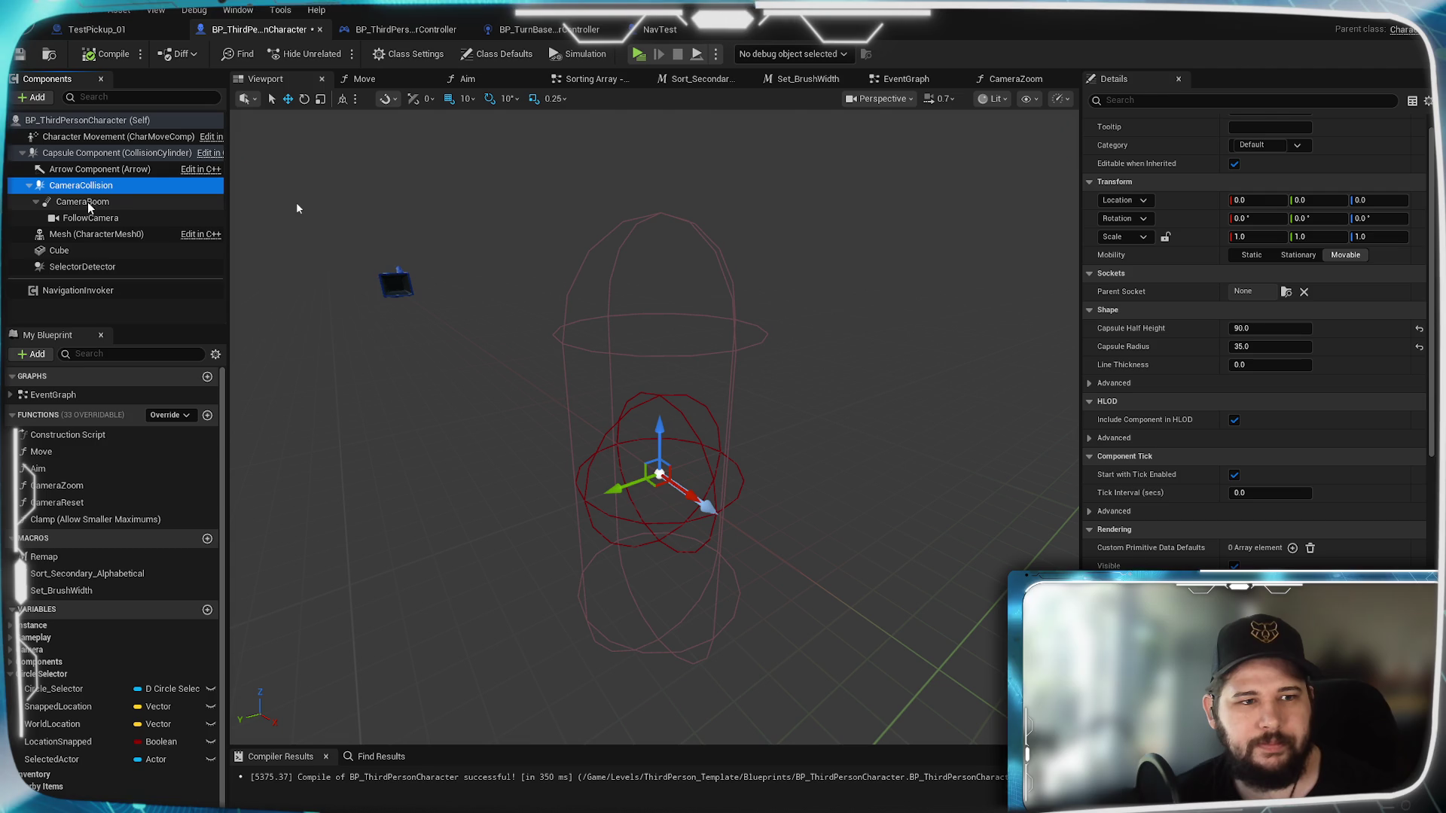
{"action": "left_click_drag", "start_coordinate": [84, 204], "coordinate": [72, 183]}
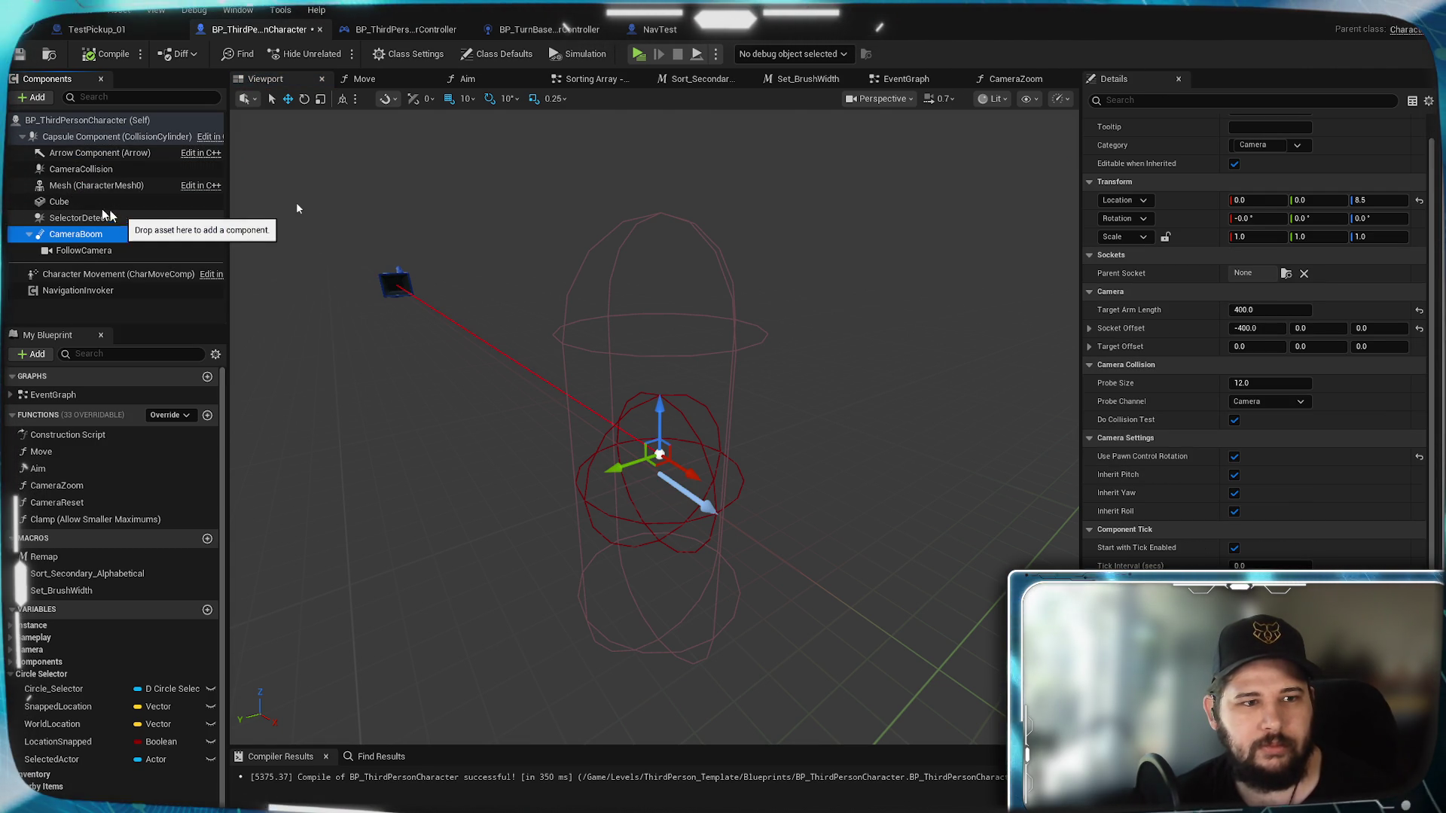
{"action": "left_click", "coordinate": [90, 169]}
{"action": "key", "text": "Delete"}
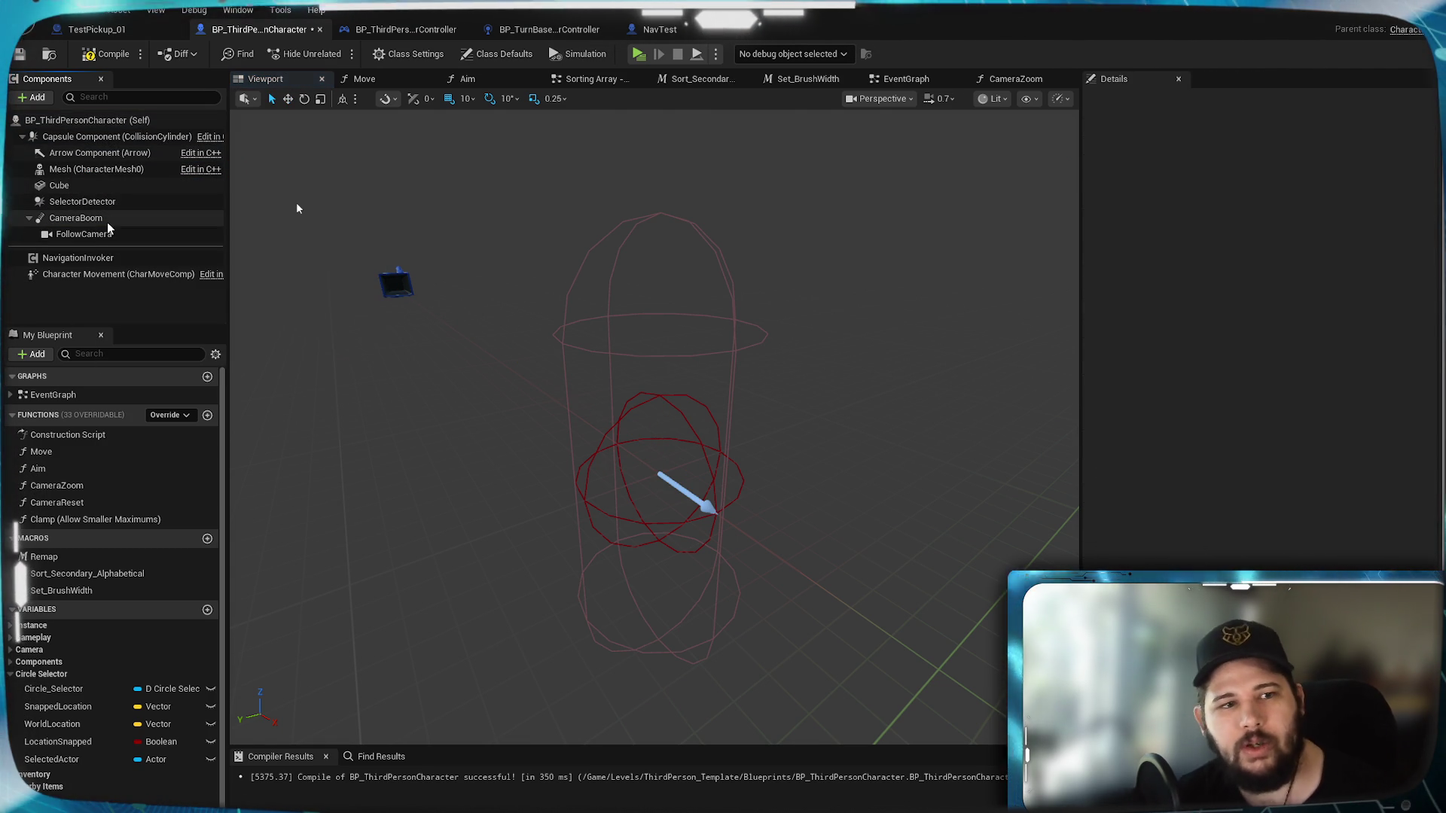
Step: Compile and save the character blueprint, then run a quick play-test
{"action": "left_click", "coordinate": [106, 218]}
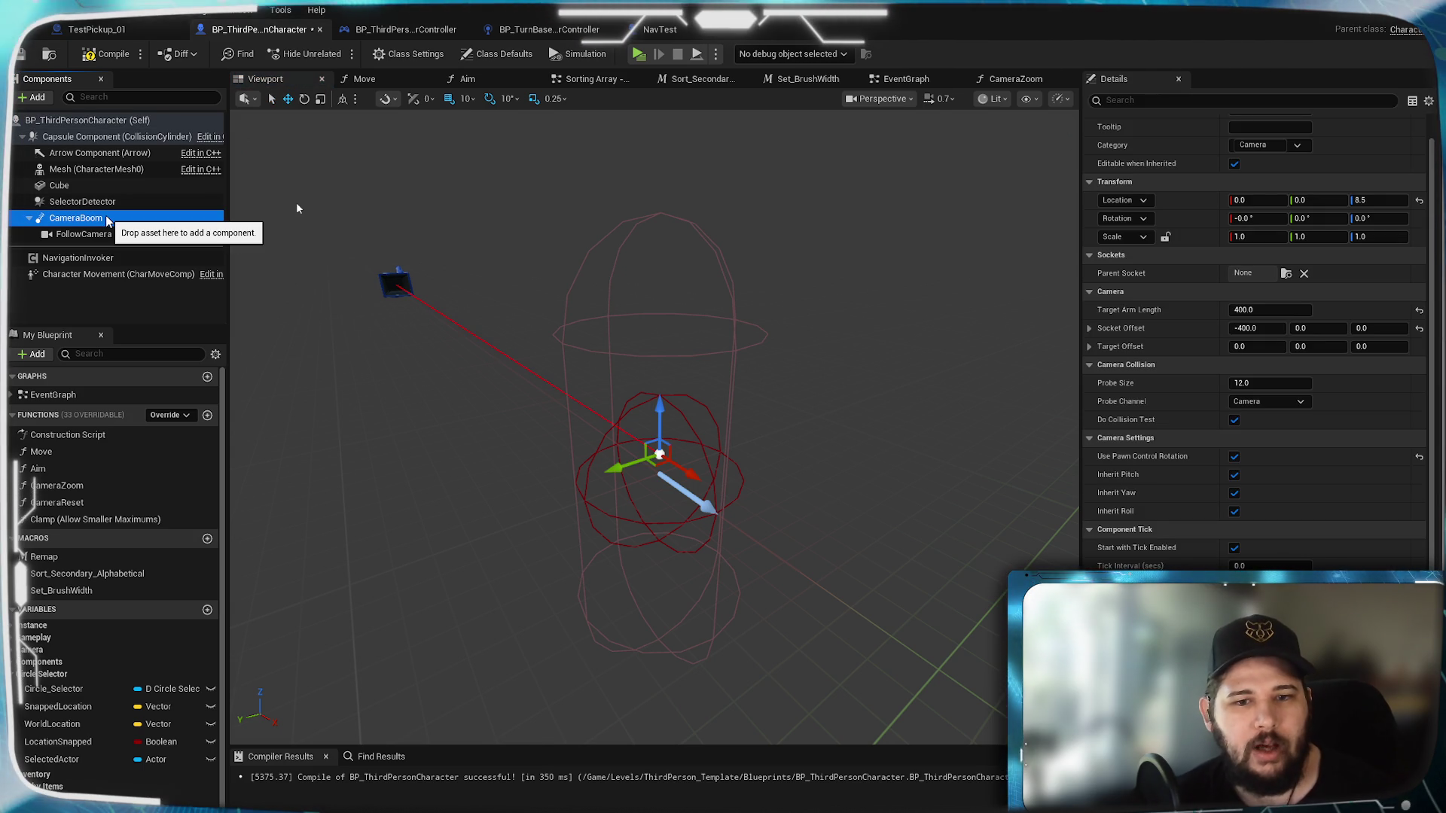
{"action": "left_click", "coordinate": [102, 54]}
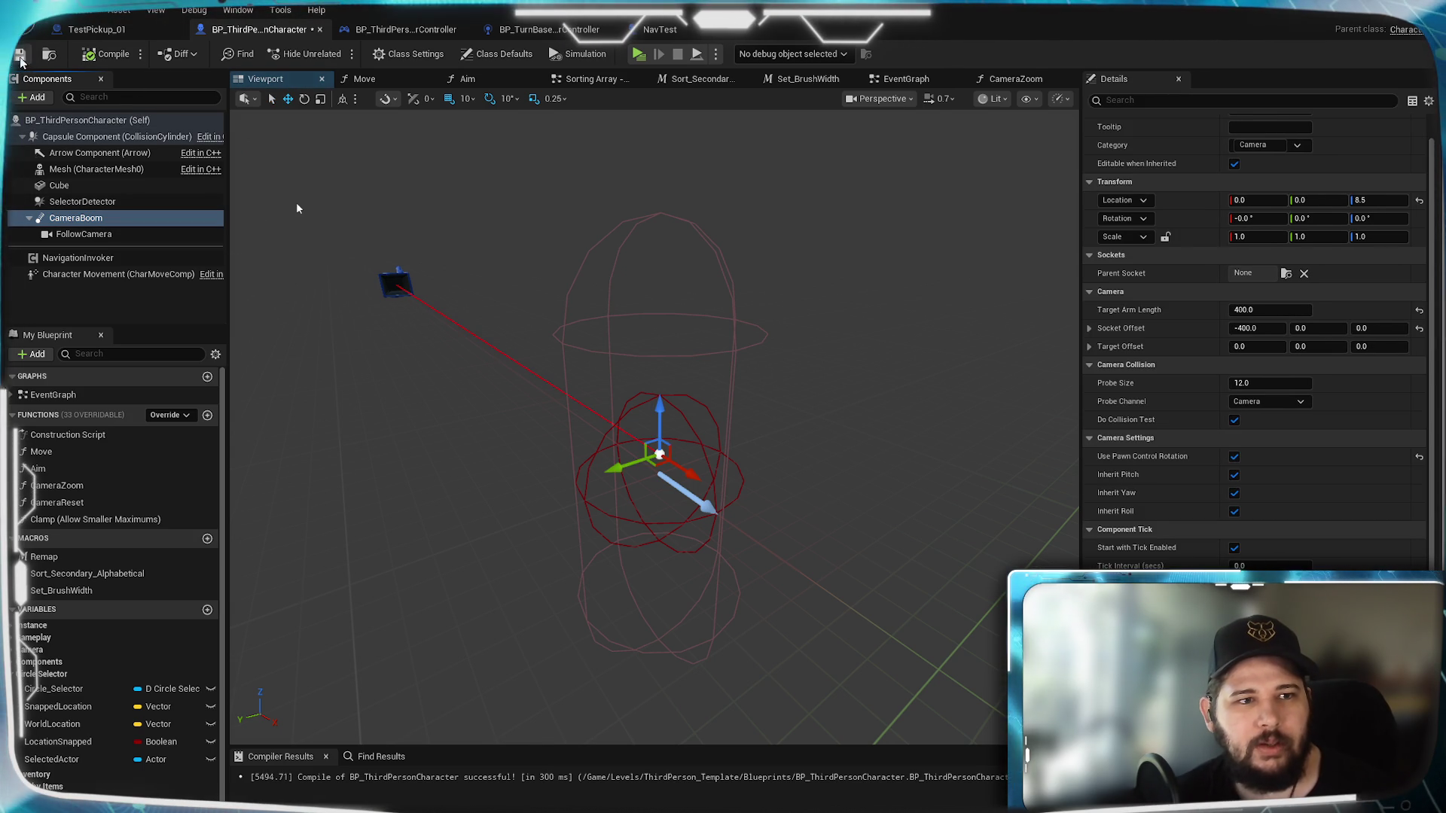
{"action": "left_click", "coordinate": [636, 59]}
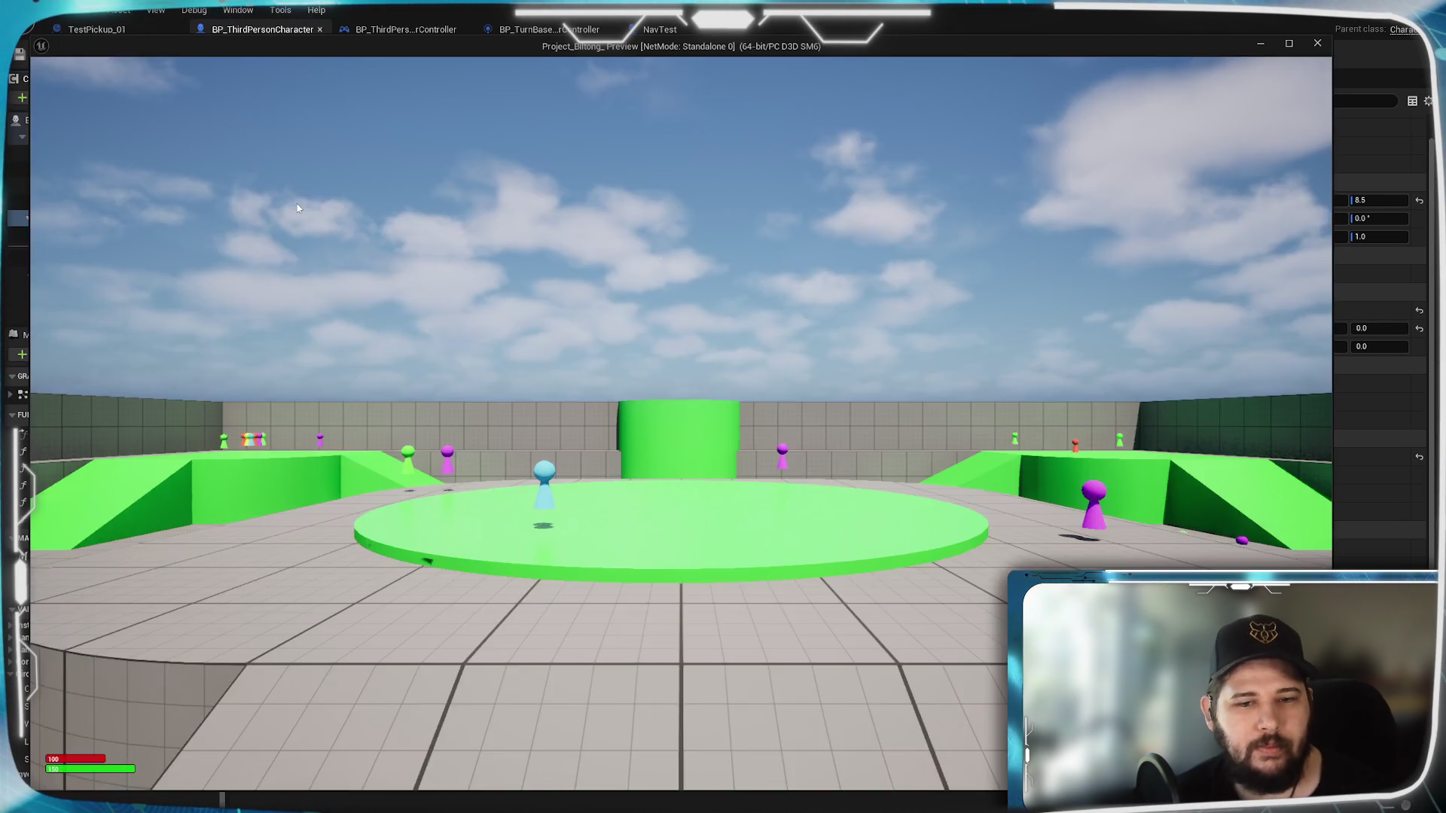
{"action": "key", "text": "Escape"}
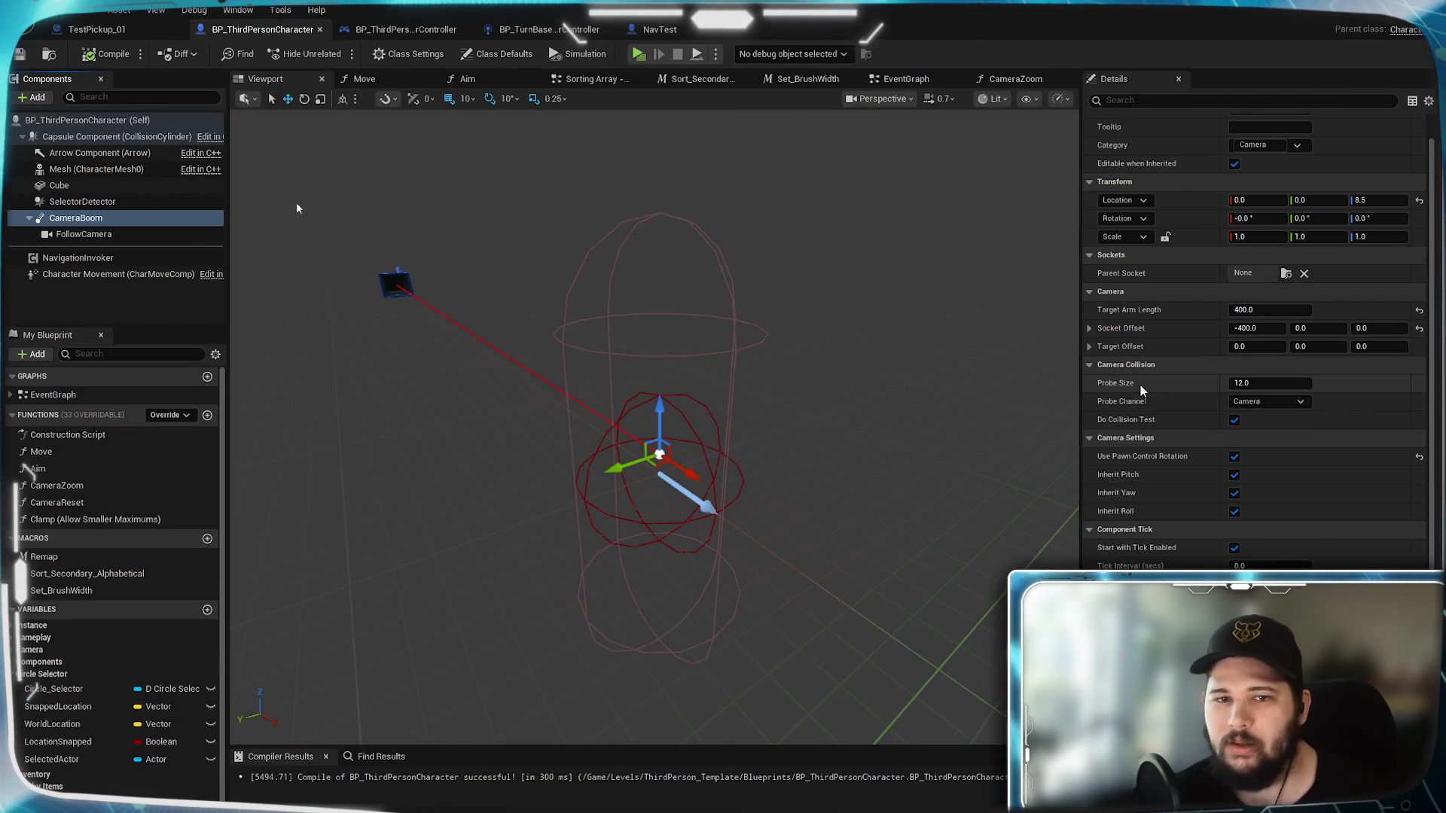
Step: Review the FollowCamera component's settings in Details
{"action": "scroll", "coordinate": [1186, 463], "scroll_direction": "down", "scroll_amount": 3}
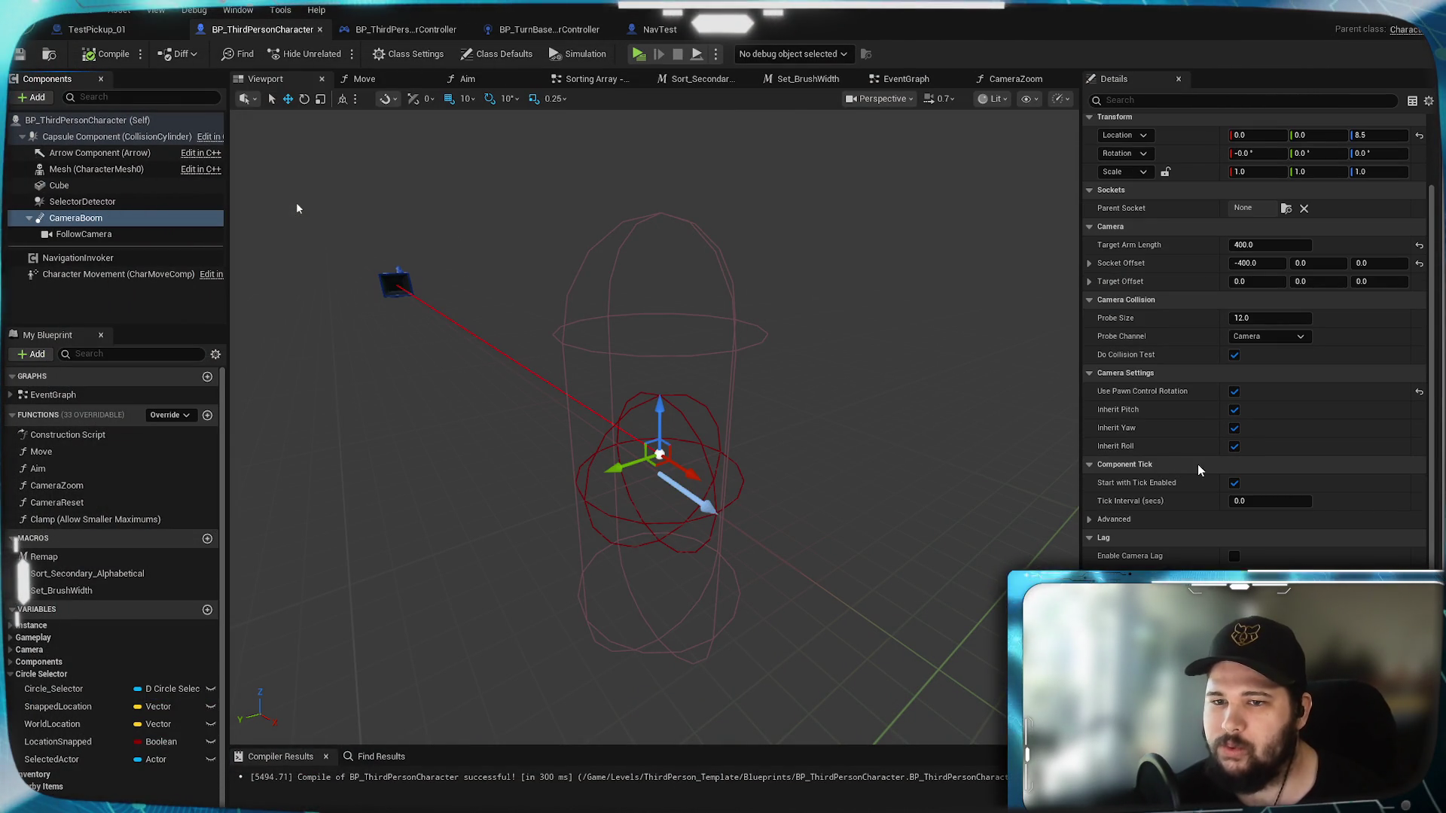
{"action": "left_click", "coordinate": [113, 234]}
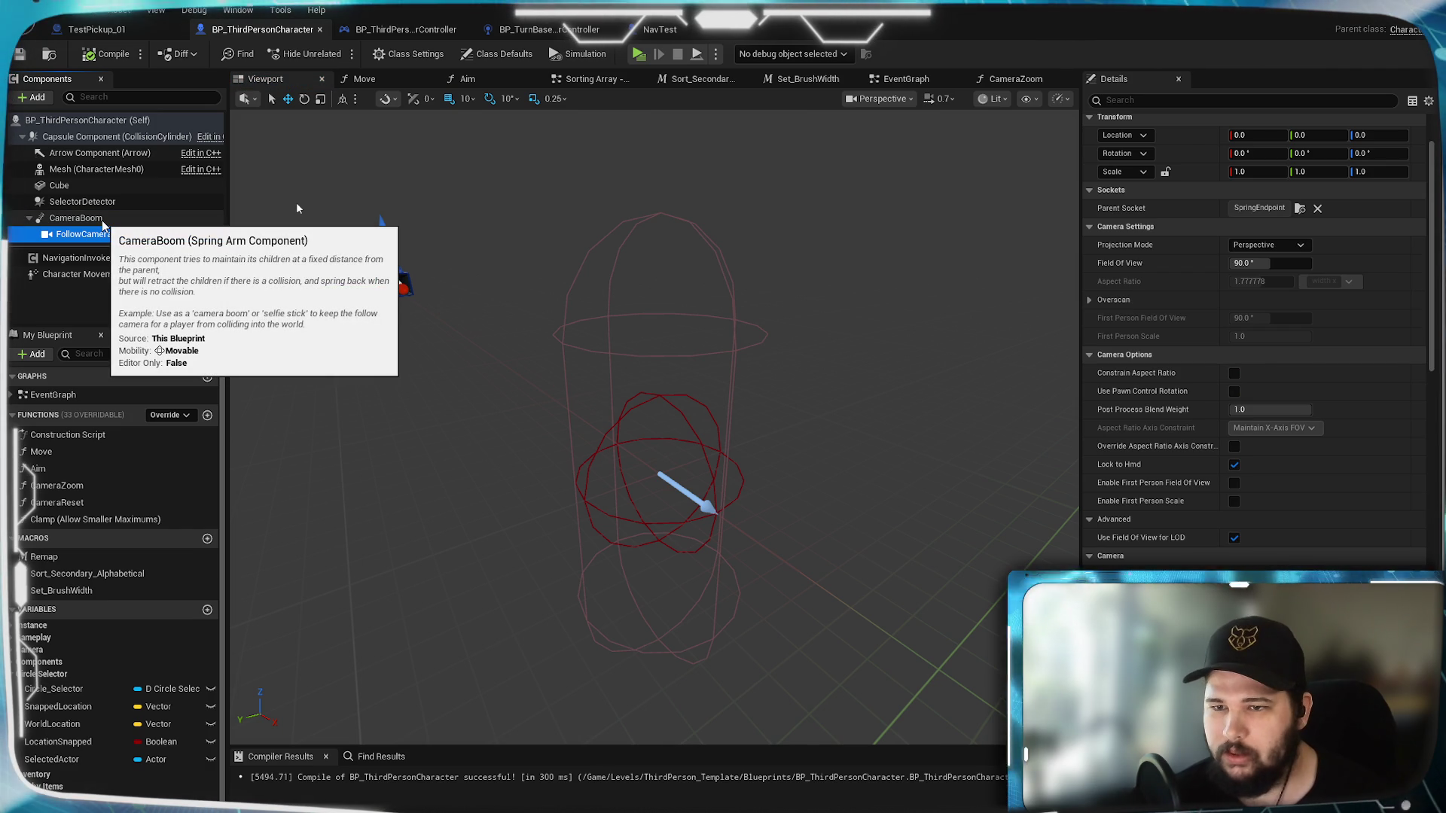
{"action": "scroll", "coordinate": [1149, 507], "scroll_direction": "down", "scroll_amount": 5}
{"action": "scroll", "coordinate": [1148, 508], "scroll_direction": "down", "scroll_amount": 15}
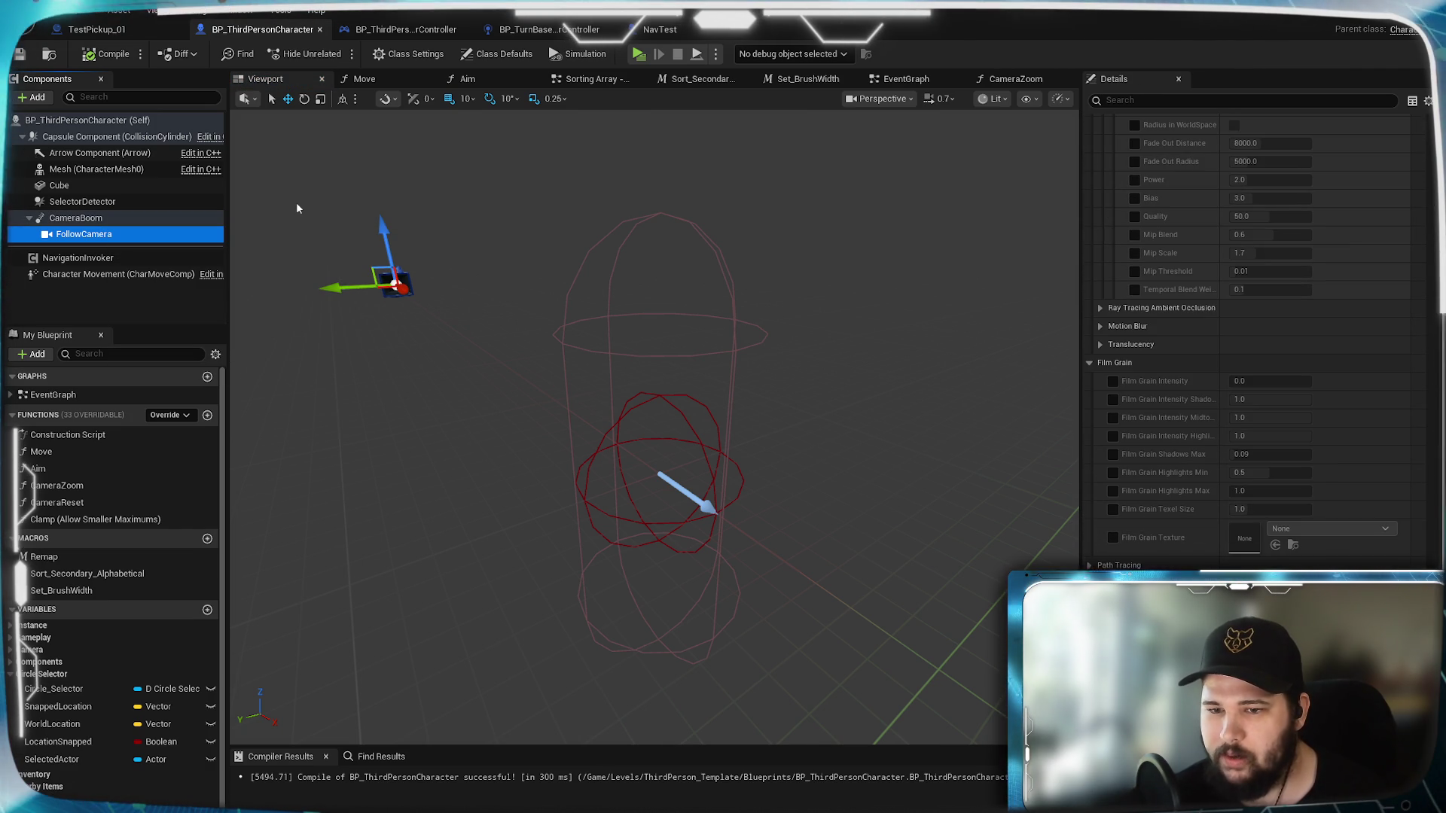
{"action": "scroll", "coordinate": [1167, 557], "scroll_direction": "up", "scroll_amount": 1}
{"action": "scroll", "coordinate": [1168, 561], "scroll_direction": "up", "scroll_amount": 20}
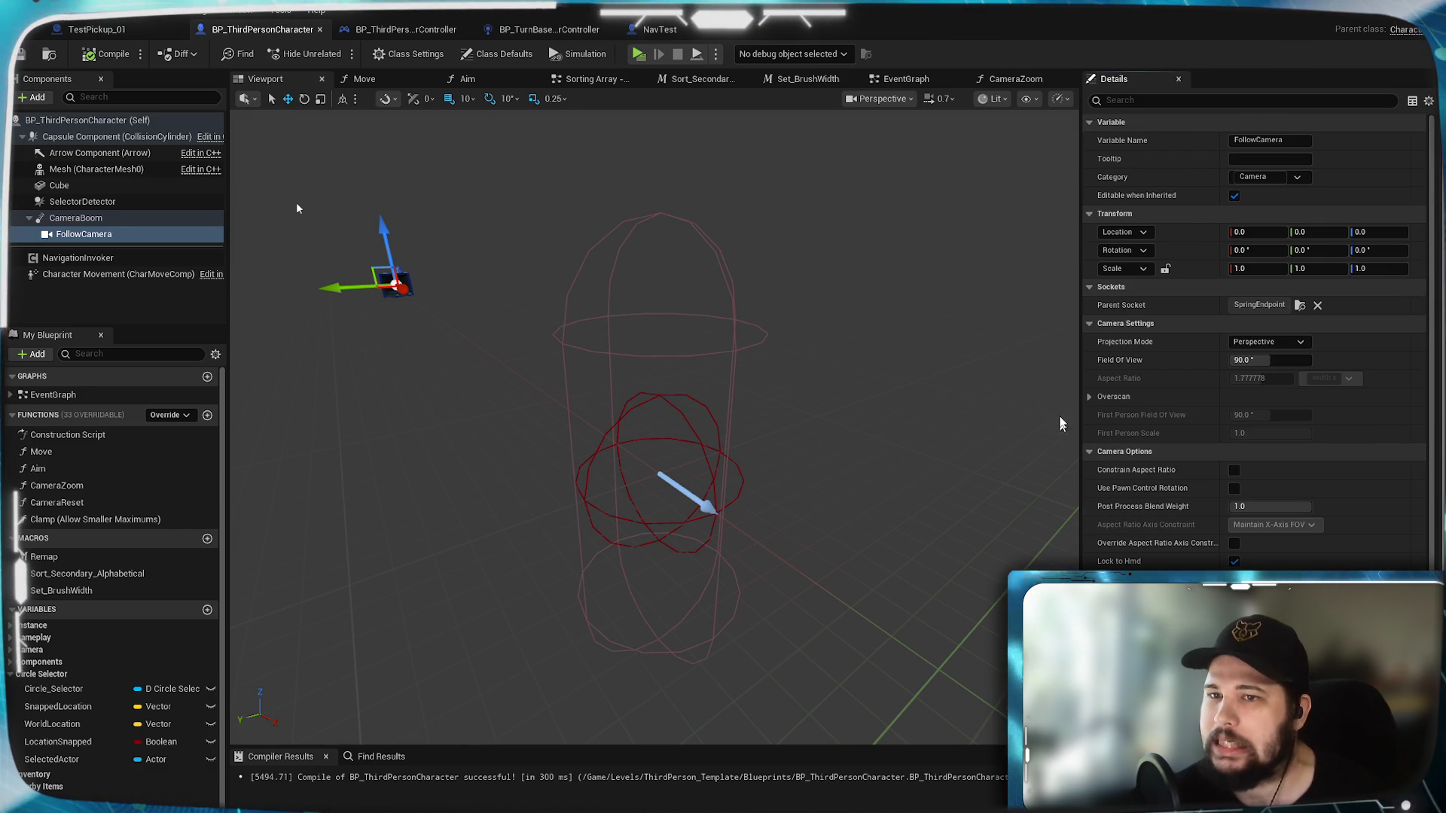
Step: Uncheck Do Collision Test under the CameraBoom's Camera Collision settings
{"action": "left_click", "coordinate": [60, 217]}
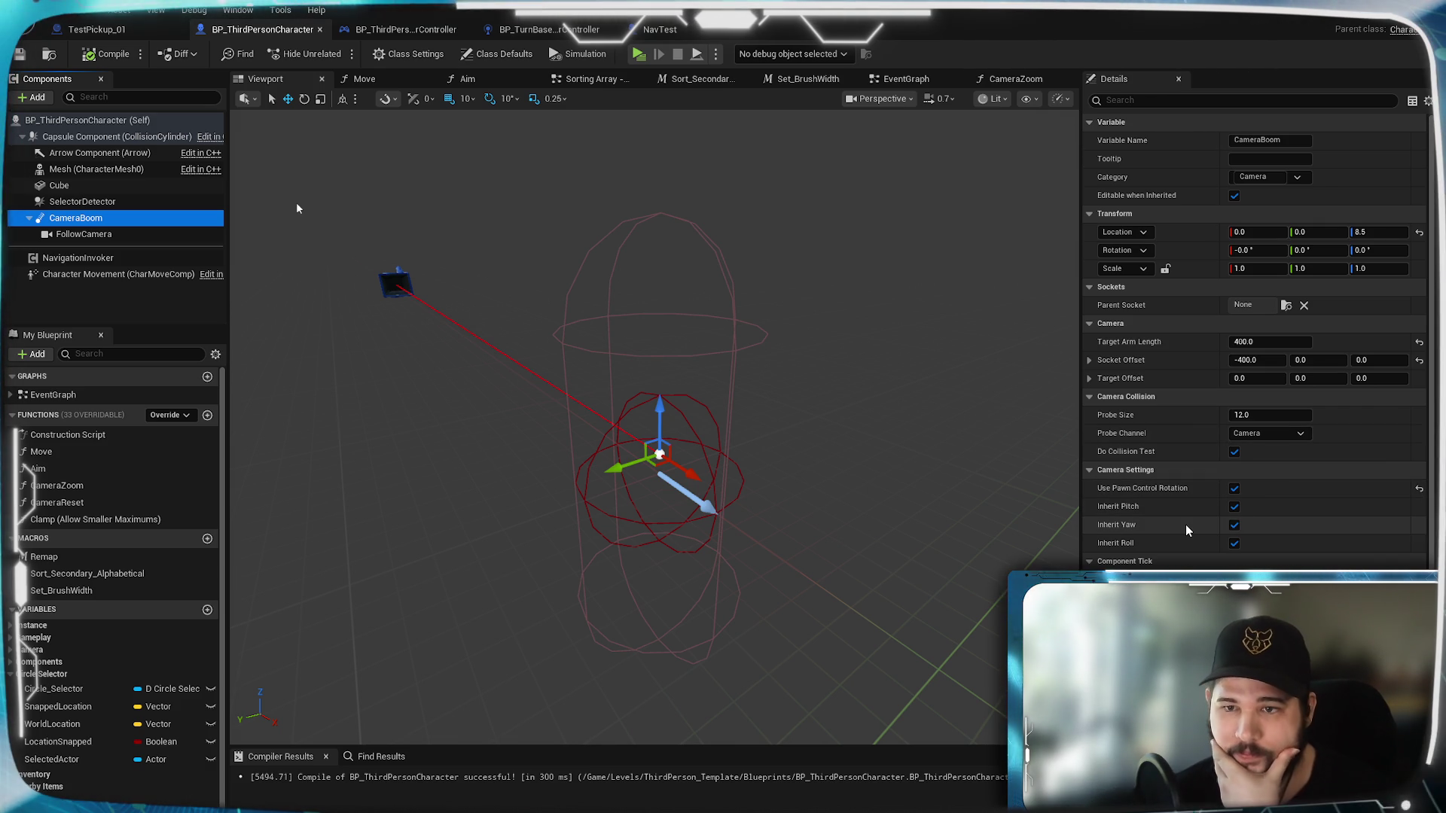
{"action": "mouse_move", "coordinate": [1141, 461]}
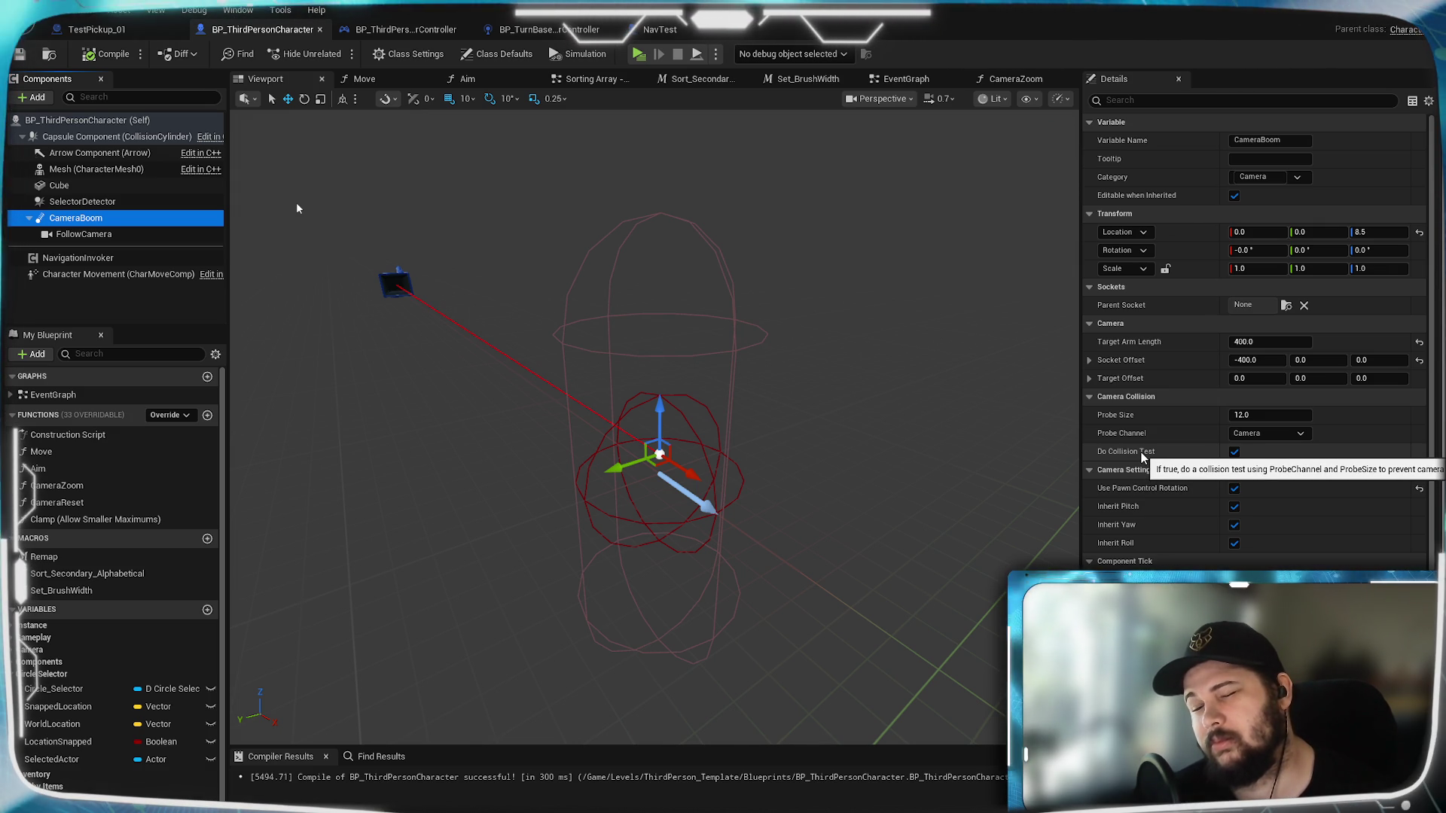
{"action": "left_click", "coordinate": [1233, 452]}
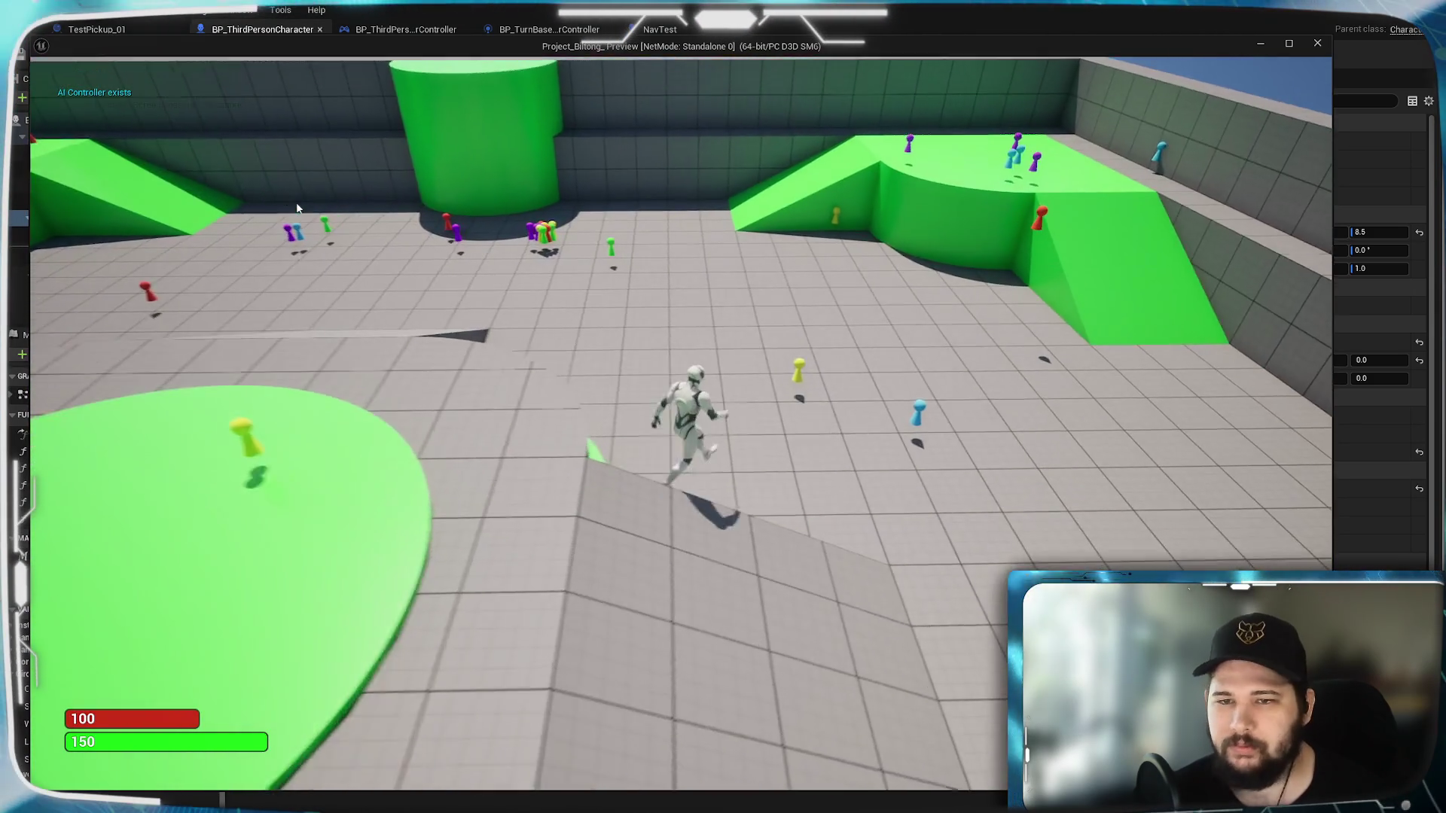
Step: Jump and walk the character onto and across the green platform, then end the session
{"action": "key", "text": "space"}
{"action": "key", "text": "w"}
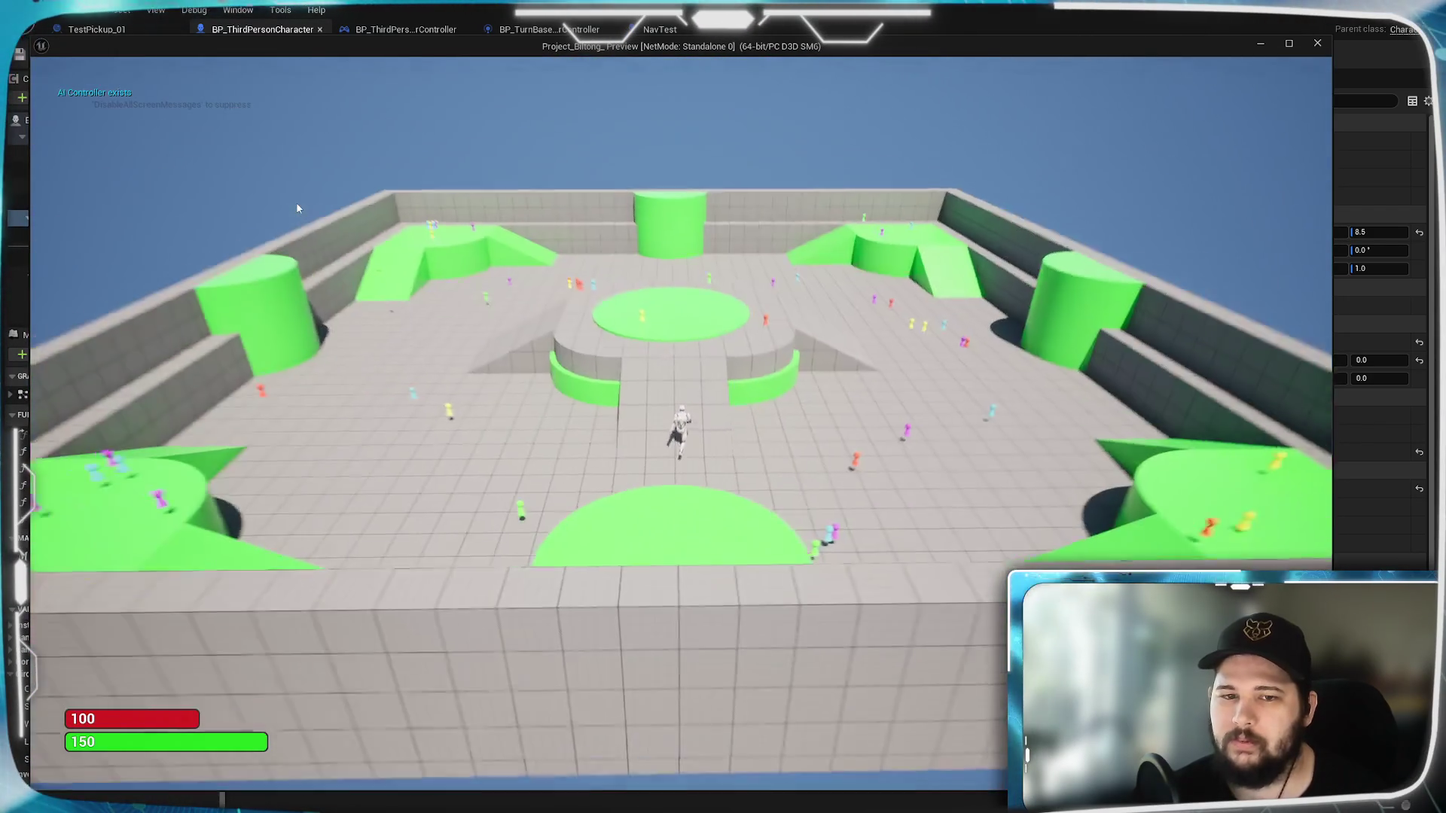
{"action": "key", "text": "w"}
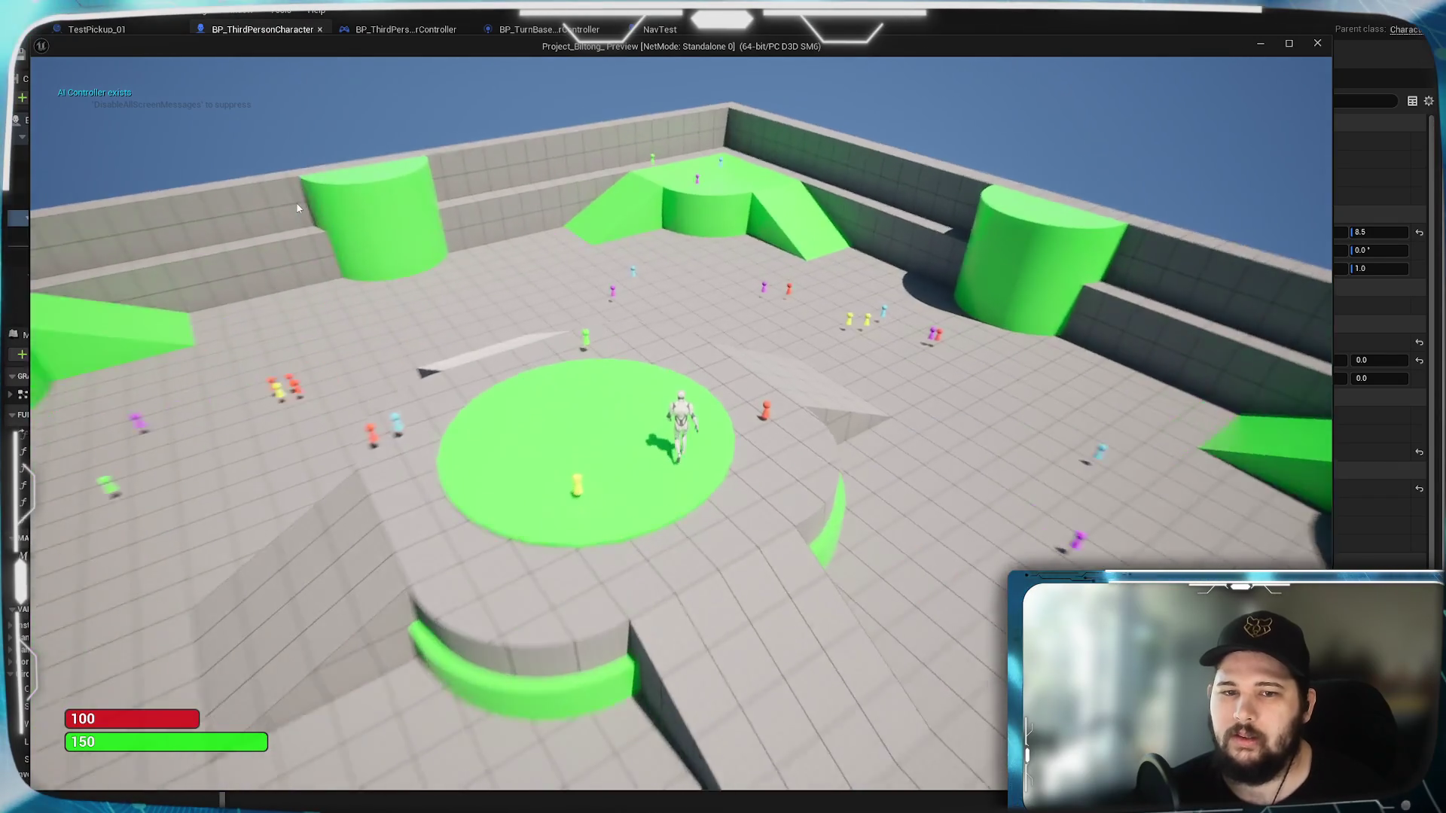
{"action": "key", "text": "w"}
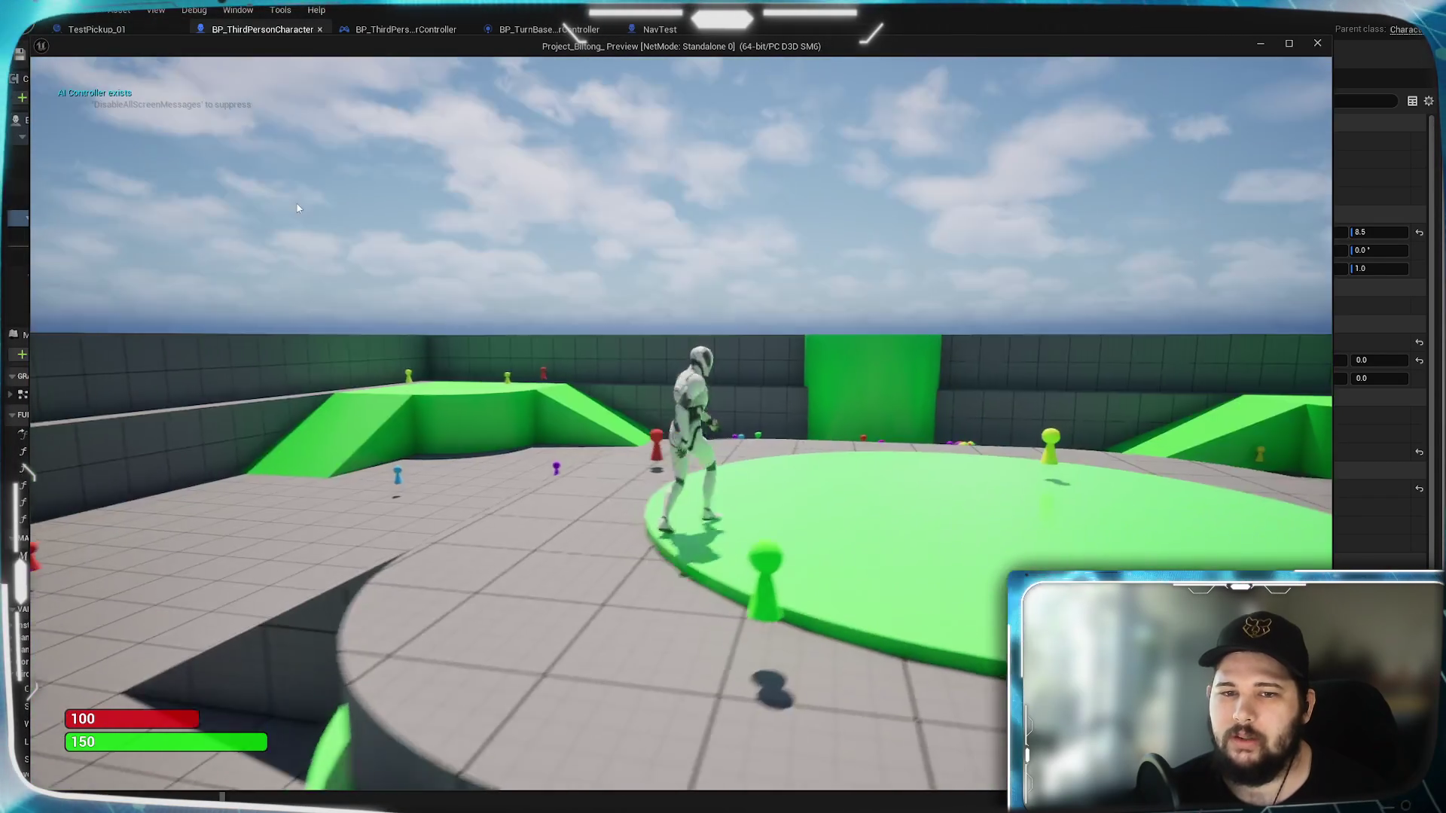
{"action": "key", "text": "Escape"}
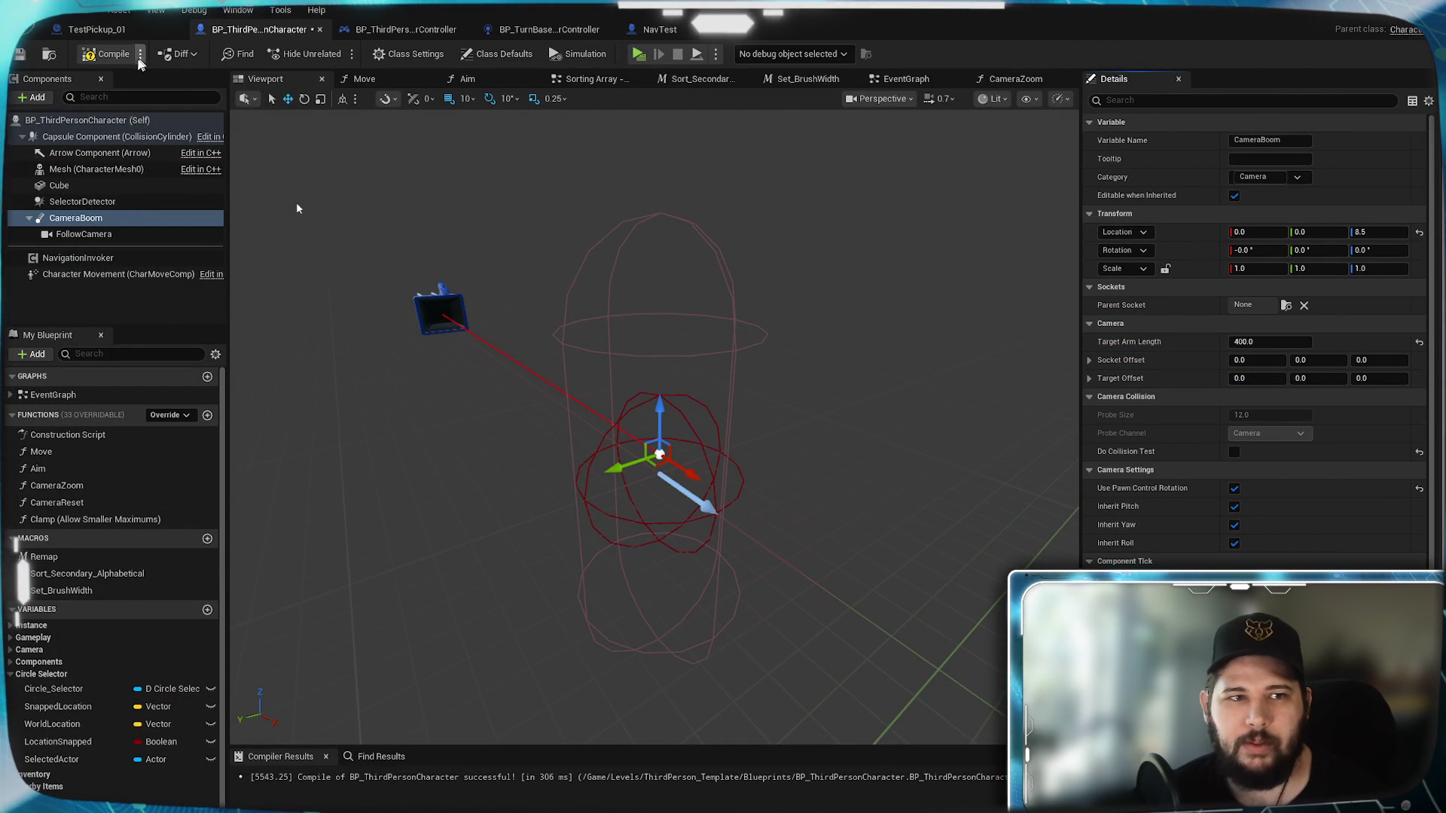
Step: Play again, running the character over the floor, ramp edge and green circle, then exit
{"action": "key", "text": "alt+p"}
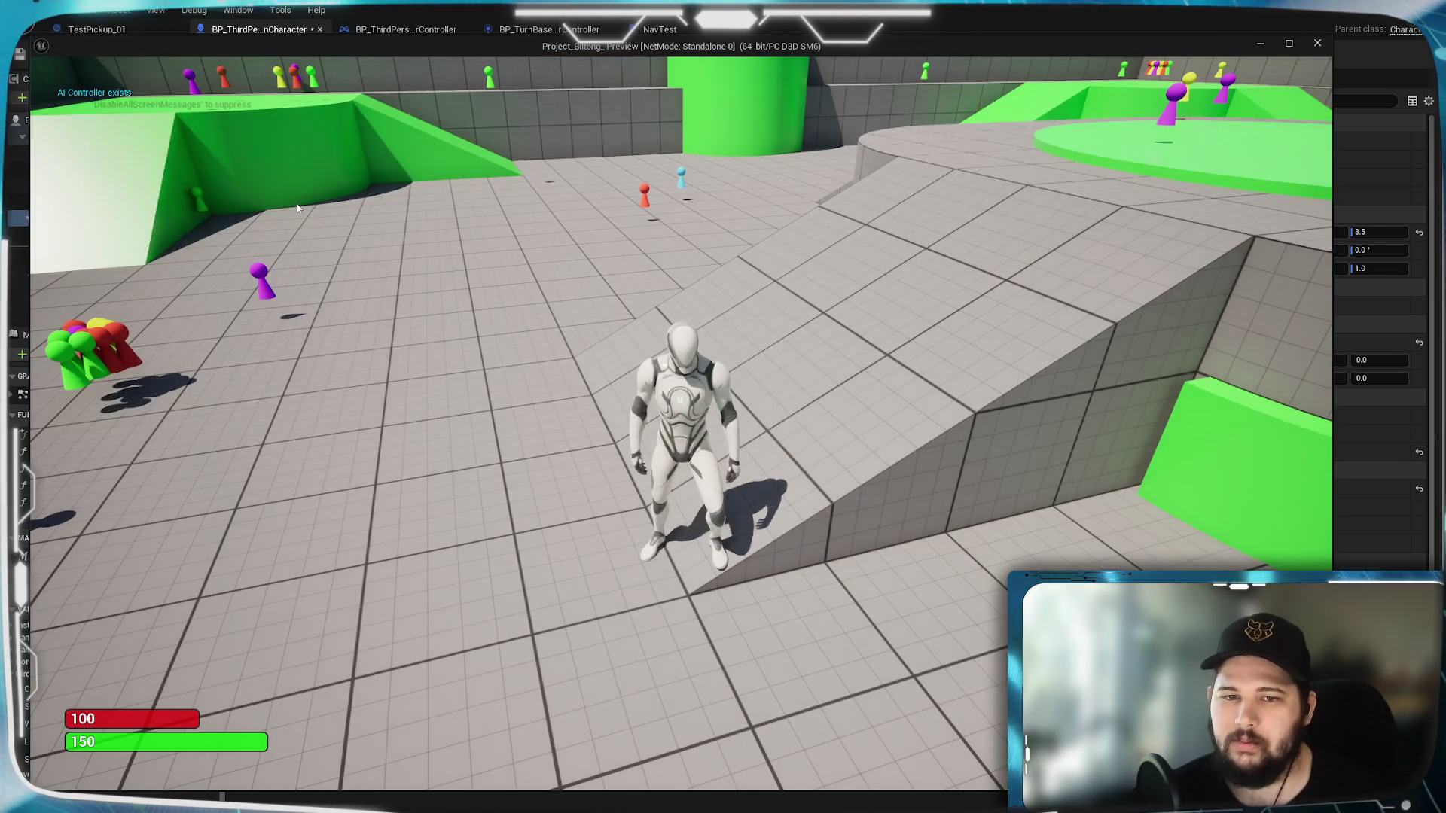
{"action": "key", "text": "w"}
{"action": "key", "text": "w"}
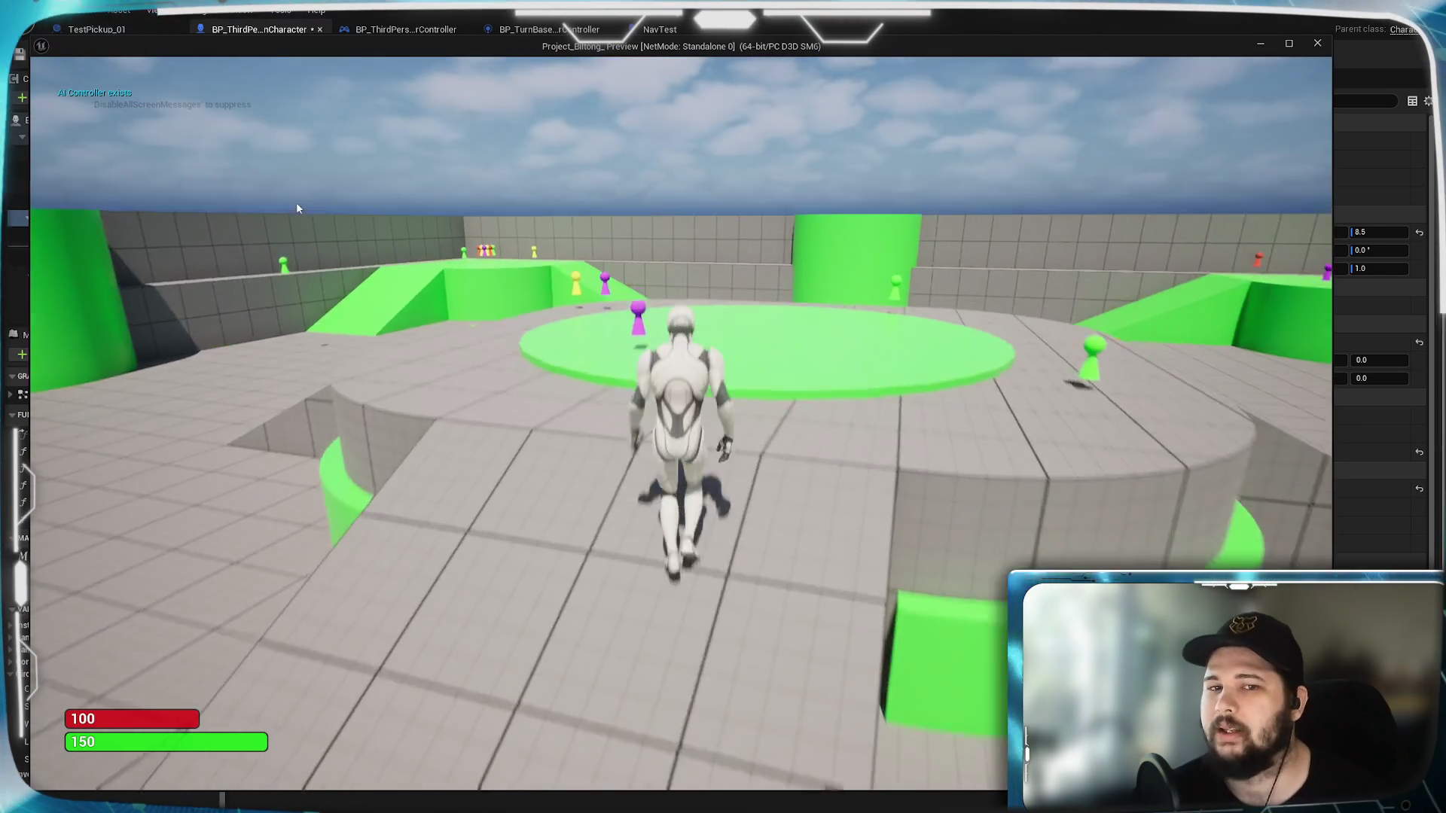
{"action": "scroll", "coordinate": [297, 209], "scroll_direction": "down", "scroll_amount": 5}
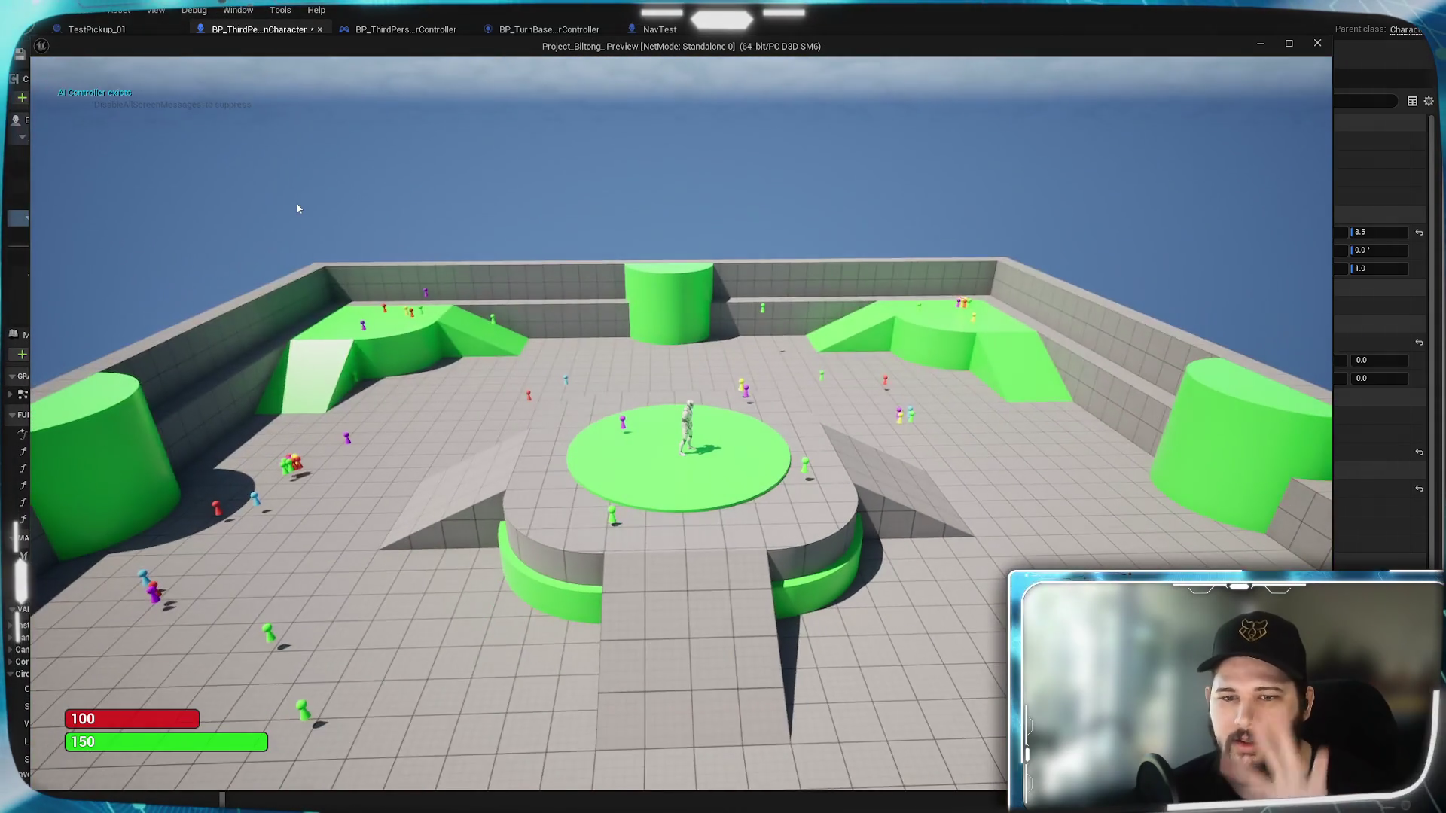
{"action": "scroll", "coordinate": [297, 208], "scroll_direction": "up", "scroll_amount": 5}
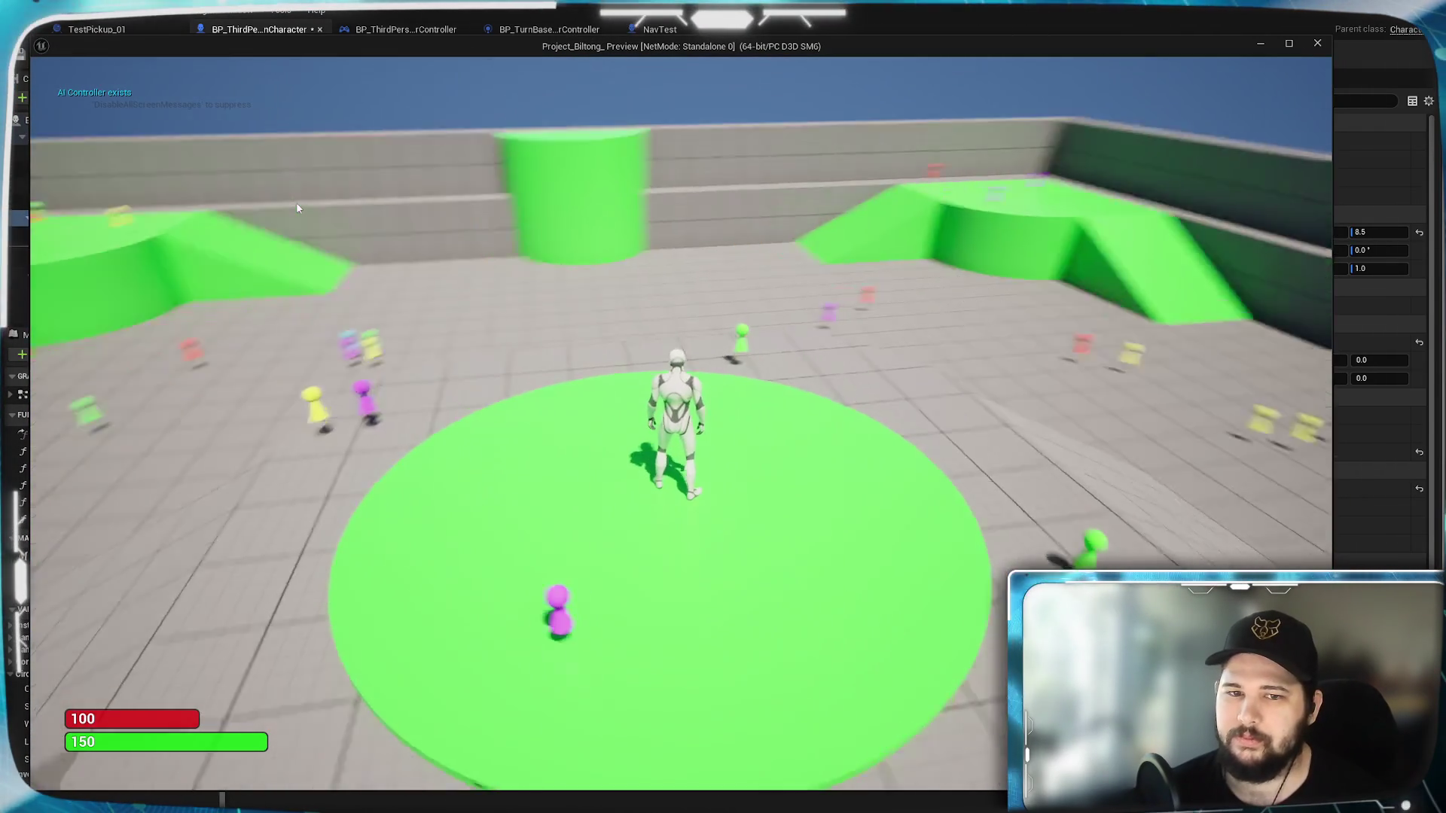
{"action": "scroll", "coordinate": [298, 209], "scroll_direction": "up", "scroll_amount": 3}
{"action": "key", "text": "w"}
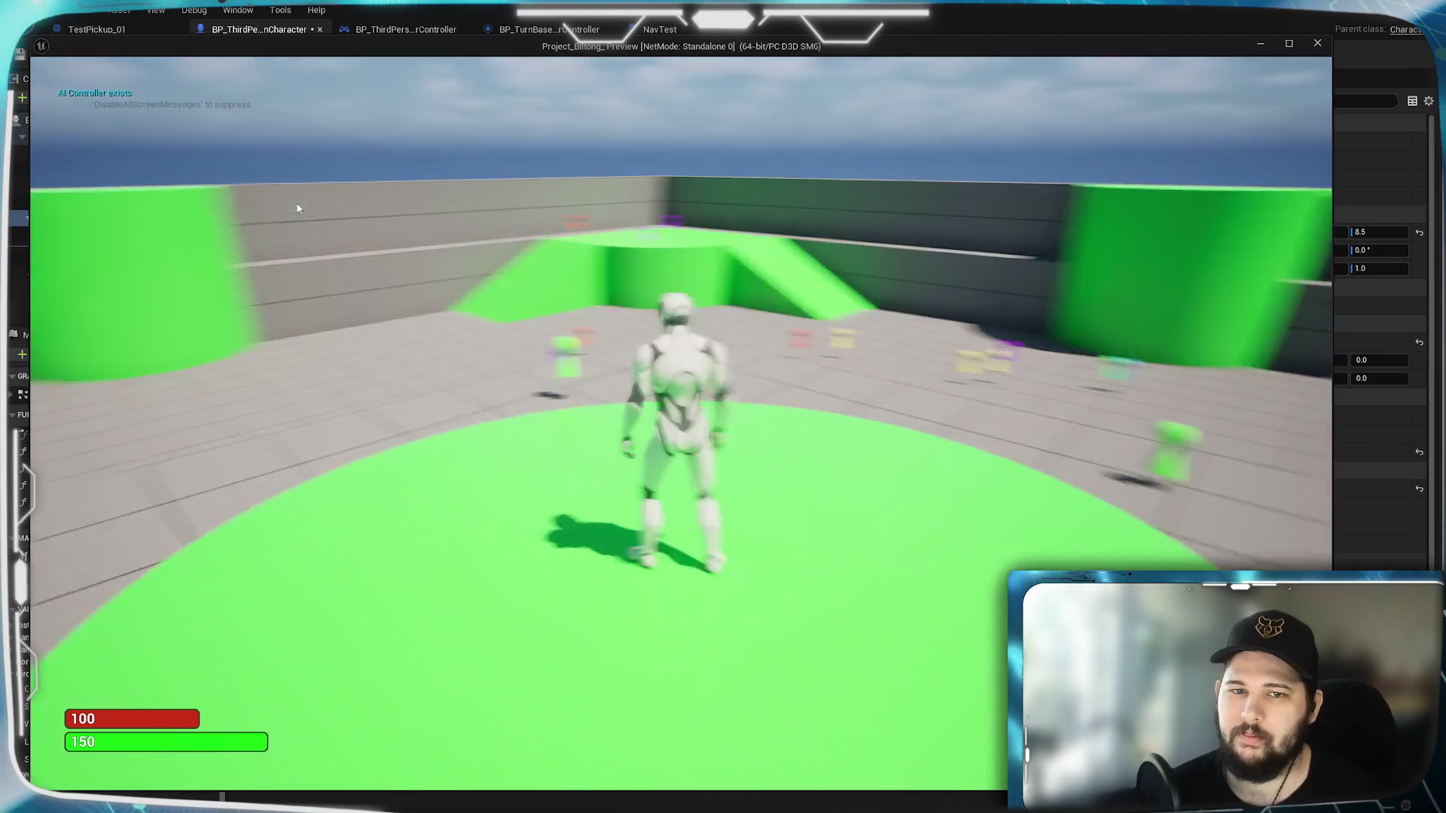
{"action": "key", "text": "w"}
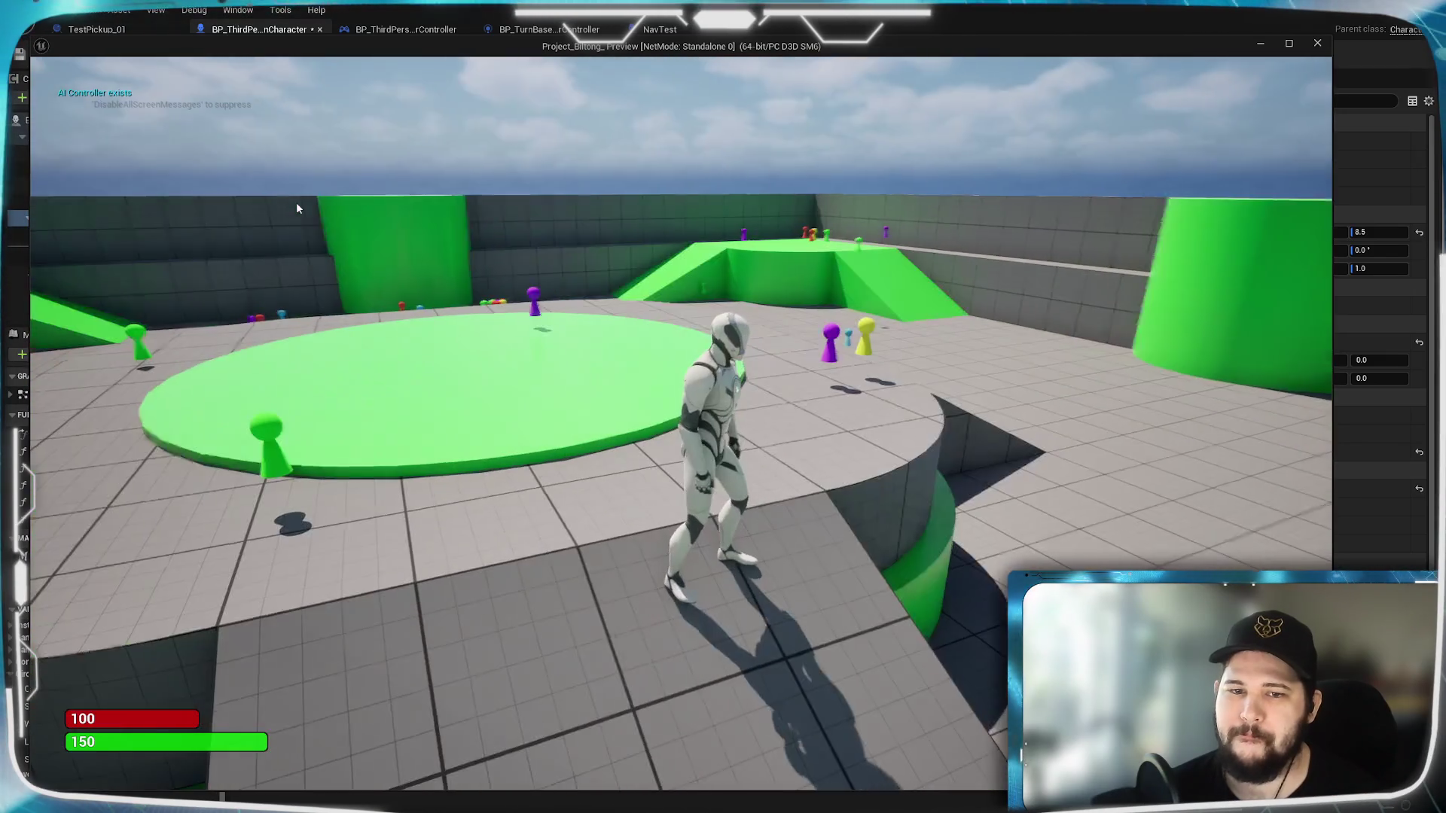
{"action": "key", "text": "w"}
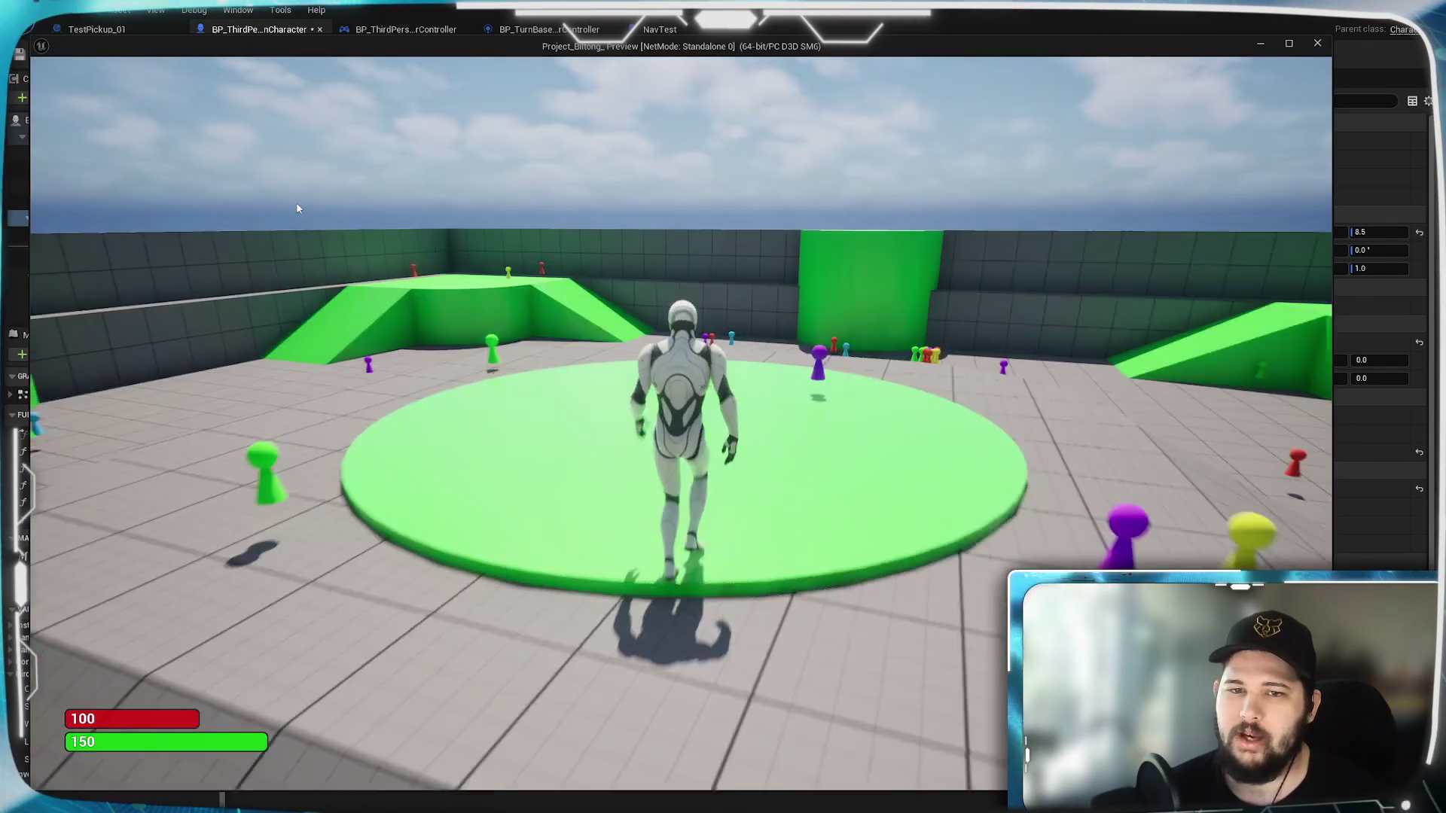
{"action": "key", "text": "w"}
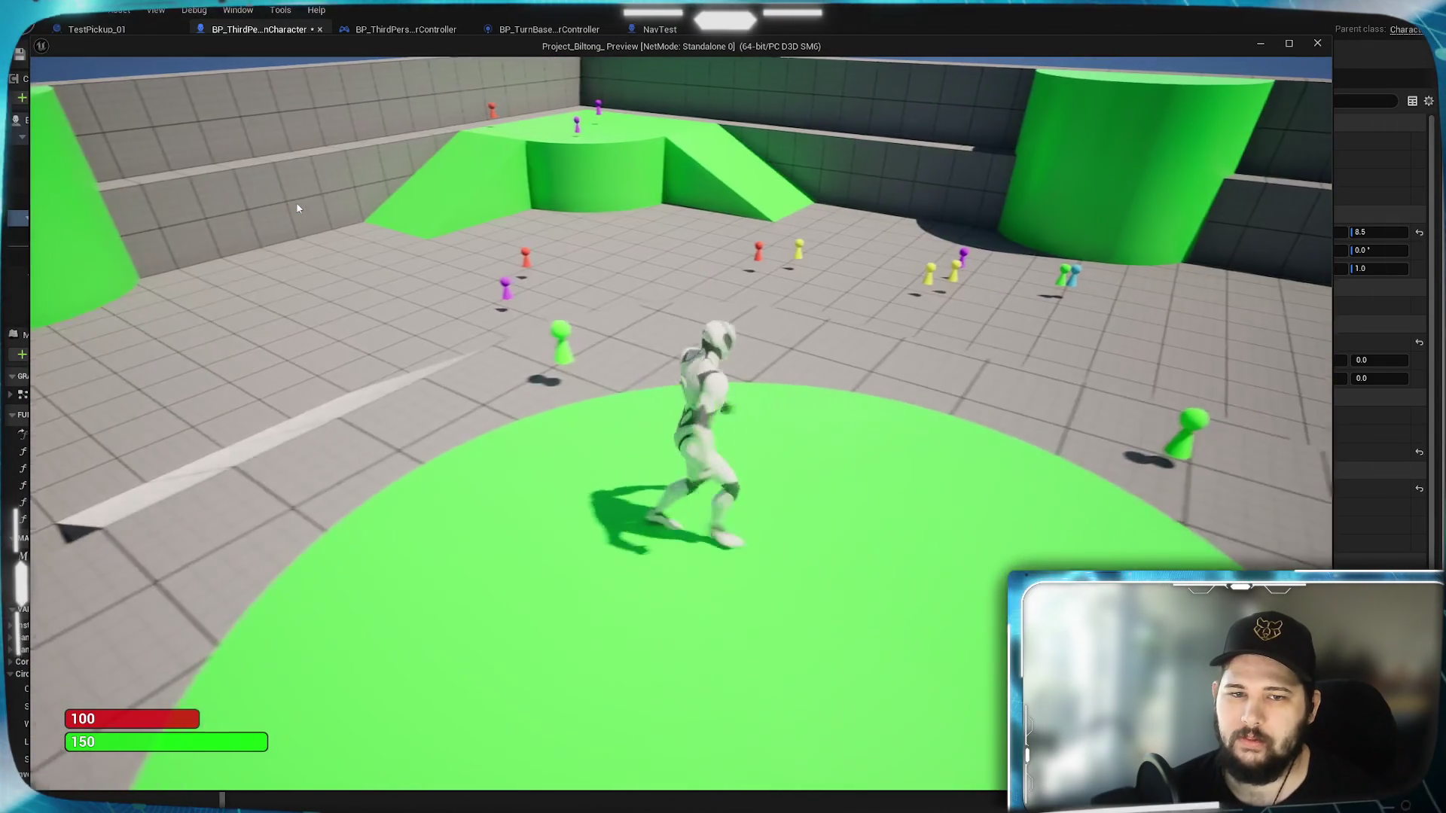
{"action": "key", "text": "Escape"}
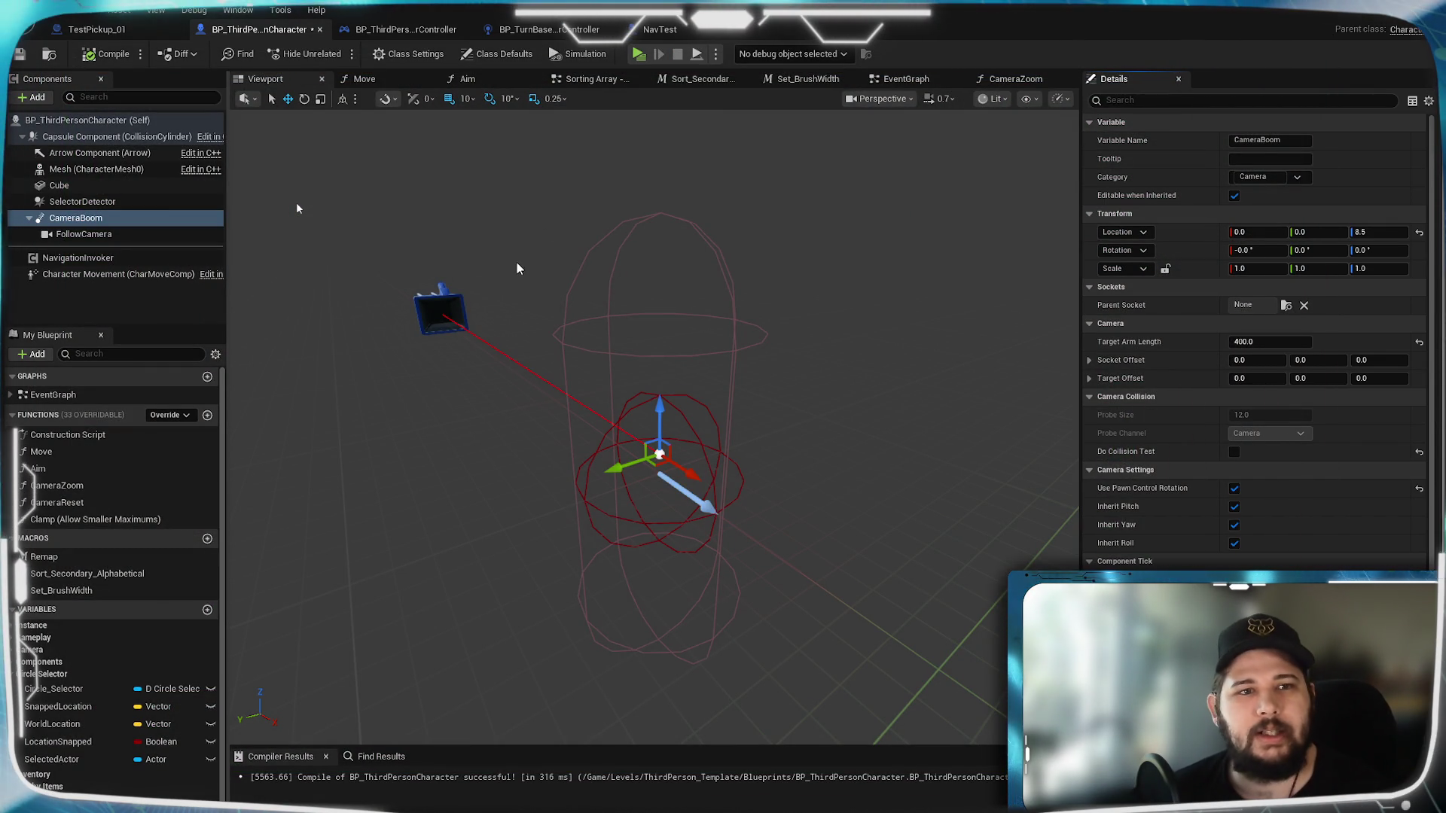
Step: Save the blueprint, view the CameraZoom function graph, and launch another play-test
{"action": "key", "text": "ctrl+s"}
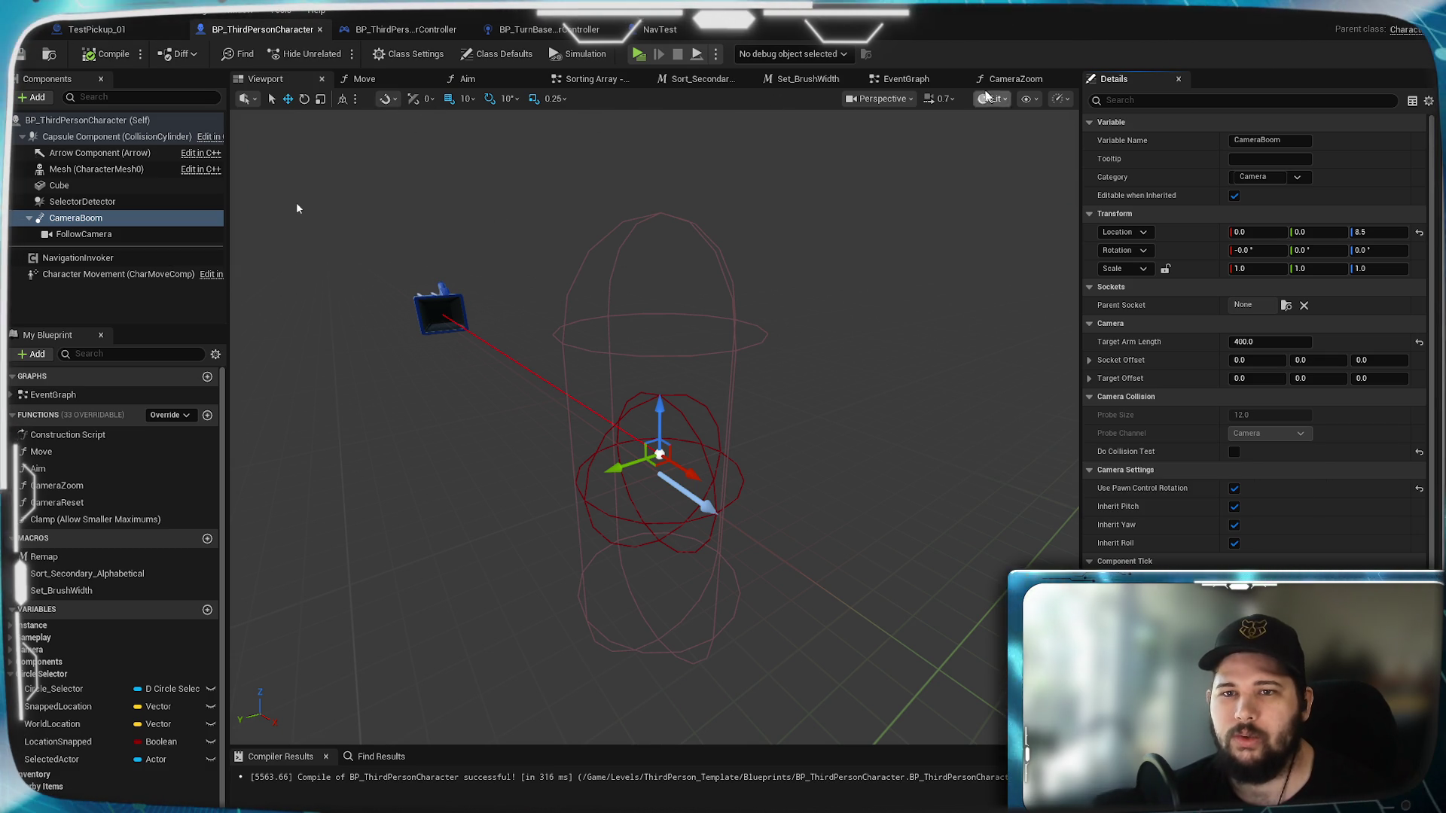
{"action": "left_click", "coordinate": [1015, 78]}
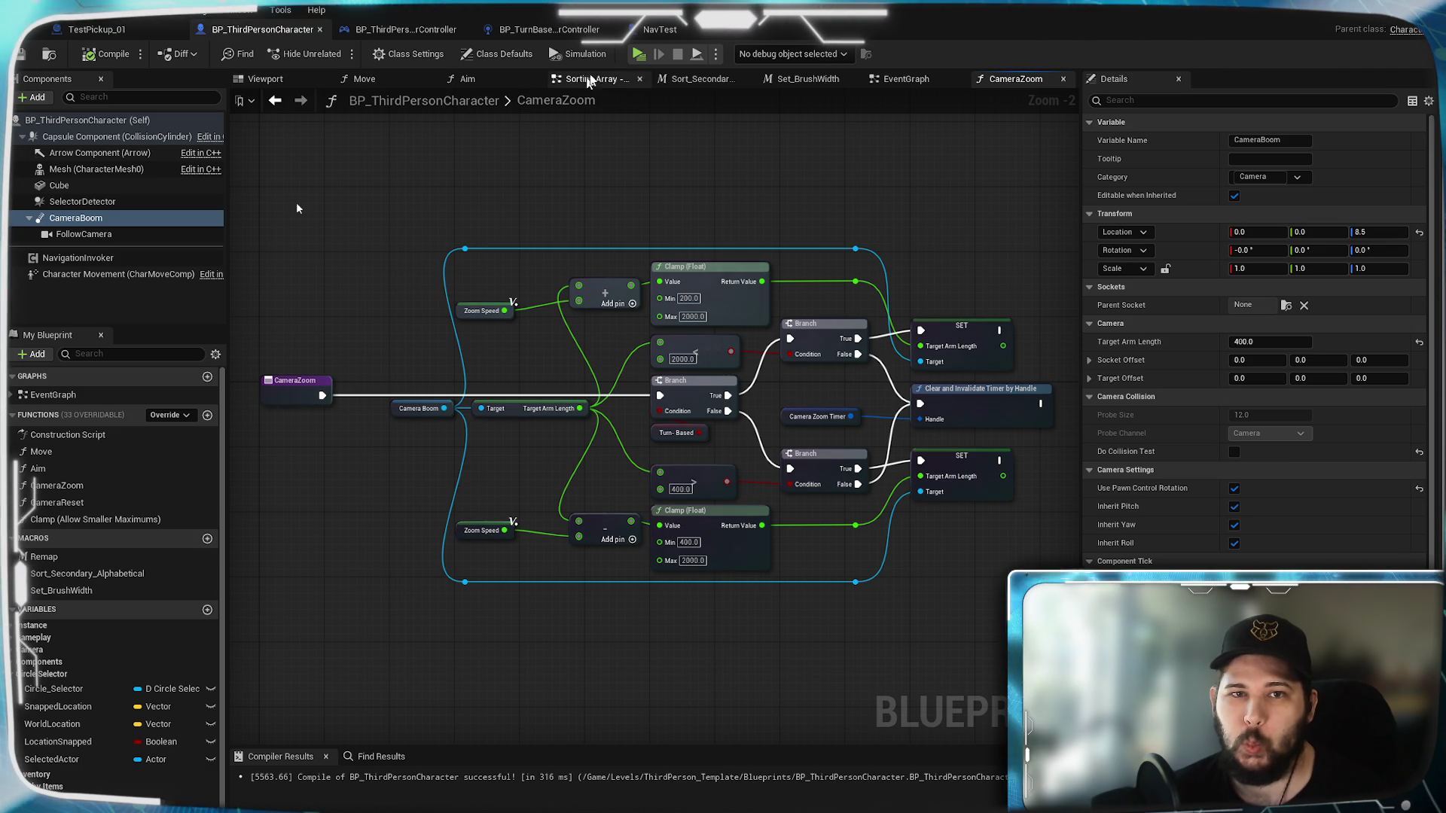
{"action": "key", "text": "alt+p"}
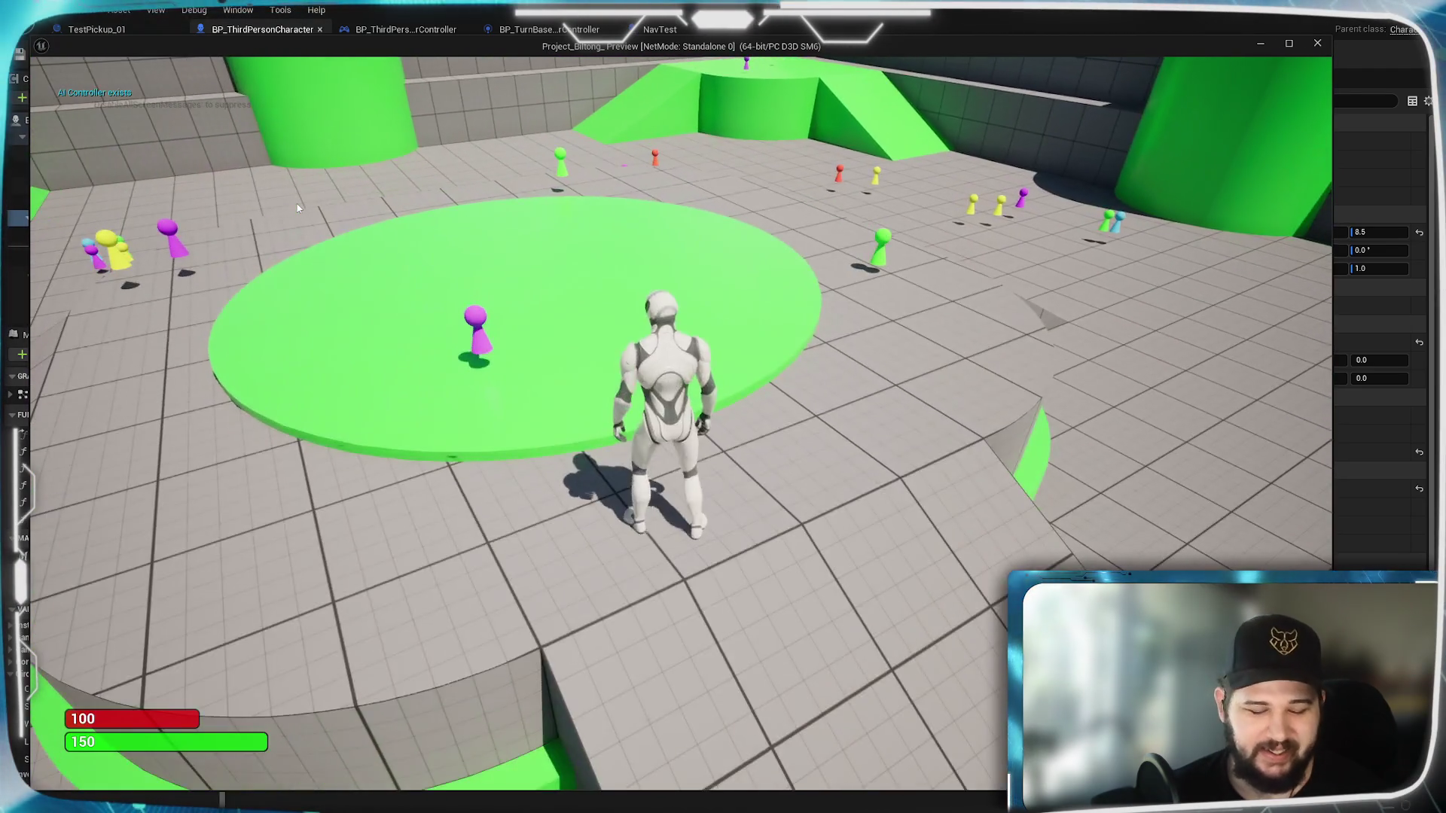
Step: Send the character to several floor spots, zoom the camera, then stop the preview
{"action": "left_click", "coordinate": [710, 364]}
{"action": "left_click", "coordinate": [572, 668]}
{"action": "left_click", "coordinate": [603, 669]}
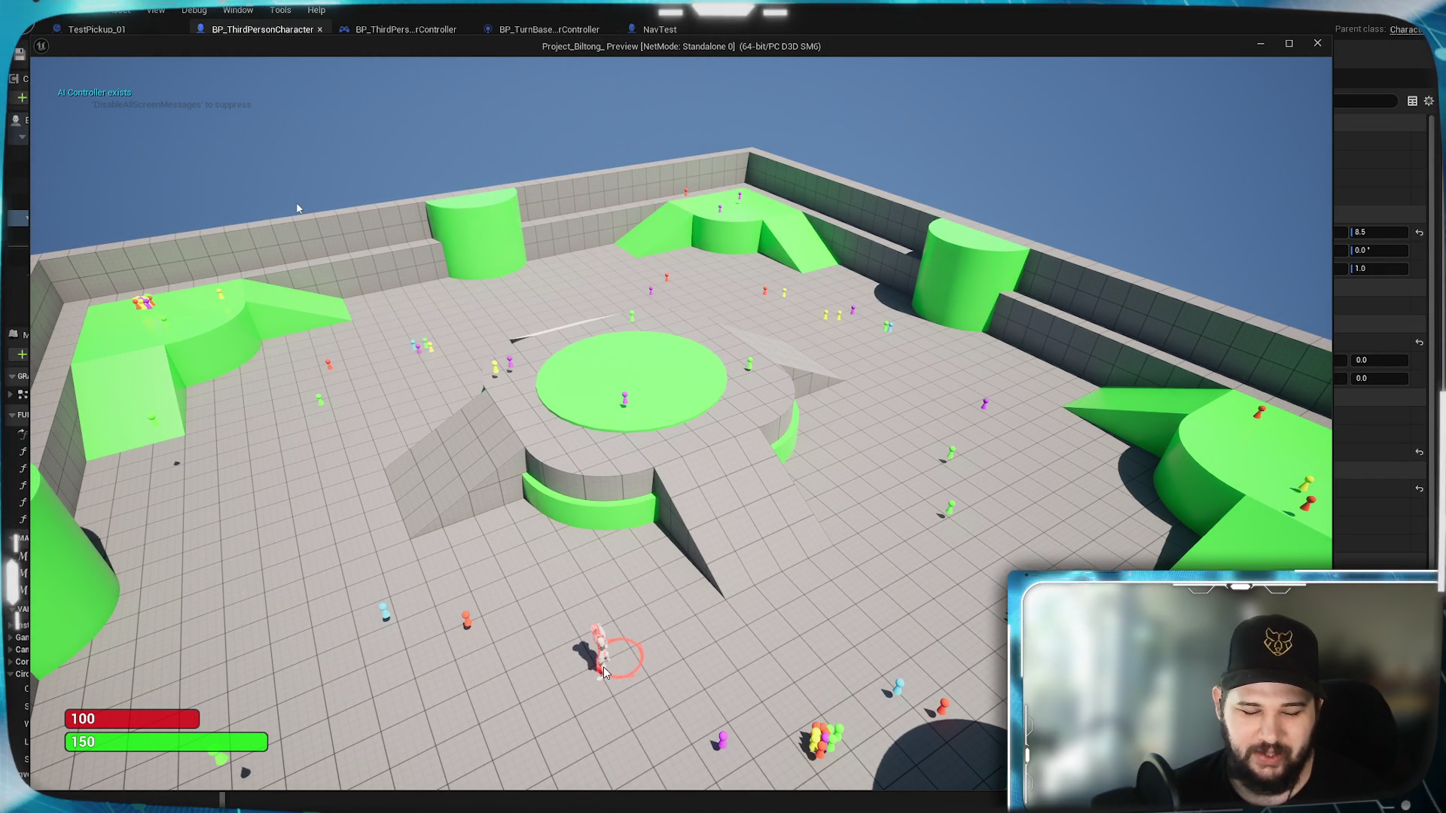
{"action": "left_click", "coordinate": [561, 734]}
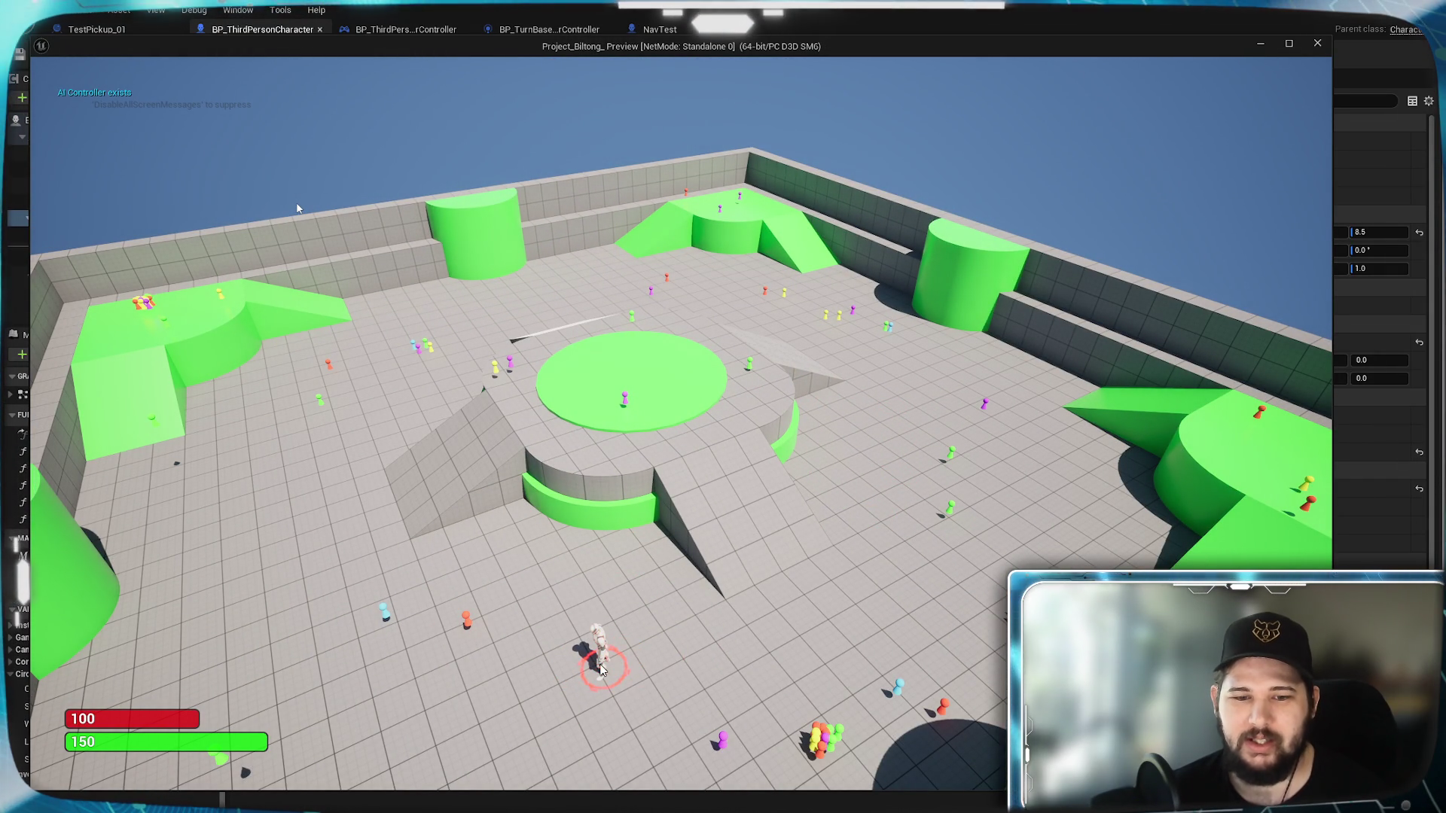
{"action": "scroll", "coordinate": [298, 209], "scroll_direction": "up", "scroll_amount": 5}
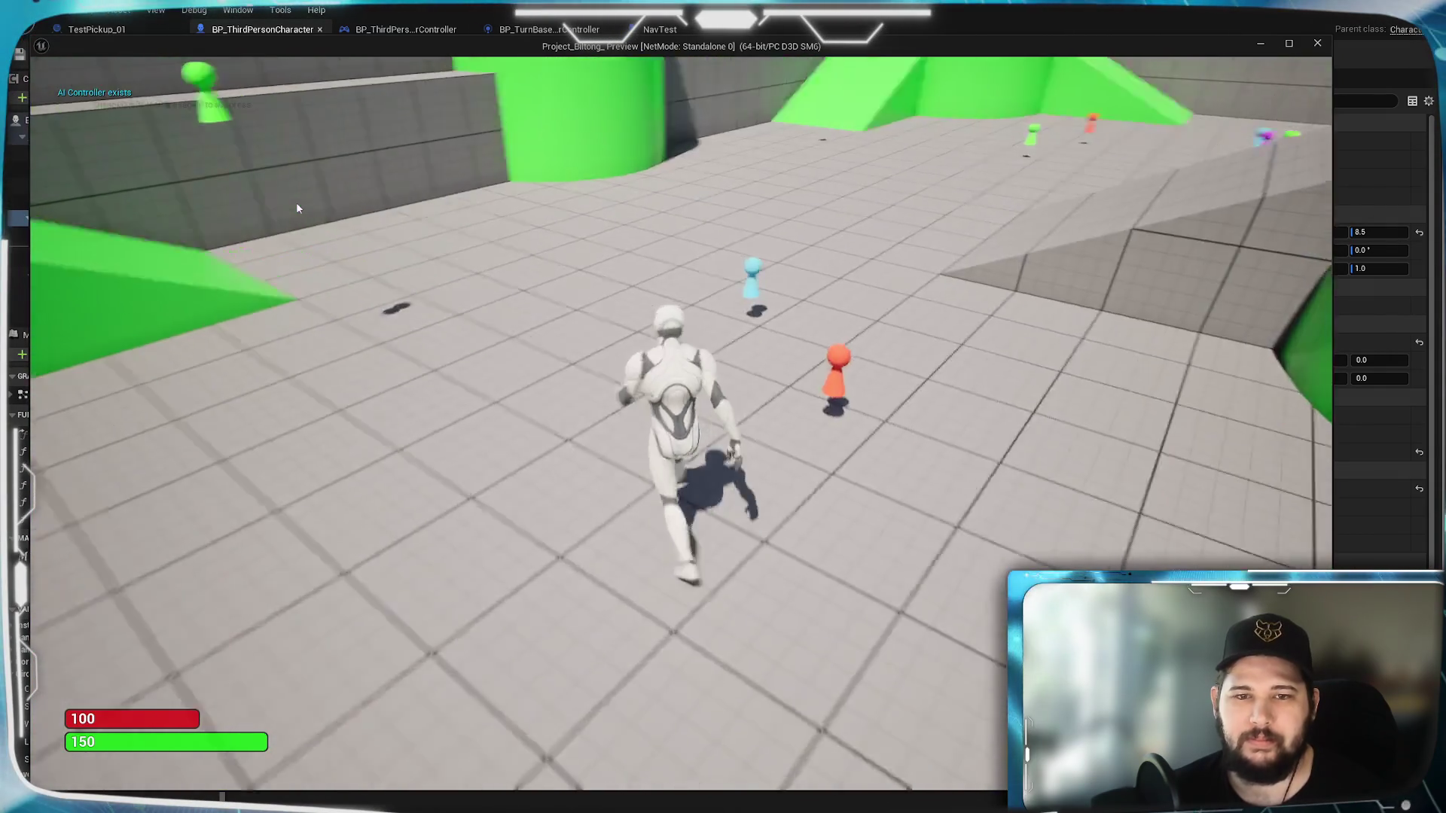
{"action": "key", "text": "Escape"}
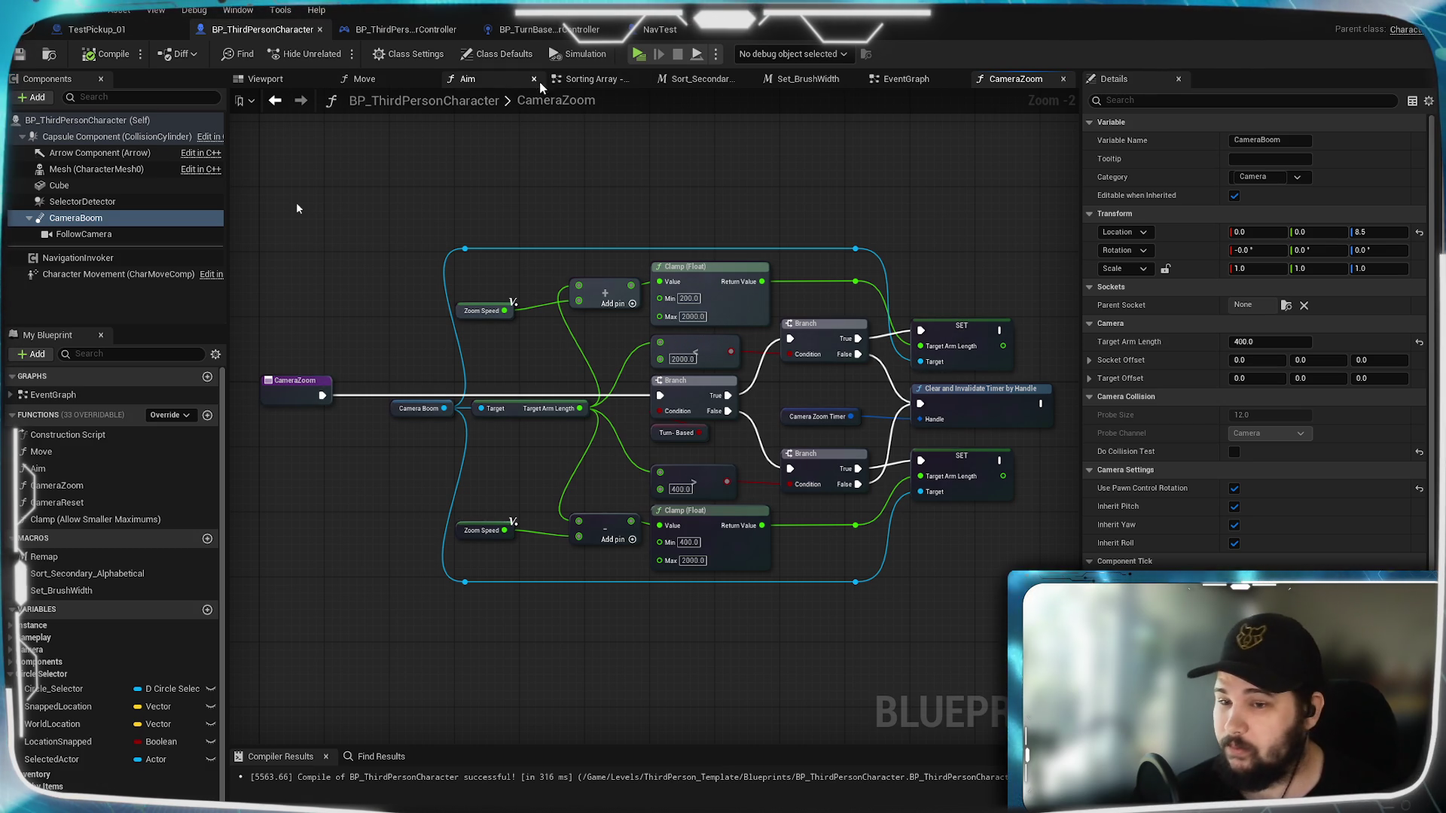
Step: Look over the Aim function graph, then pan the EventGraph to the Toggle Turn-Based Elements section
{"action": "left_click", "coordinate": [265, 78]}
{"action": "left_click", "coordinate": [471, 78]}
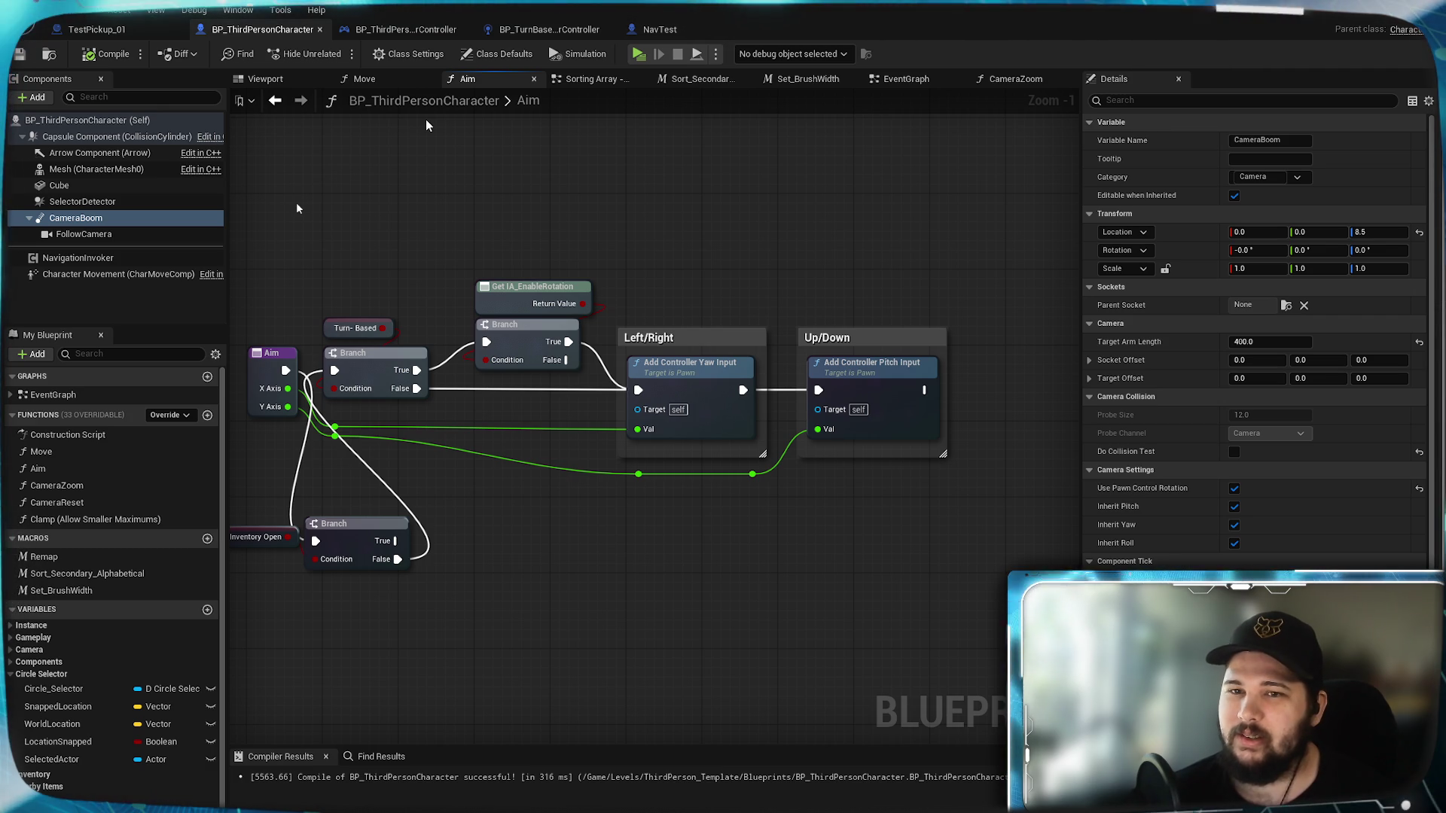
{"action": "mouse_move", "coordinate": [359, 157]}
{"action": "left_mouse_down"}
{"action": "mouse_move", "coordinate": [534, 142]}
{"action": "mouse_move", "coordinate": [457, 143]}
{"action": "left_mouse_up"}
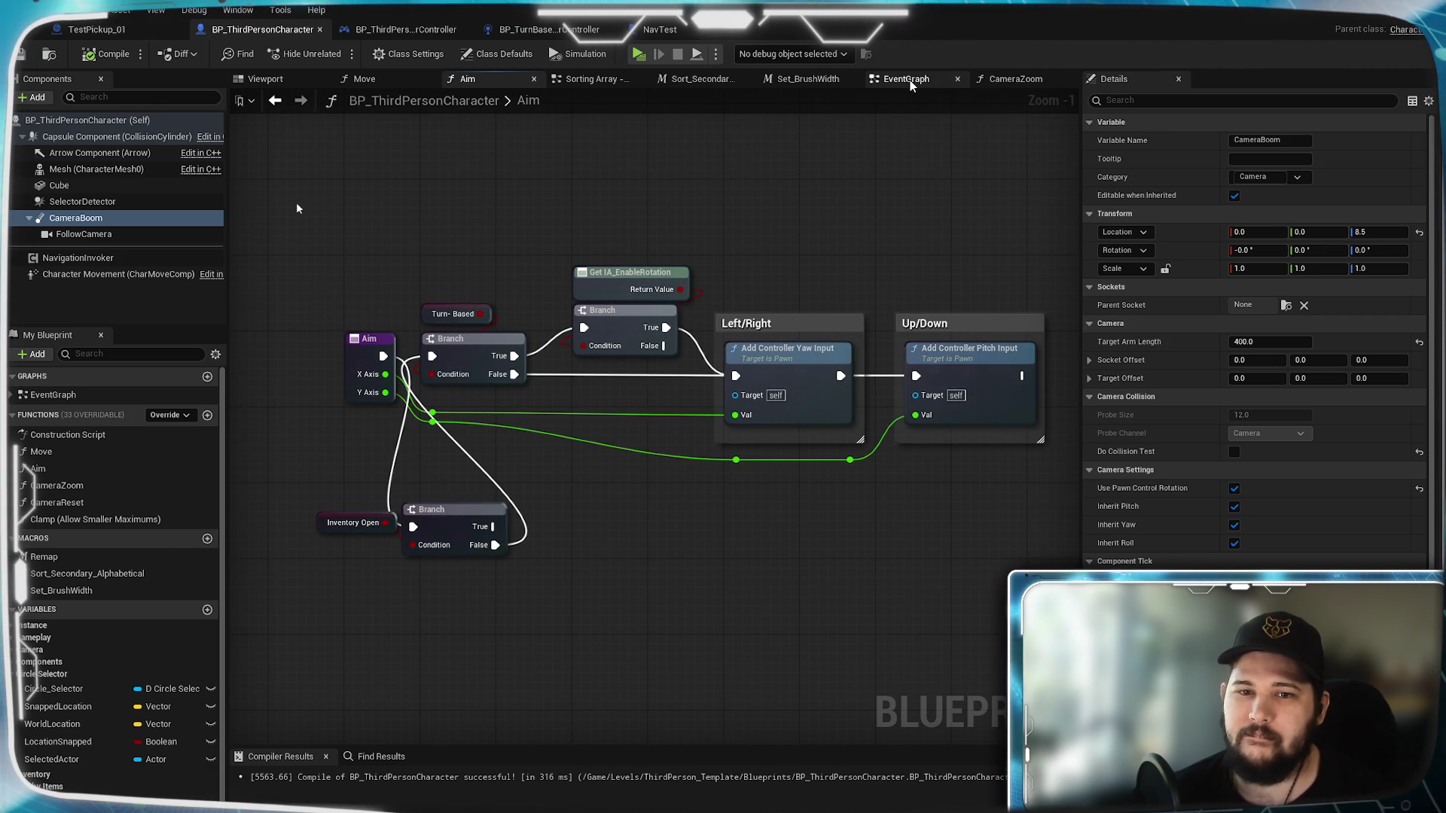
{"action": "left_click", "coordinate": [907, 79]}
{"action": "mouse_move", "coordinate": [721, 415]}
{"action": "left_mouse_down"}
{"action": "mouse_move", "coordinate": [735, 420]}
{"action": "mouse_move", "coordinate": [688, 420]}
{"action": "mouse_move", "coordinate": [888, 644]}
{"action": "mouse_move", "coordinate": [975, 651]}
{"action": "mouse_move", "coordinate": [813, 234]}
{"action": "mouse_move", "coordinate": [817, 207]}
{"action": "mouse_move", "coordinate": [949, 218]}
{"action": "left_mouse_up"}
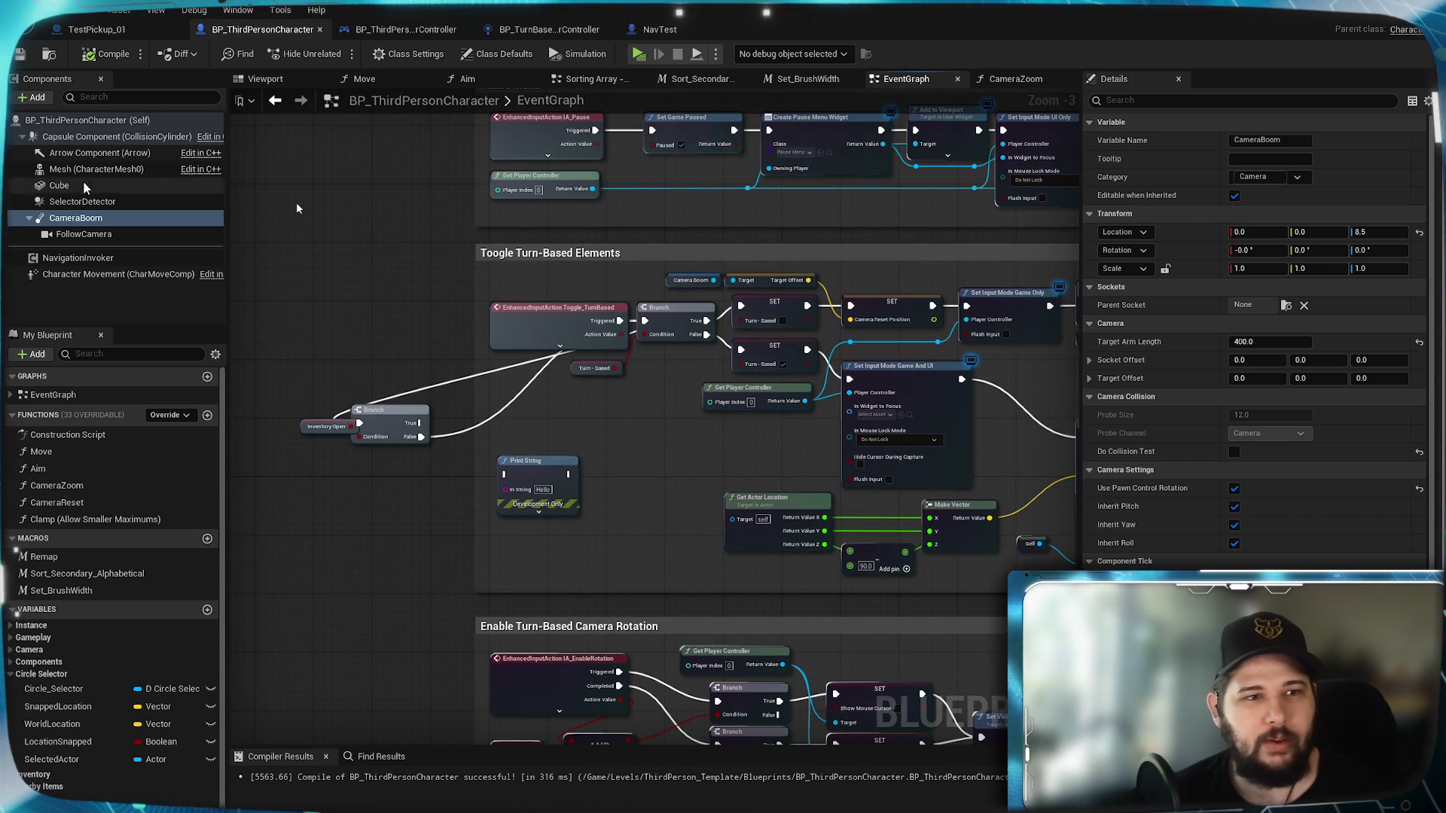
Step: Select Character Movement and set its Walkable Floor Angle to 90°
{"action": "left_click", "coordinate": [91, 137]}
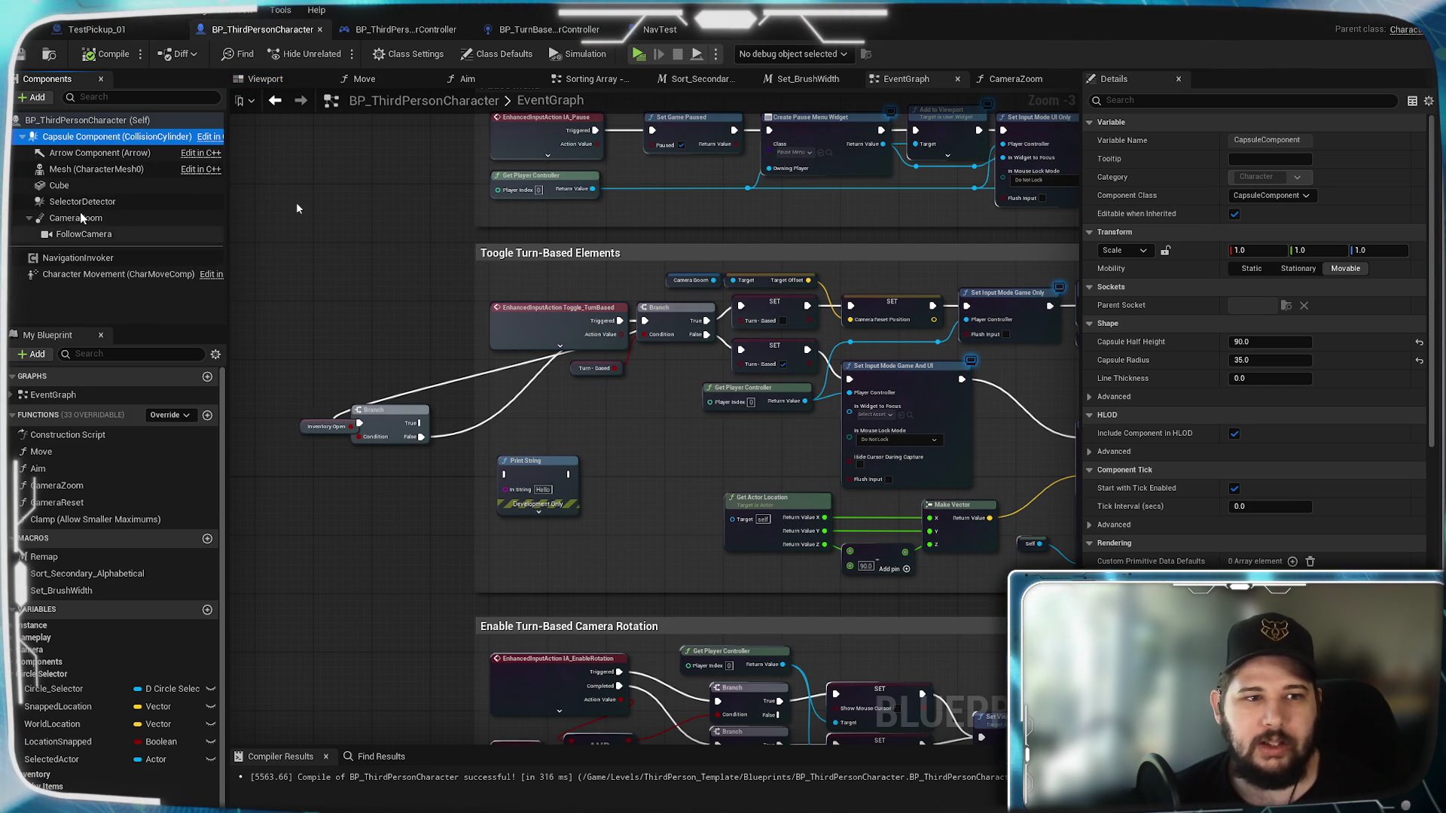
{"action": "left_click", "coordinate": [78, 276]}
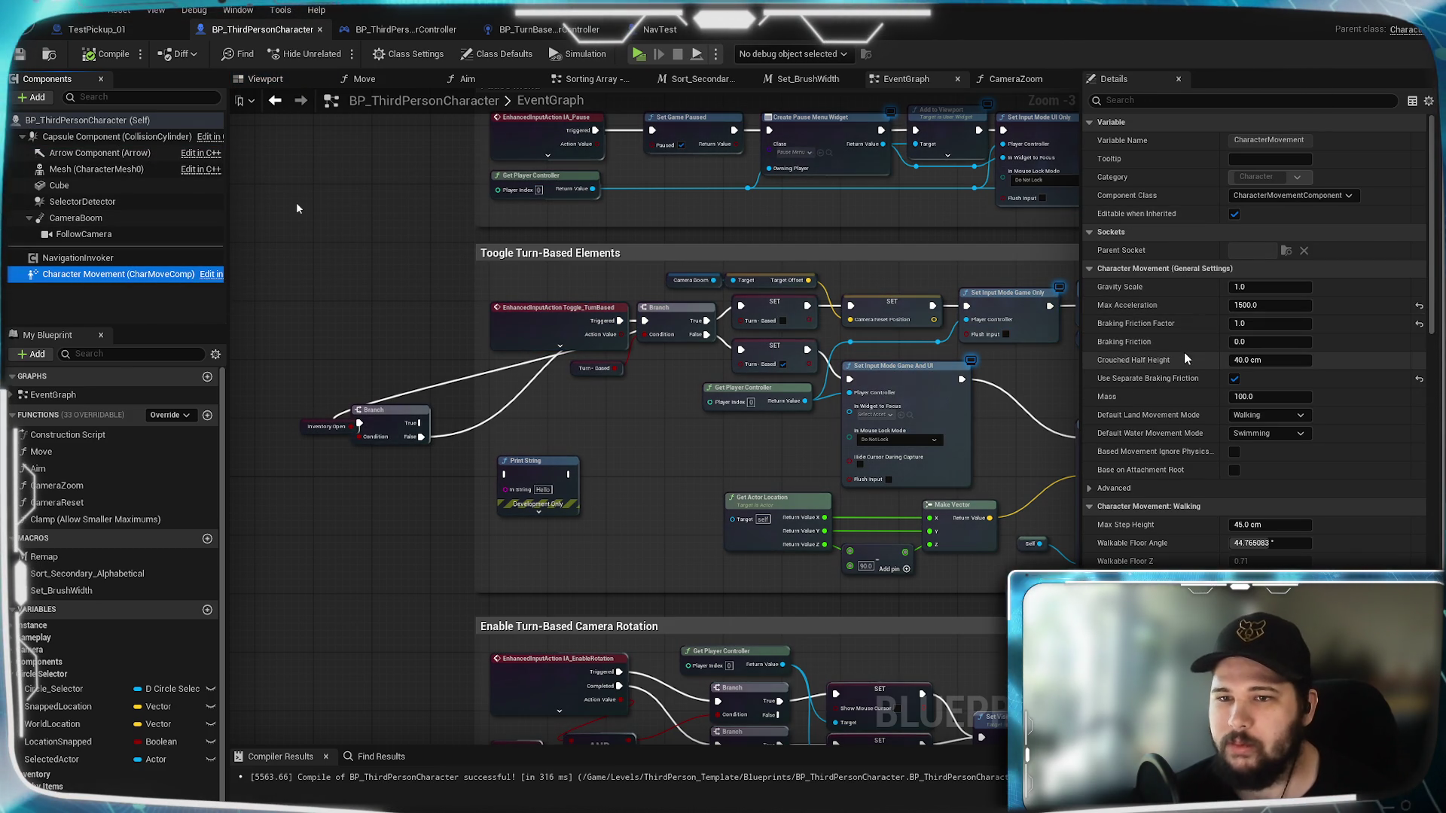
{"action": "scroll", "coordinate": [1185, 286], "scroll_direction": "down", "scroll_amount": 1}
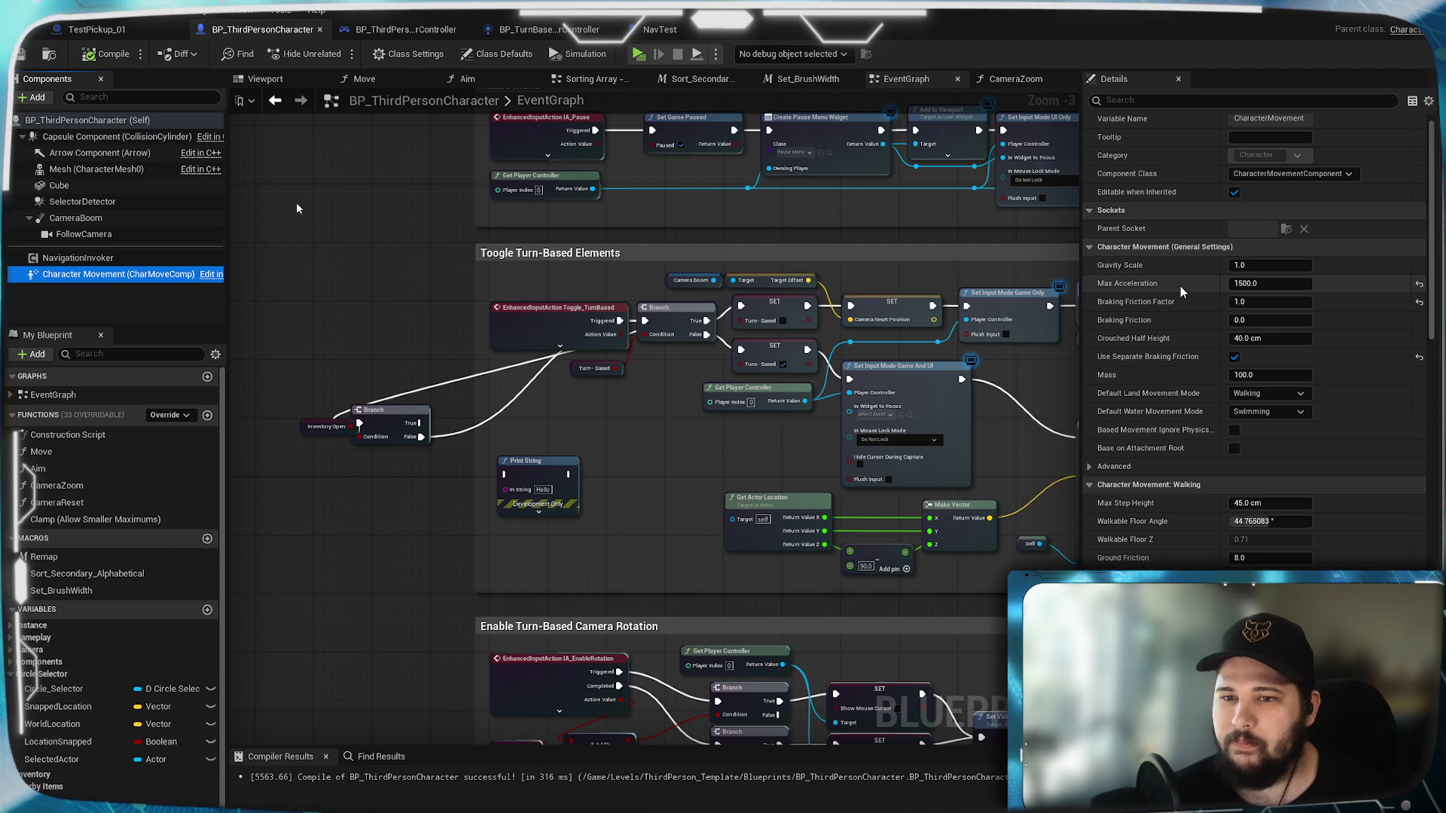
{"action": "scroll", "coordinate": [1180, 286], "scroll_direction": "down", "scroll_amount": 3}
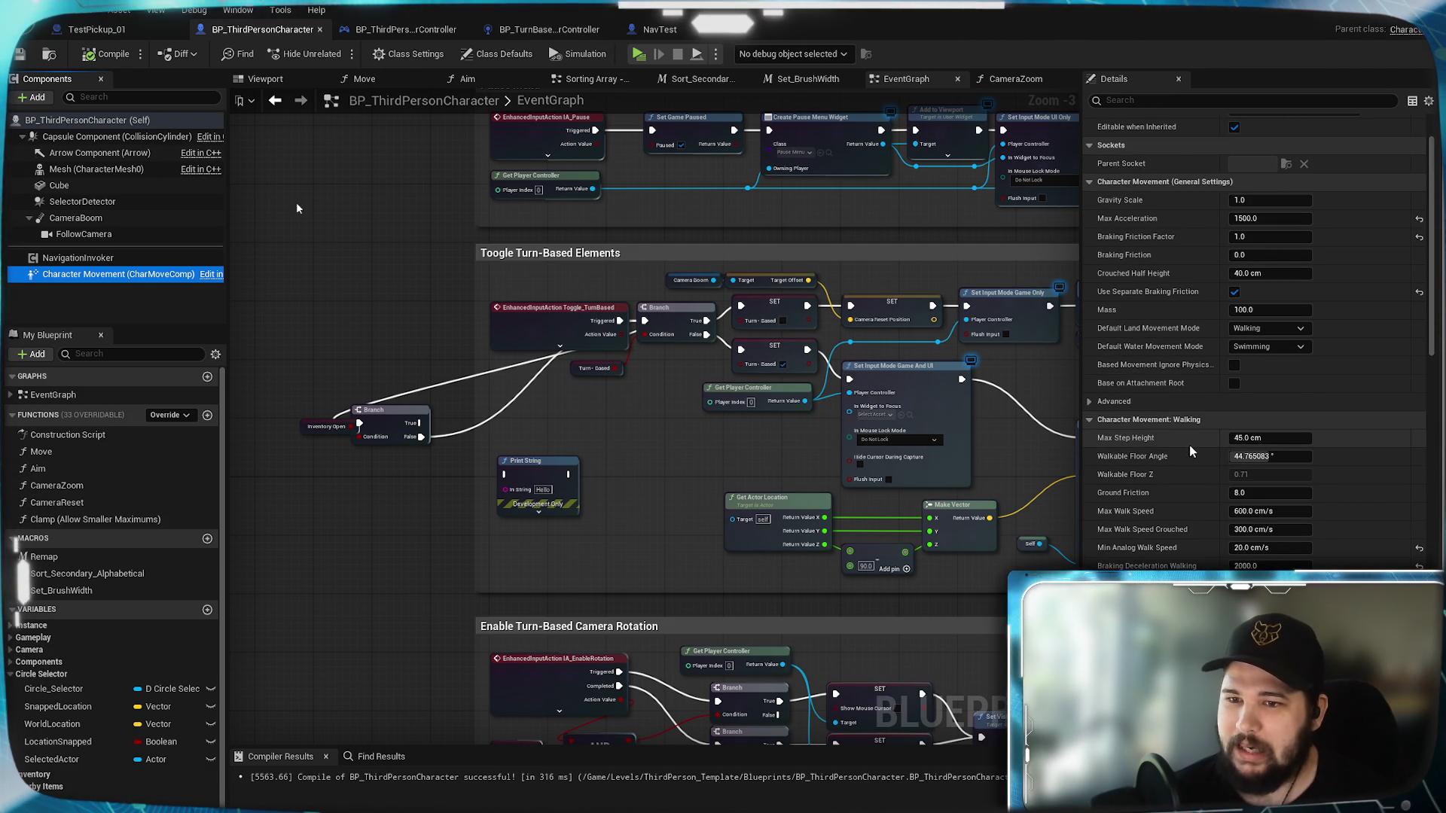
{"action": "left_click", "coordinate": [1280, 440]}
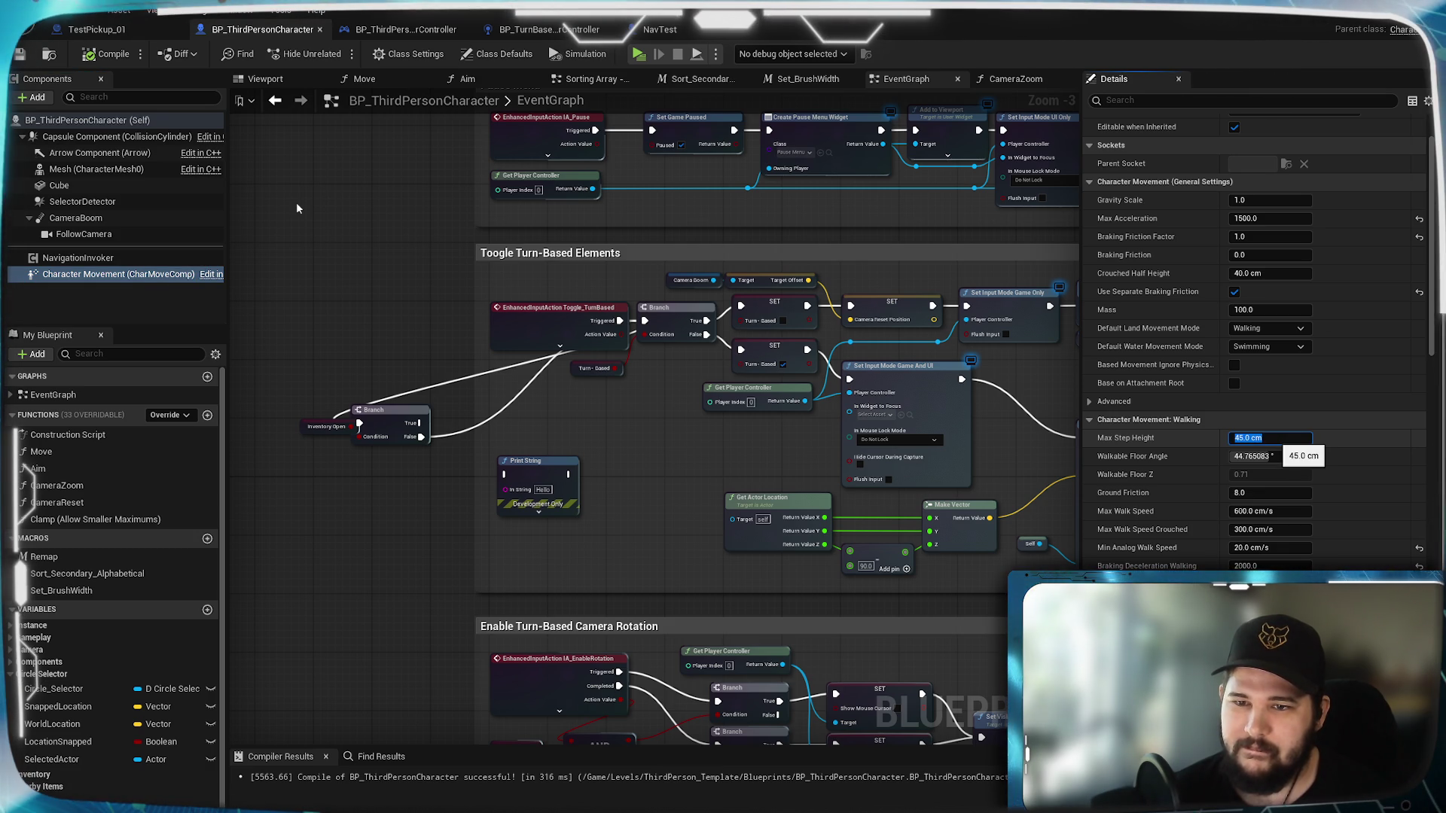
{"action": "left_click", "coordinate": [1289, 455]}
{"action": "type", "text": "90"}
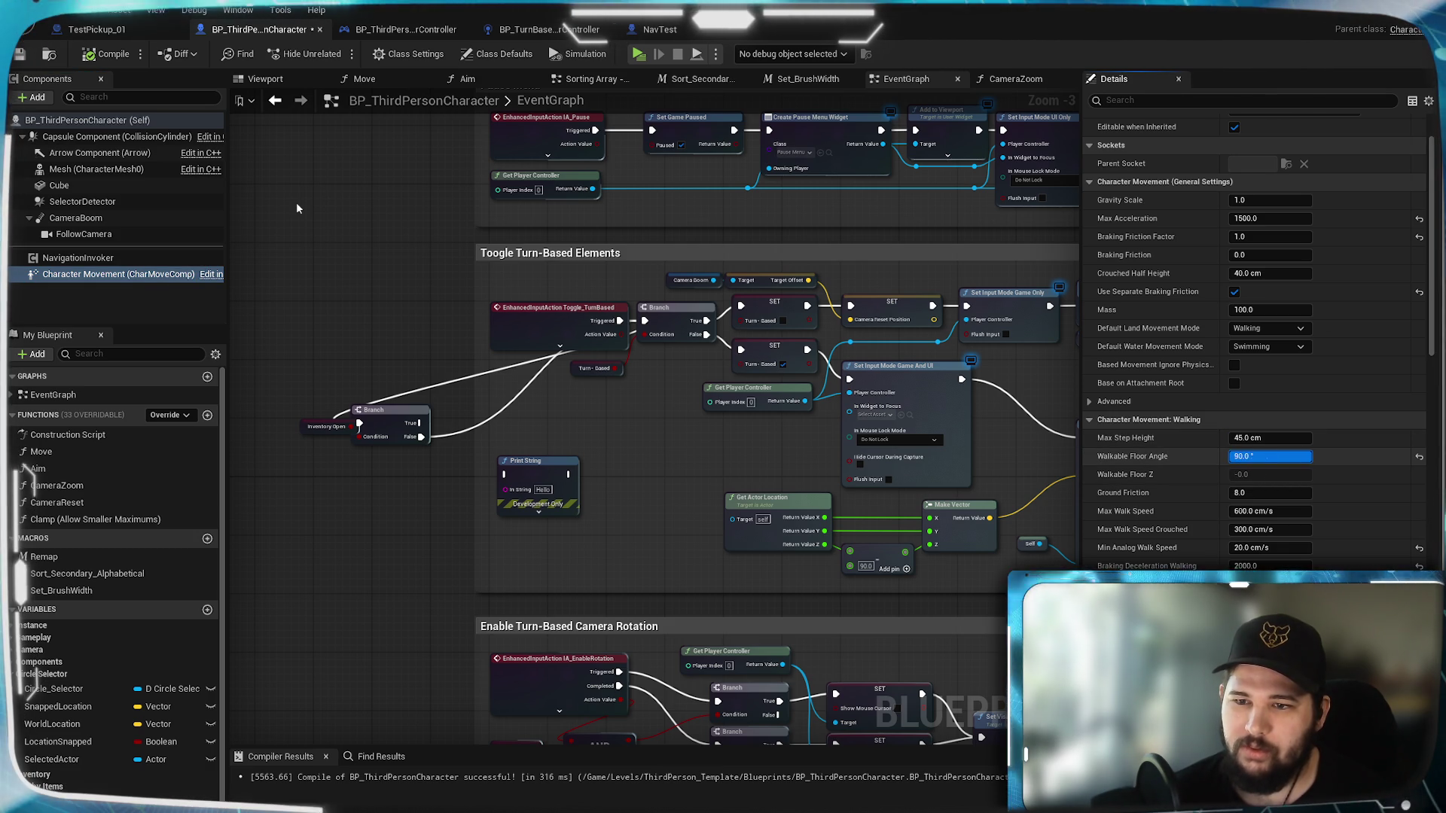
{"action": "key", "text": "Return"}
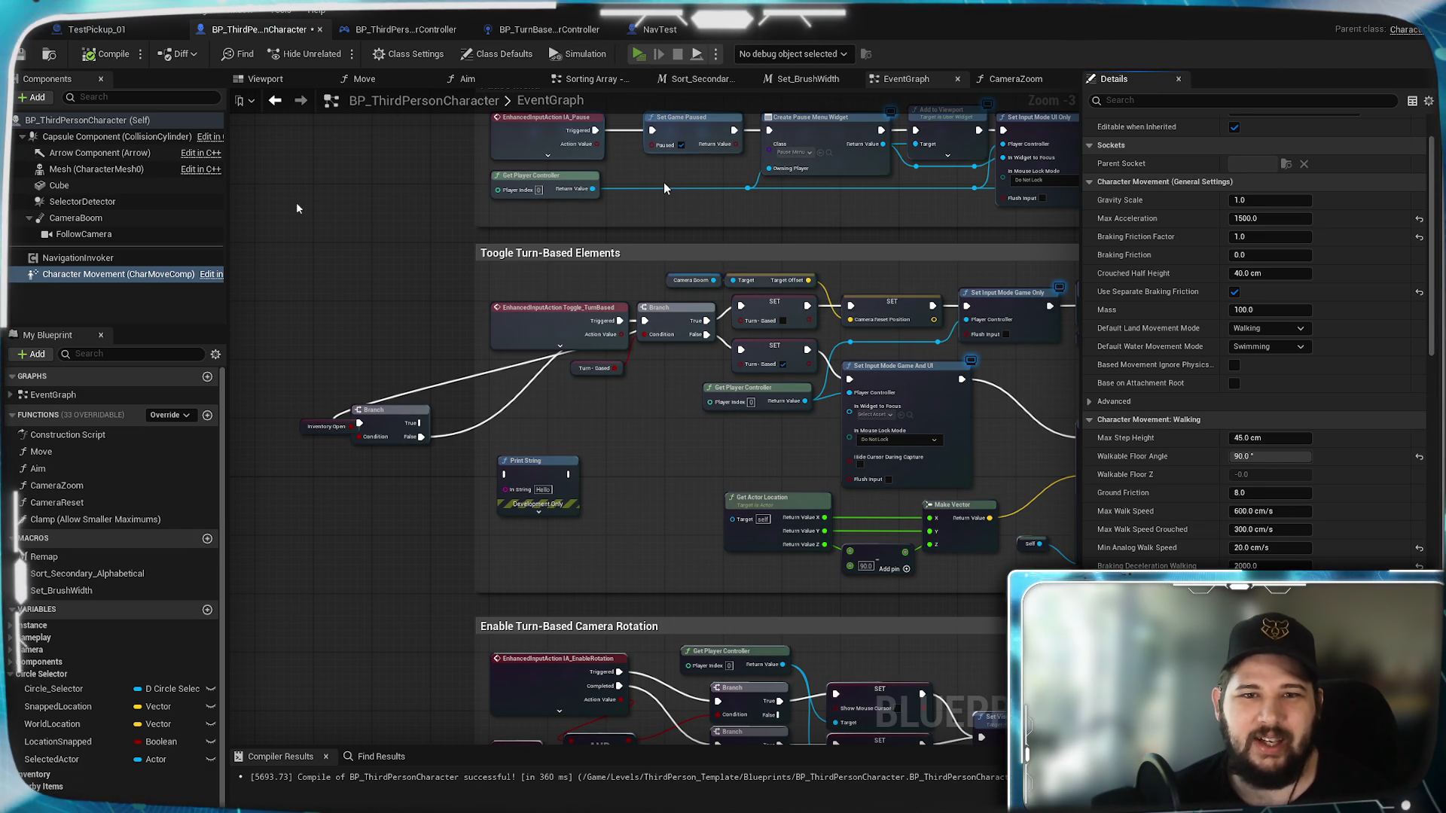
{"action": "left_click", "coordinate": [638, 54]}
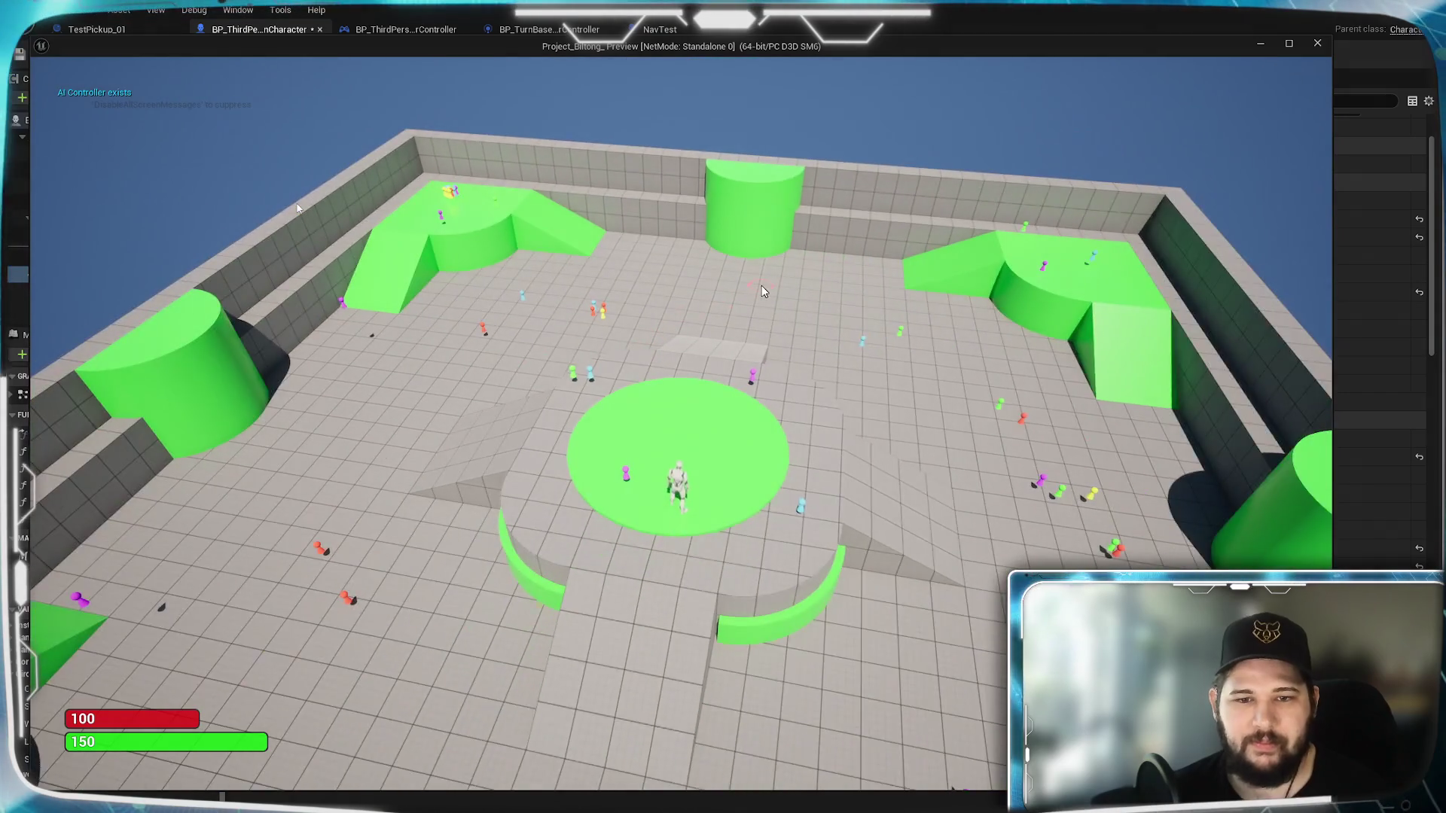
{"action": "left_click", "coordinate": [761, 286]}
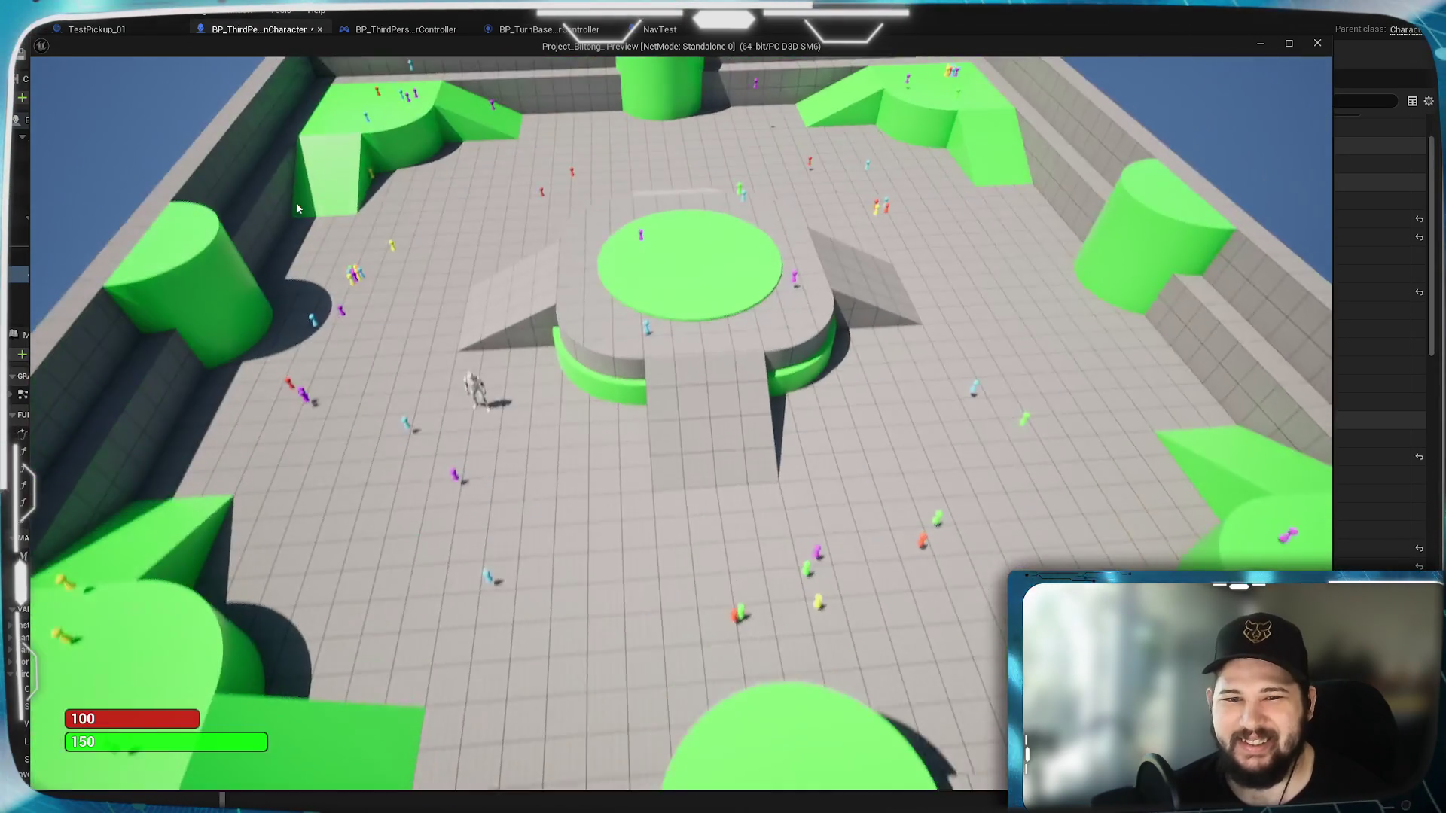
{"action": "key", "text": "Escape"}
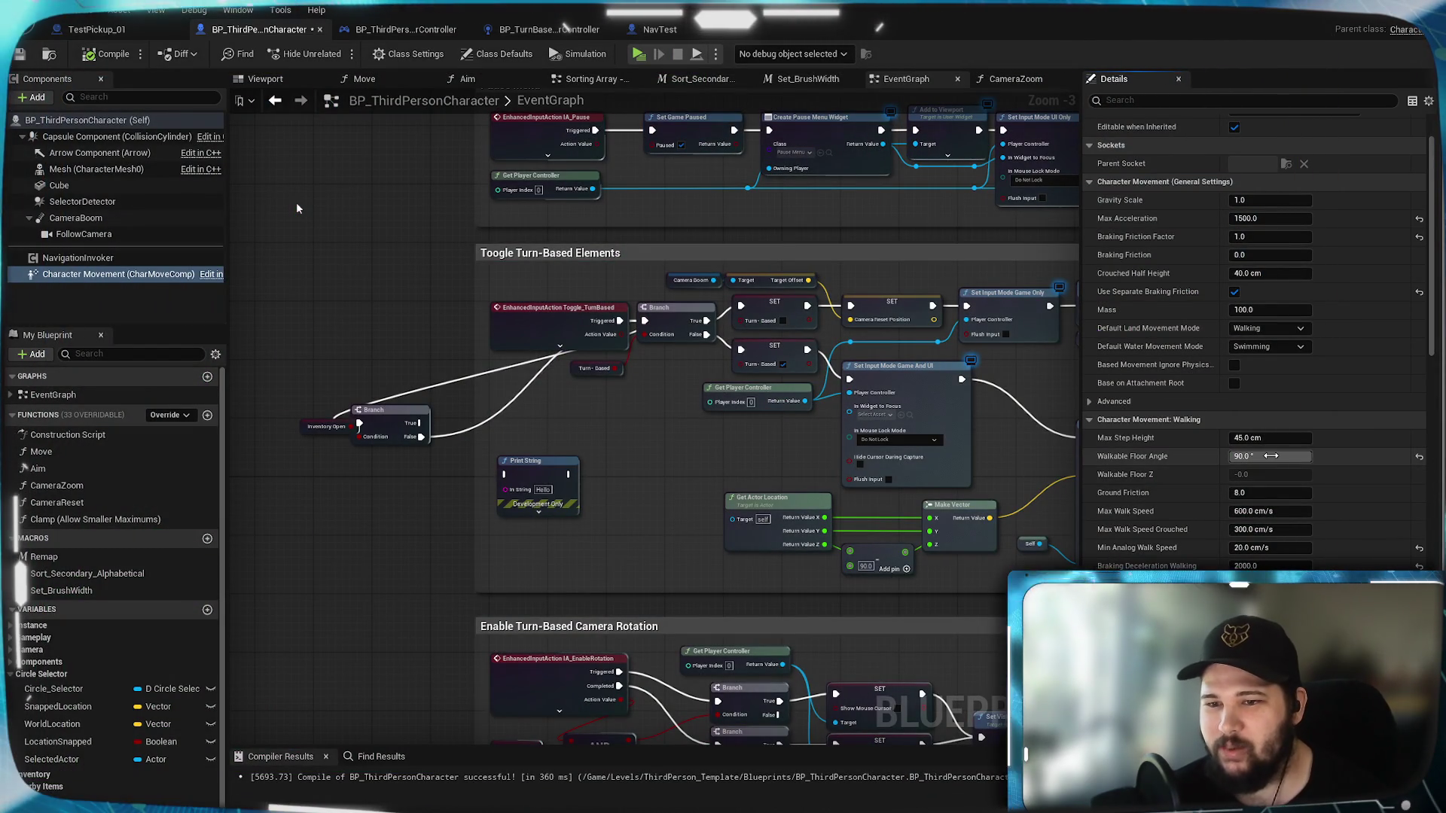
Step: Reset Walkable Floor Angle to its 44.765083° default (Walkable Floor Z 0.71)
{"action": "left_click", "coordinate": [1420, 457]}
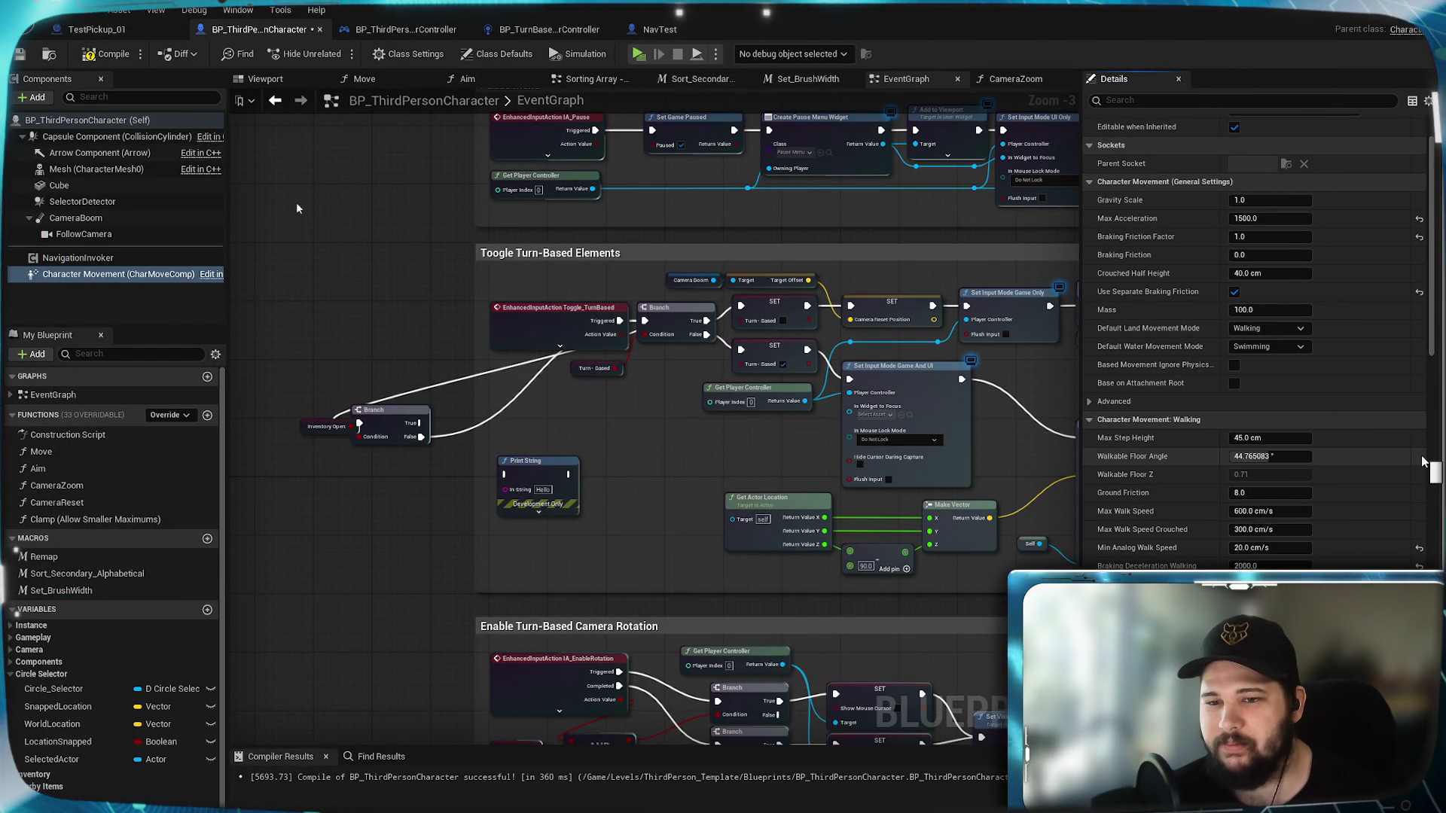
{"action": "mouse_move", "coordinate": [1146, 473]}
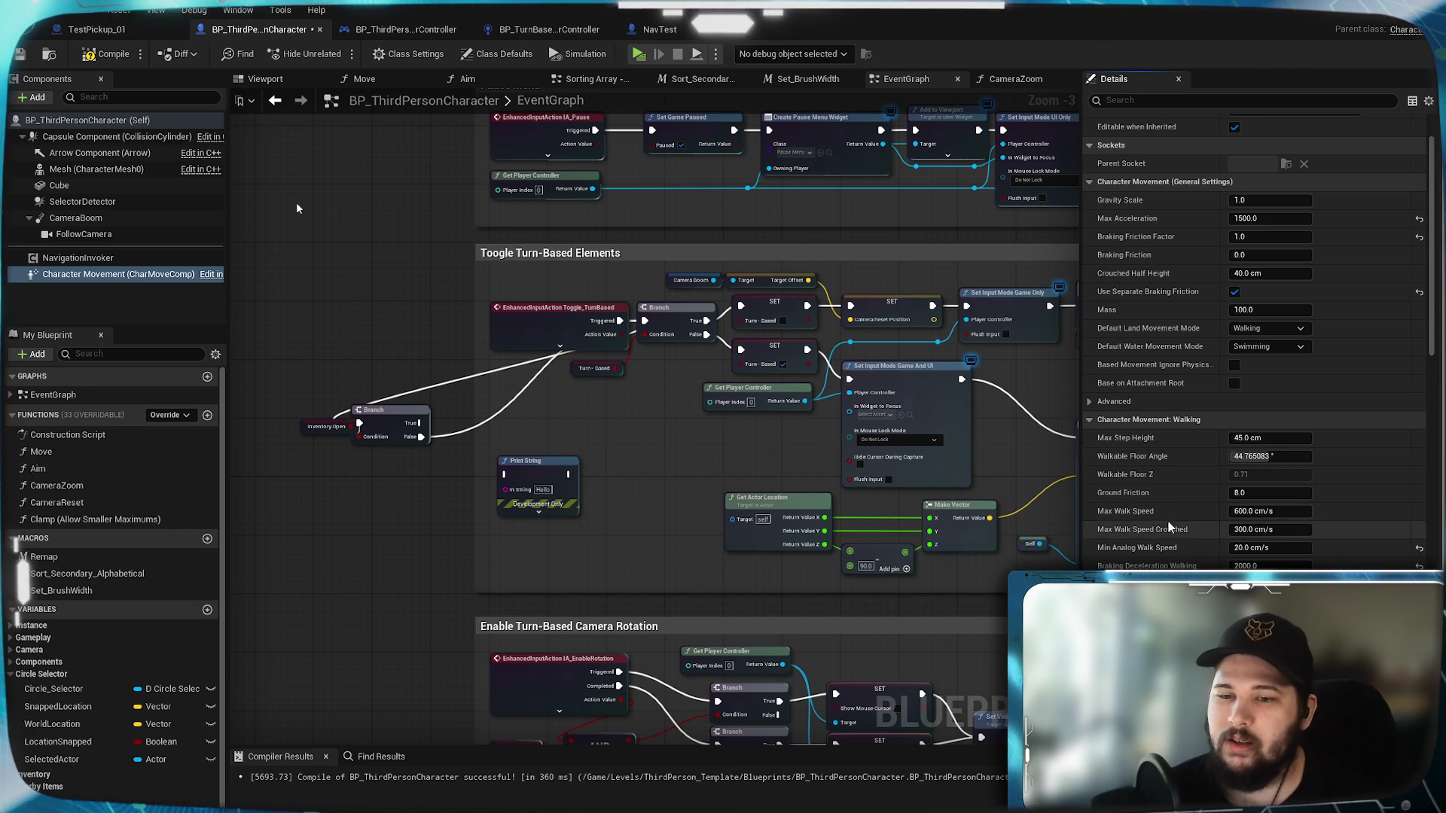
Step: Raise the character's Max Step Height from 45 cm to 200 cm
{"action": "left_click", "coordinate": [1280, 439]}
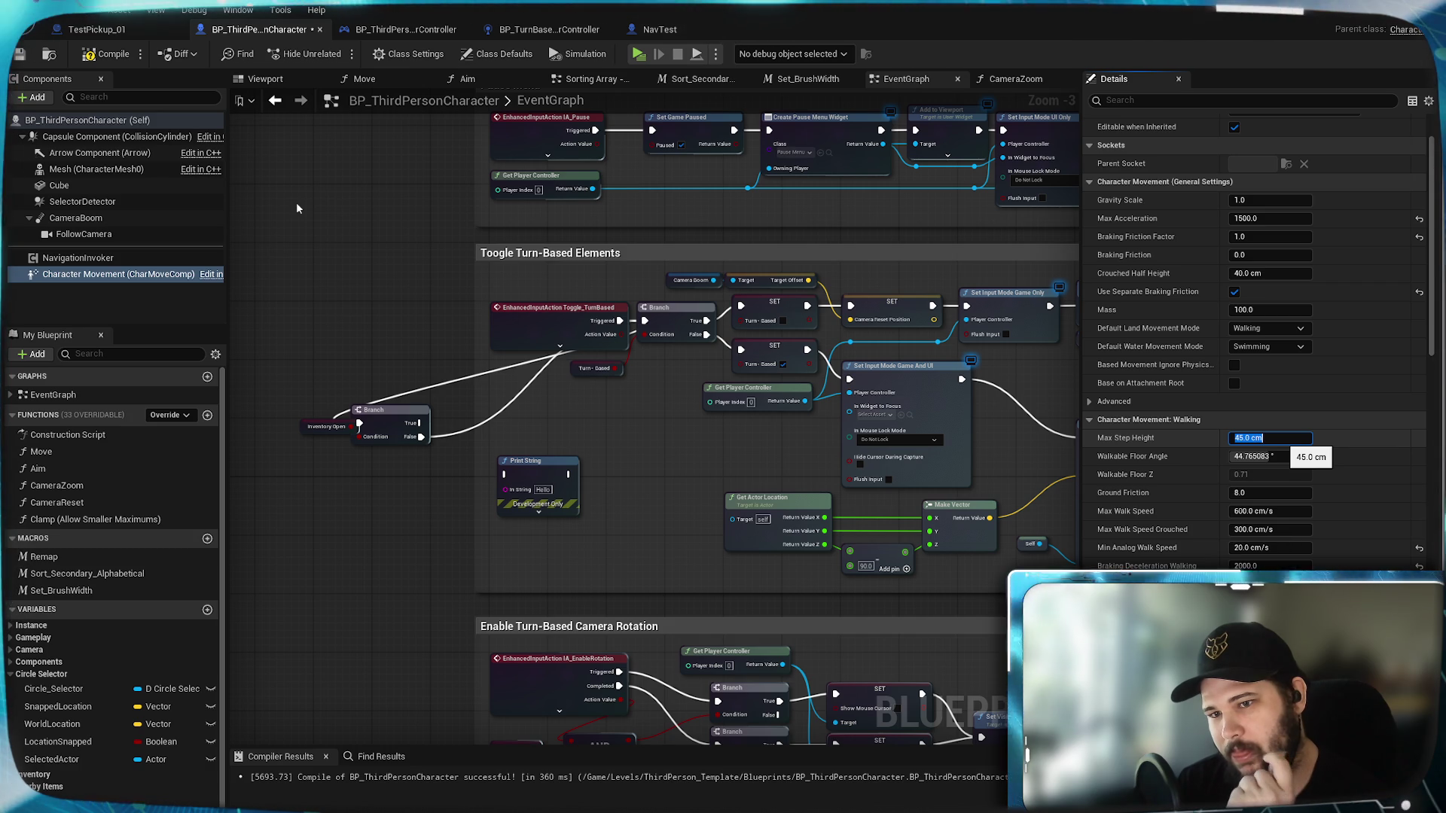
{"action": "key", "text": "Return"}
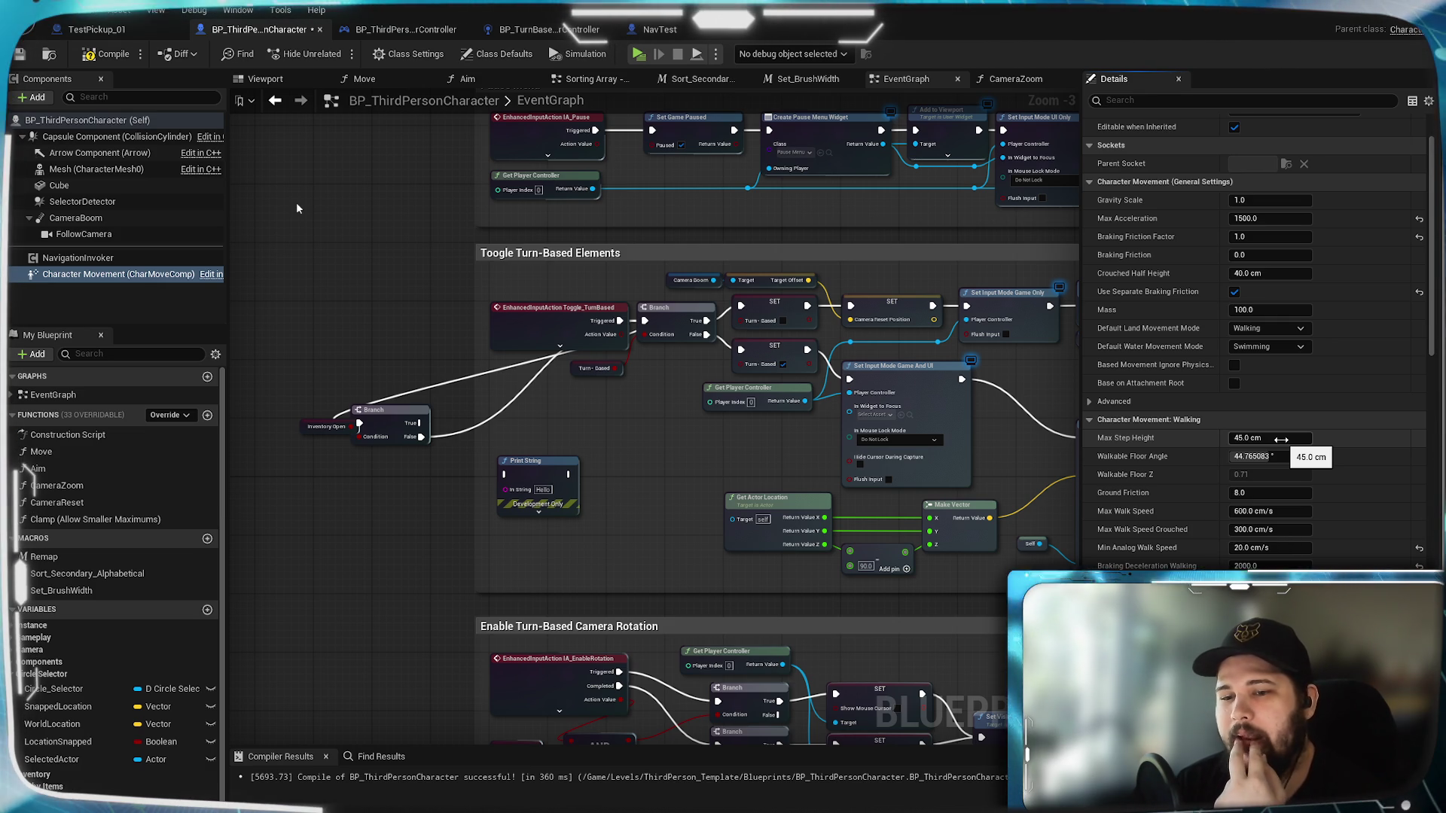
{"action": "left_click", "coordinate": [1280, 439]}
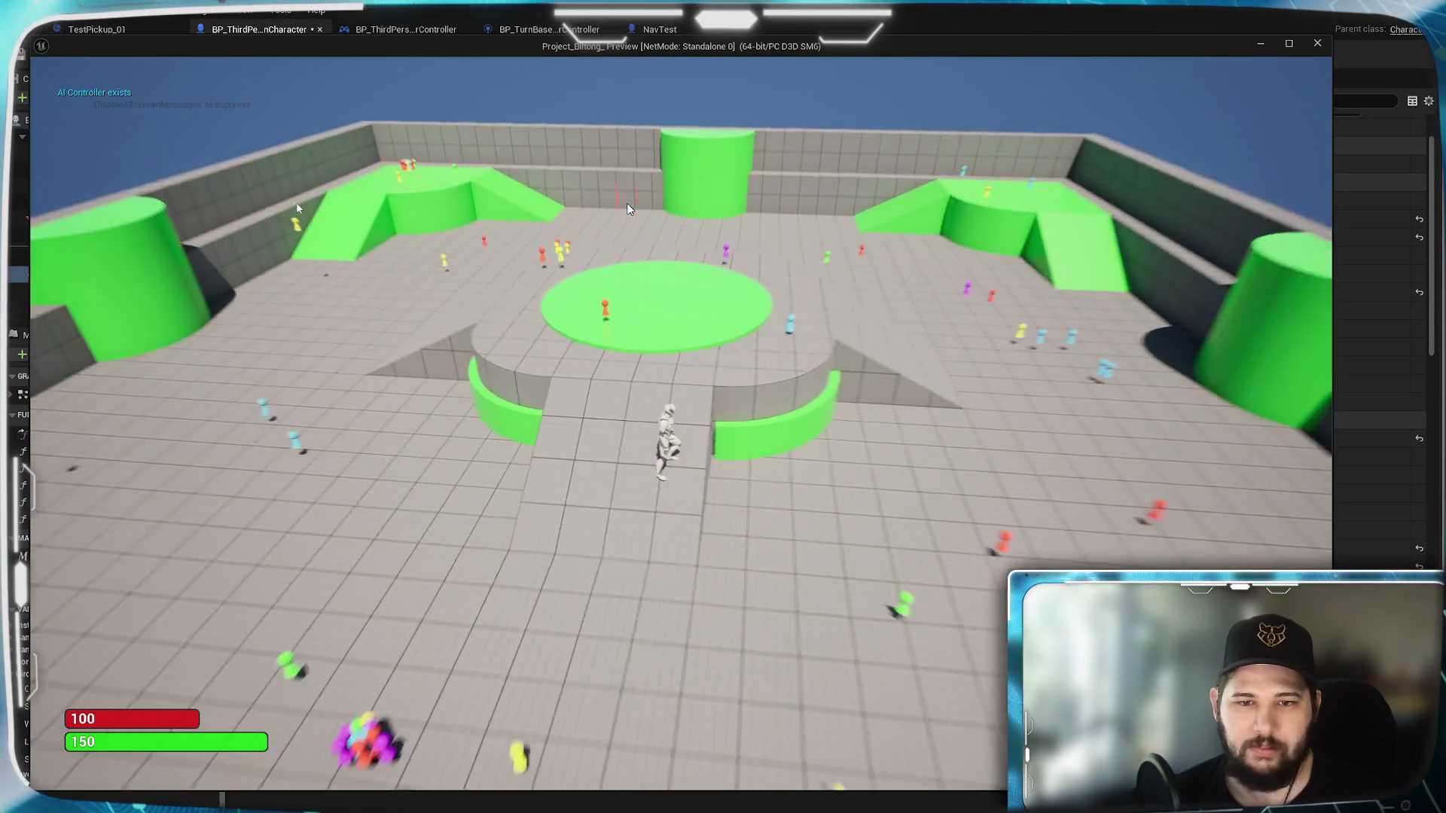
Step: Walk the character across the floor and up onto the raised platforms, then end the play-test
{"action": "left_click", "coordinate": [578, 455]}
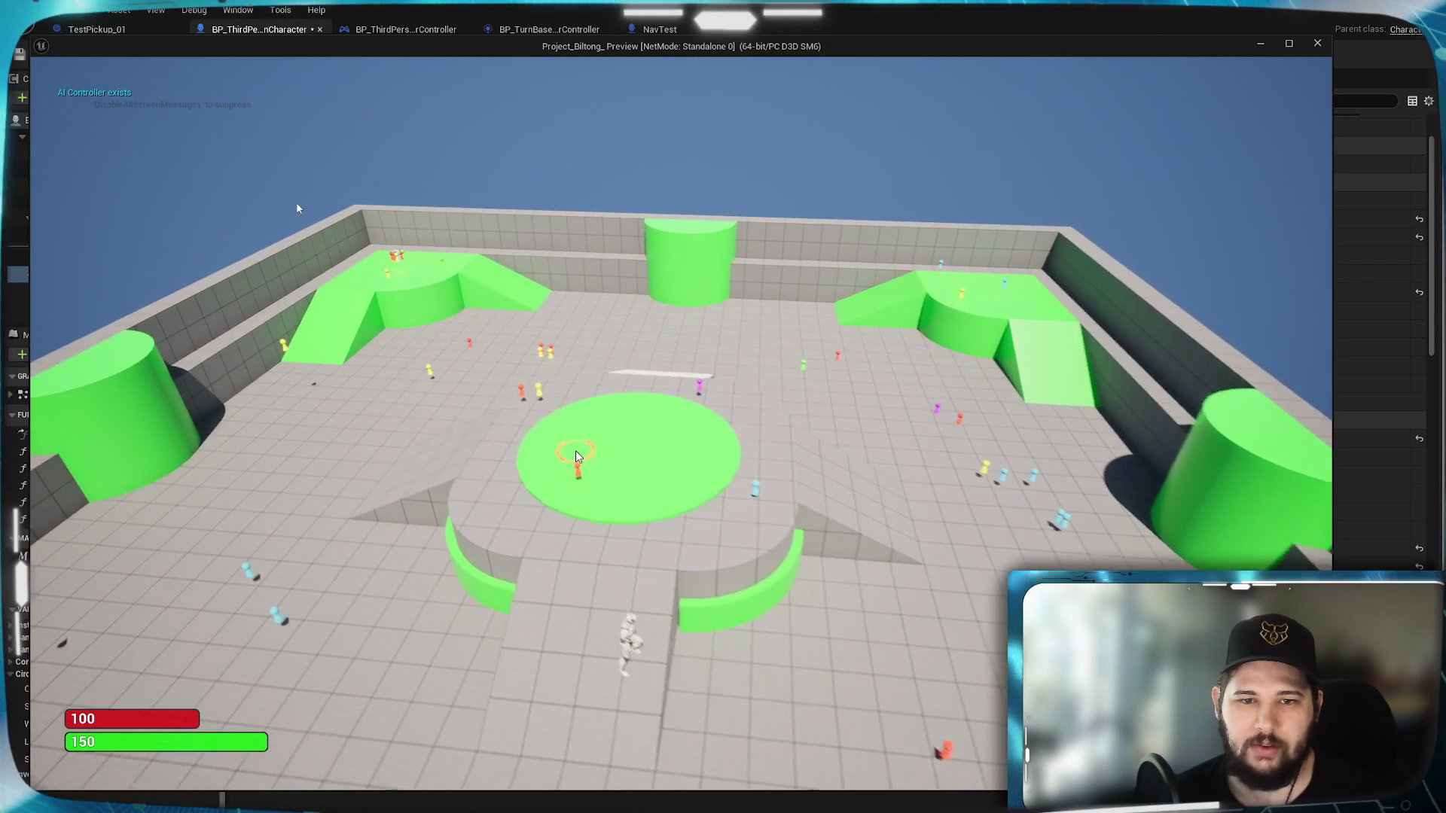
{"action": "left_click", "coordinate": [539, 692]}
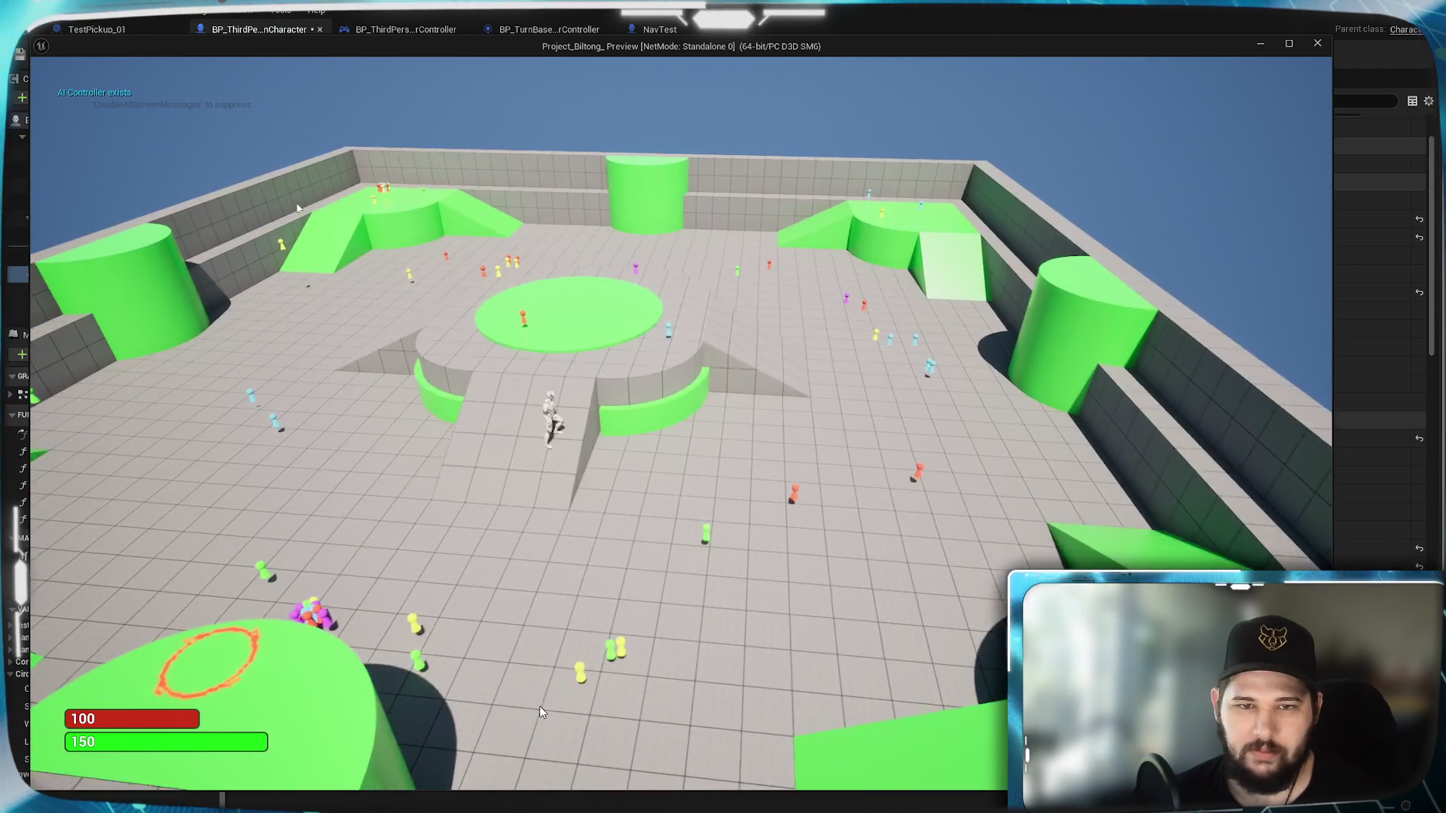
{"action": "left_click", "coordinate": [715, 518]}
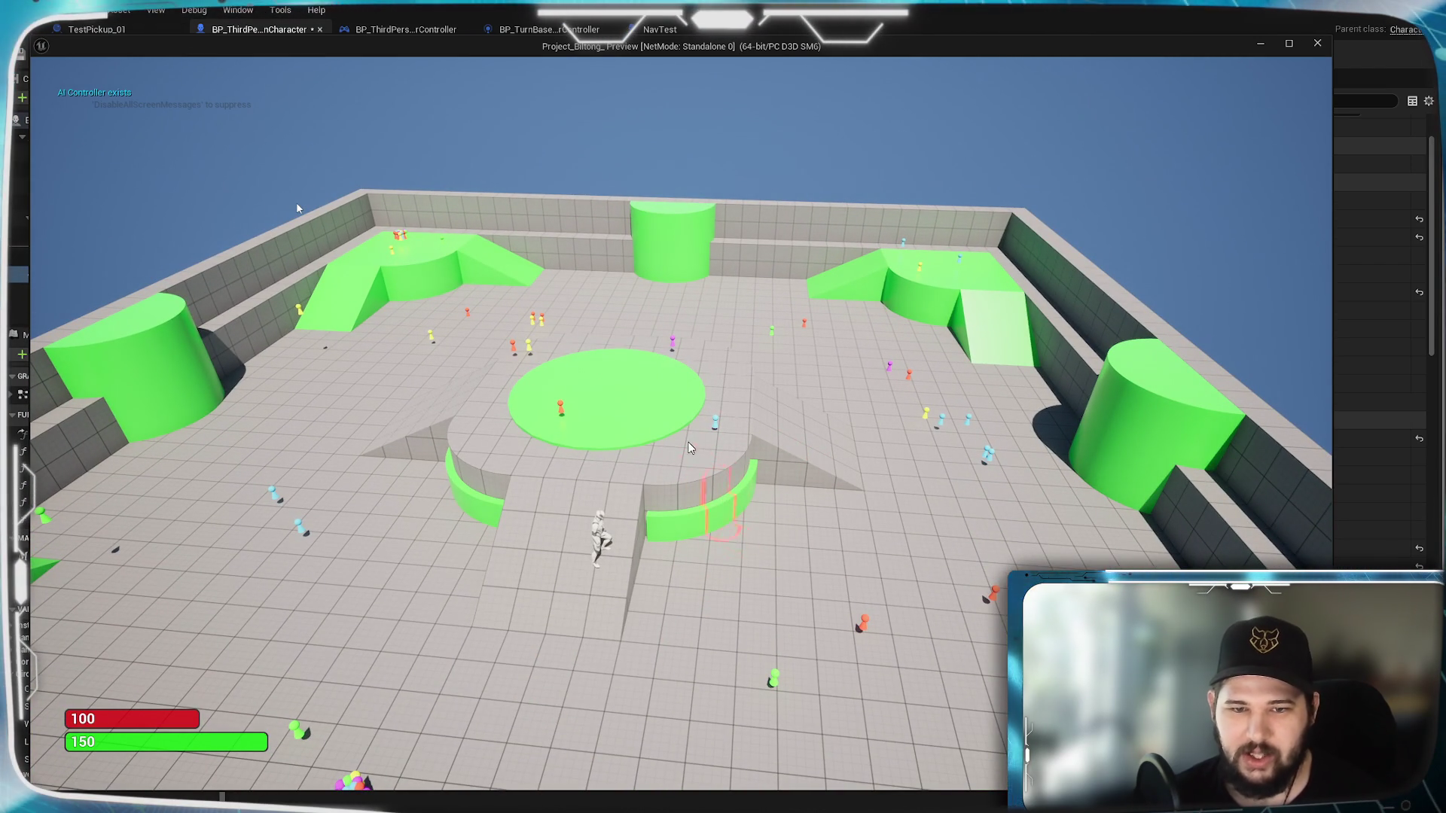
{"action": "left_click", "coordinate": [736, 536]}
{"action": "left_click", "coordinate": [646, 350]}
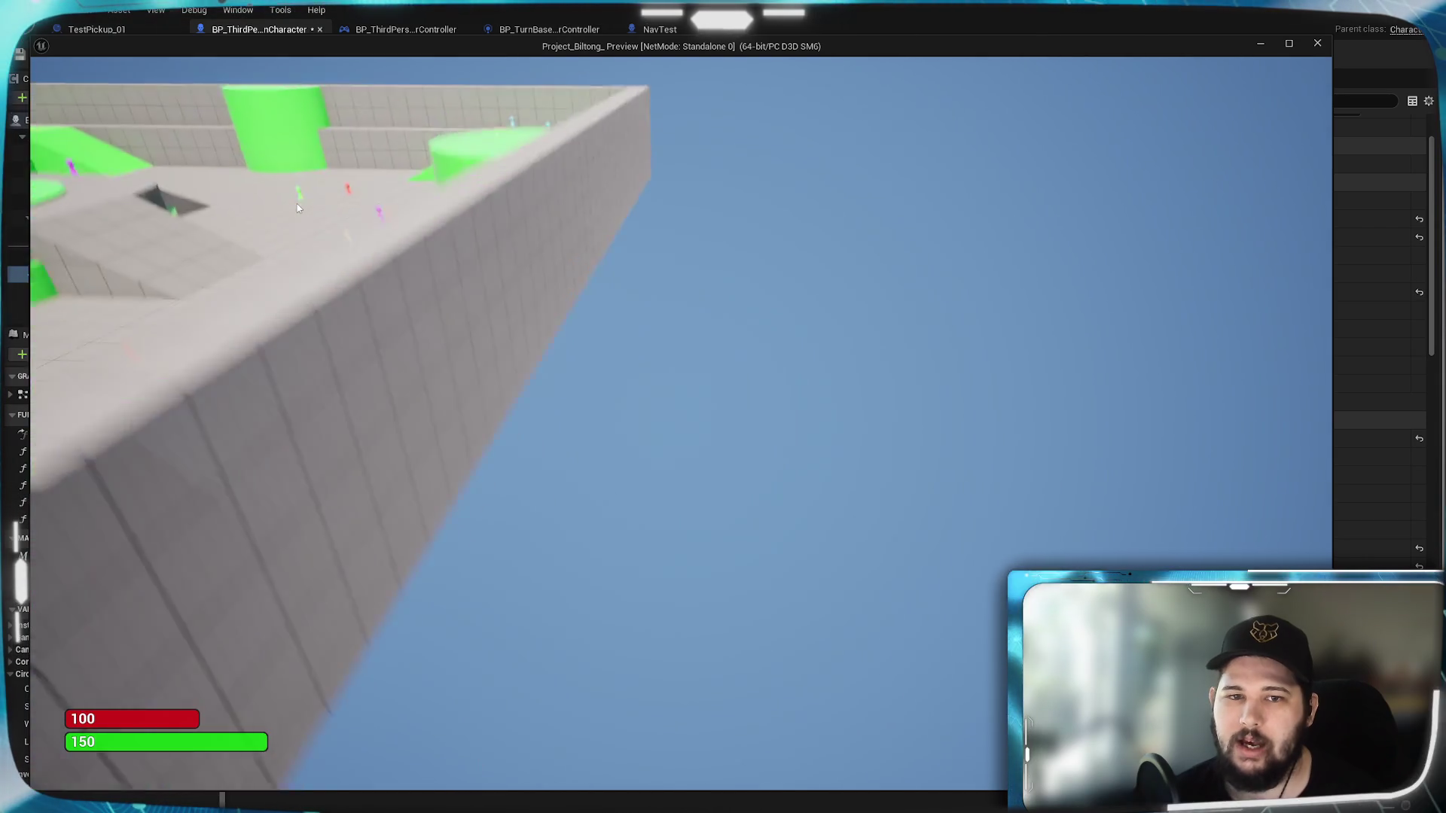
{"action": "key", "text": "Escape"}
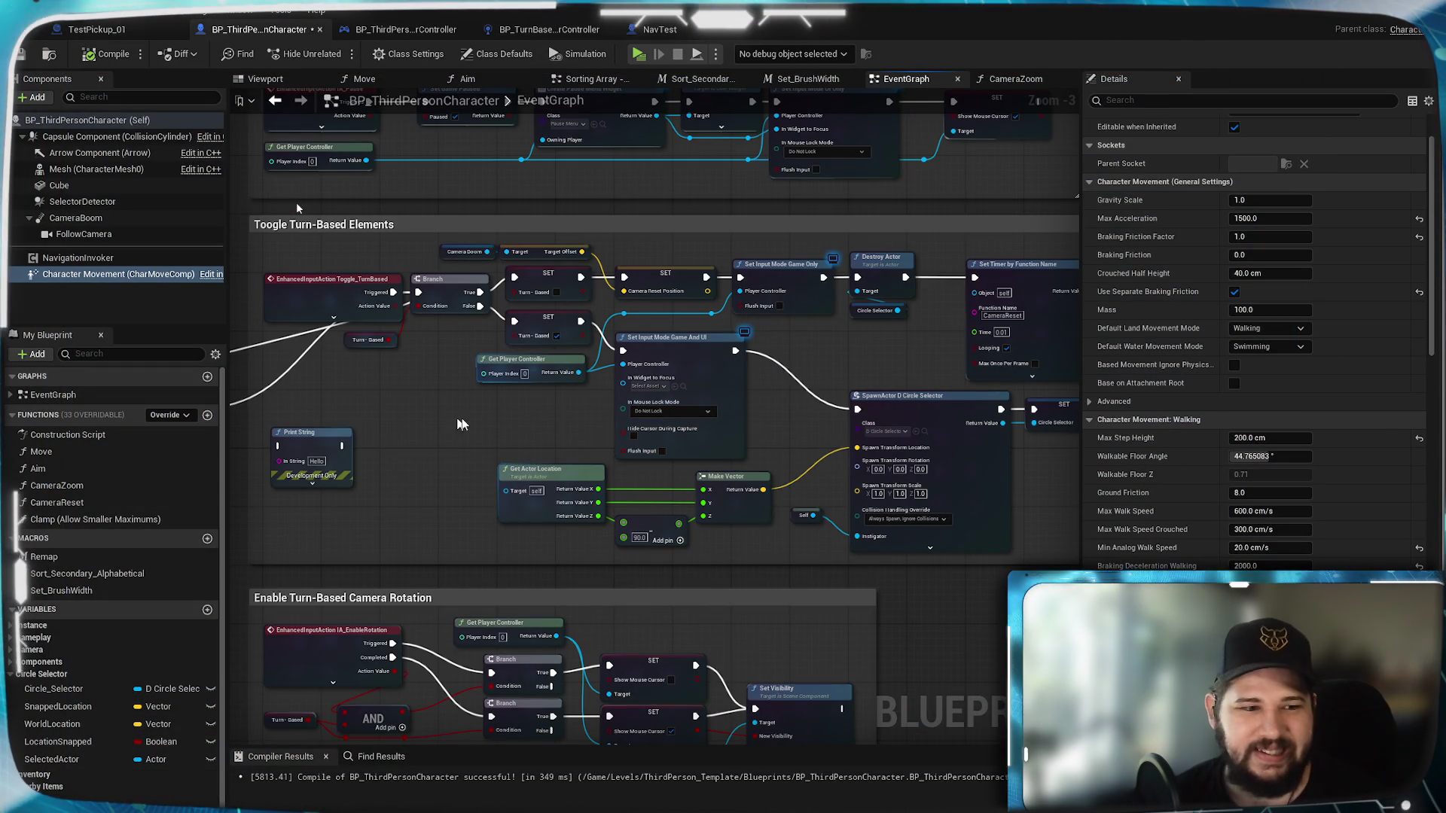
Step: Compile and save BP_ThirdPersonCharacter
{"action": "left_click_drag", "start_coordinate": [479, 449], "coordinate": [759, 488]}
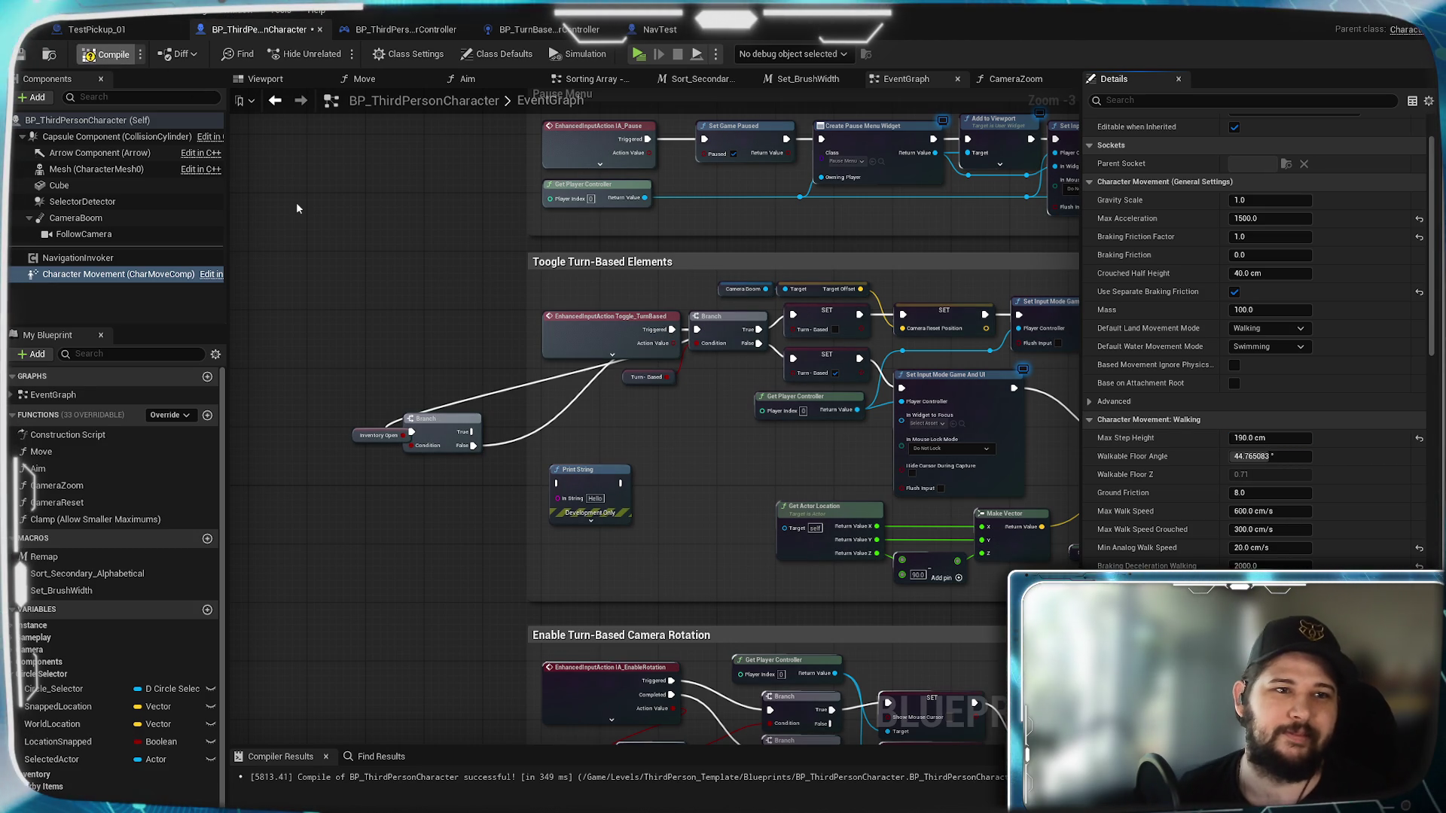
{"action": "left_click", "coordinate": [21, 59]}
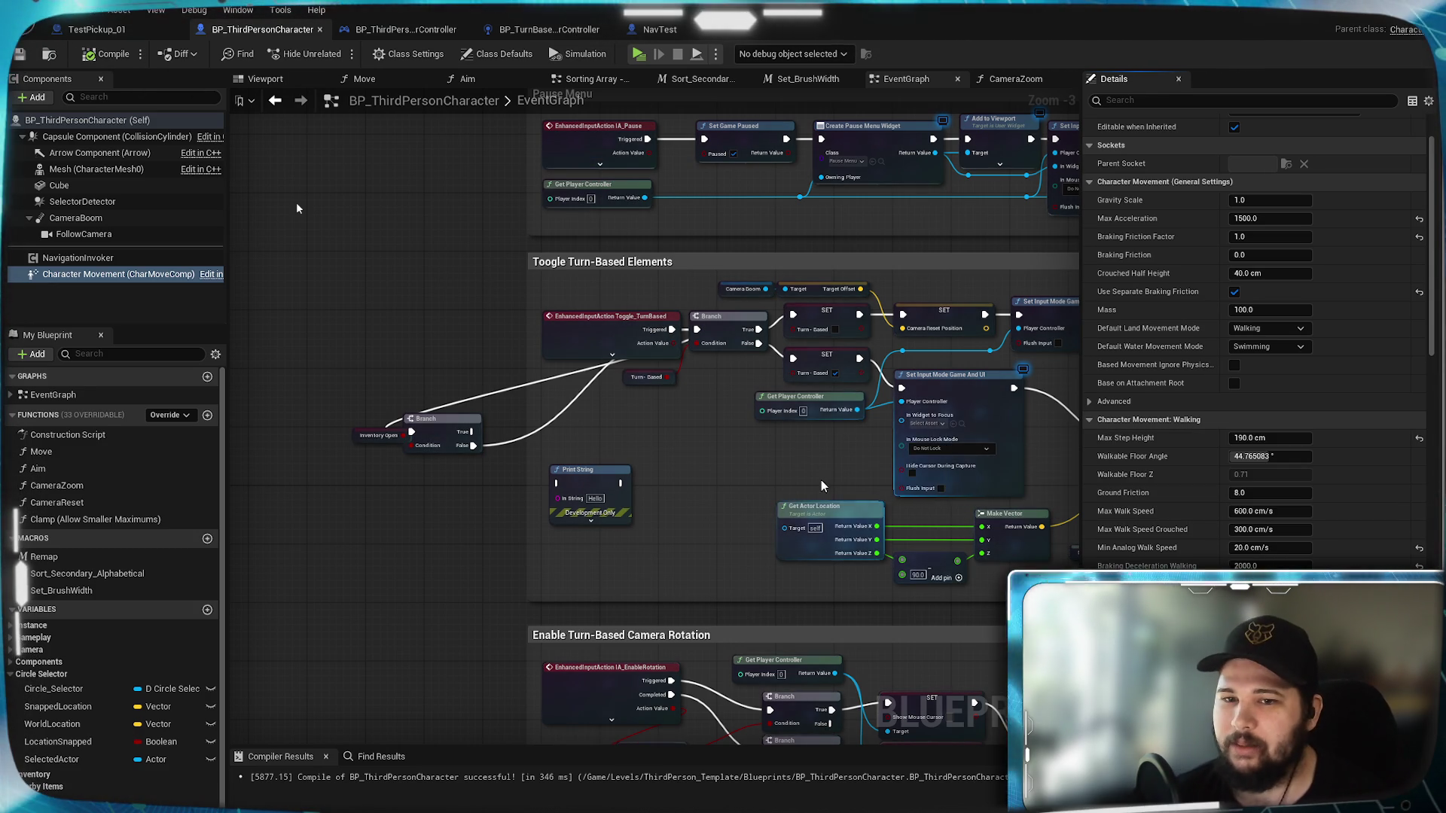
{"action": "left_click_drag", "start_coordinate": [820, 485], "coordinate": [719, 503]}
{"action": "scroll", "coordinate": [724, 447], "scroll_direction": "down", "scroll_amount": 2}
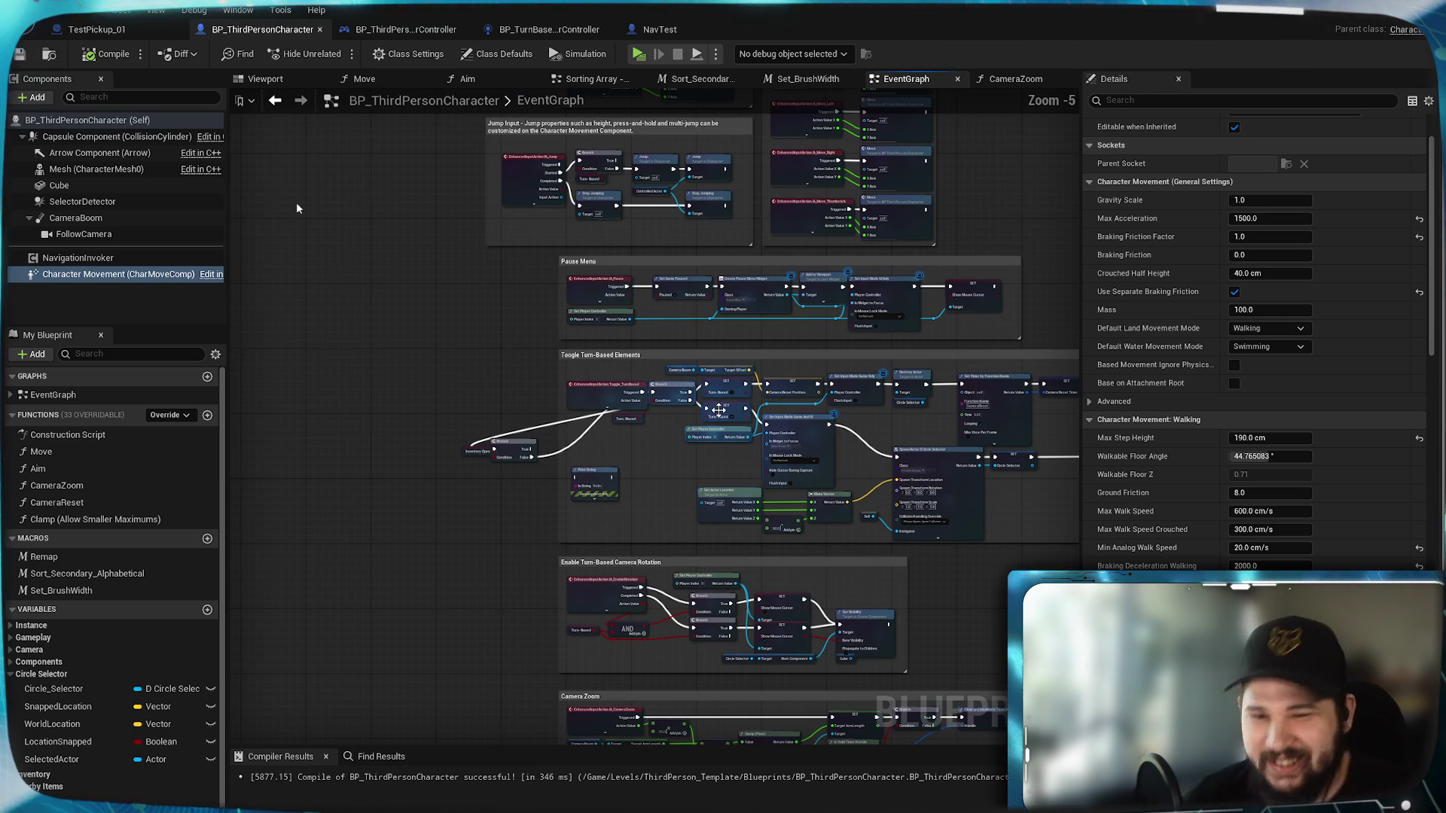
{"action": "scroll", "coordinate": [898, 434], "scroll_direction": "up", "scroll_amount": 2}
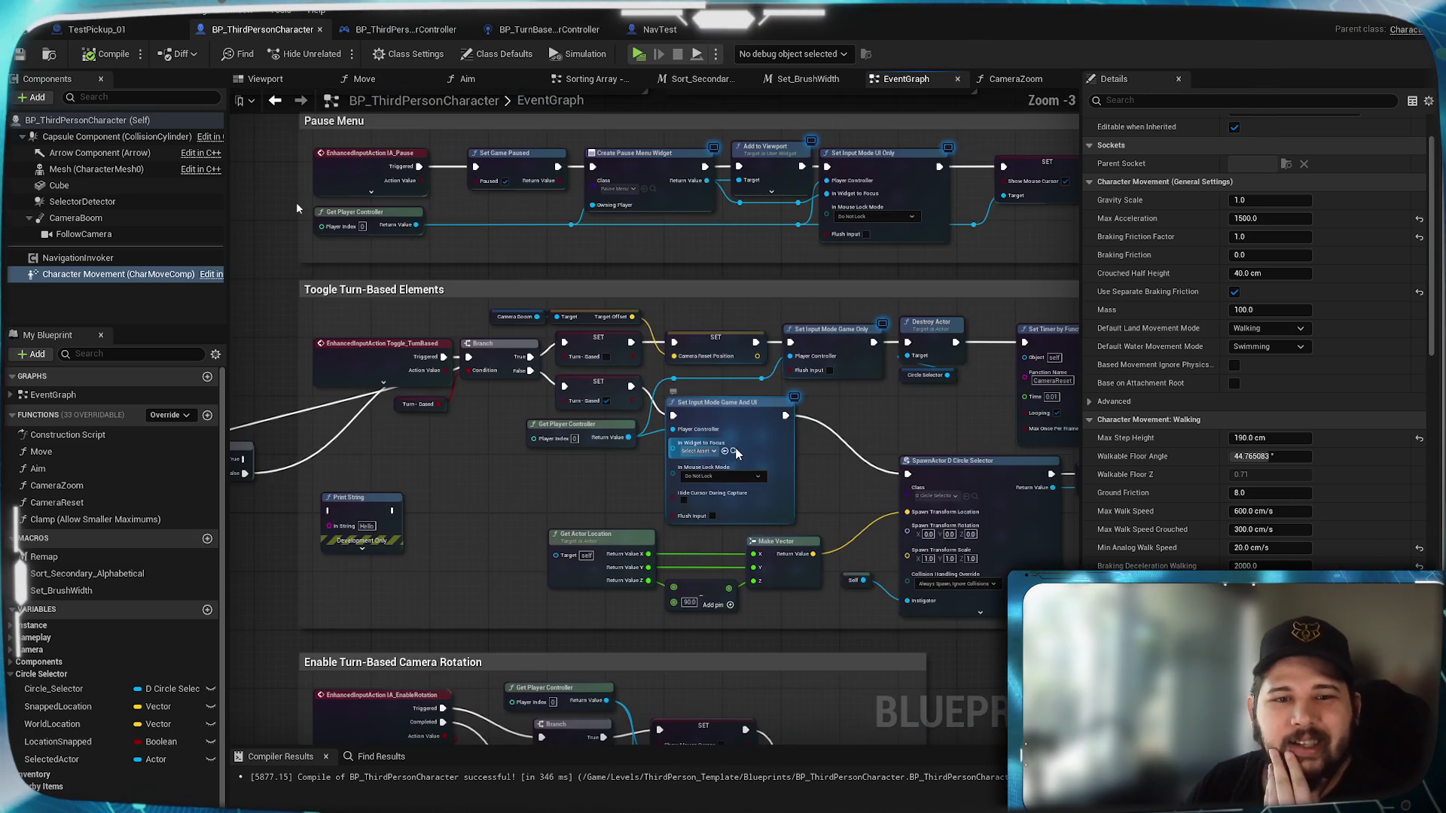
Step: Pan the EventGraph across the Turn-Based Camera Rotation, Camera Zoom and Circle Selector groups
{"action": "mouse_move", "coordinate": [973, 437]}
{"action": "left_mouse_down"}
{"action": "mouse_move", "coordinate": [679, 427]}
{"action": "mouse_move", "coordinate": [614, 365]}
{"action": "left_mouse_up"}
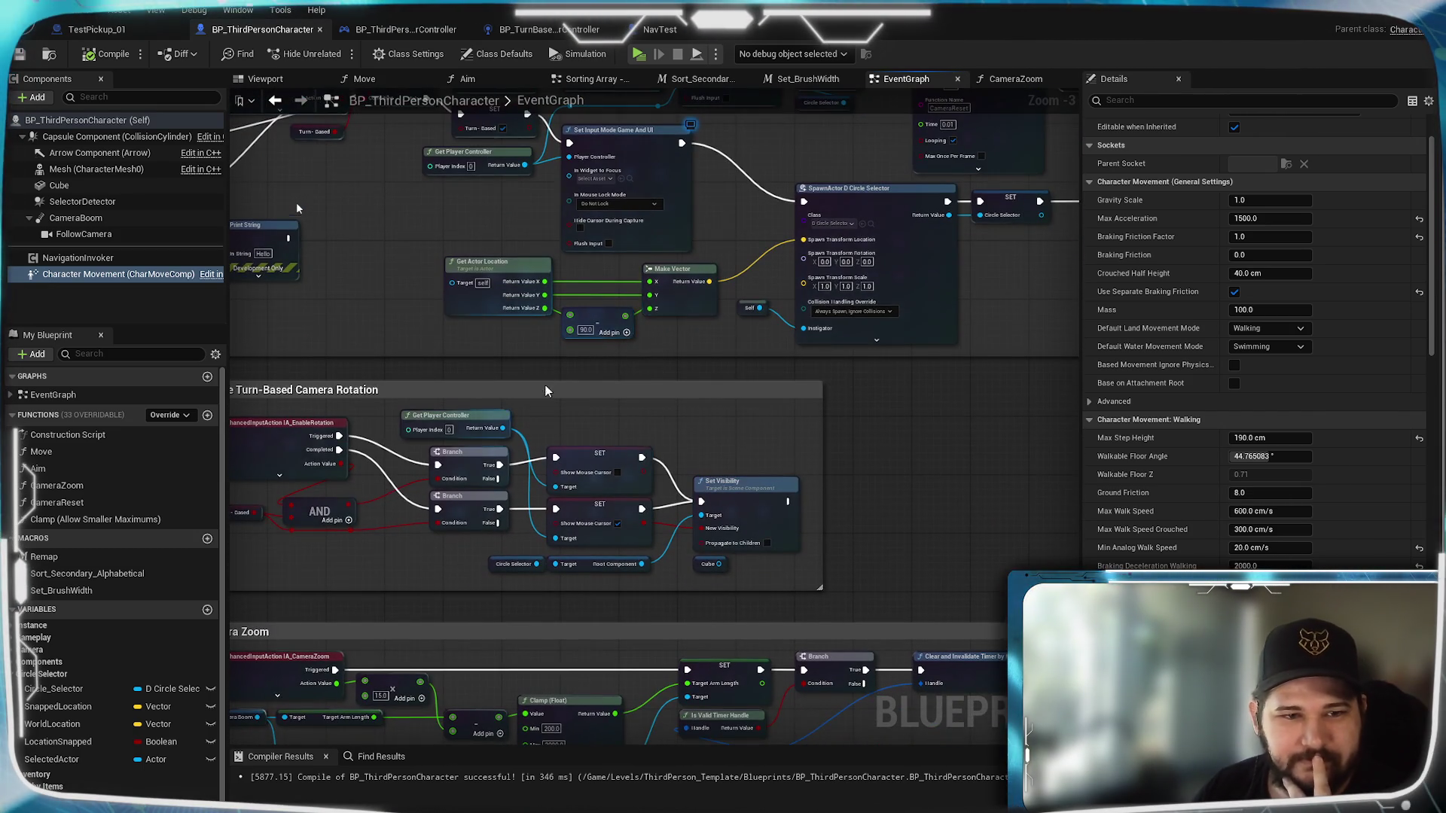
{"action": "scroll", "coordinate": [580, 361], "scroll_direction": "down", "scroll_amount": 1}
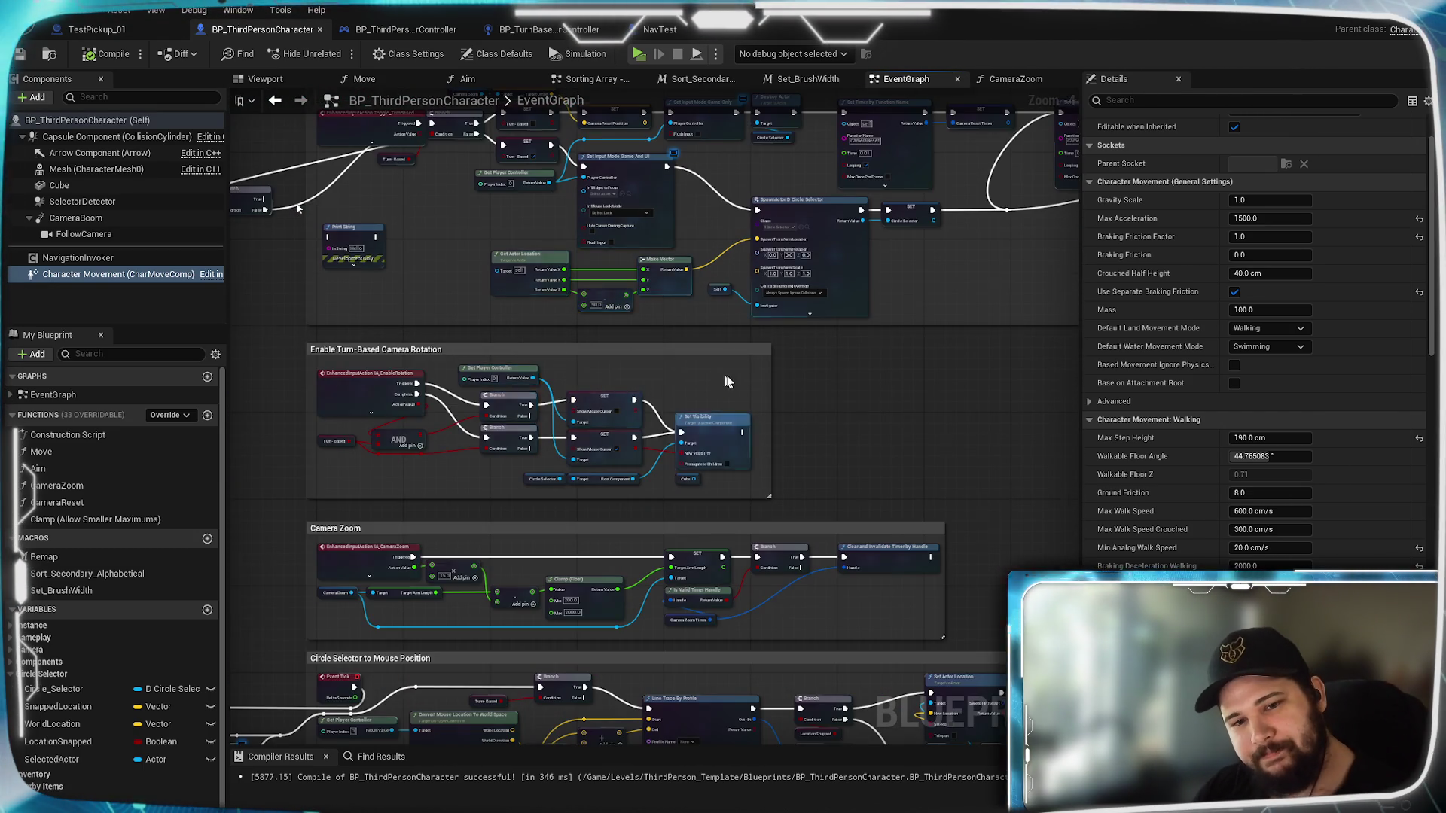
{"action": "scroll", "coordinate": [717, 381], "scroll_direction": "down", "scroll_amount": 1}
{"action": "left_click_drag", "start_coordinate": [806, 427], "coordinate": [784, 246]}
{"action": "left_click_drag", "start_coordinate": [370, 401], "coordinate": [777, 326]}
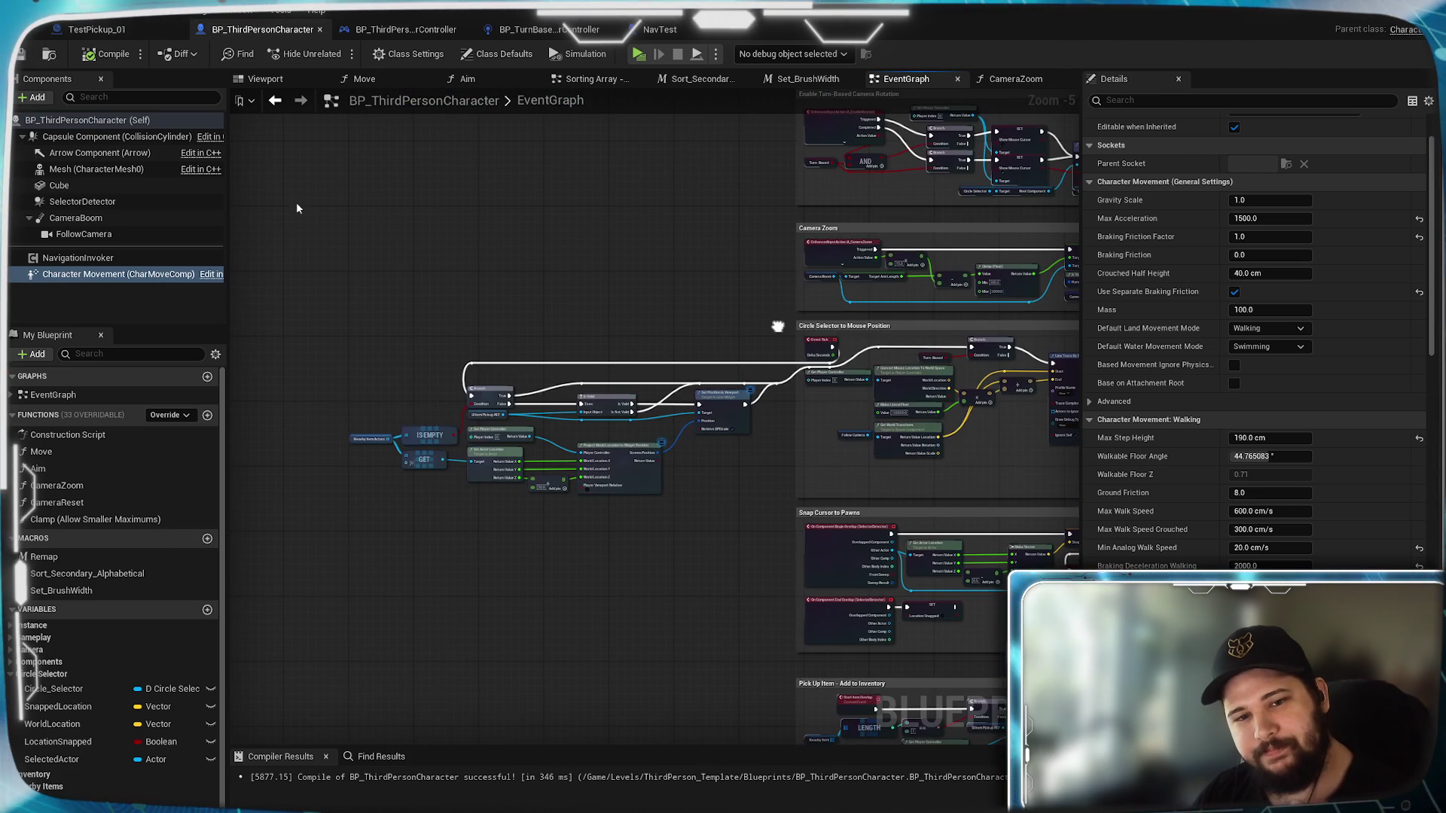
{"action": "mouse_move", "coordinate": [941, 332]}
{"action": "left_mouse_down"}
{"action": "mouse_move", "coordinate": [816, 361]}
{"action": "mouse_move", "coordinate": [449, 377]}
{"action": "left_mouse_up"}
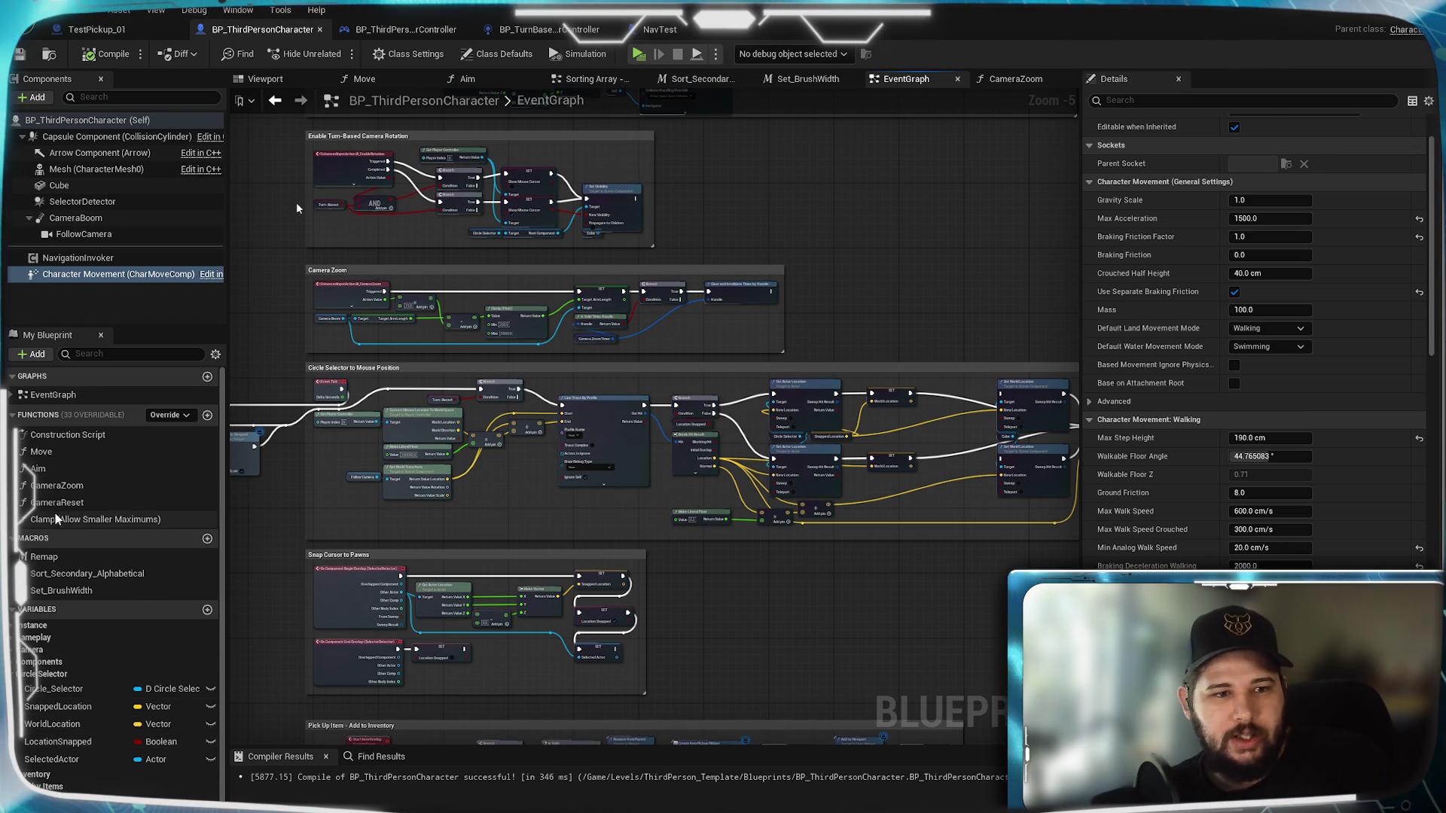
Step: Place a Get WorldLocation node in the CameraReset function graph, then move on to CameraZoom
{"action": "double_click", "coordinate": [75, 503]}
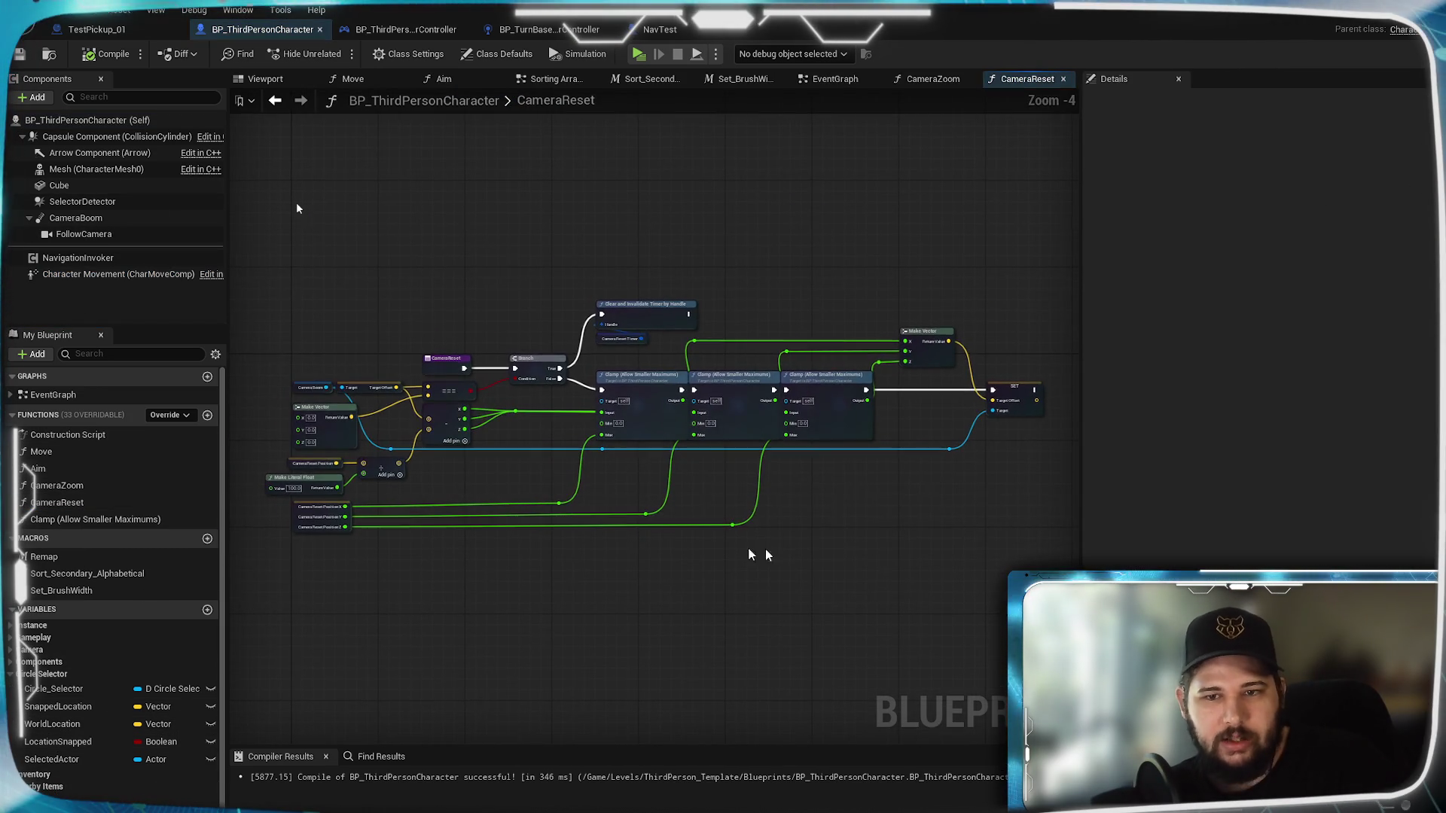
{"action": "scroll", "coordinate": [742, 483], "scroll_direction": "up", "scroll_amount": 3}
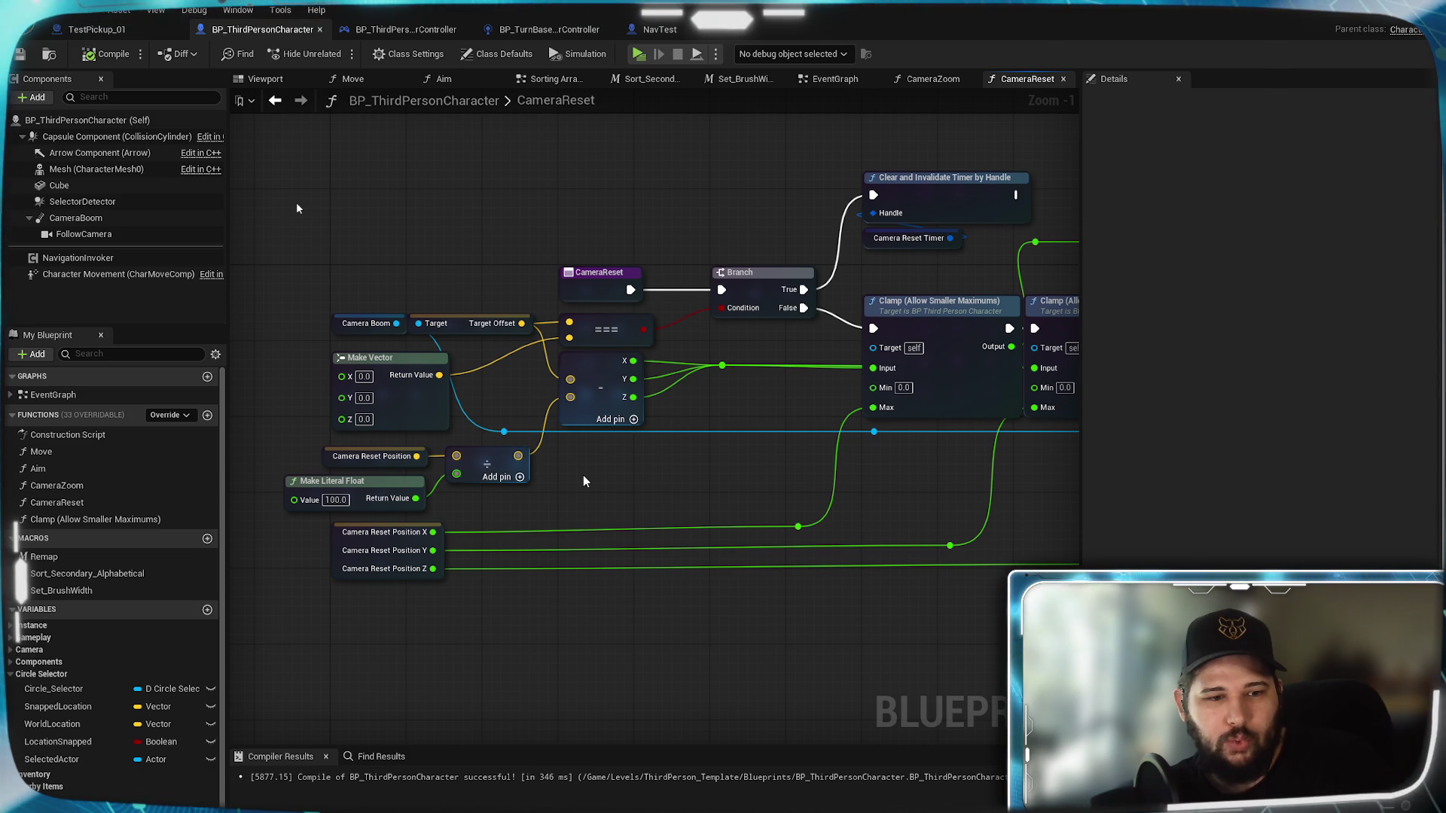
{"action": "scroll", "coordinate": [110, 715], "scroll_direction": "down", "scroll_amount": 2}
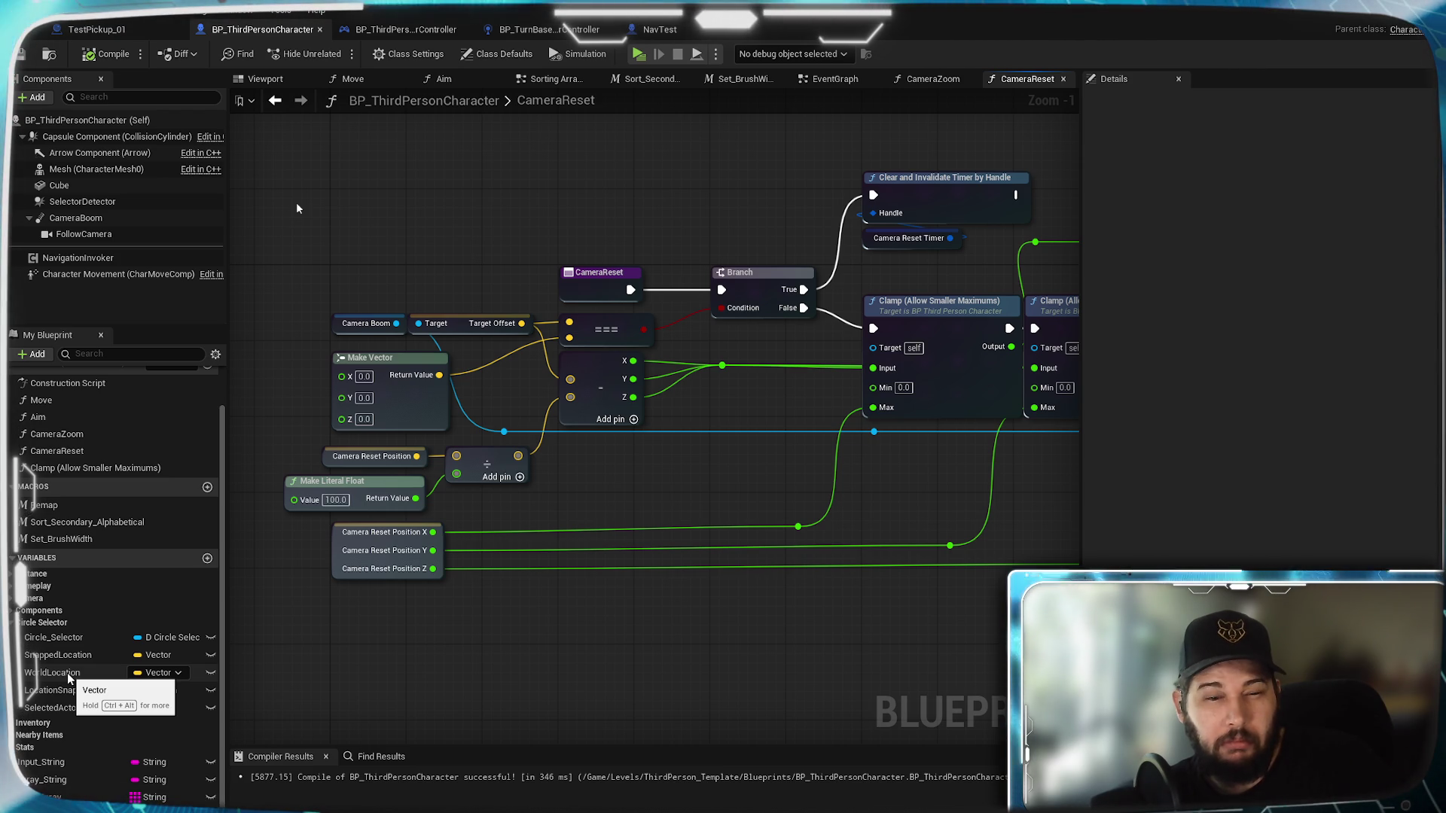
{"action": "mouse_move", "coordinate": [66, 672]}
{"action": "left_mouse_down"}
{"action": "mouse_move", "coordinate": [159, 593]}
{"action": "mouse_move", "coordinate": [394, 254]}
{"action": "left_mouse_up"}
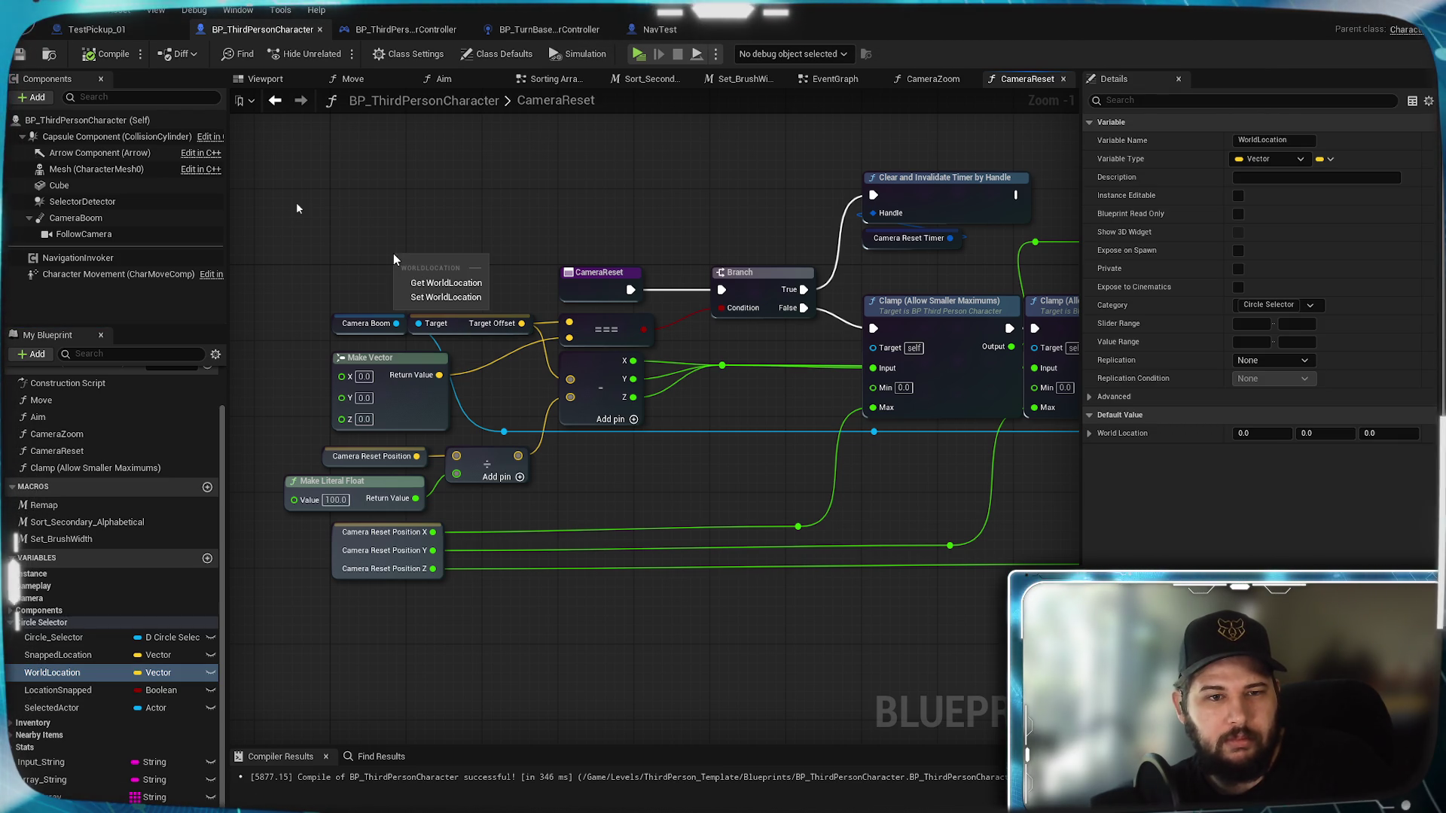
{"action": "left_click", "coordinate": [435, 283]}
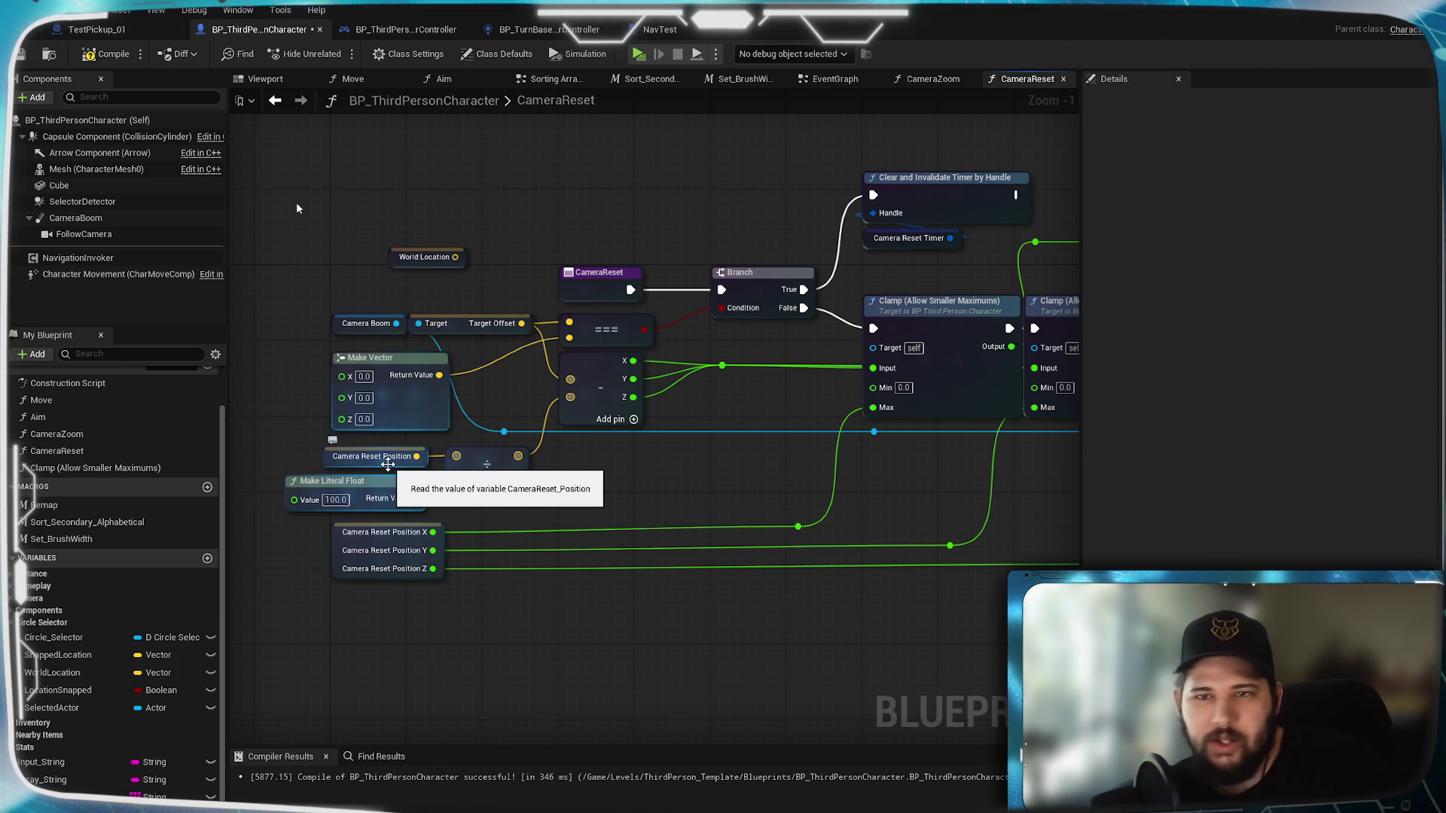
{"action": "left_click", "coordinate": [934, 80]}
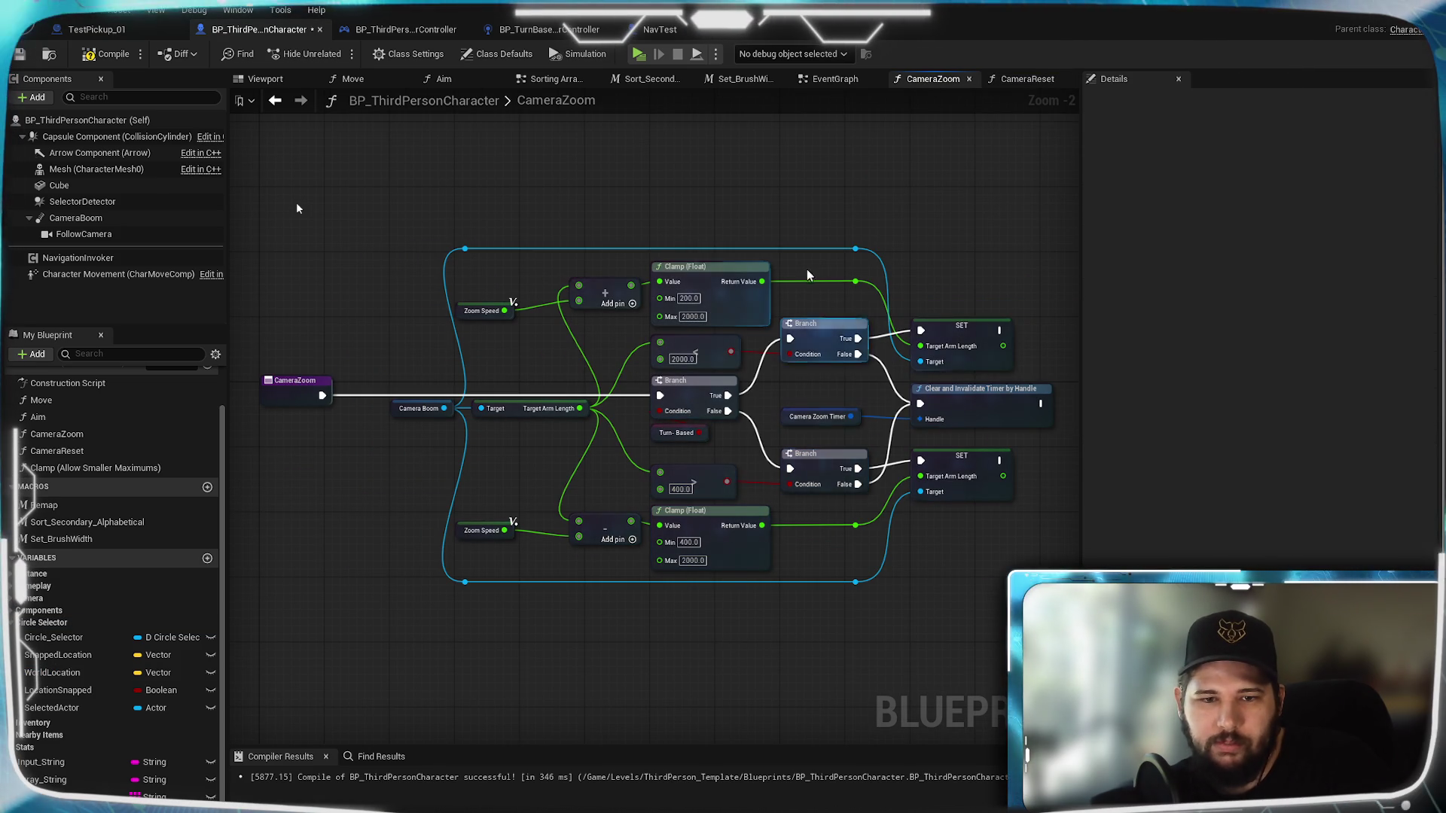
Step: Look over the CameraReset nodes once more, then return to the character's EventGraph
{"action": "left_click", "coordinate": [1024, 79]}
{"action": "scroll", "coordinate": [655, 376], "scroll_direction": "up", "scroll_amount": 2}
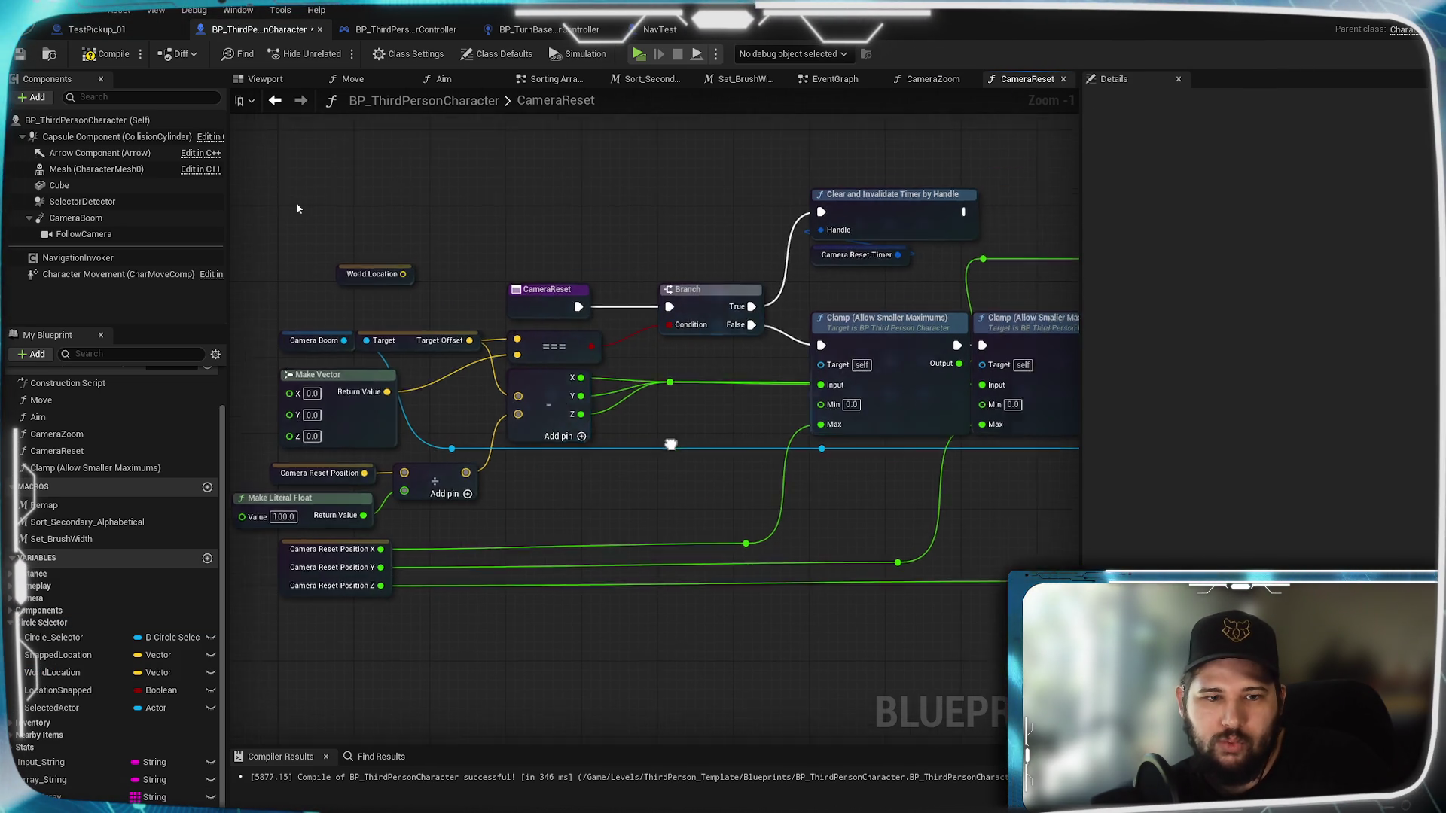
{"action": "mouse_move", "coordinate": [640, 407]}
{"action": "left_mouse_down"}
{"action": "mouse_move", "coordinate": [286, 391]}
{"action": "mouse_move", "coordinate": [625, 401]}
{"action": "left_mouse_up"}
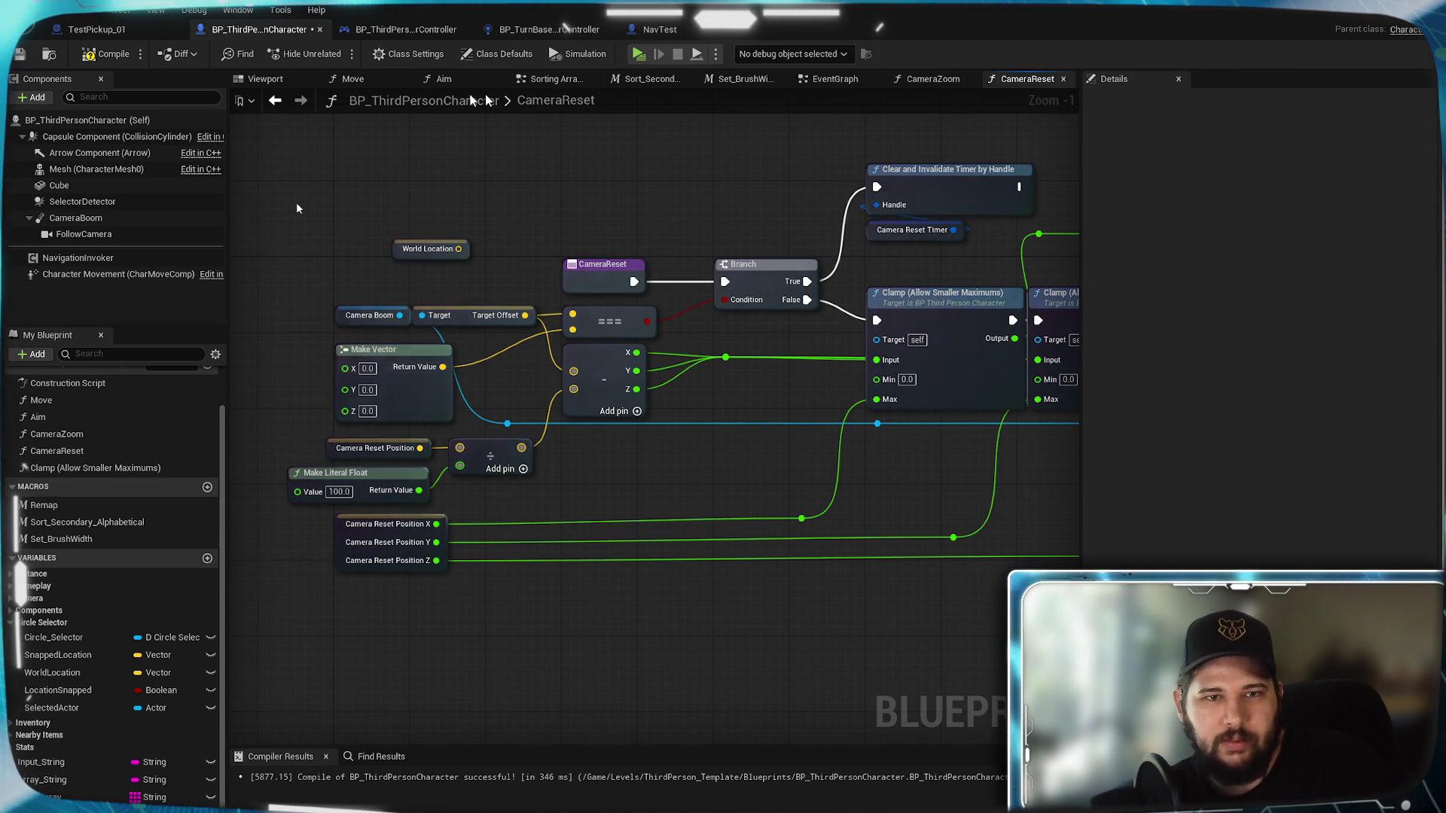
{"action": "left_click", "coordinate": [835, 78]}
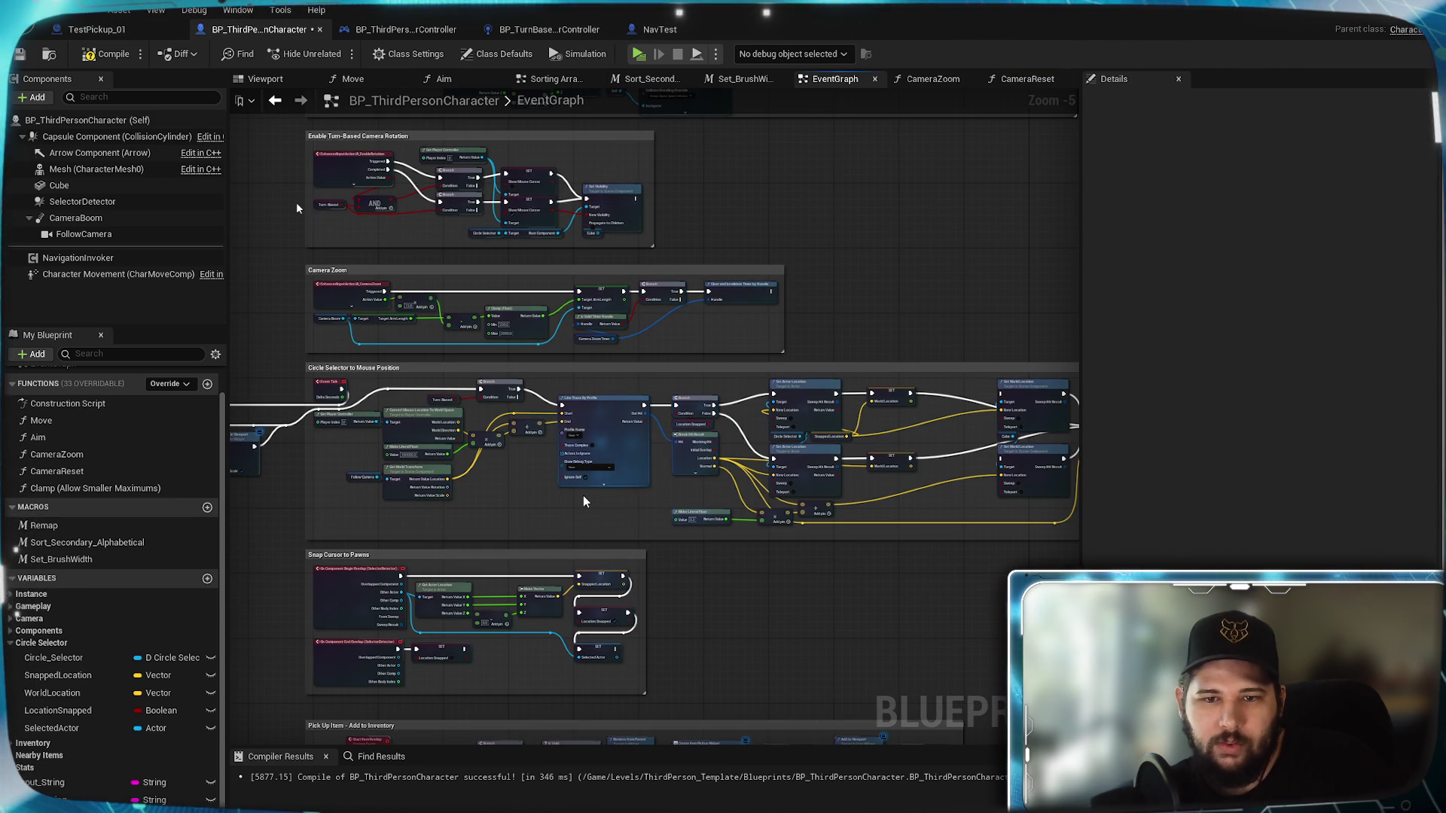
{"action": "scroll", "coordinate": [582, 501], "scroll_direction": "up", "scroll_amount": 2}
{"action": "mouse_move", "coordinate": [583, 502]}
{"action": "left_mouse_down"}
{"action": "mouse_move", "coordinate": [737, 486]}
{"action": "mouse_move", "coordinate": [933, 195]}
{"action": "left_mouse_up"}
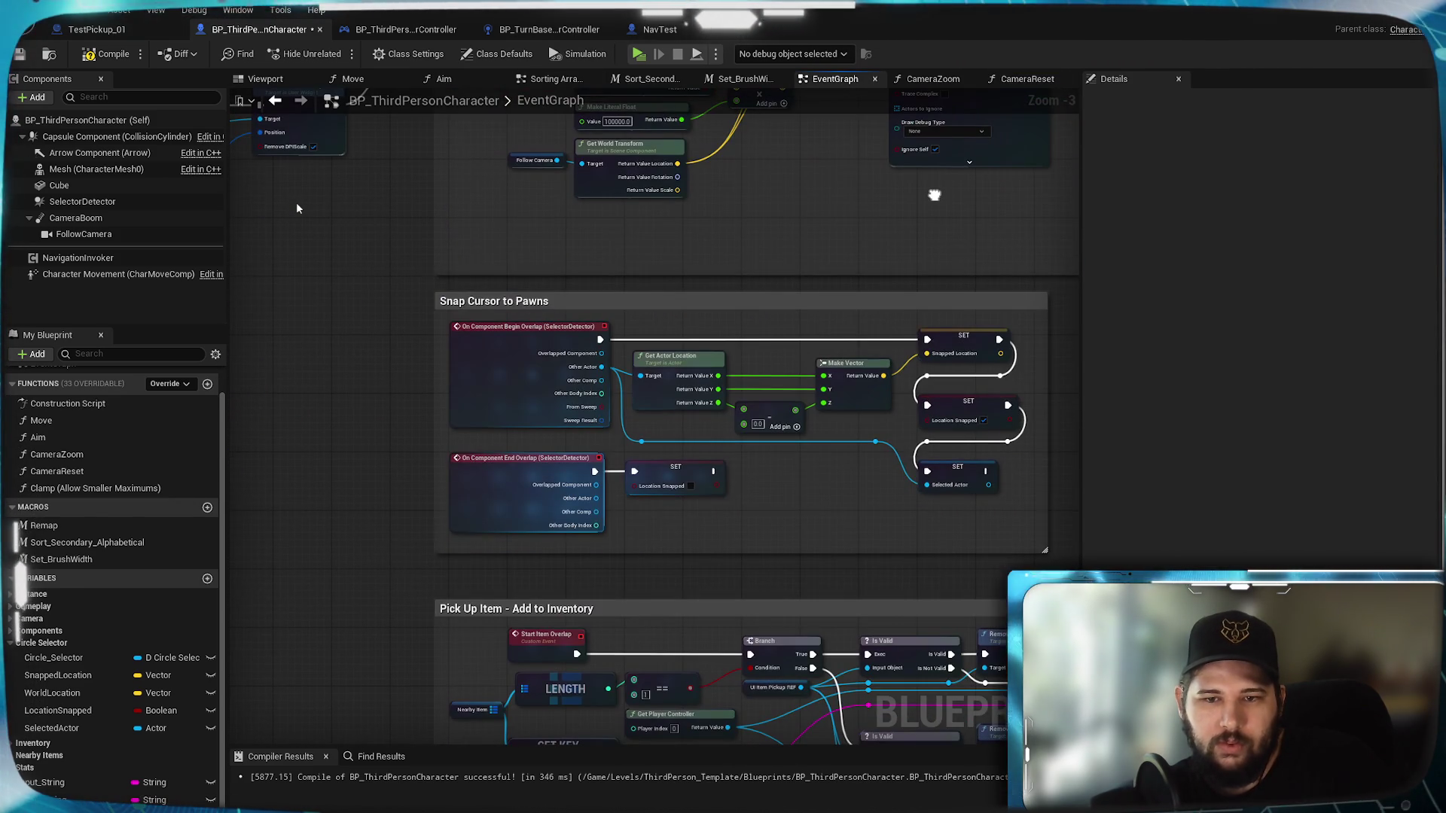
{"action": "scroll", "coordinate": [924, 226], "scroll_direction": "down", "scroll_amount": 4}
{"action": "left_click_drag", "start_coordinate": [922, 302], "coordinate": [656, 63]}
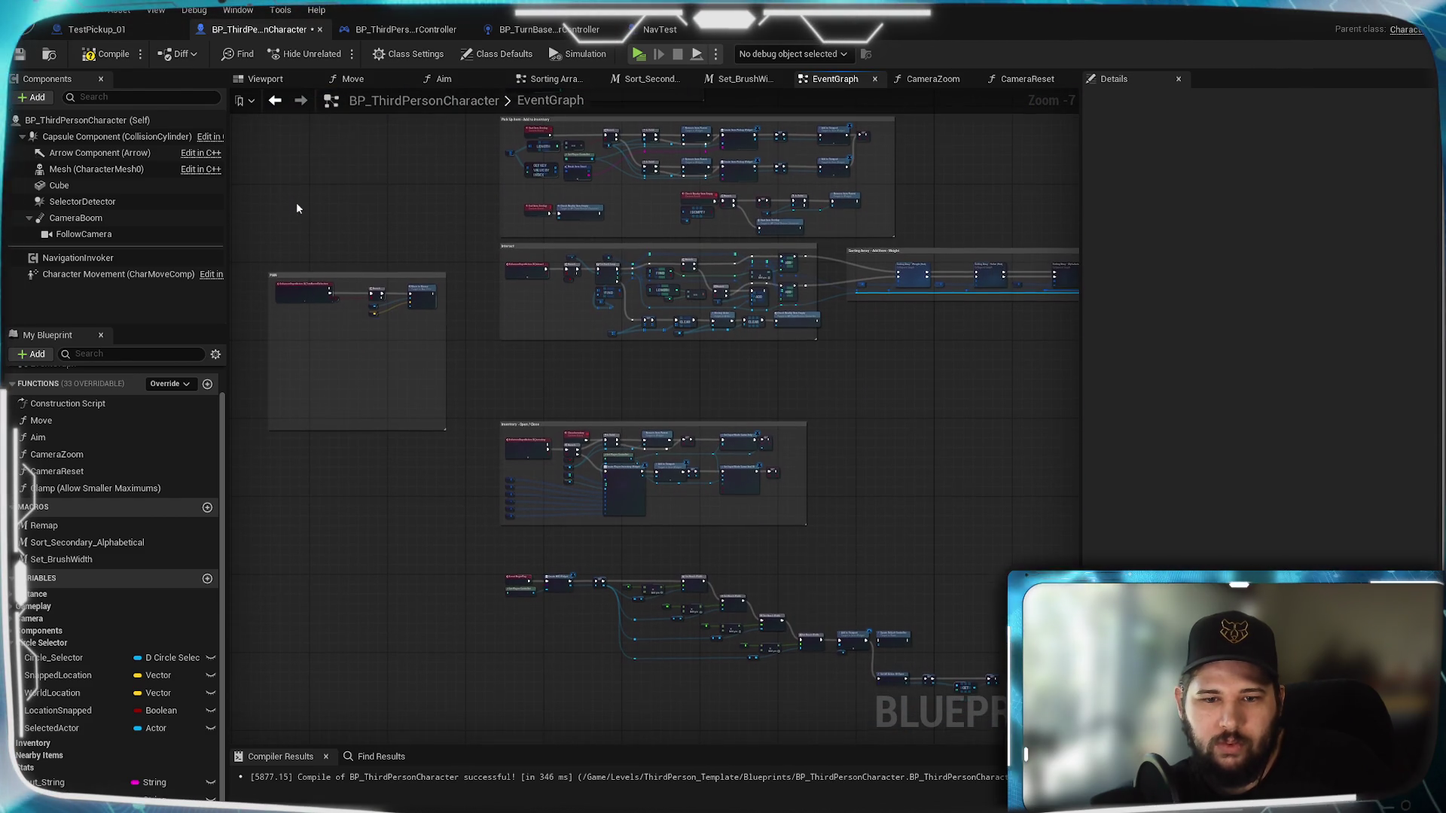
{"action": "scroll", "coordinate": [464, 430], "scroll_direction": "up", "scroll_amount": 6}
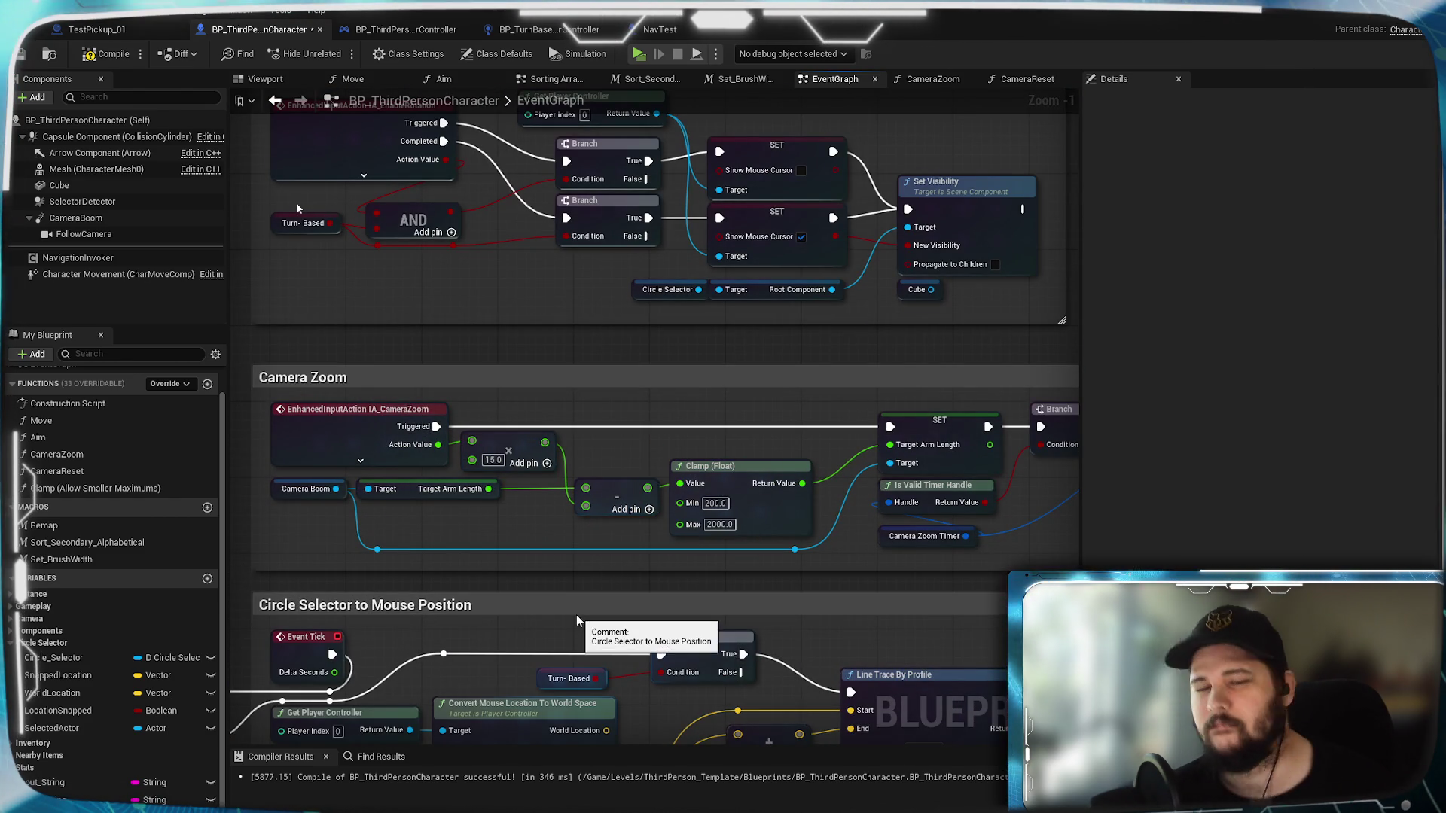
{"action": "scroll", "coordinate": [576, 614], "scroll_direction": "down", "scroll_amount": 6}
{"action": "left_click_drag", "start_coordinate": [576, 615], "coordinate": [452, 481]}
{"action": "scroll", "coordinate": [381, 258], "scroll_direction": "up", "scroll_amount": 3}
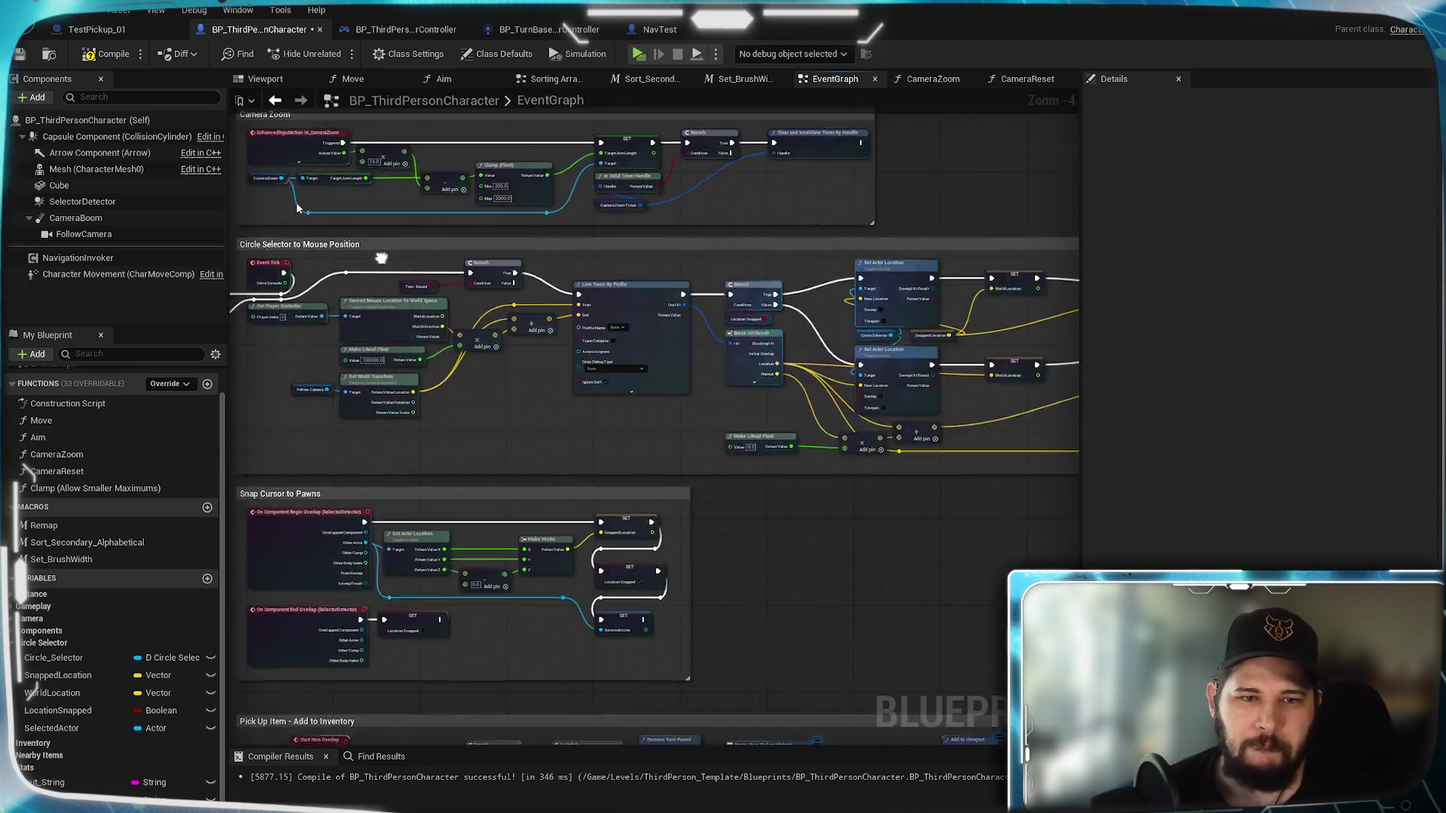
{"action": "scroll", "coordinate": [381, 258], "scroll_direction": "up", "scroll_amount": 3}
{"action": "scroll", "coordinate": [401, 347], "scroll_direction": "down", "scroll_amount": 3}
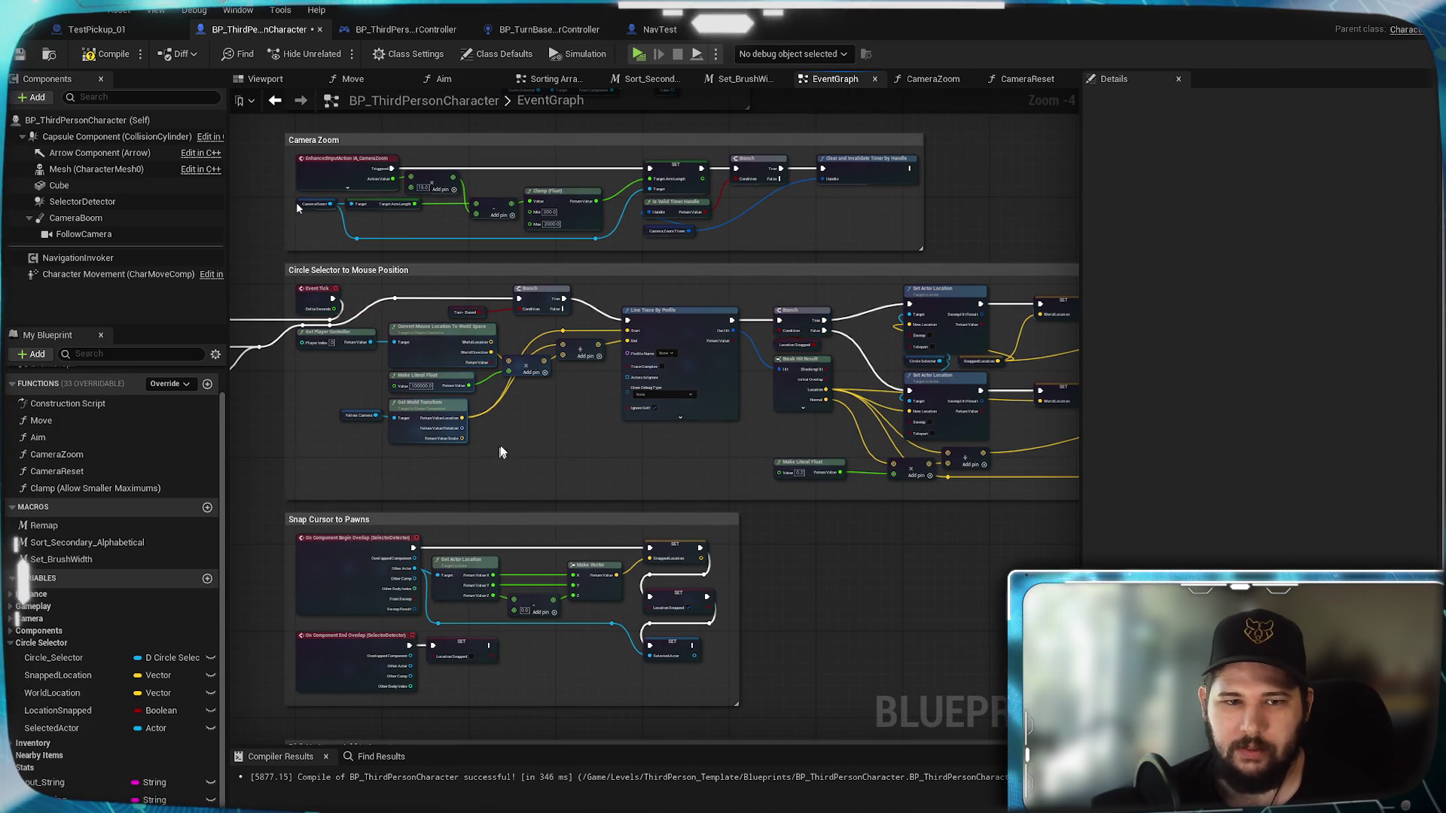
{"action": "scroll", "coordinate": [526, 446], "scroll_direction": "up", "scroll_amount": 5}
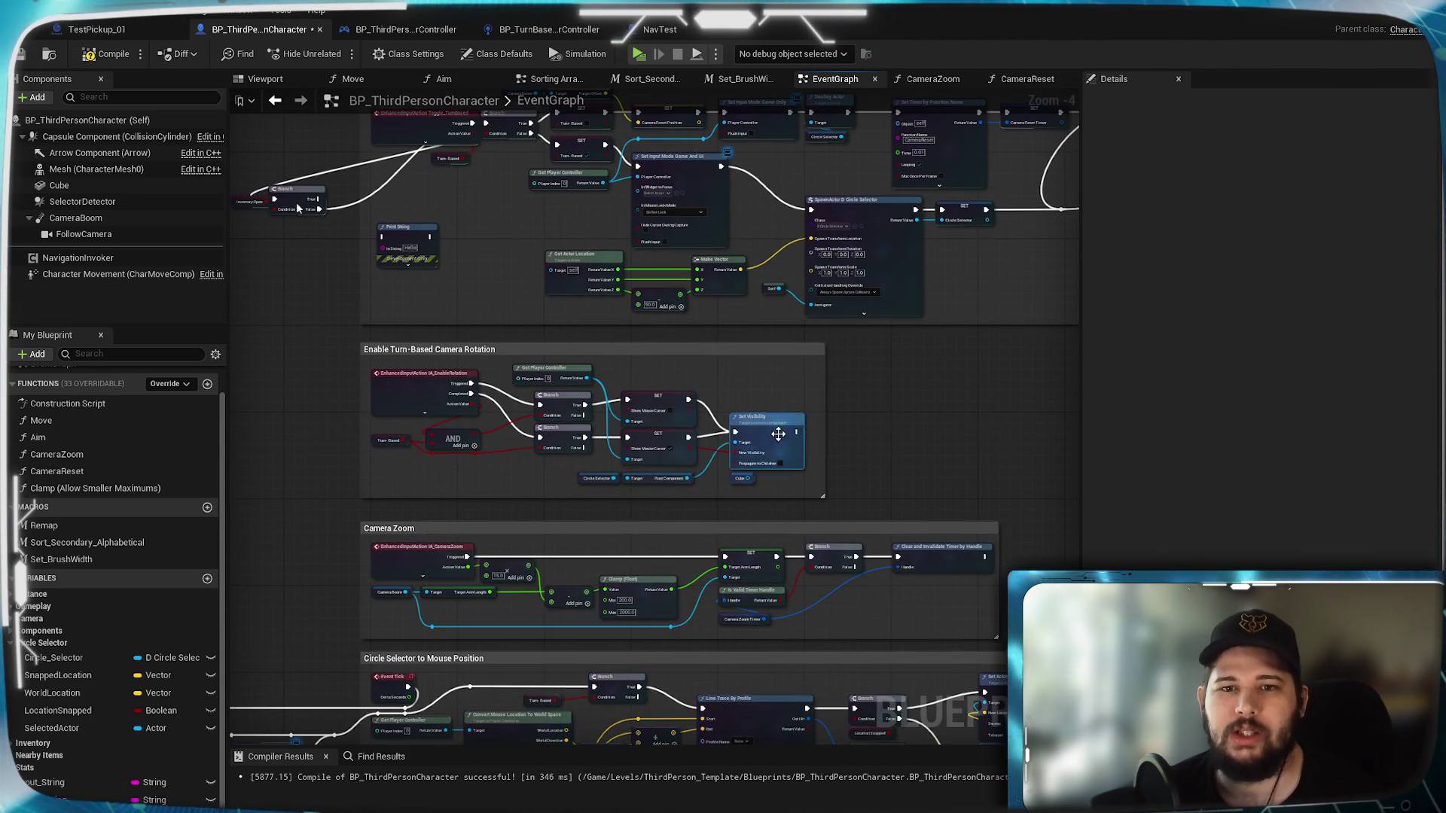
{"action": "scroll", "coordinate": [788, 465], "scroll_direction": "up", "scroll_amount": 4}
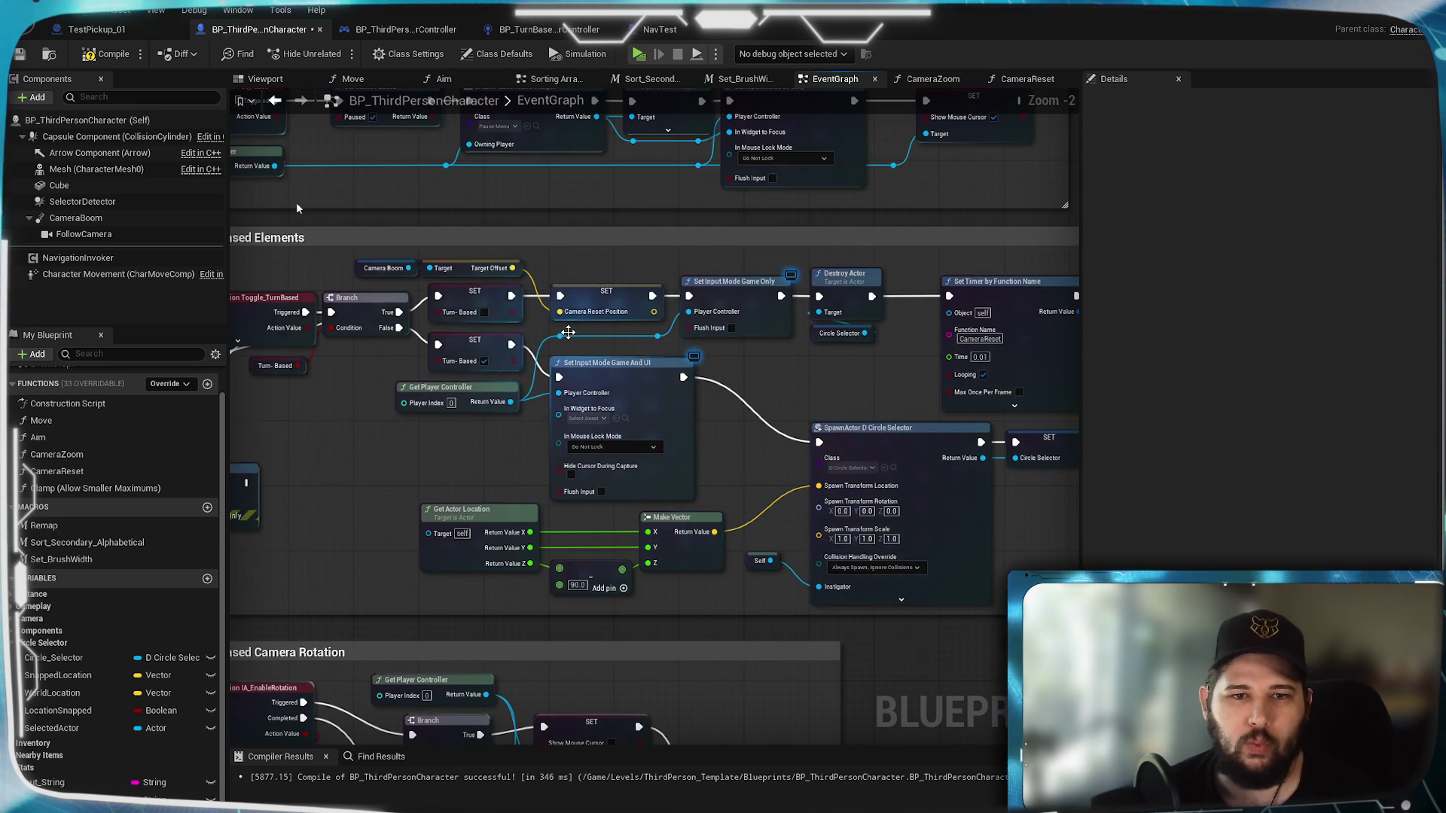